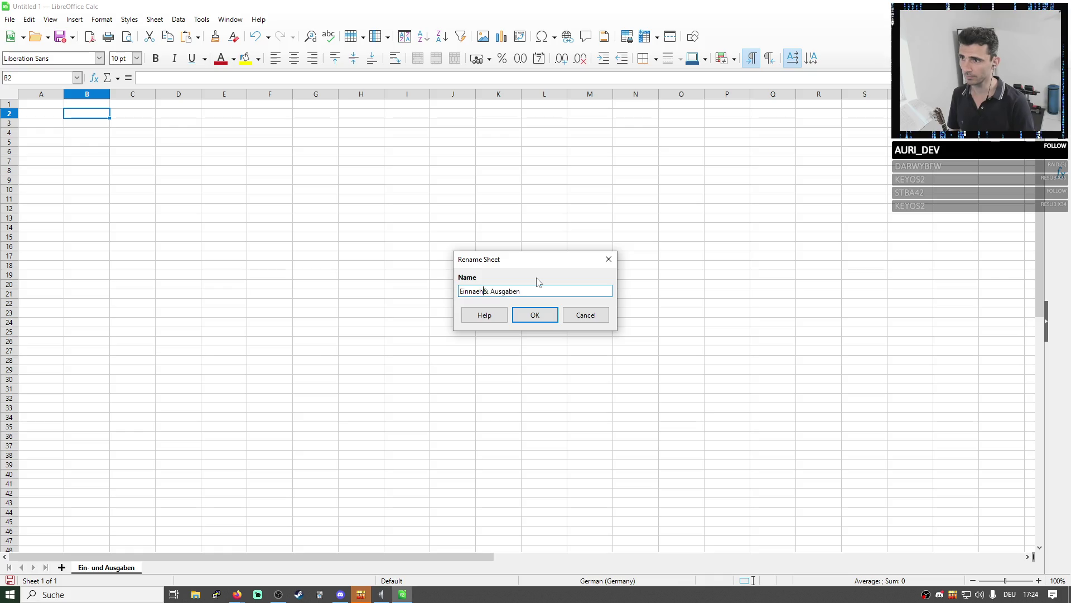
Correct the sheet name to 'Einnahmen - Ausgaben', swapping the invalid slash for a hyphen
key("BackSpace")
key("BackSpace")
key("BackSpace")
type("hemn")
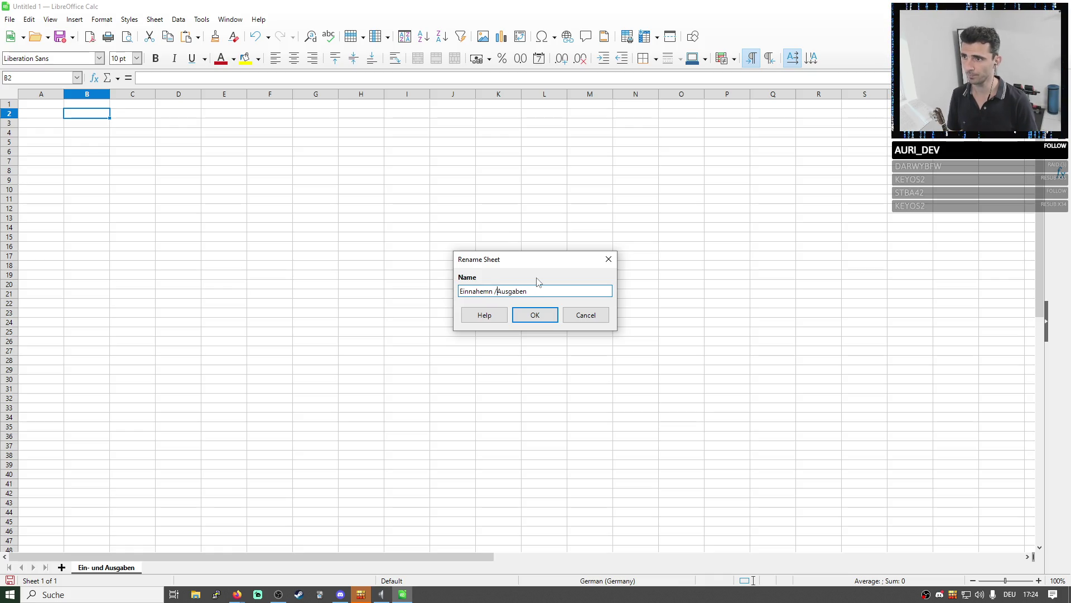
key("BackSpace")
key("BackSpace")
type("n")
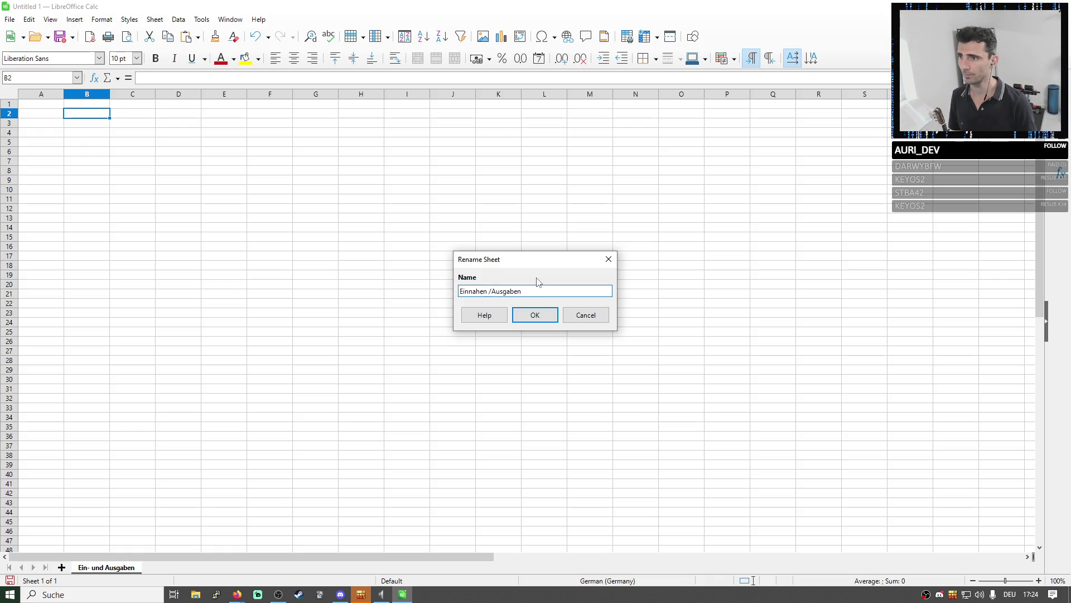
key("Return")
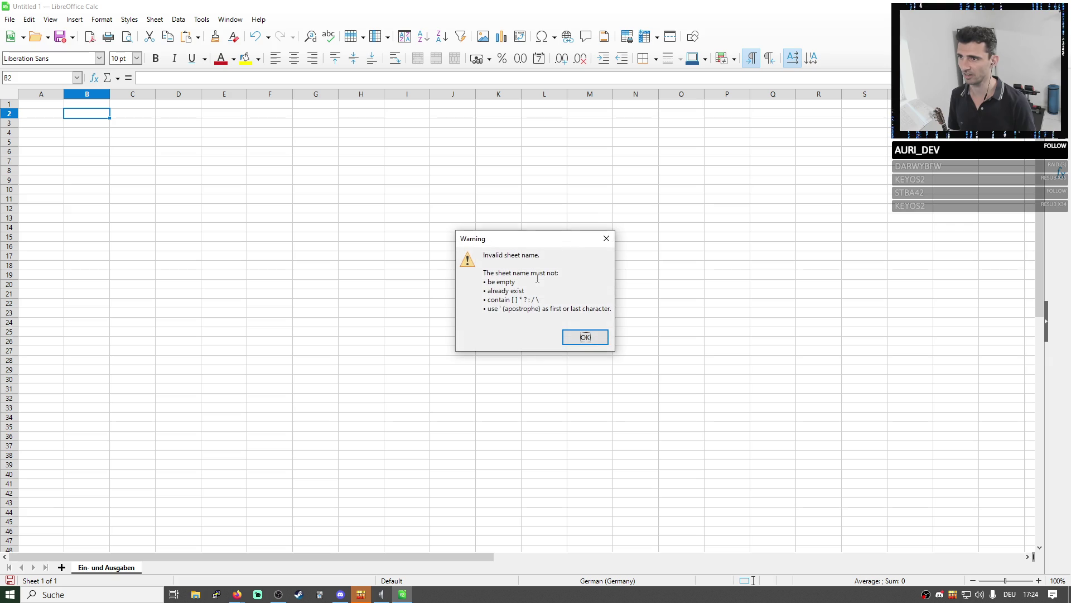
key("Return")
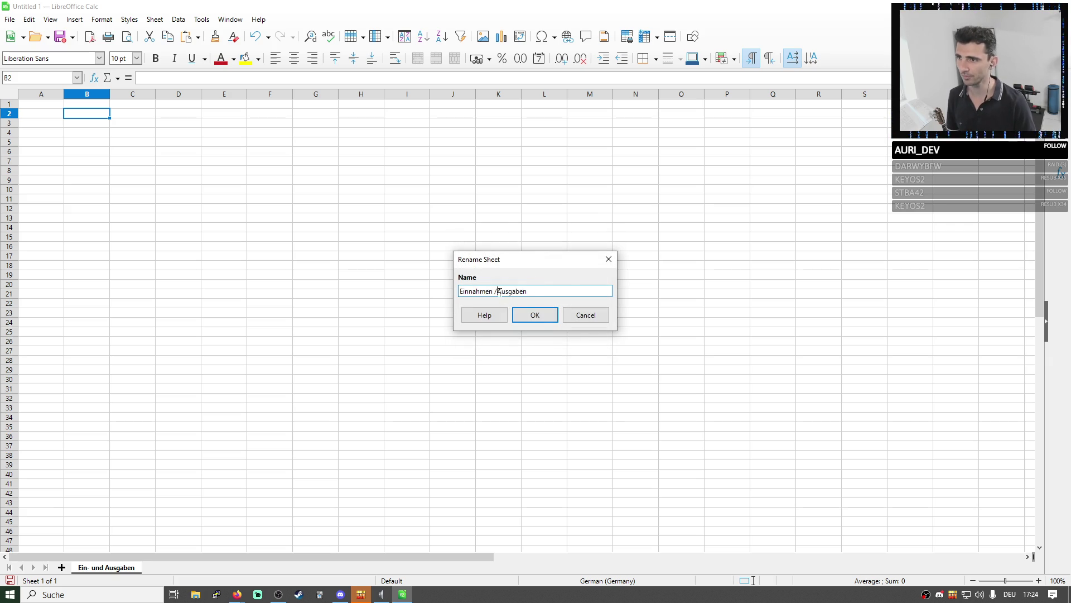
key("BackSpace")
type("-")
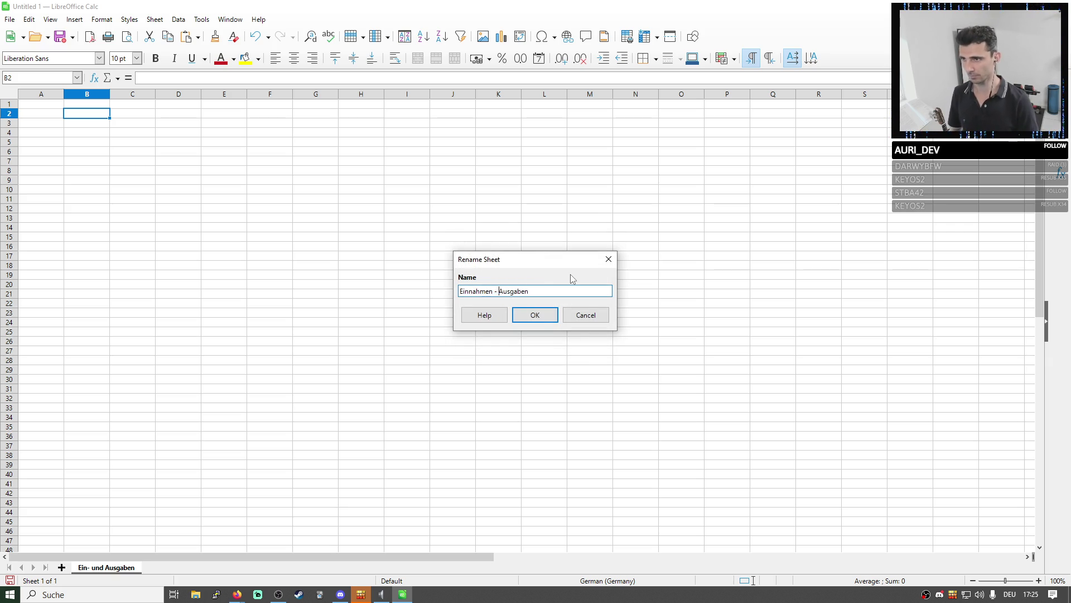
key("Return")
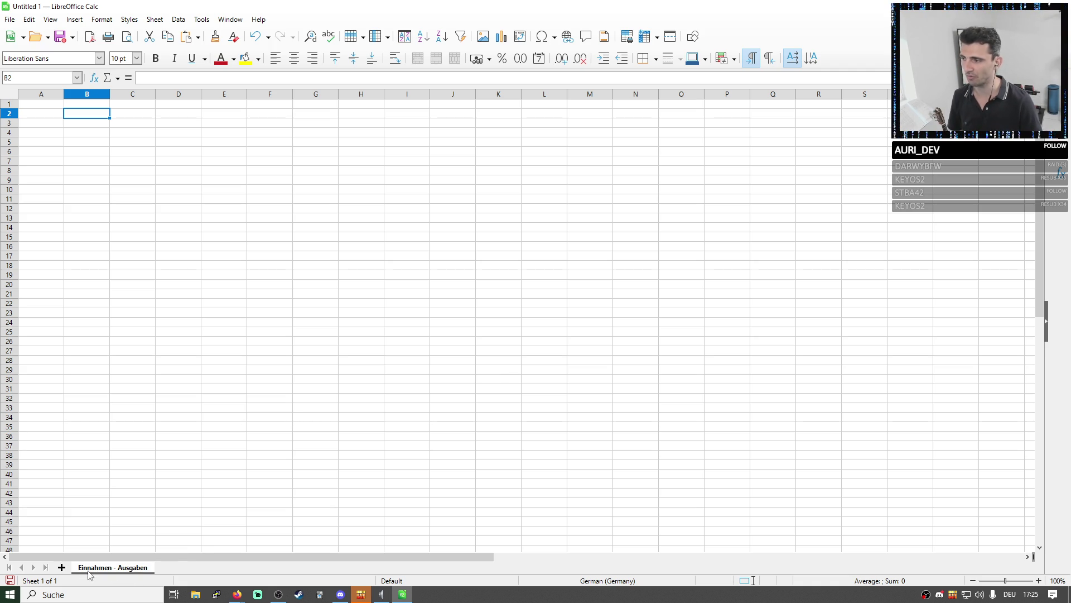
Add a second sheet and enter the month Juni in its cell B2
left_click(62, 569)
left_click(89, 116)
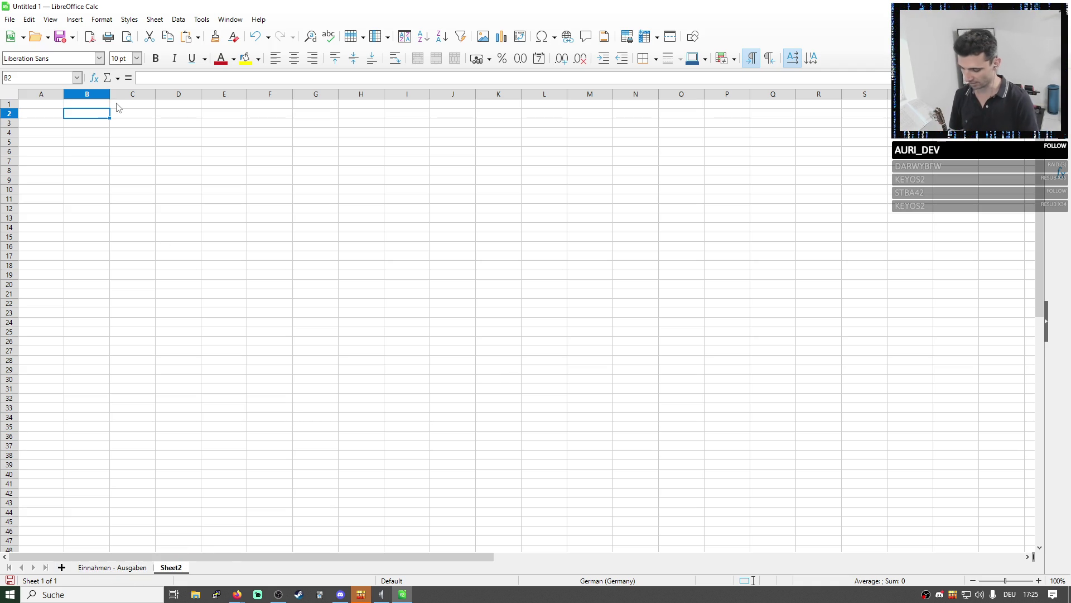
type("Juni")
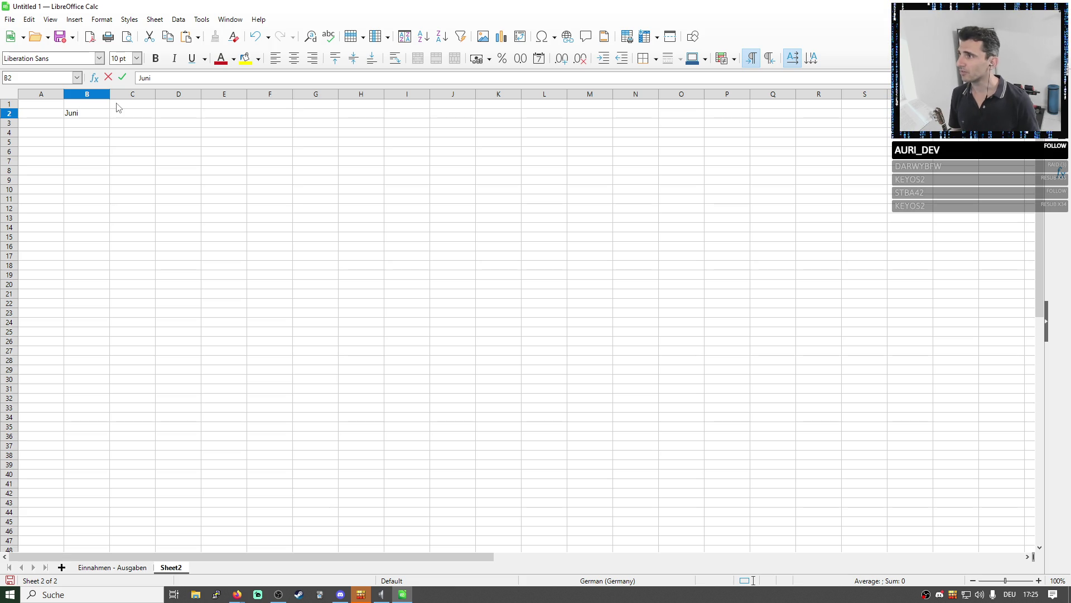
key("Return")
double_click(97, 114)
left_click(117, 115)
Bring up the cell formatting settings for the B2 date via its context menu
right_click(101, 115)
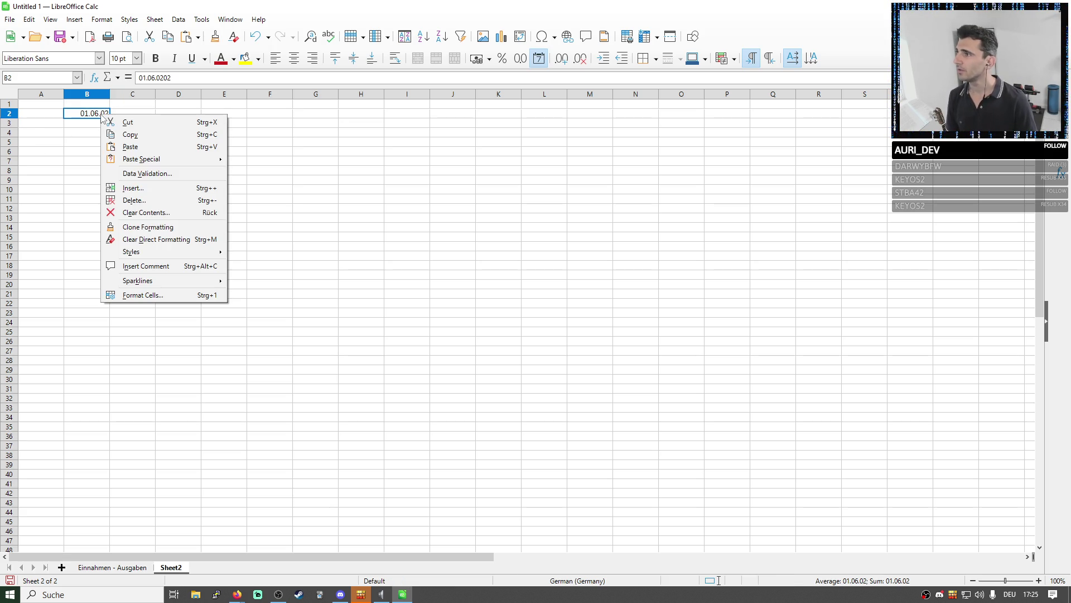
left_click(365, 263)
scroll(172, 220, "up", 2, "ctrl")
right_click(109, 112)
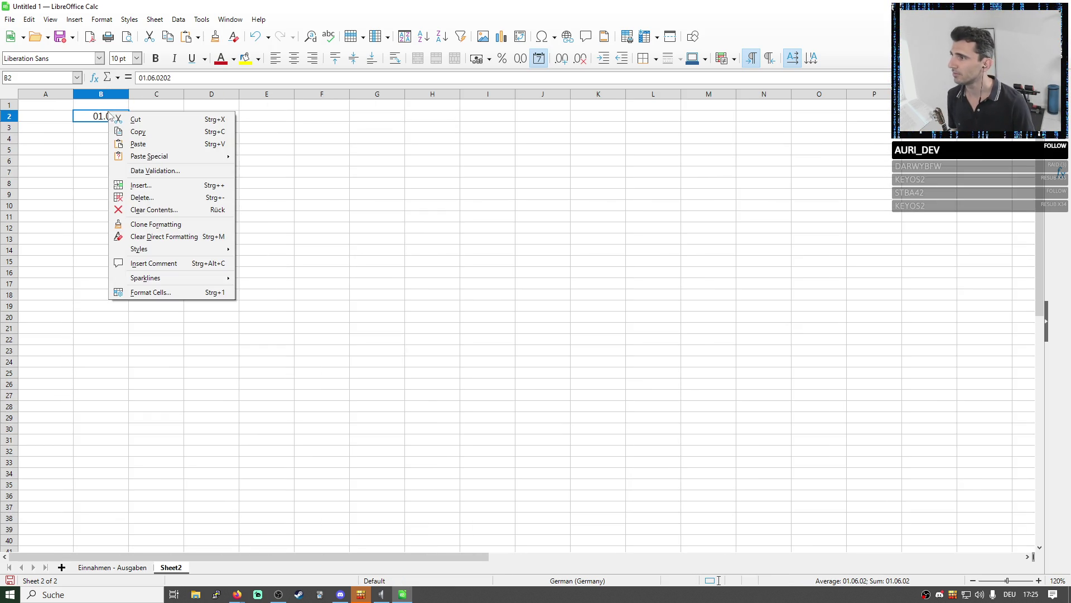
left_click(163, 293)
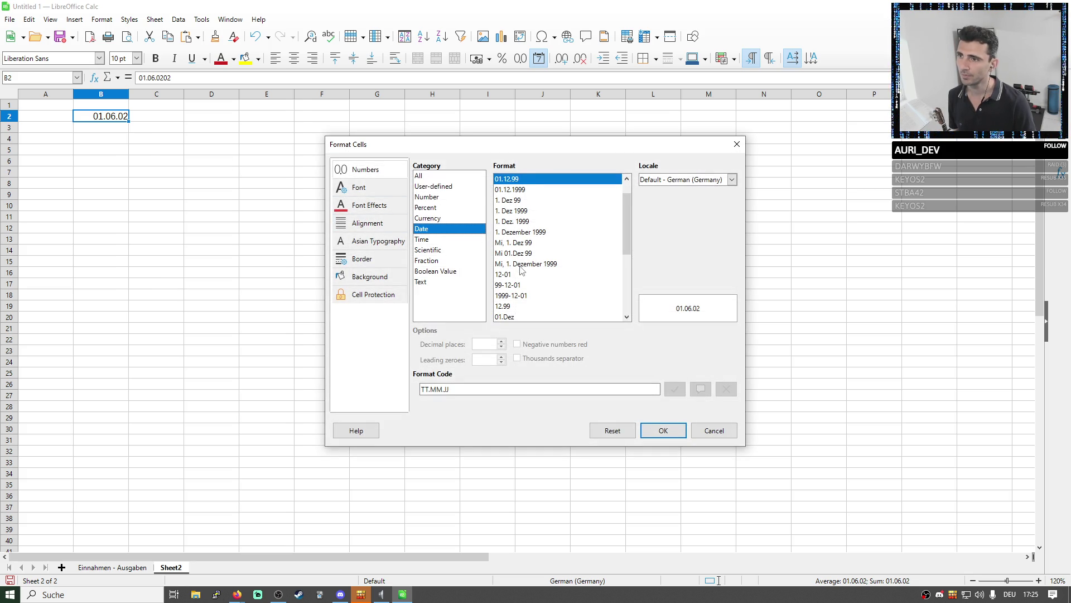
scroll(513, 210, "down", 1)
scroll(515, 235, "down", 1)
scroll(517, 252, "down", 1)
scroll(517, 272, "down", 1)
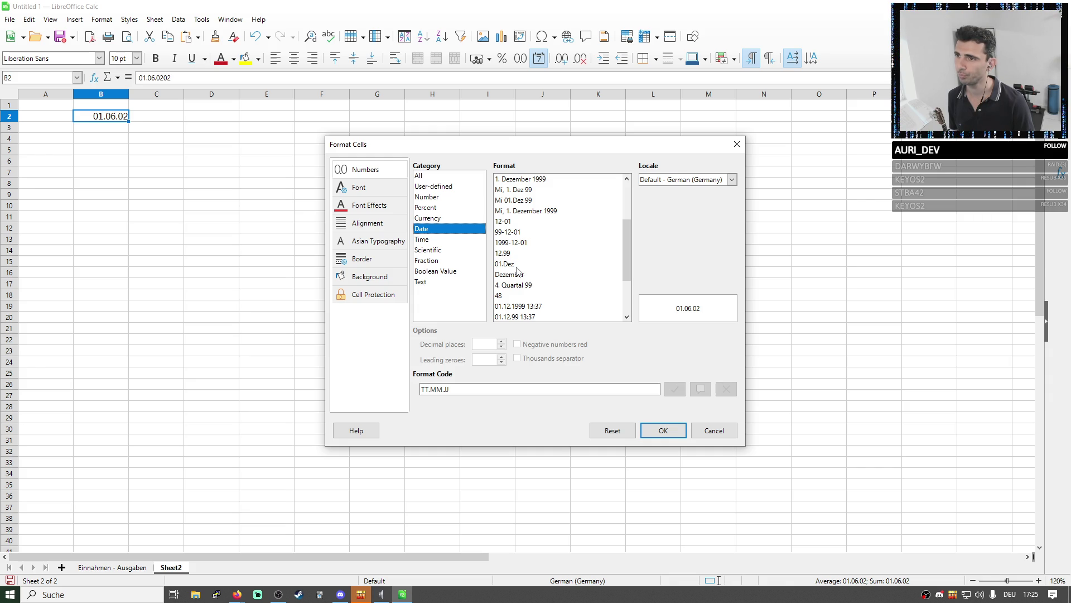
scroll(518, 271, "up", 1)
scroll(517, 267, "up", 1)
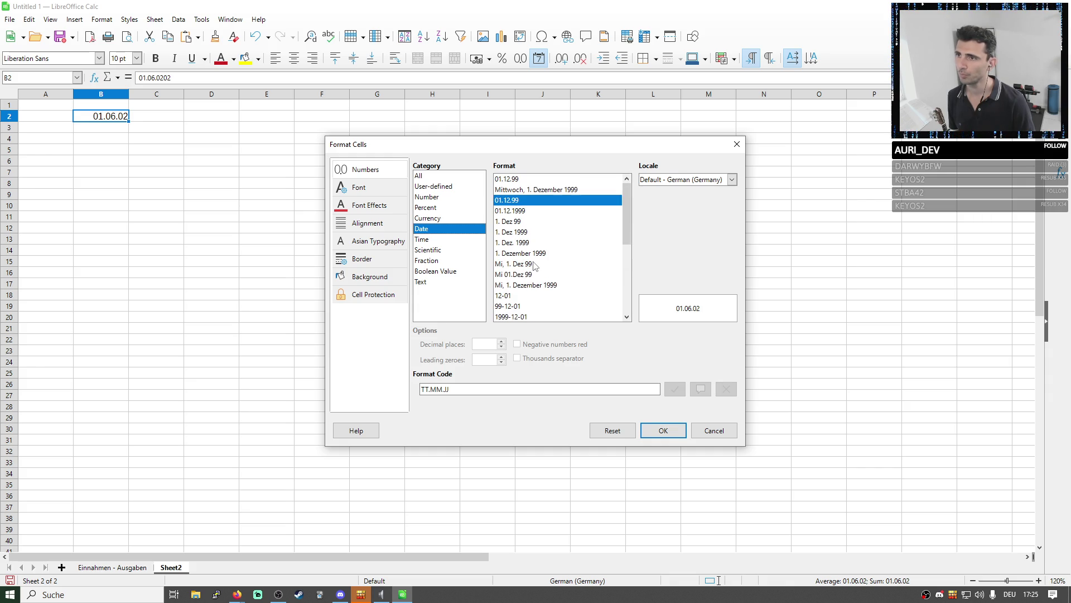
scroll(525, 246, "down", 1)
scroll(524, 245, "up", 1)
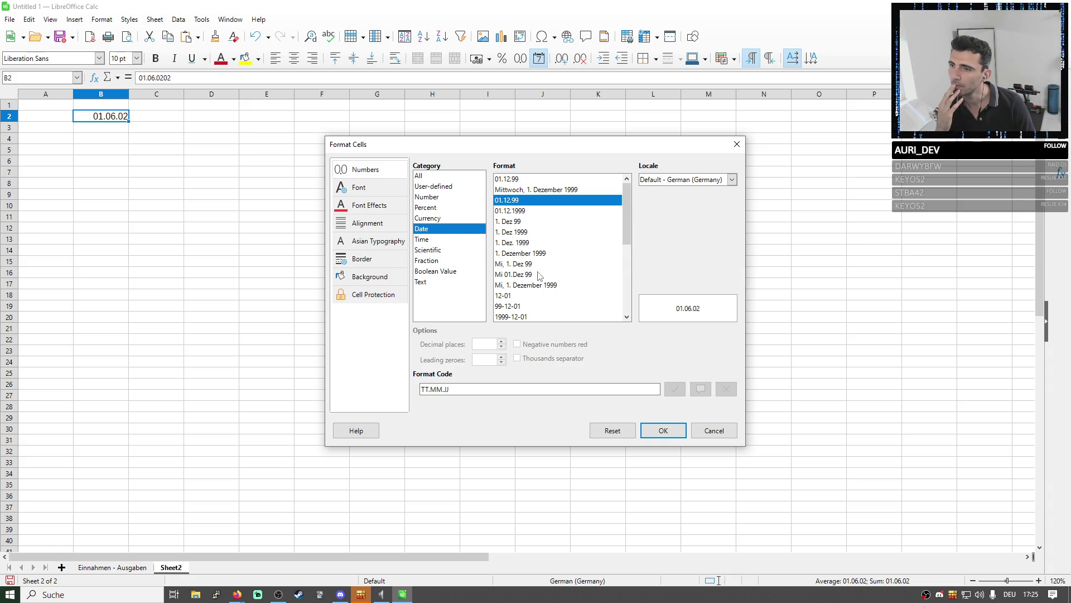
scroll(538, 277, "down", 1)
scroll(535, 277, "down", 1)
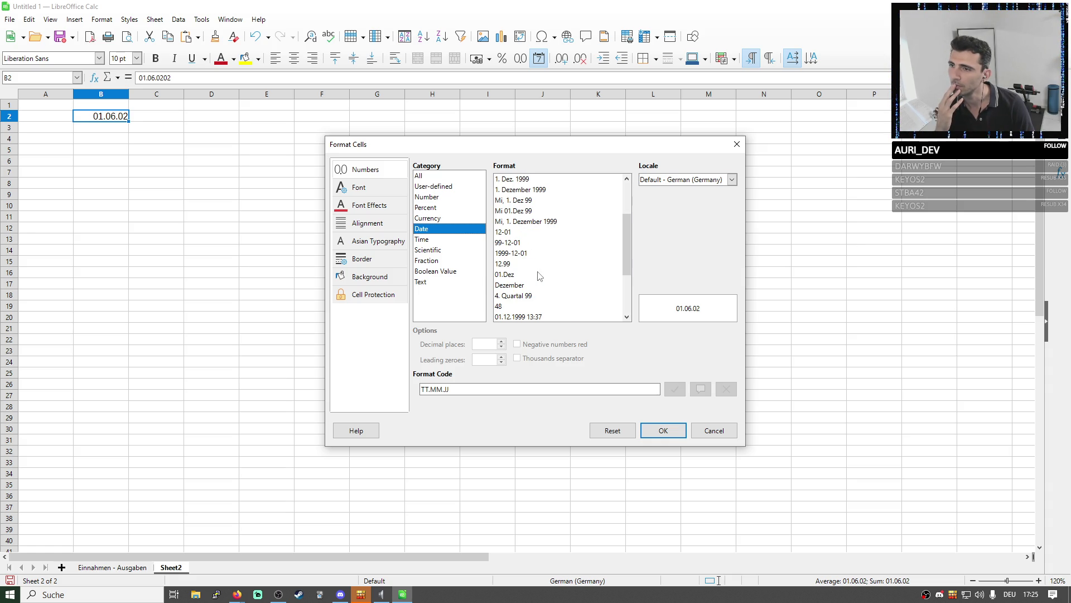
Give B2 the custom date format MMM 'JJJJ so it reads Jun '0202
left_click(519, 285)
scroll(545, 290, "down", 1)
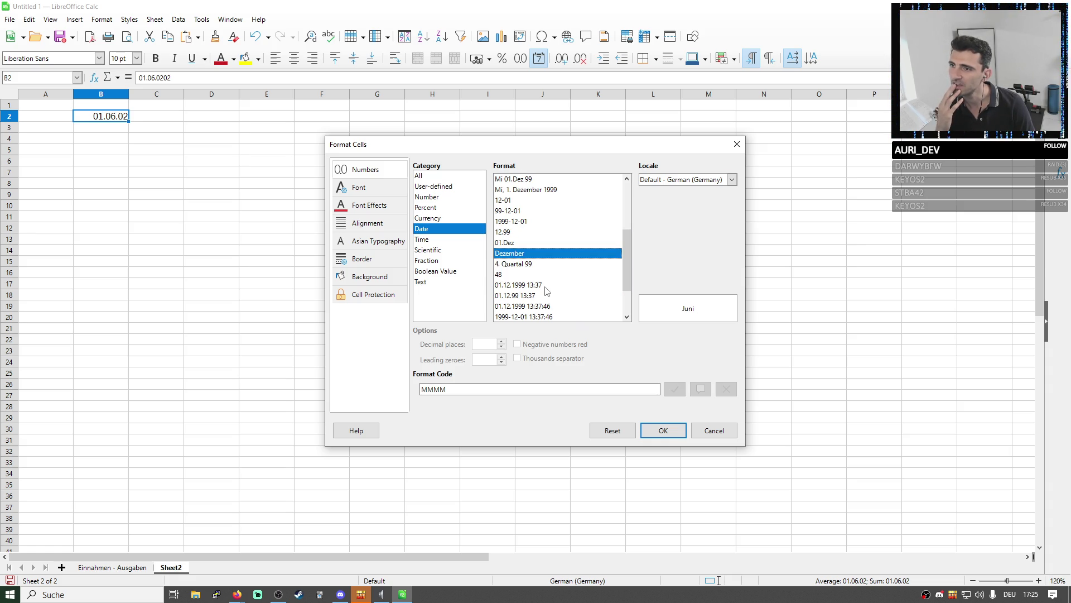
scroll(533, 274, "down", 2)
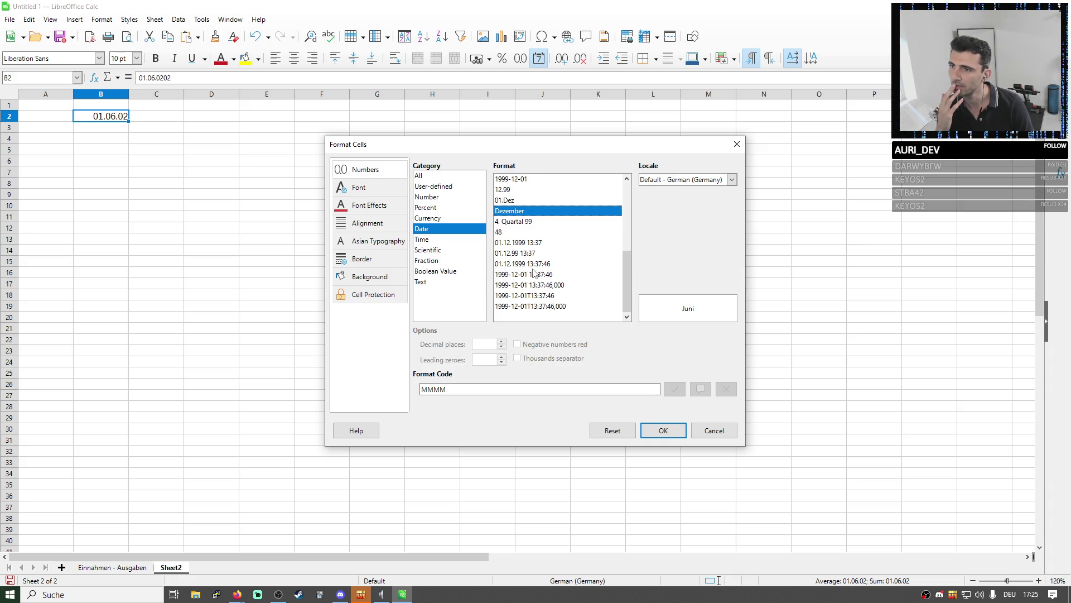
scroll(534, 274, "up", 3)
scroll(534, 274, "up", 3)
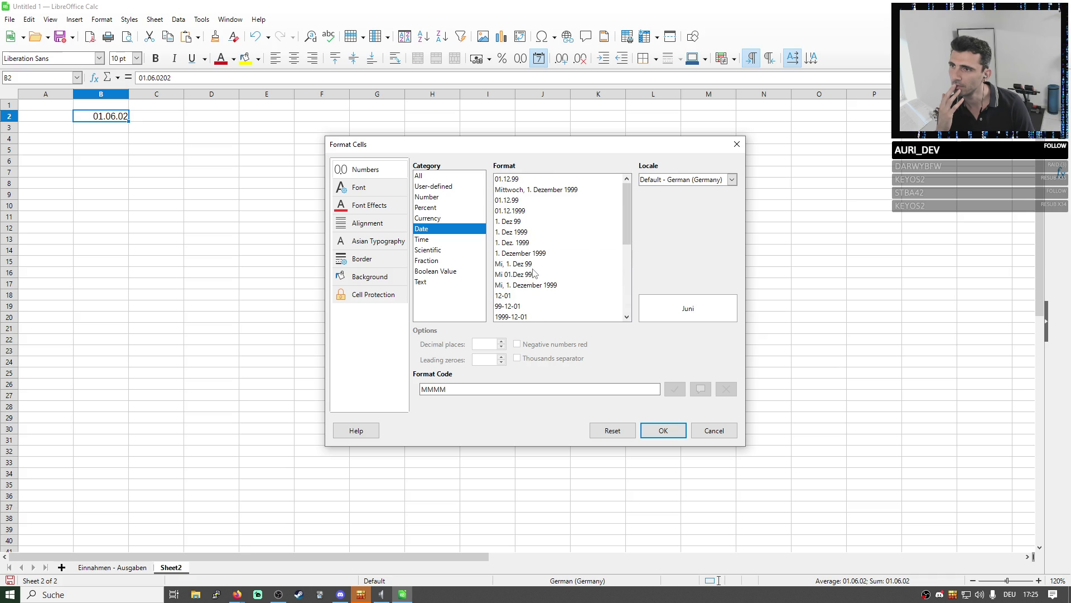
left_click(519, 234)
left_click_drag(429, 389, 407, 387)
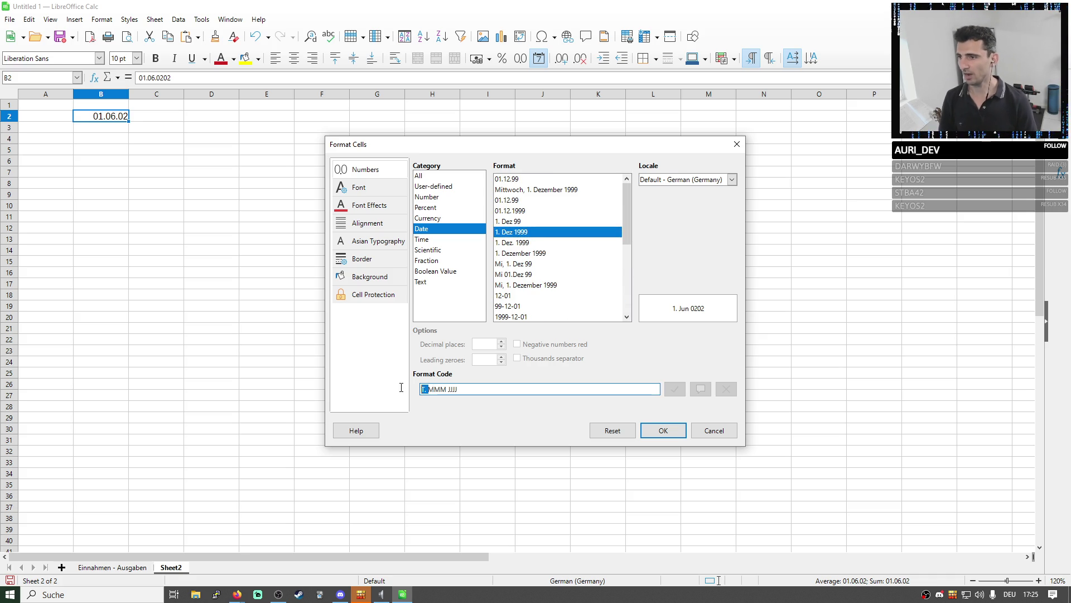
key("BackSpace")
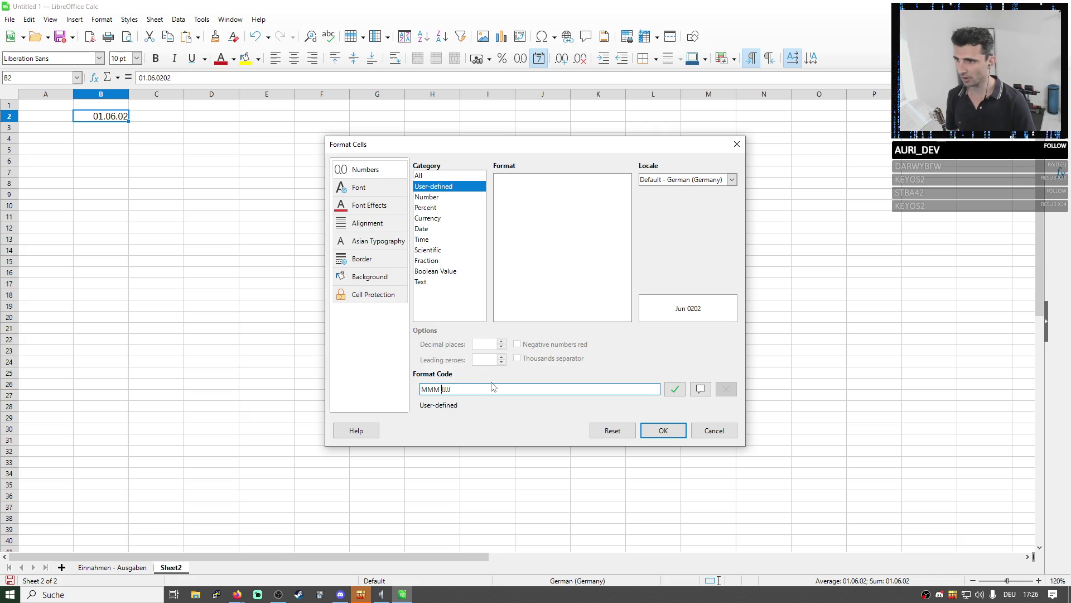
type("'")
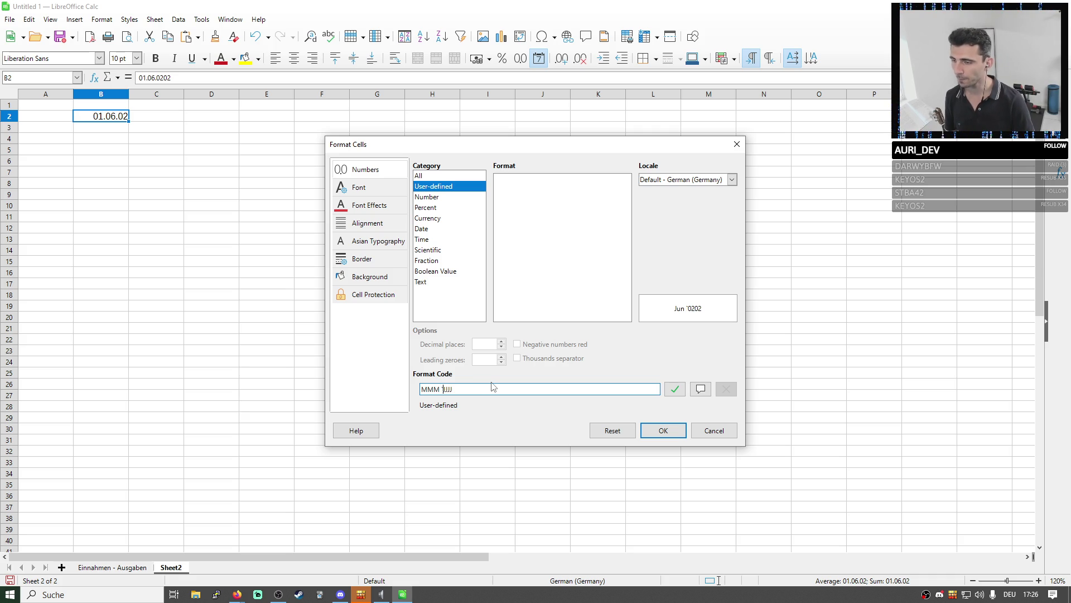
key("Return")
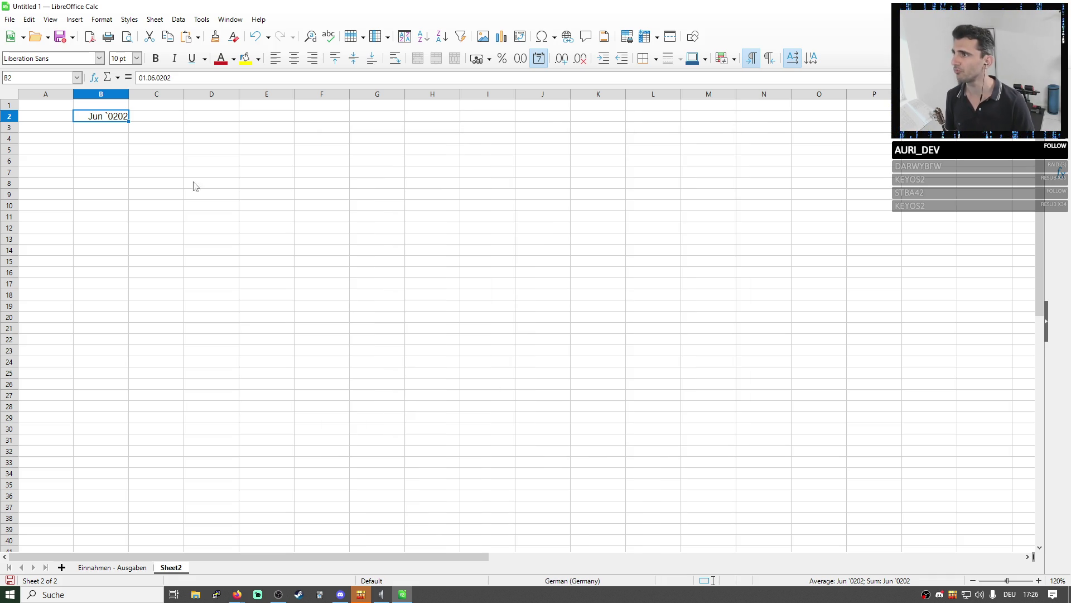
Correct the B2 date to 01.06.2026, then make it bold and left-aligned
left_click(159, 77)
triple_click(157, 77)
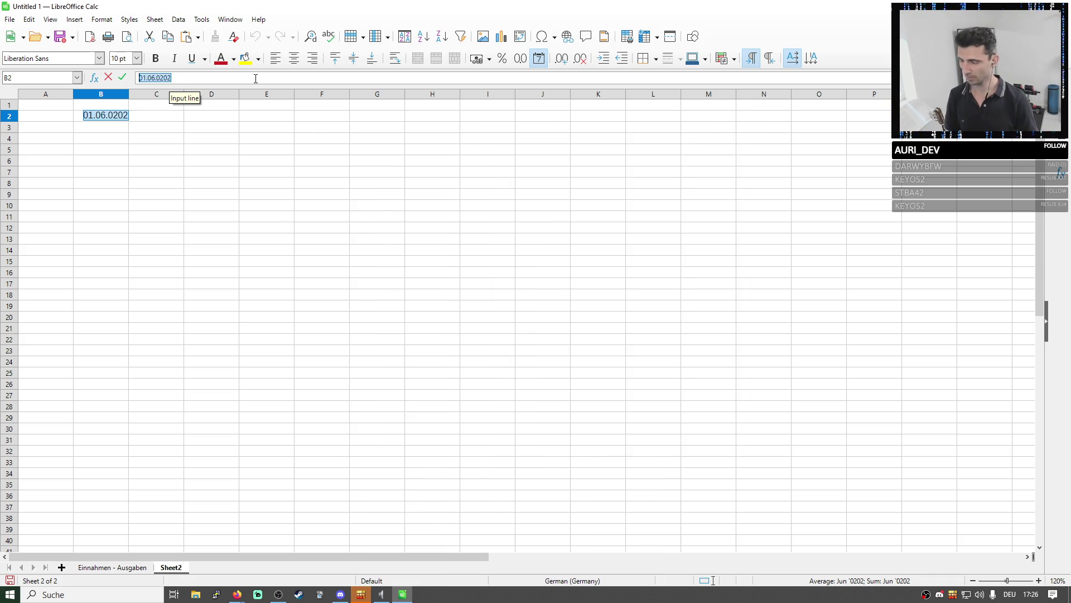
type("01.06.2026")
key("Return")
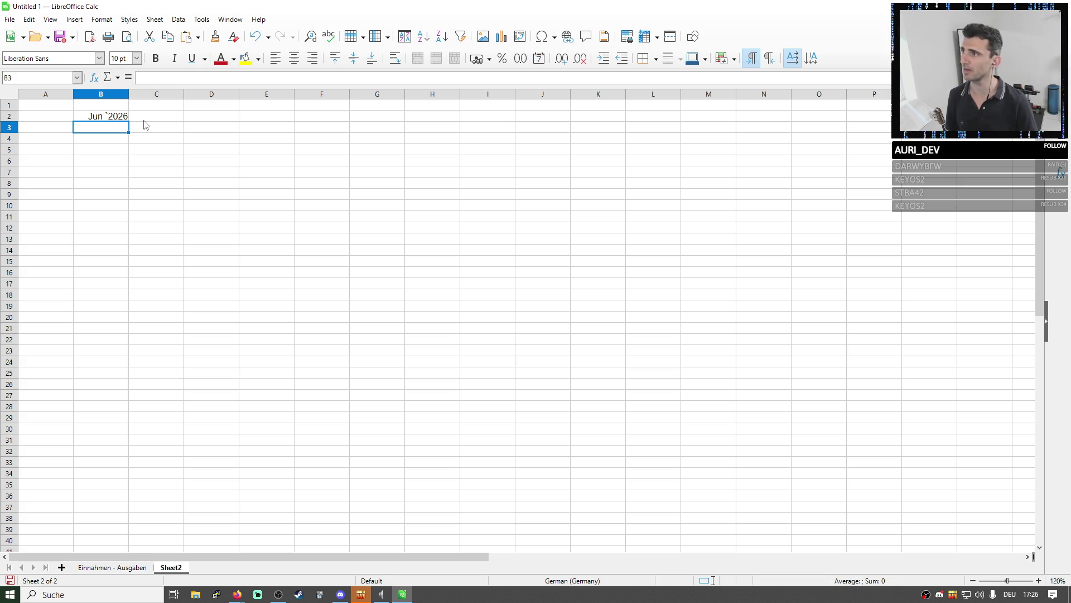
key("Up")
key("ctrl+b")
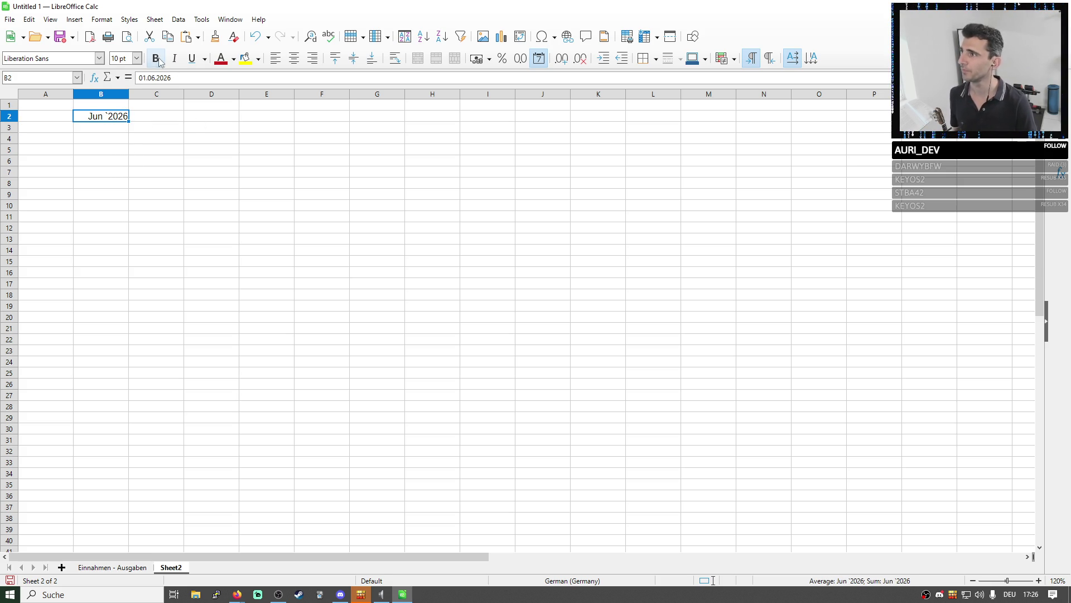
scroll(128, 146, "up", 1, "ctrl")
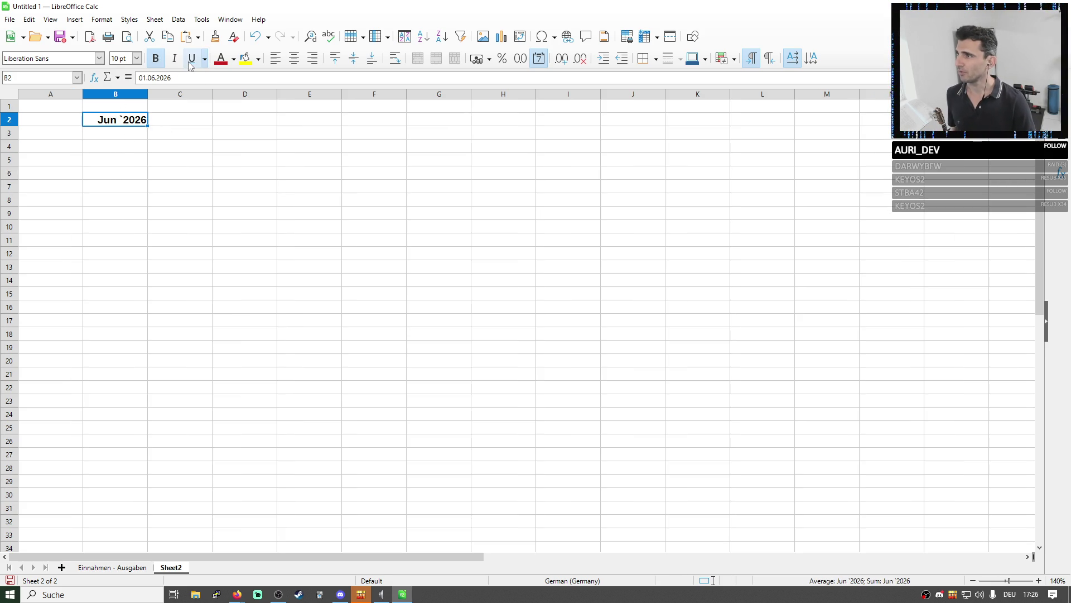
left_click(274, 57)
Merge B2:C2 with the date left-aligned and shrink row 3 into a thin spacer
left_click(187, 120)
left_click(140, 137)
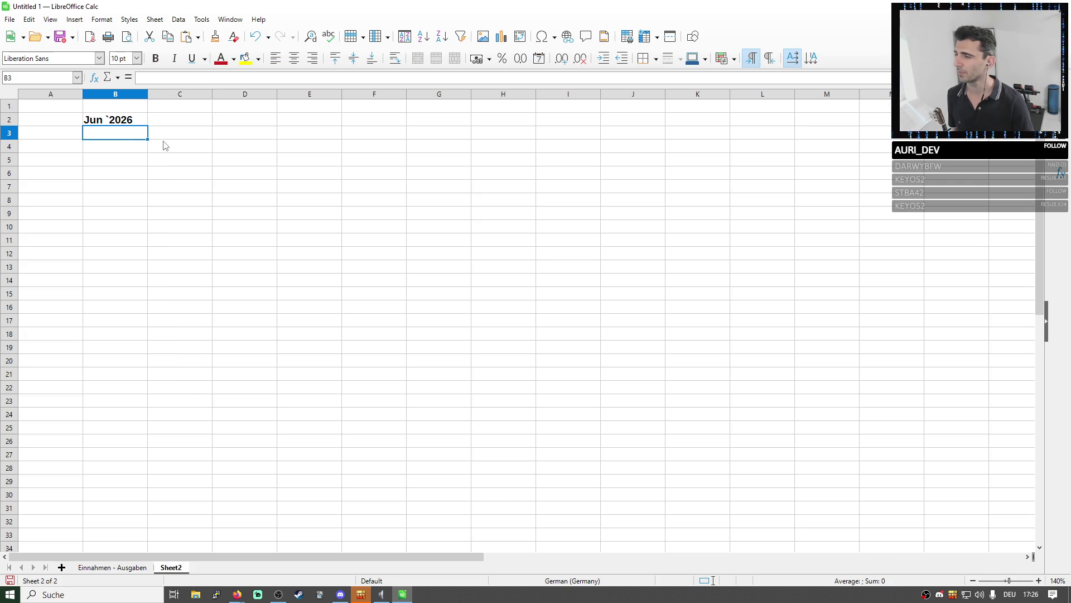
left_click_drag(148, 120, 174, 123)
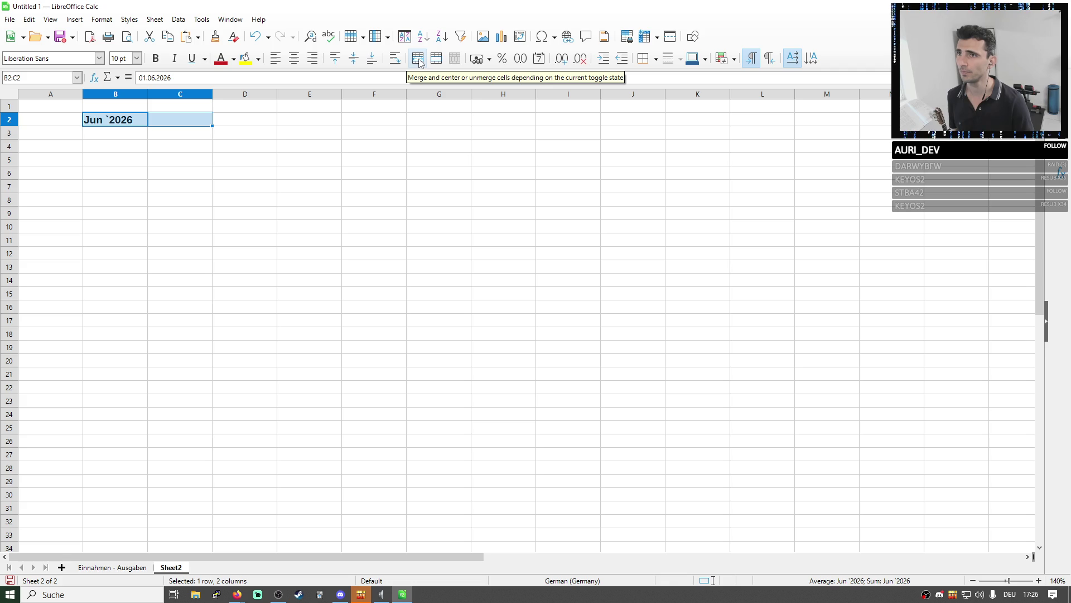
left_click(420, 63)
left_click(314, 149)
left_click(173, 120)
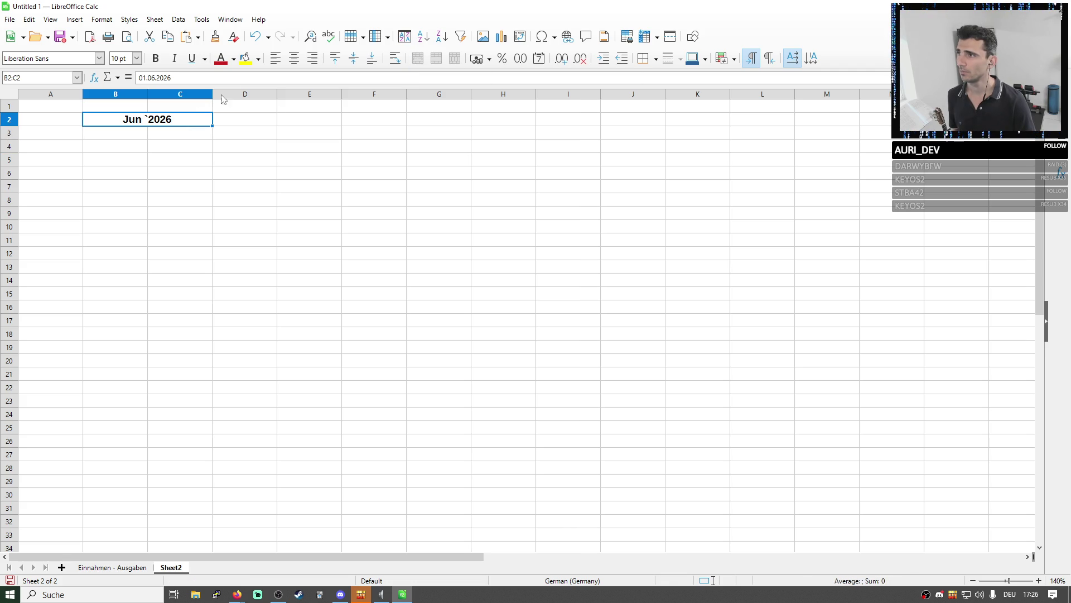
left_click(275, 59)
left_click(131, 137)
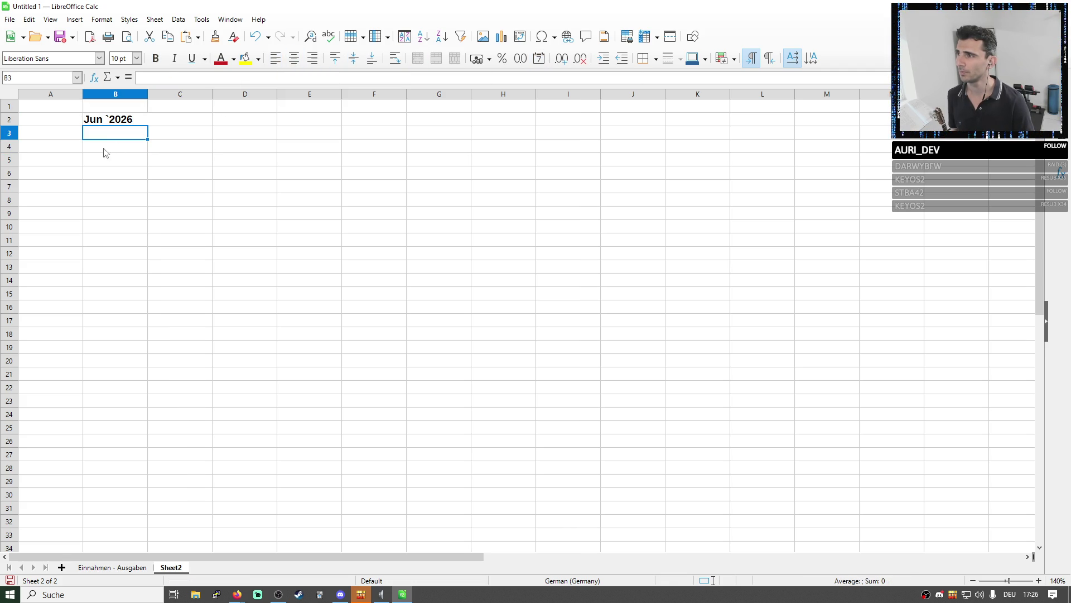
left_click_drag(9, 140, 8, 133)
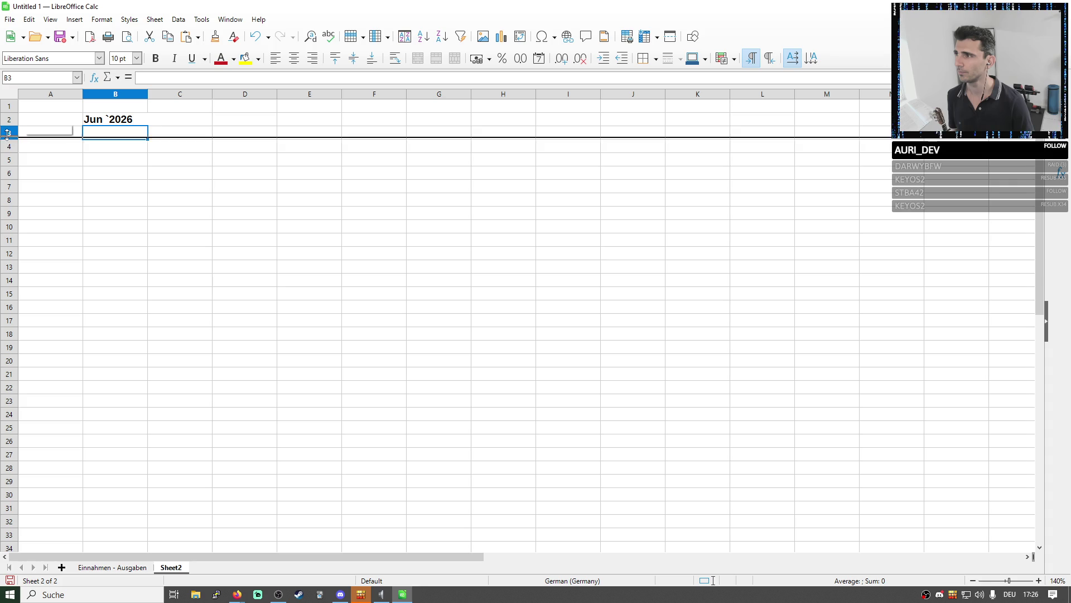
Enter the heading Ausgaben in cell B4
left_click(106, 139)
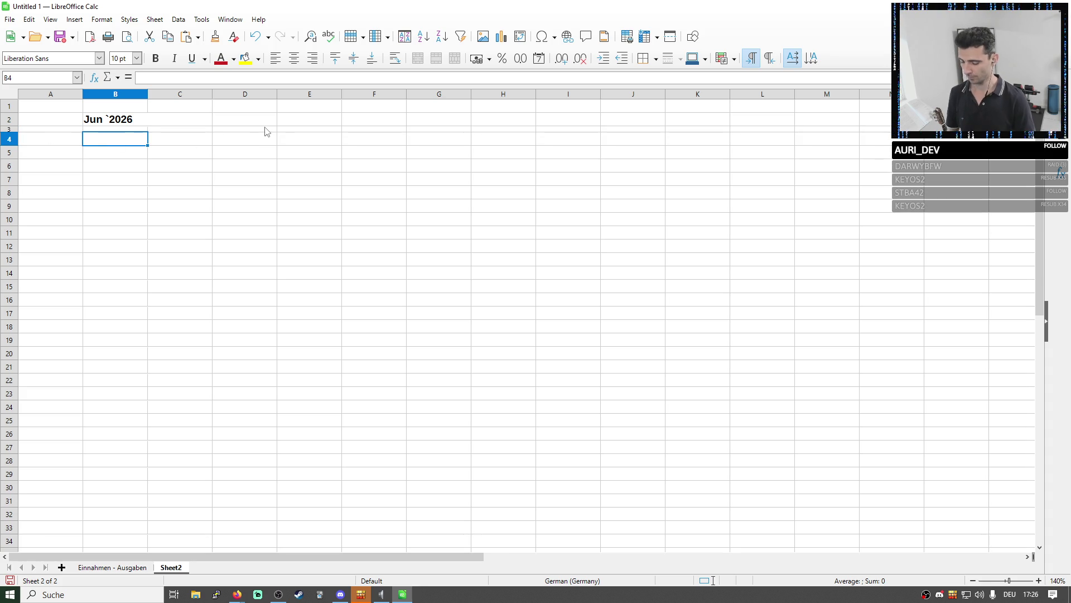
type("Ausgabemn")
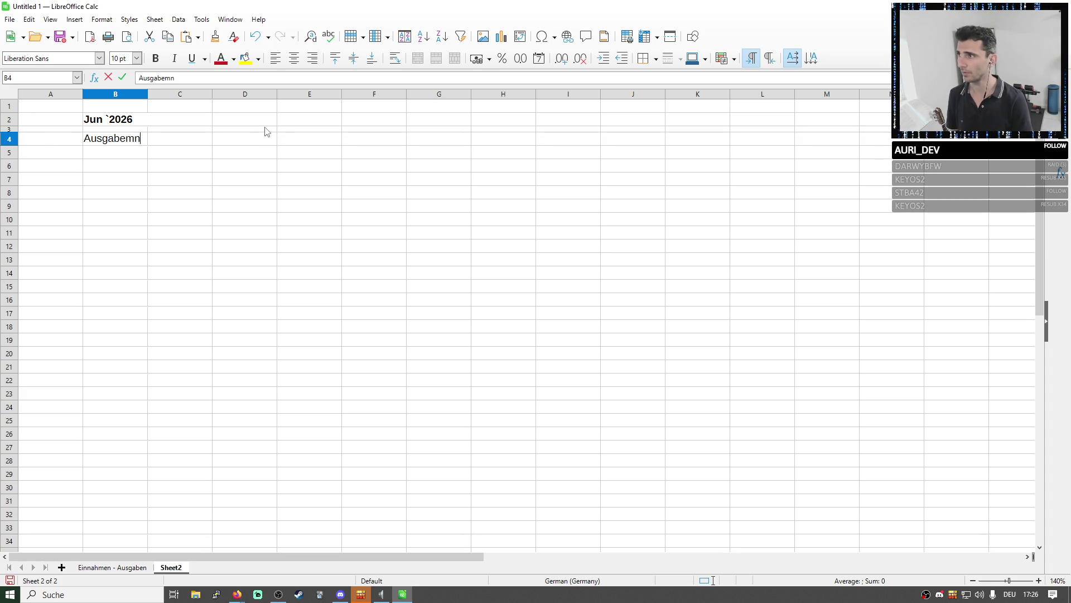
key("BackSpace")
key("BackSpace")
type("n")
left_click(235, 141)
left_click(139, 138)
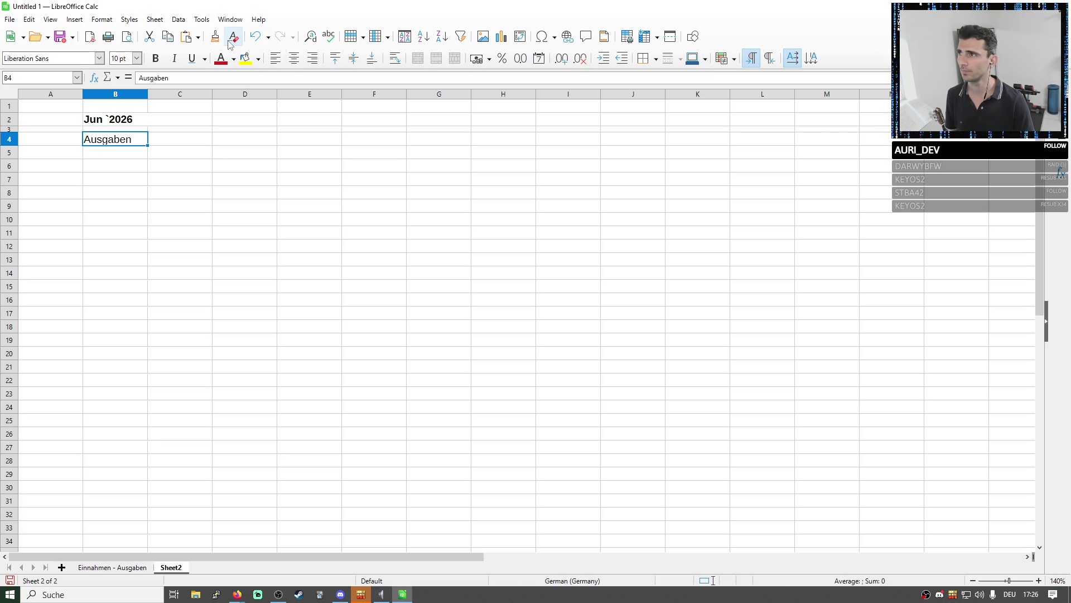
Try the Bad cell style on Ausgaben, undo it, and make the heading bold instead
right_click(119, 136)
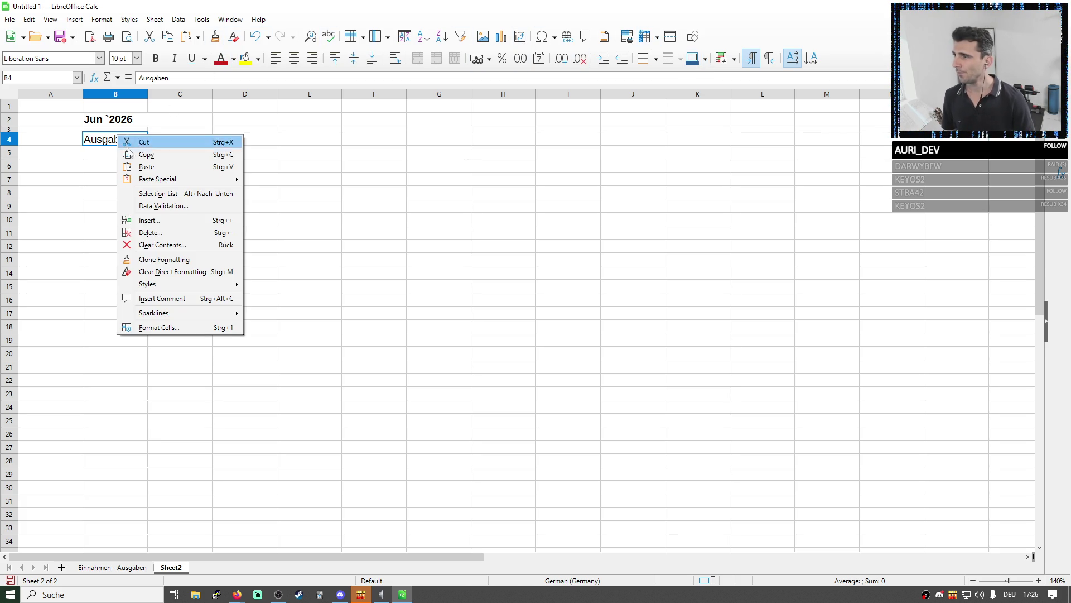
mouse_move(180, 284)
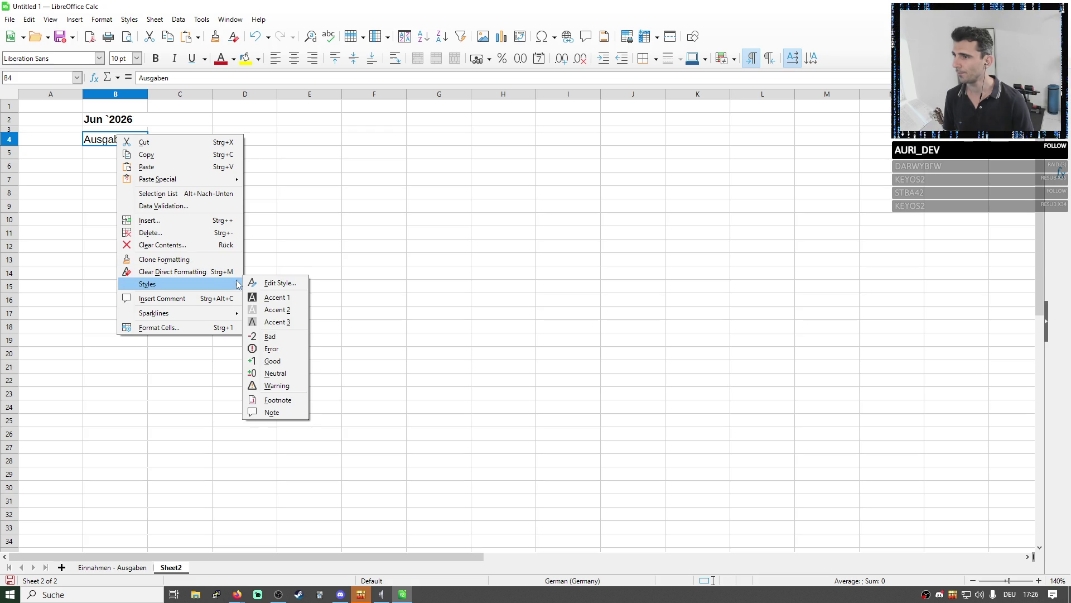
left_click(276, 338)
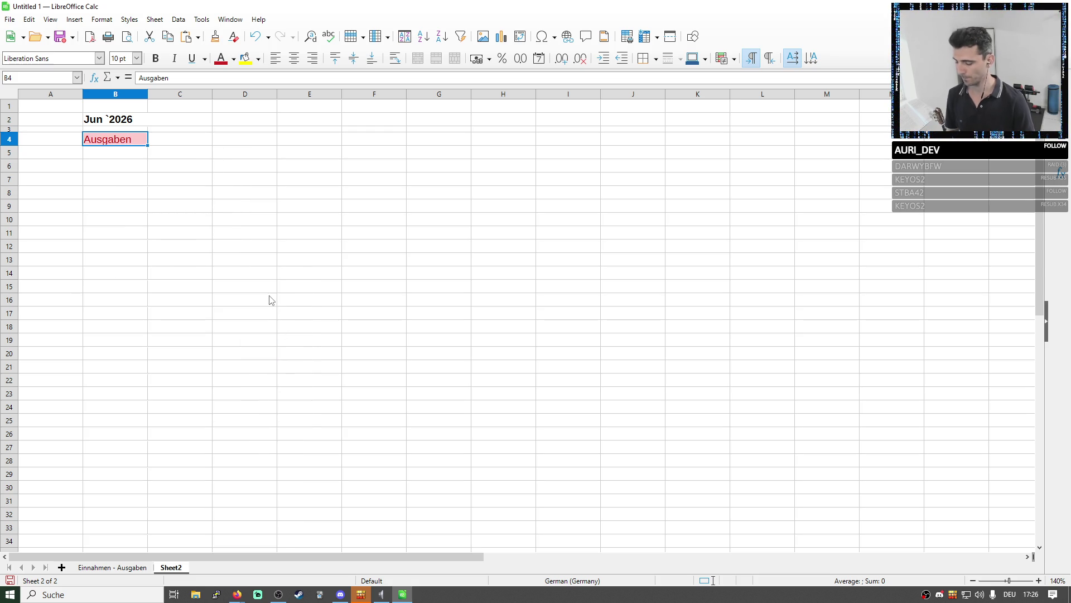
key("ctrl+z")
key("ctrl+b")
left_click(177, 150)
left_click(136, 145)
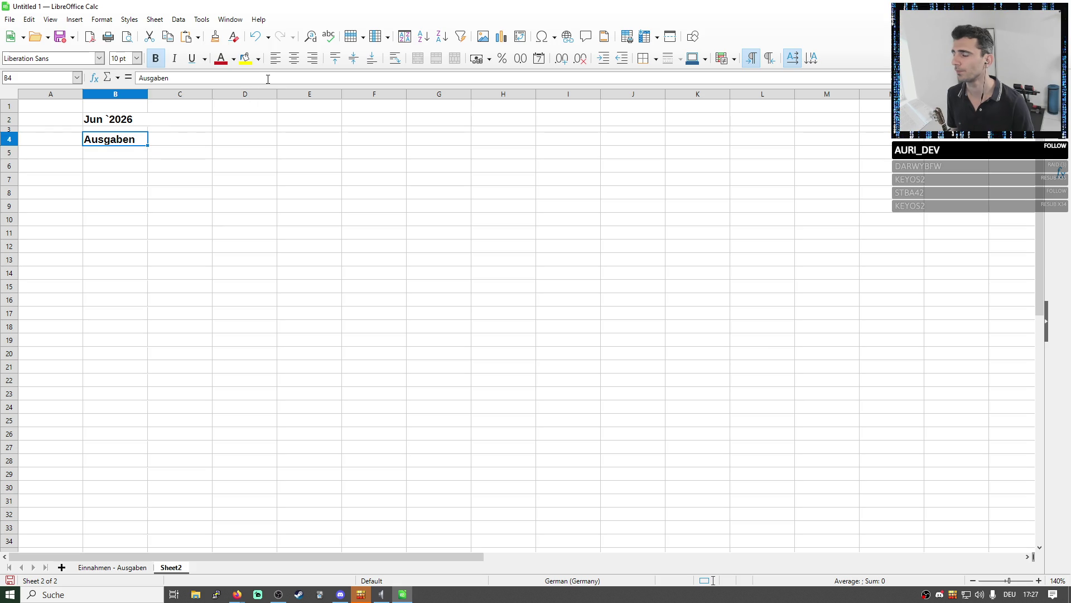
left_click(242, 140)
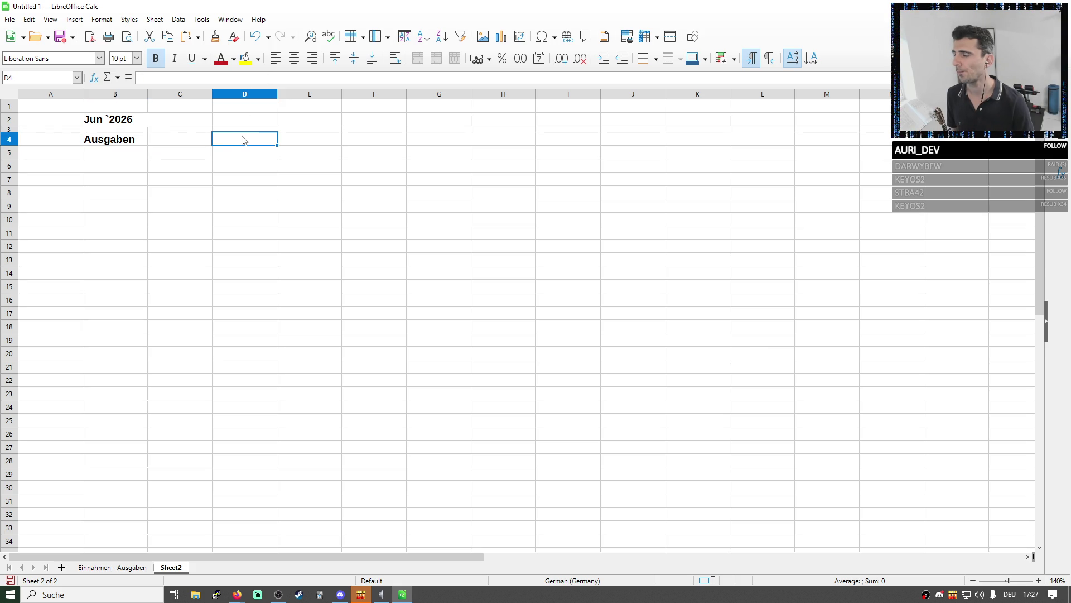
Enter a second heading Einnahmen in cell E4 and make it bold
left_click(131, 153)
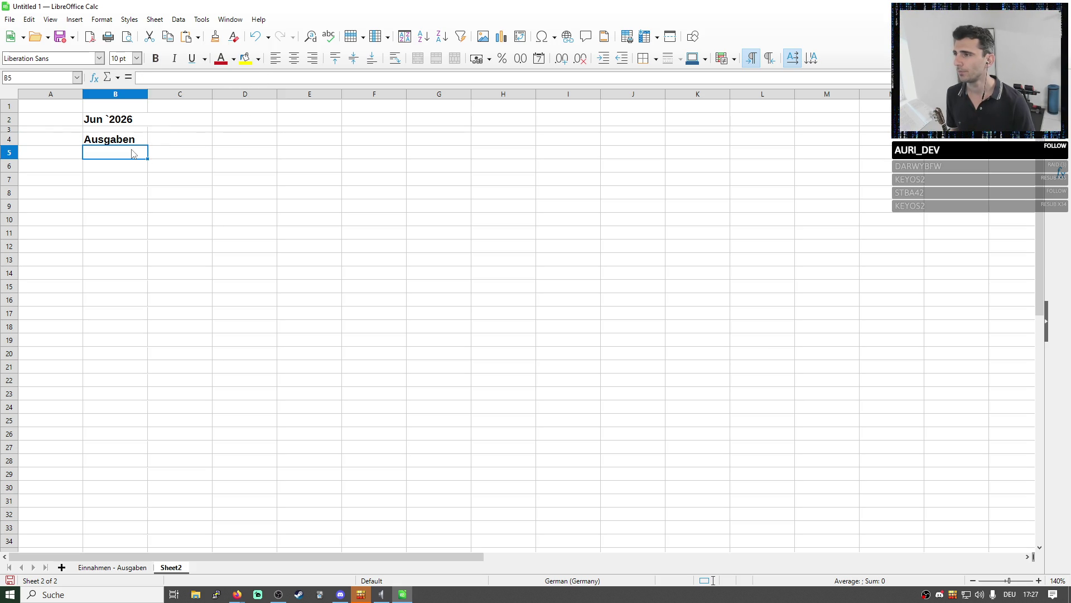
left_click(206, 157)
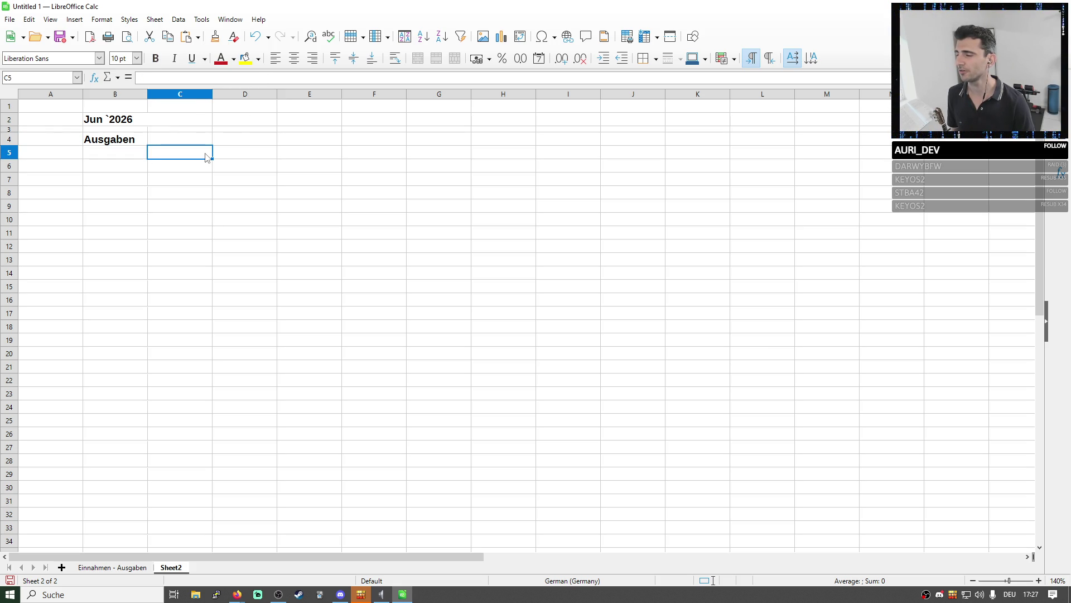
left_click(259, 158)
left_click(302, 158)
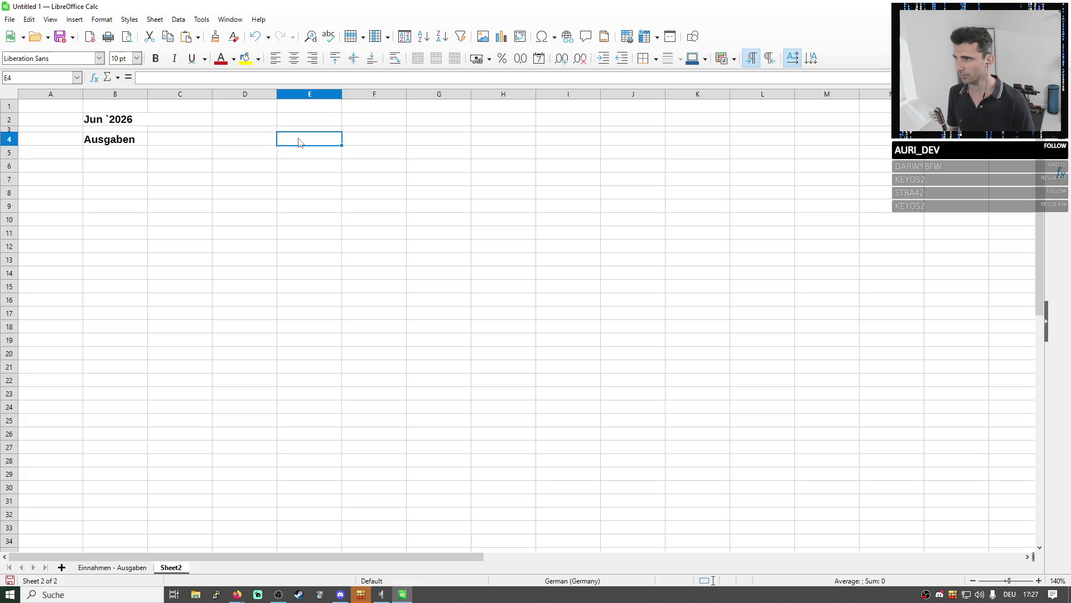
type("Einnahmen")
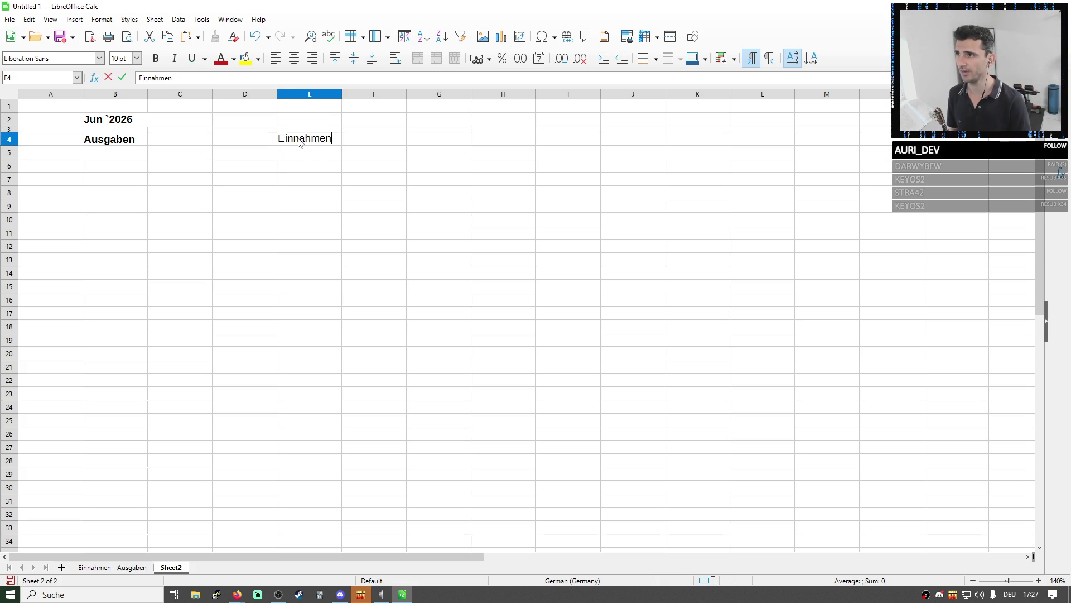
key("Return")
left_click(303, 146)
left_click(156, 58)
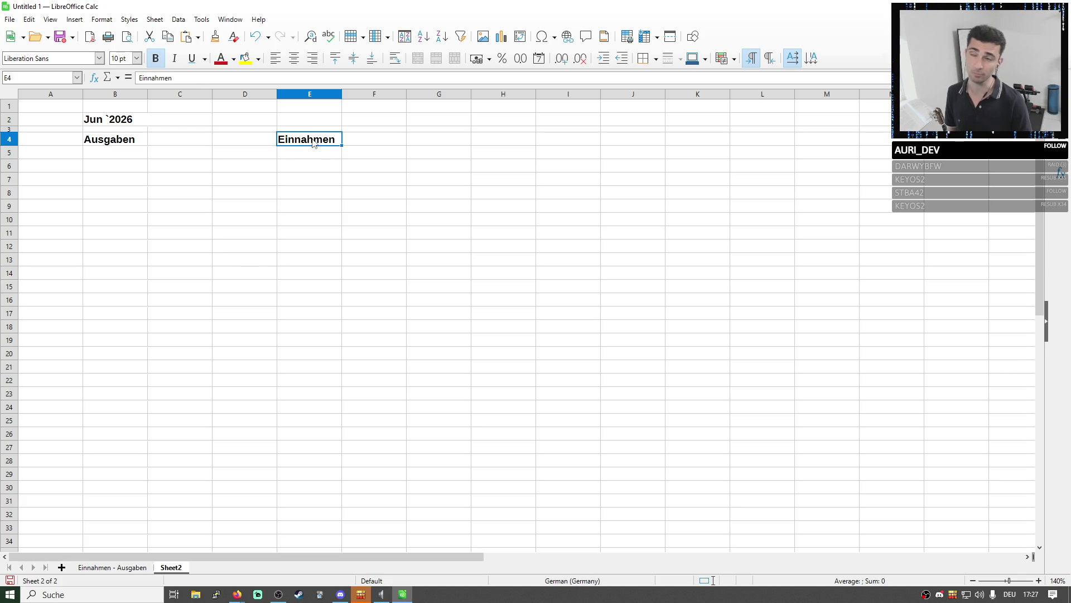
left_click(158, 124)
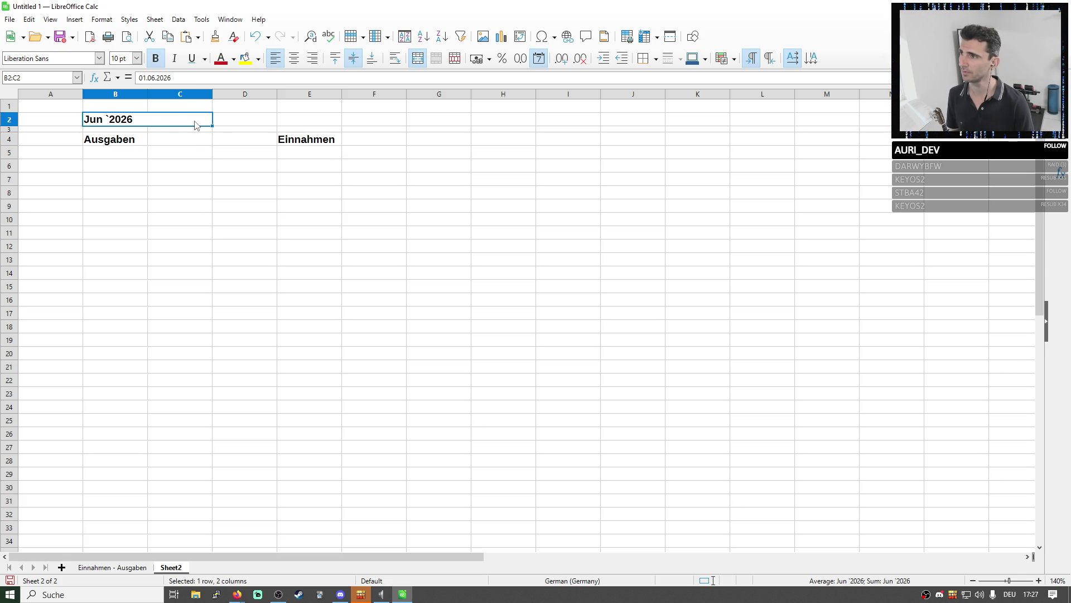
Merge the Jun `2026 title across B2:F2 and left-align it
left_click(210, 143)
left_click(381, 141)
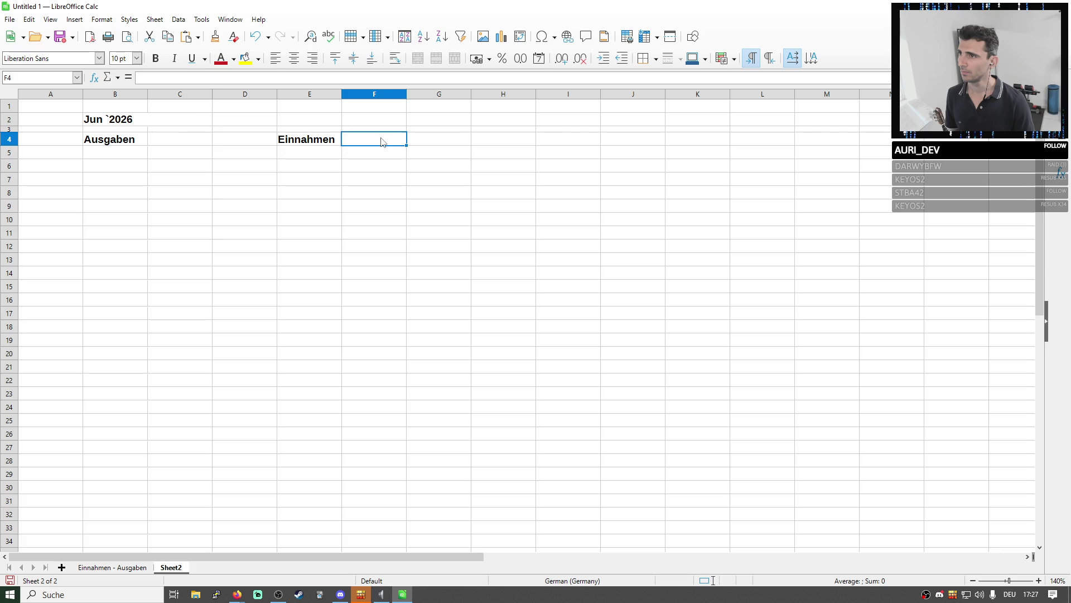
left_click_drag(165, 126, 375, 125)
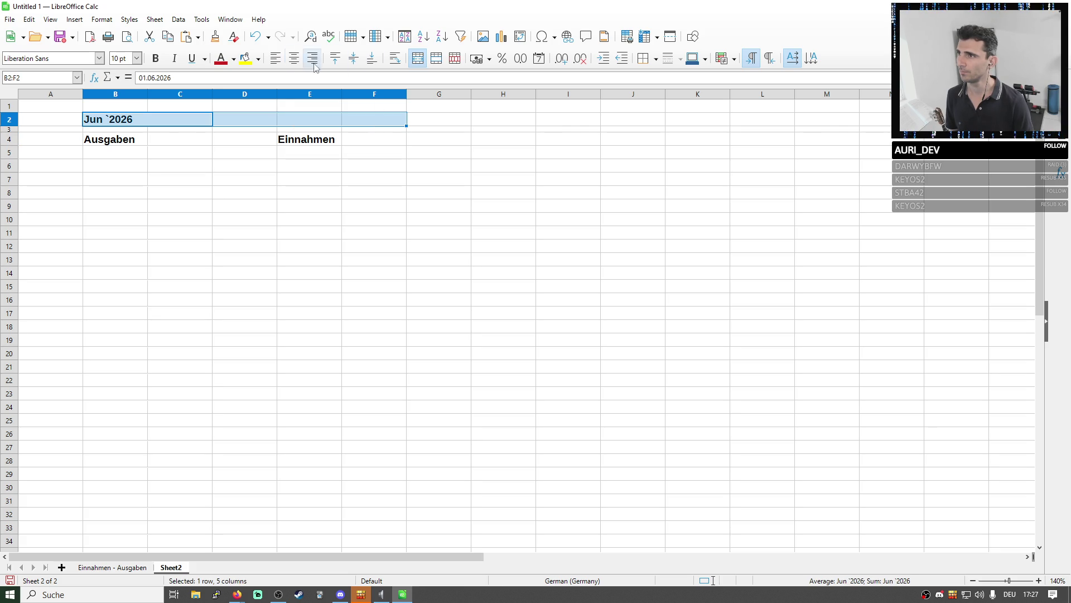
left_click(417, 58)
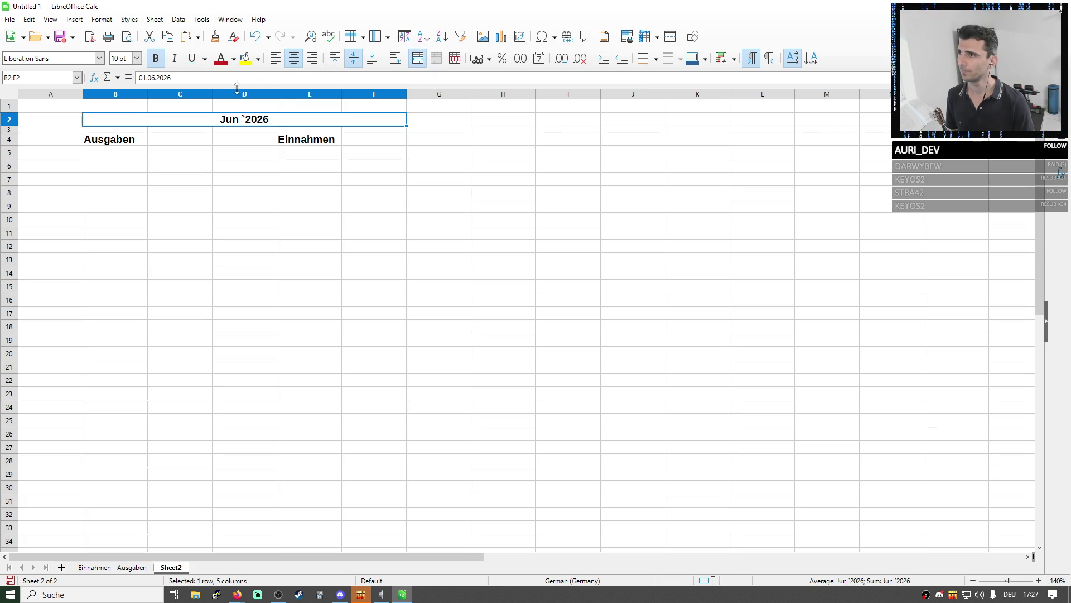
left_click(276, 58)
left_click(245, 179)
left_click(115, 142)
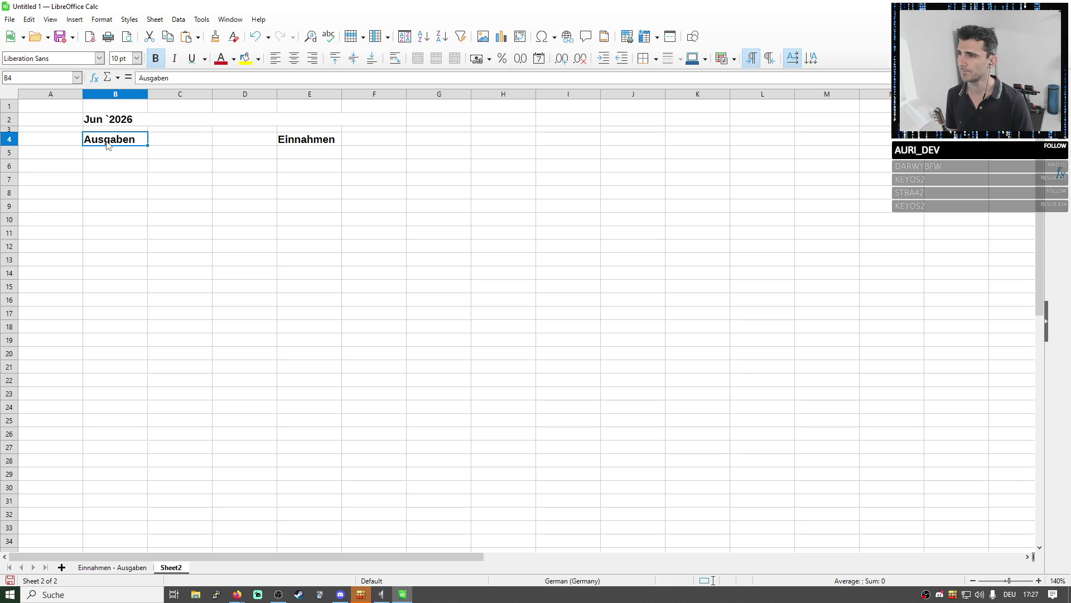
left_click(120, 159)
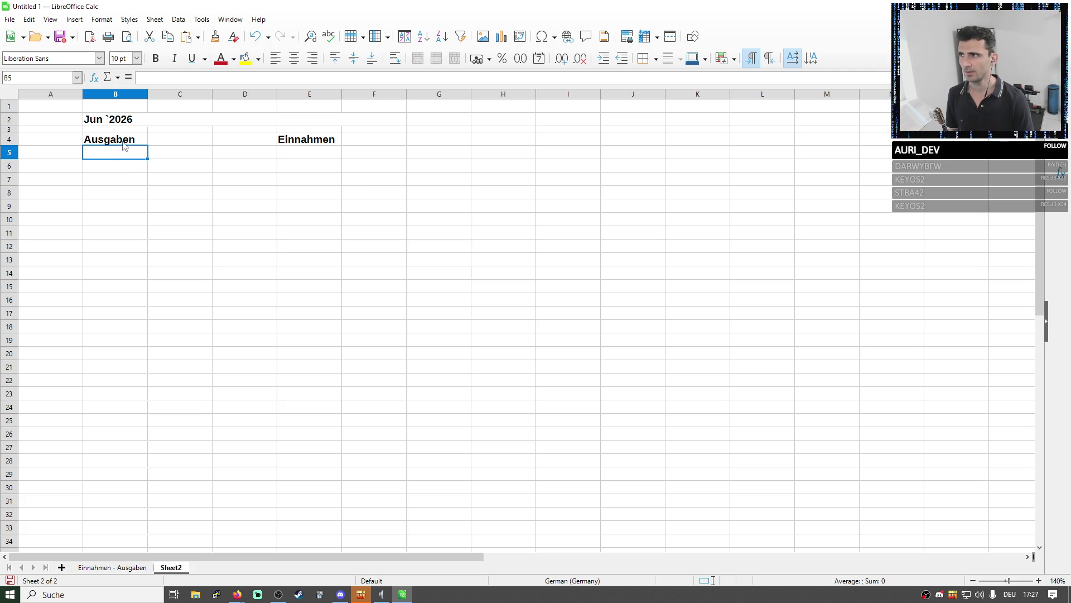
left_click_drag(112, 121, 268, 167)
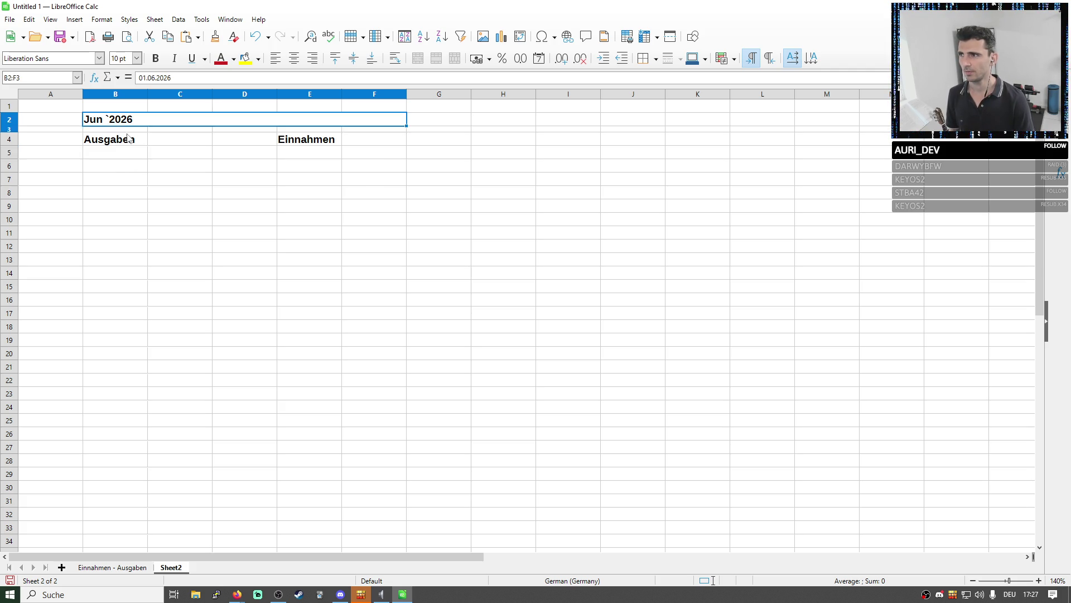
Rename Sheet2 to Juni_2026 and drag it to the first tab position
right_click(172, 569)
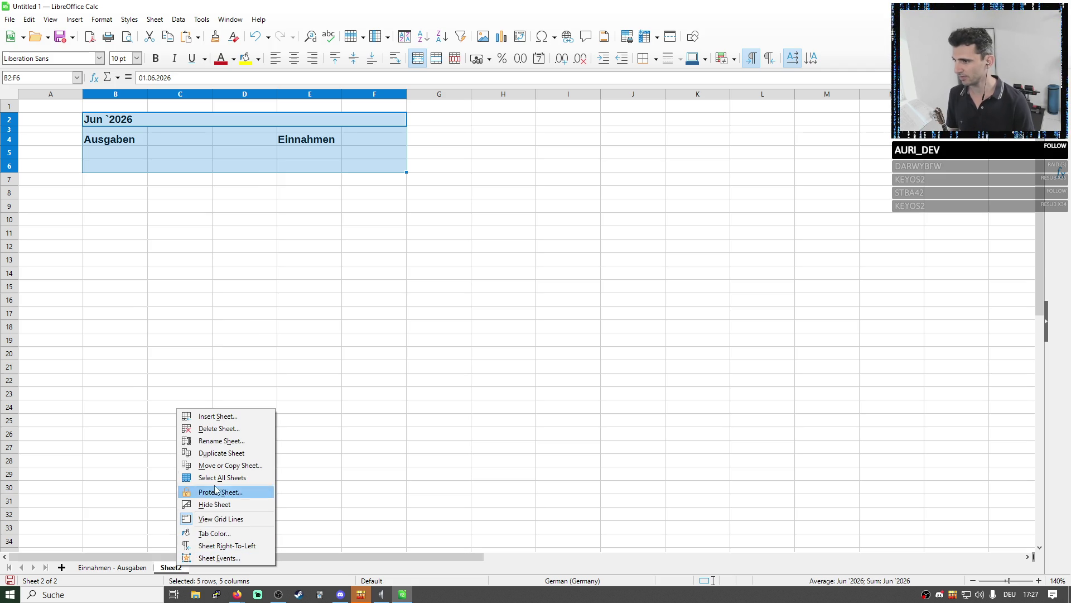
left_click(226, 441)
type("Juni_")
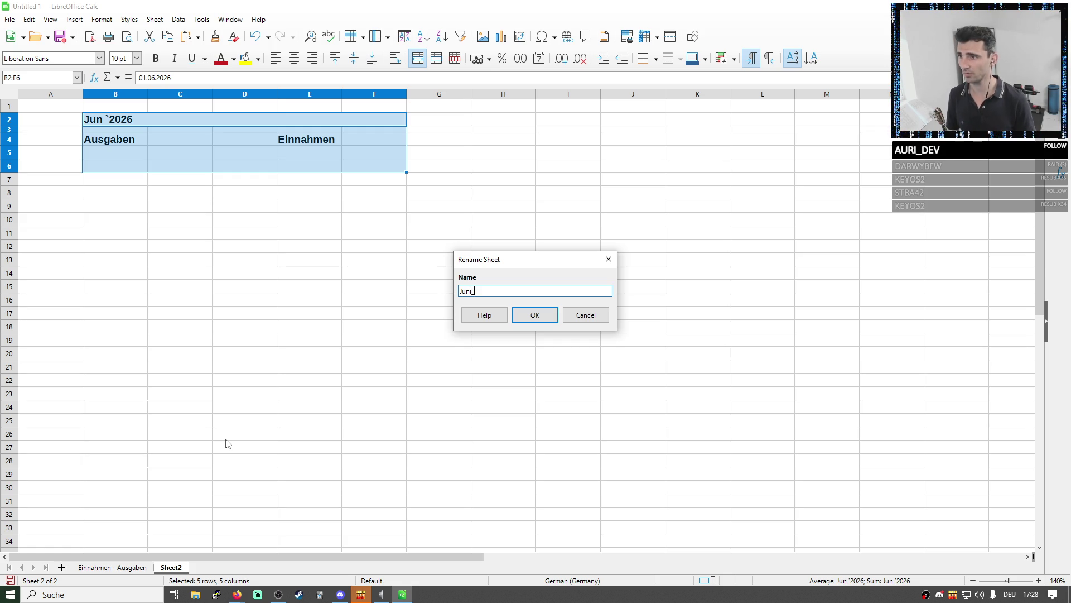
type("26")
key("Return")
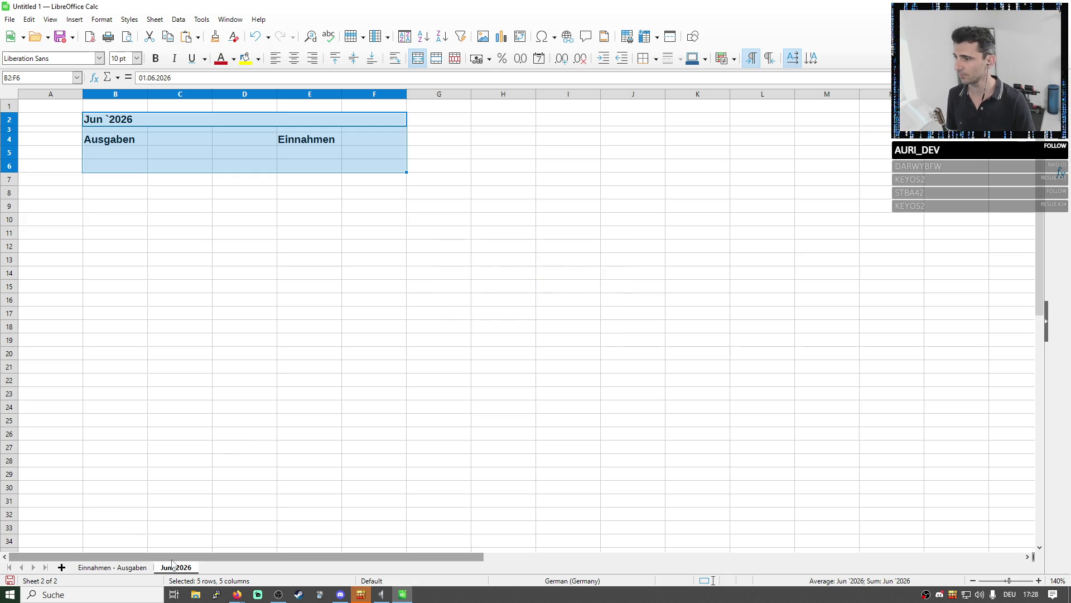
left_click_drag(133, 575, 76, 568)
Bring up the Format Cells settings for the merged date title to inspect its format code
double_click(110, 120)
key("Return")
right_click(124, 116)
left_click(193, 323)
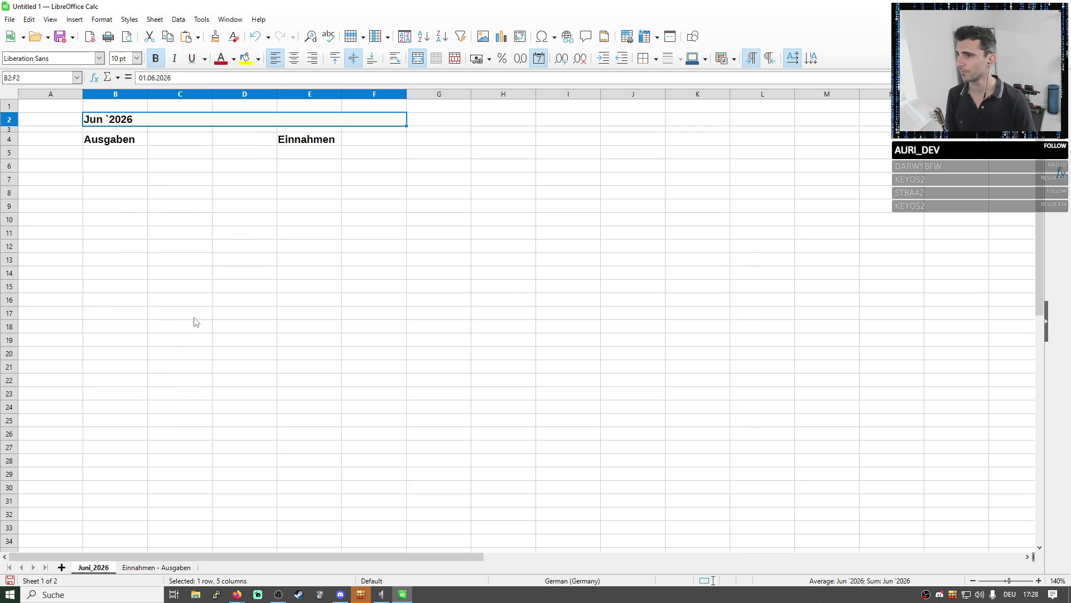
left_click(441, 388)
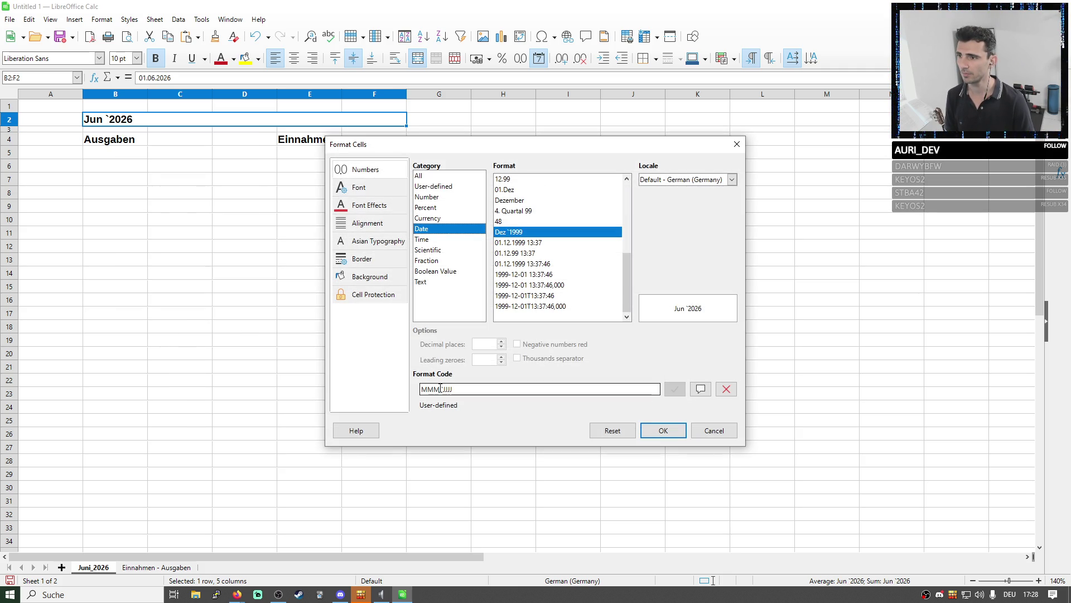
Change the title's format code to MMMM`JJJJ so it reads Juni `2026
left_click(514, 203)
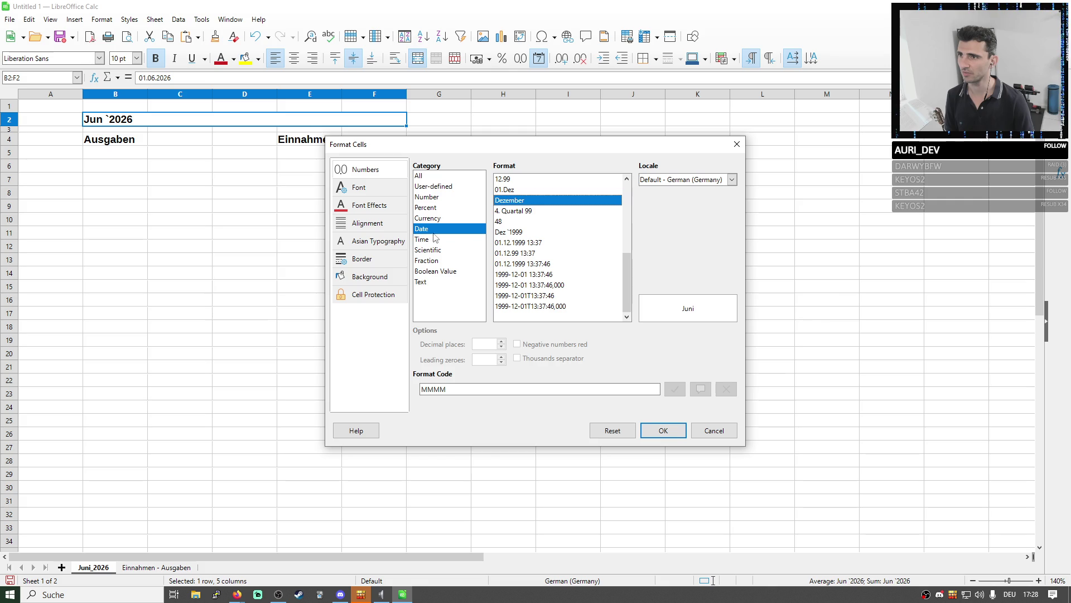
left_click(449, 187)
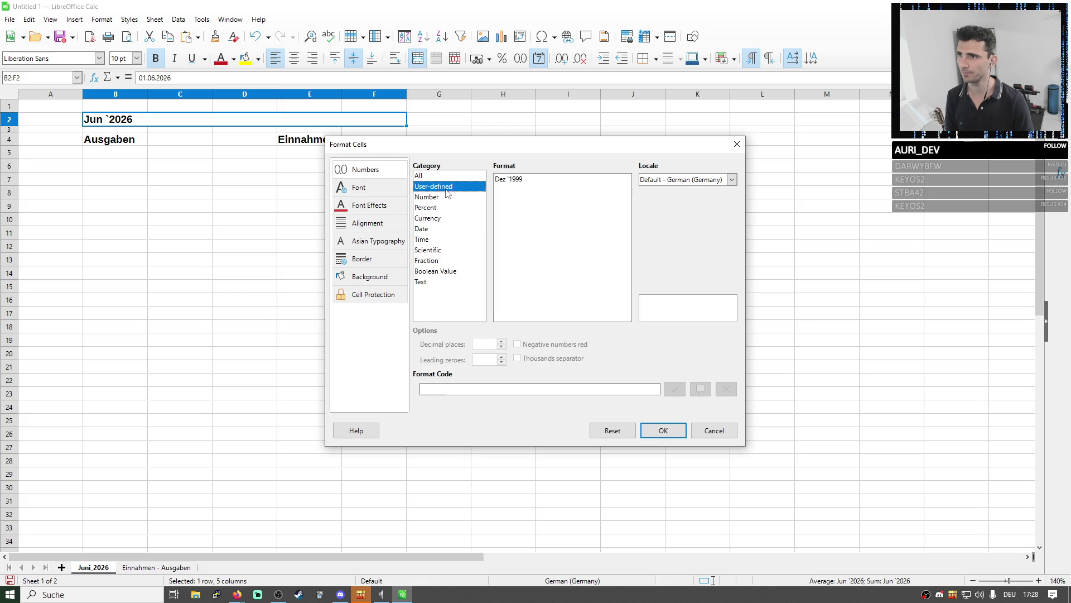
left_click(513, 180)
key("BackSpace")
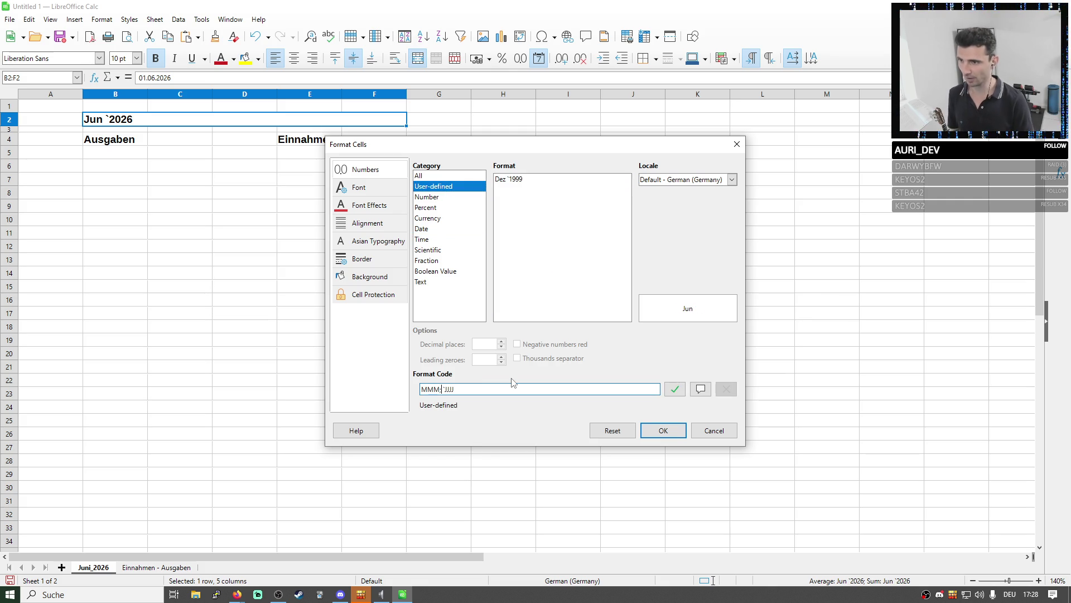
type("M")
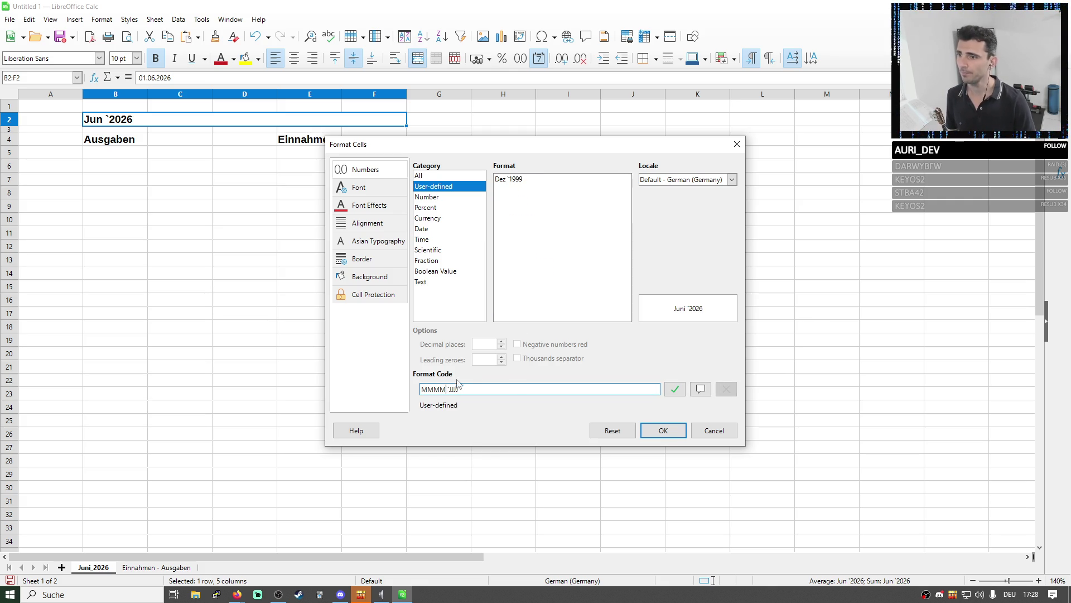
left_click(662, 431)
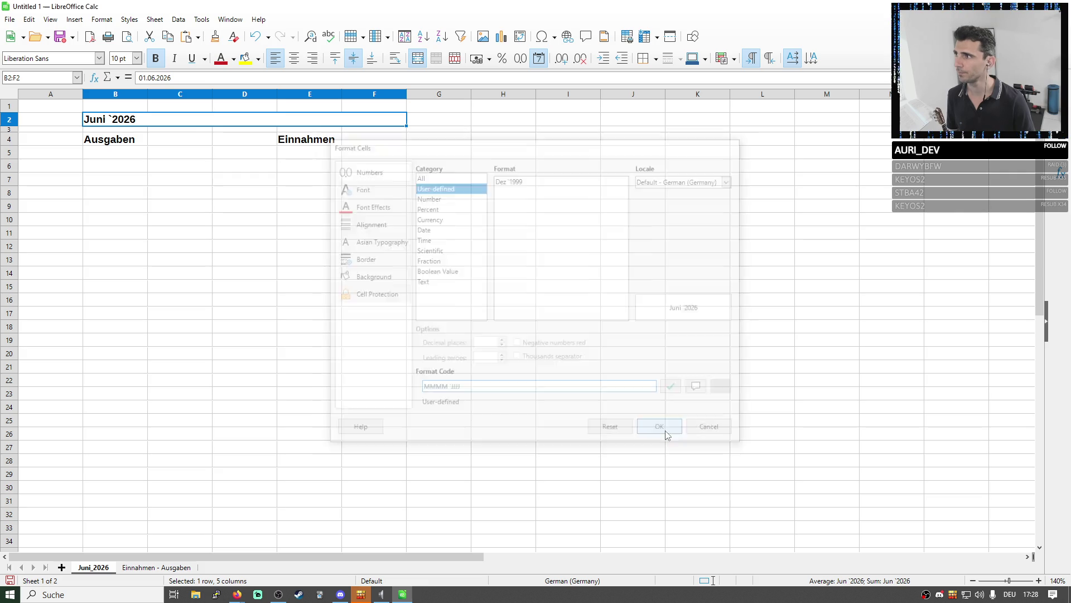
left_click(133, 142)
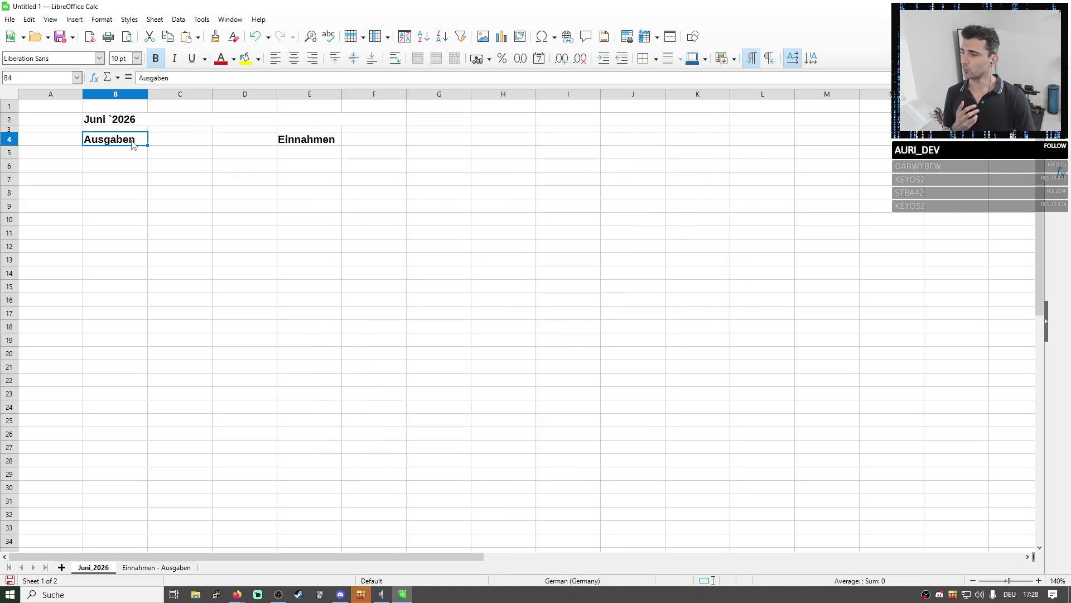
Duplicate the Juni_2026 sheet to first position and name it Bsp_Juni_2026_mit_Kategorien
right_click(103, 568)
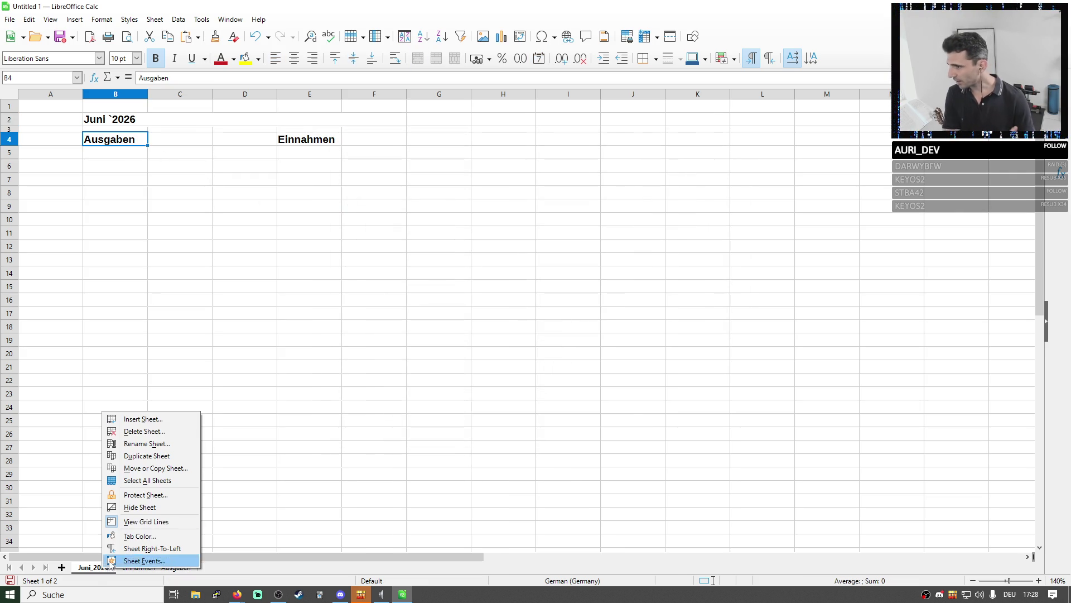
left_click(149, 463)
left_click_drag(144, 568, 99, 569)
right_click(93, 570)
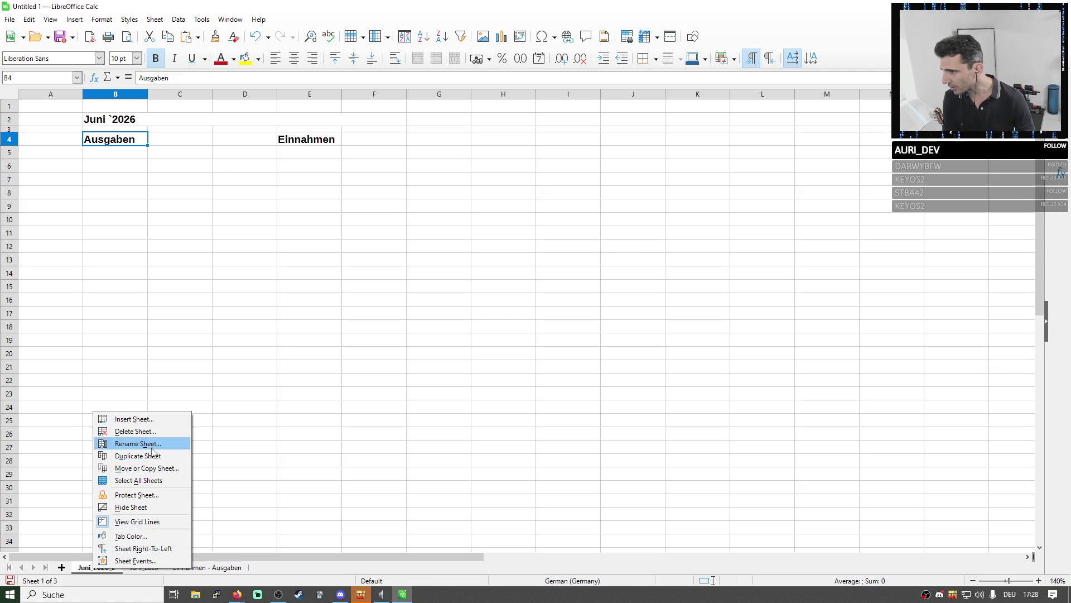
left_click(152, 444)
left_click(556, 290)
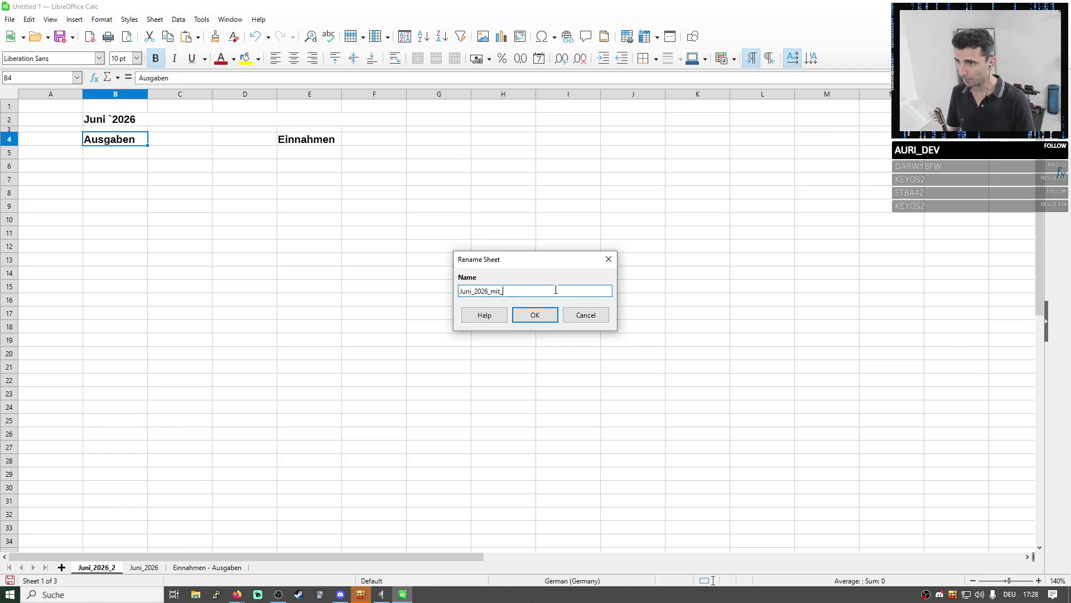
type("Kategorien")
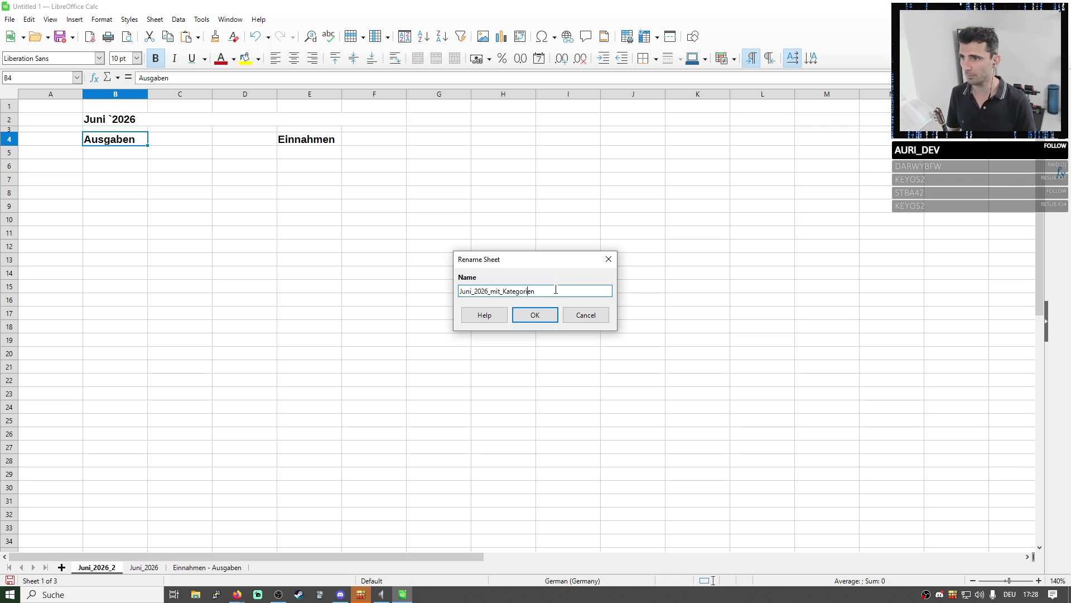
key("Home")
type("example_")
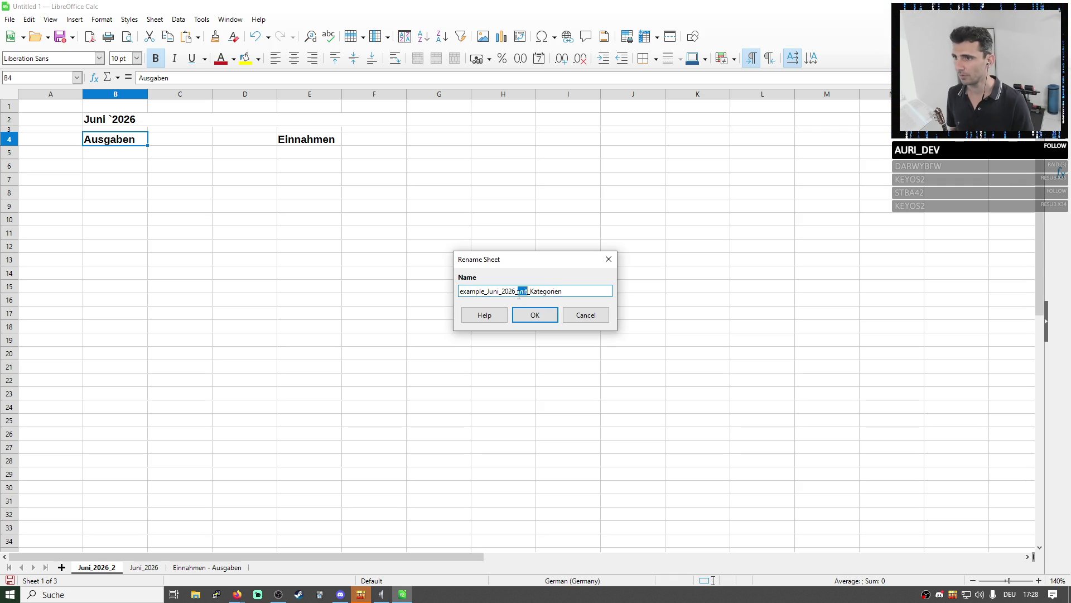
left_click_drag(486, 291, 365, 290)
type("Bsp_")
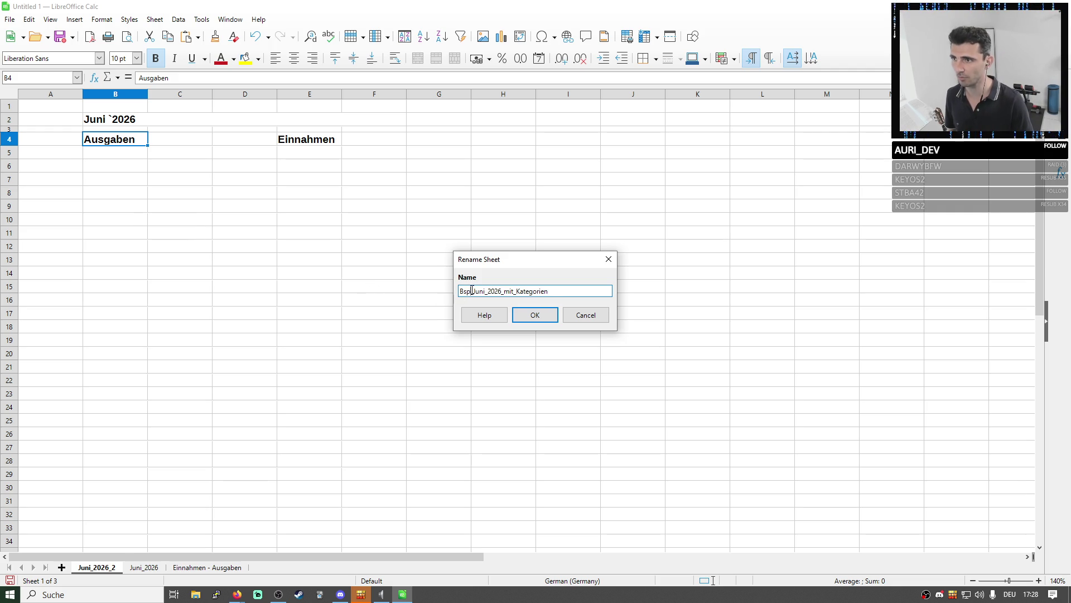
left_click(535, 315)
Rename the original sheet to Bsp_Juni_2026 and switch to it below the Ausgaben heading
right_click(205, 569)
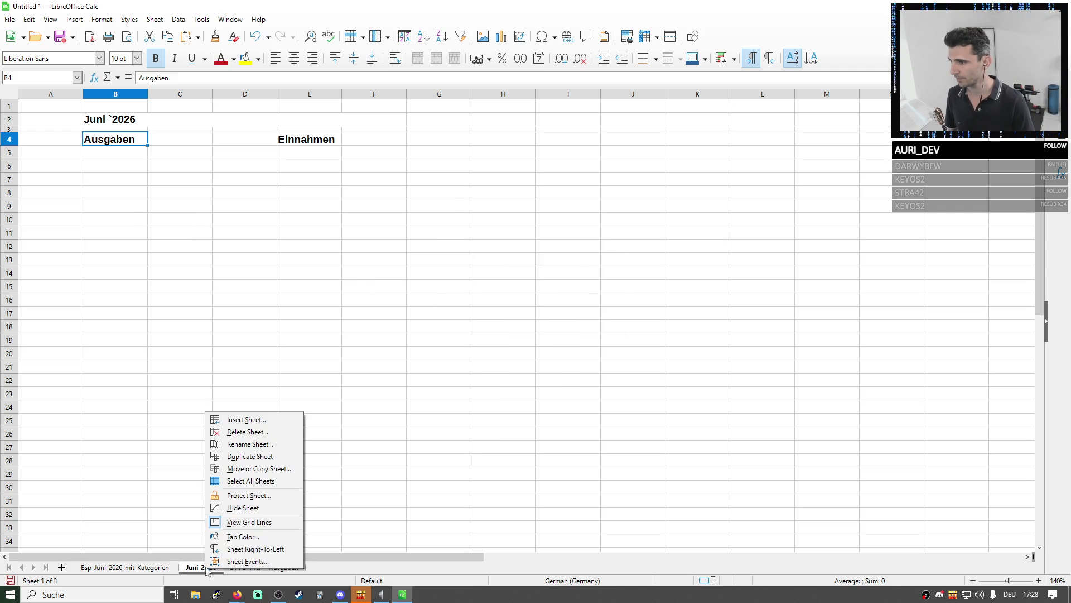
left_click(245, 460)
left_click(459, 290)
type("Bsp_Juni_2026")
key("Return")
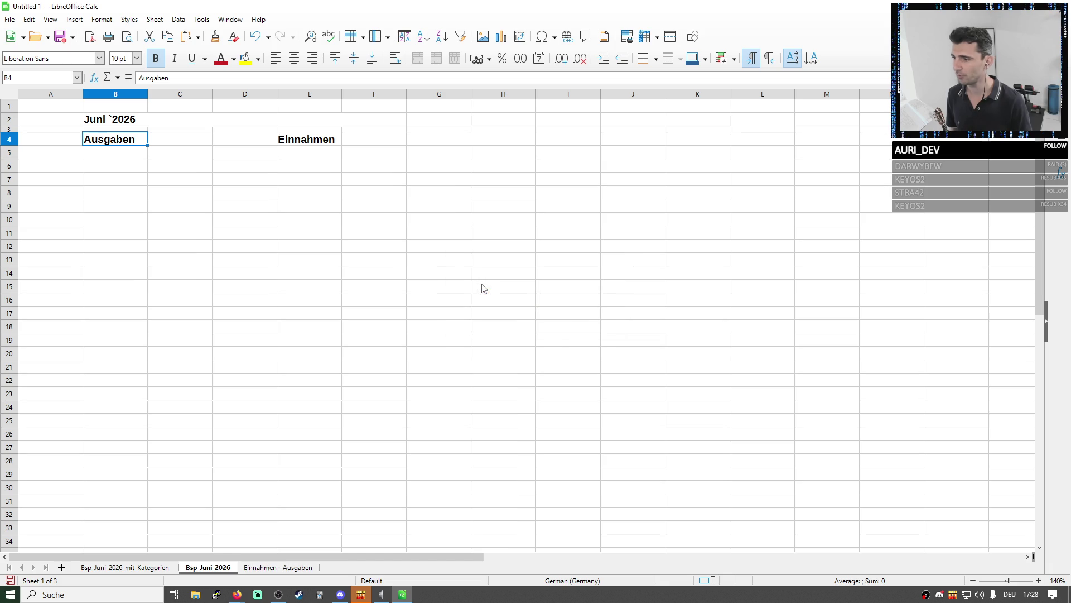
left_click(201, 570)
left_click(138, 154)
left_click(123, 172)
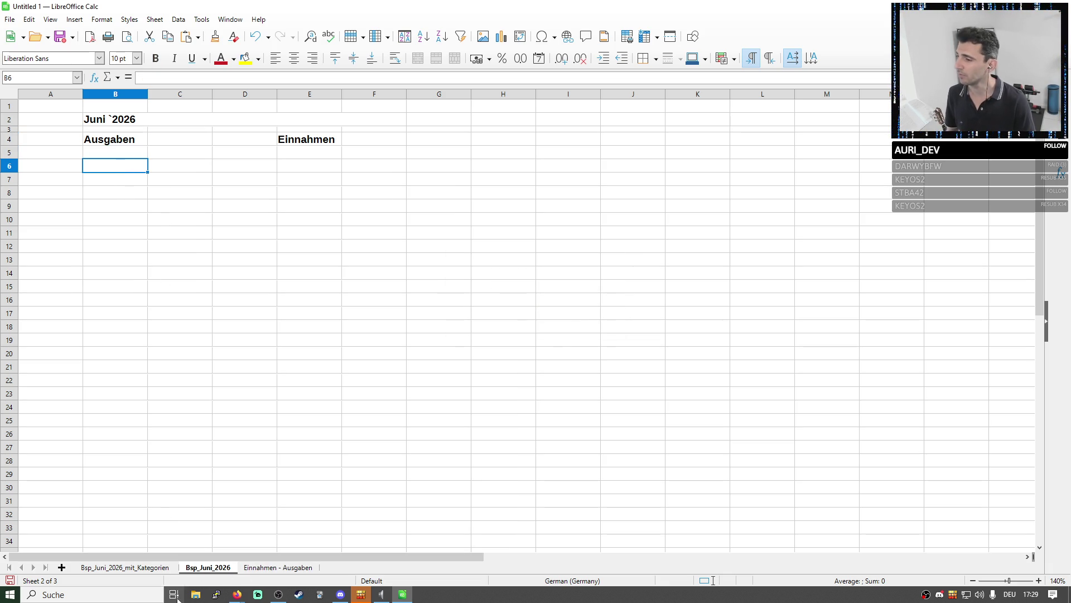
Merge B6:C6 on the Kategorien sheet and enter a left-aligned, underlined Wohnen category
left_click(124, 569)
left_click(134, 167)
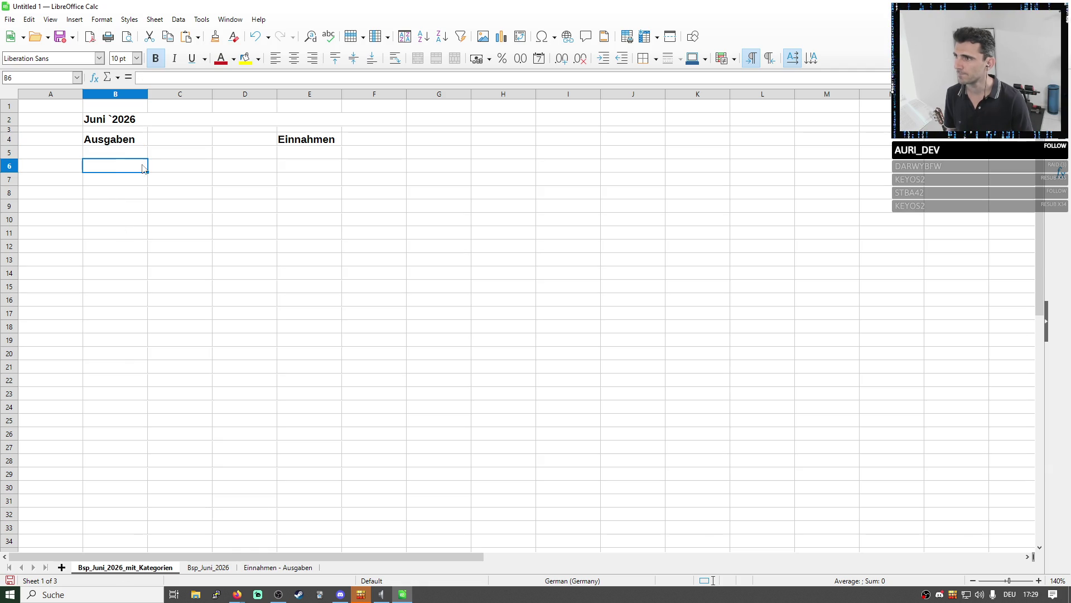
left_click_drag(148, 167, 184, 173)
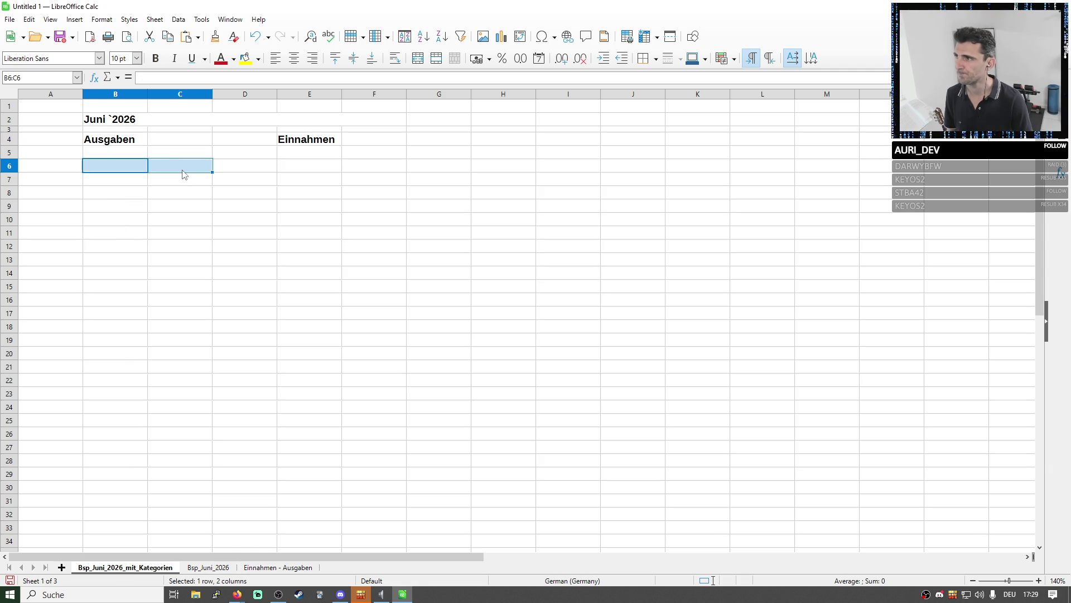
left_click(417, 58)
double_click(146, 167)
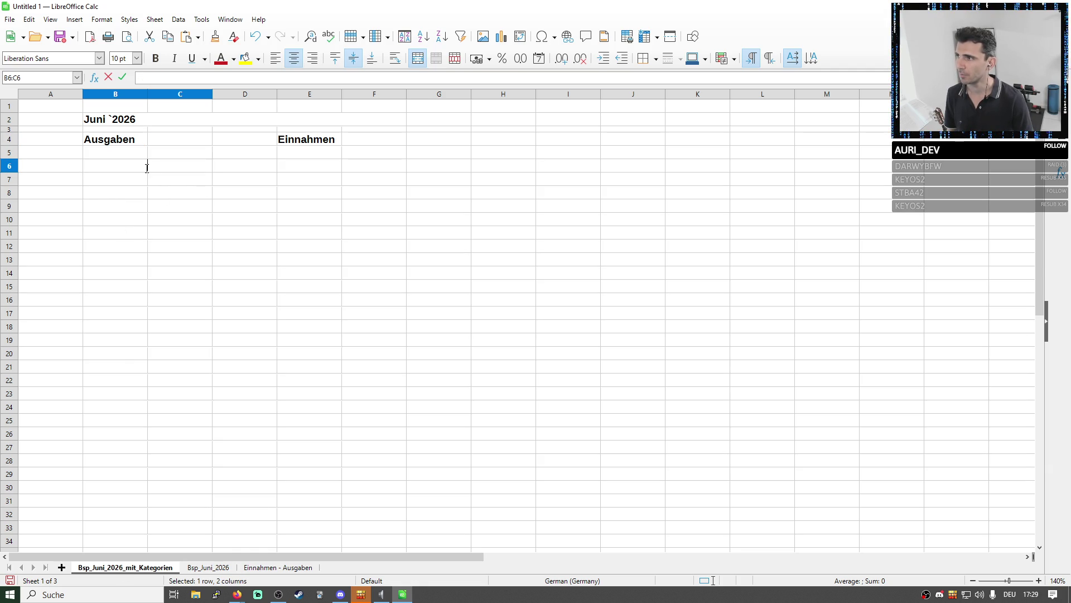
type("Wohnen")
key("Return")
left_click(148, 169)
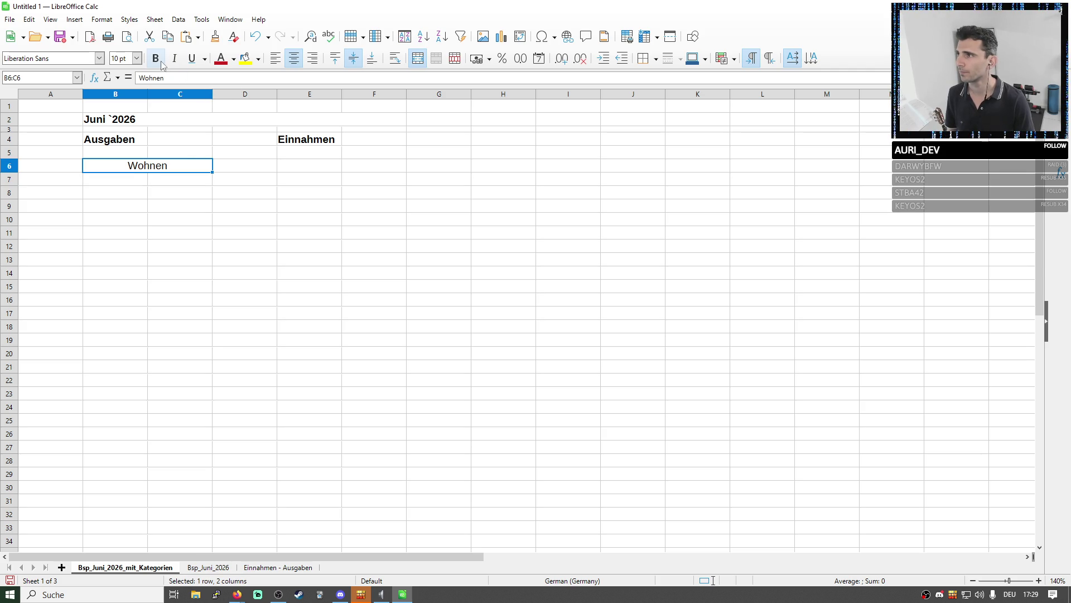
left_click(275, 58)
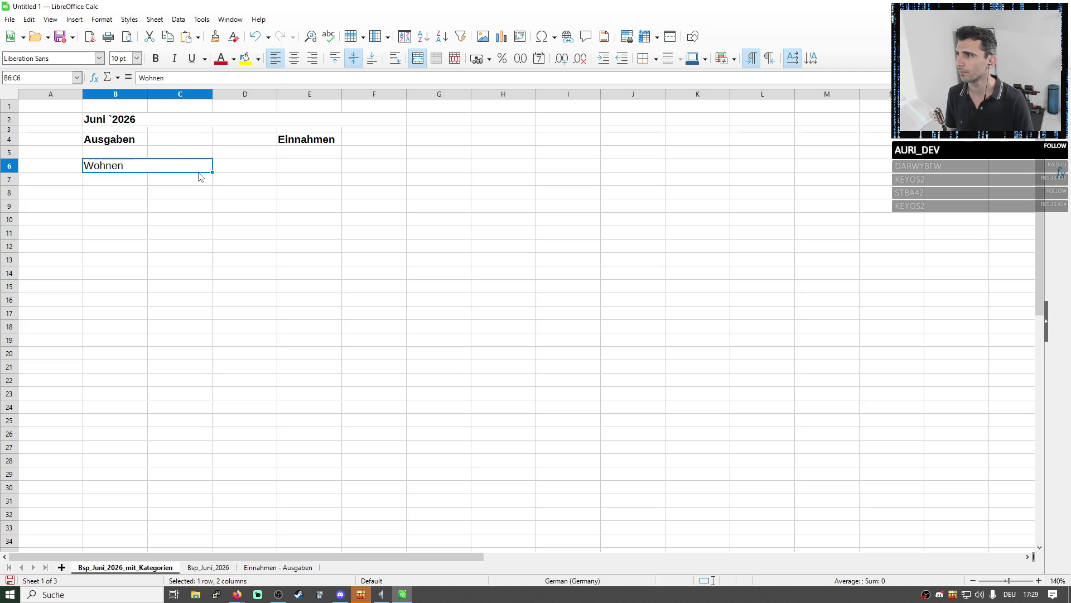
key("ctrl+u")
Enter Warmmiete in B7 and make the Wohnen category bold
key("Right")
key("Down")
key("Down")
key("Down")
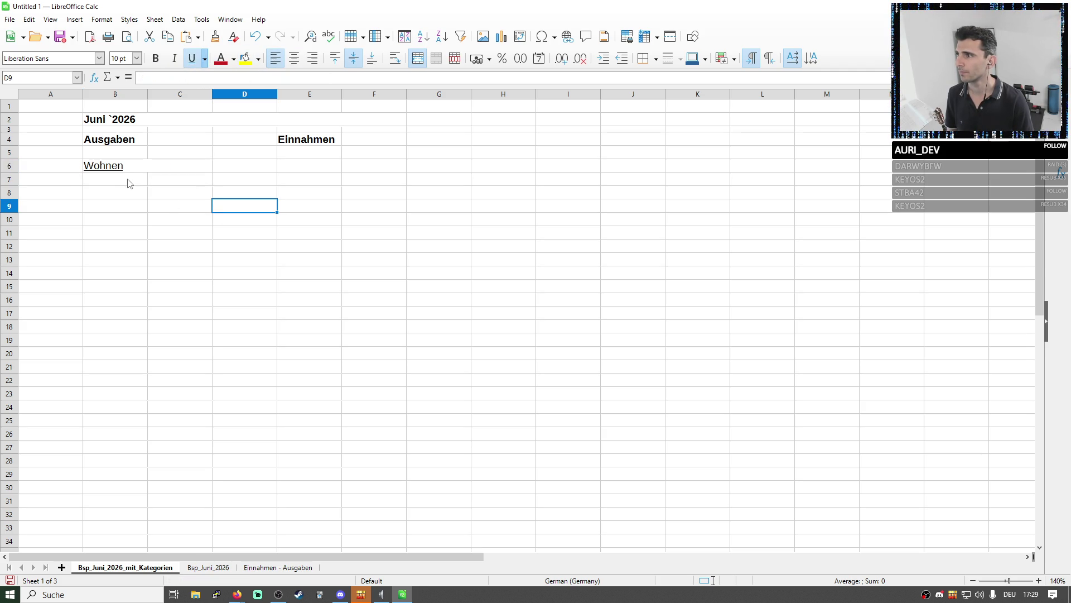
left_click(122, 186)
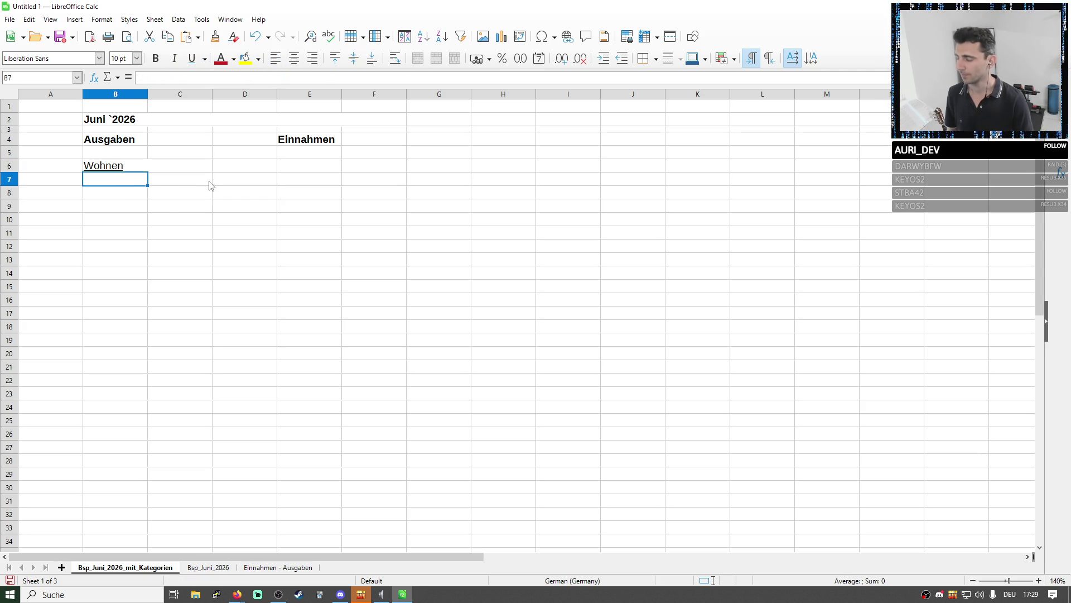
type("Warmmiete")
key("Return")
key("Right")
key("Right")
key("Right")
key("Down")
key("Down")
key("Down")
left_click(109, 166)
key("ctrl+b")
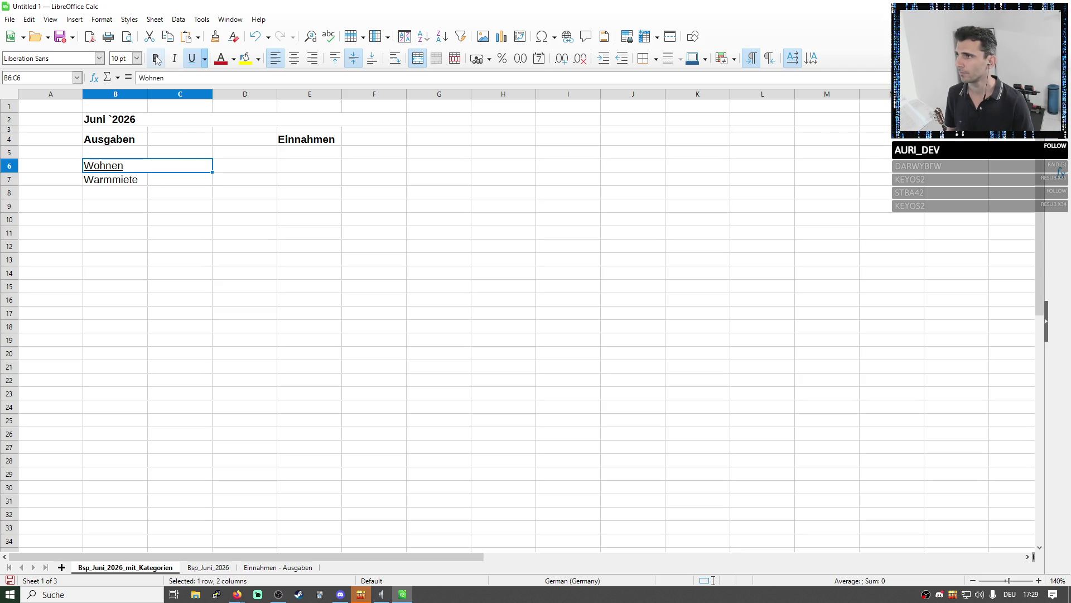
left_click(234, 198)
left_click(137, 145)
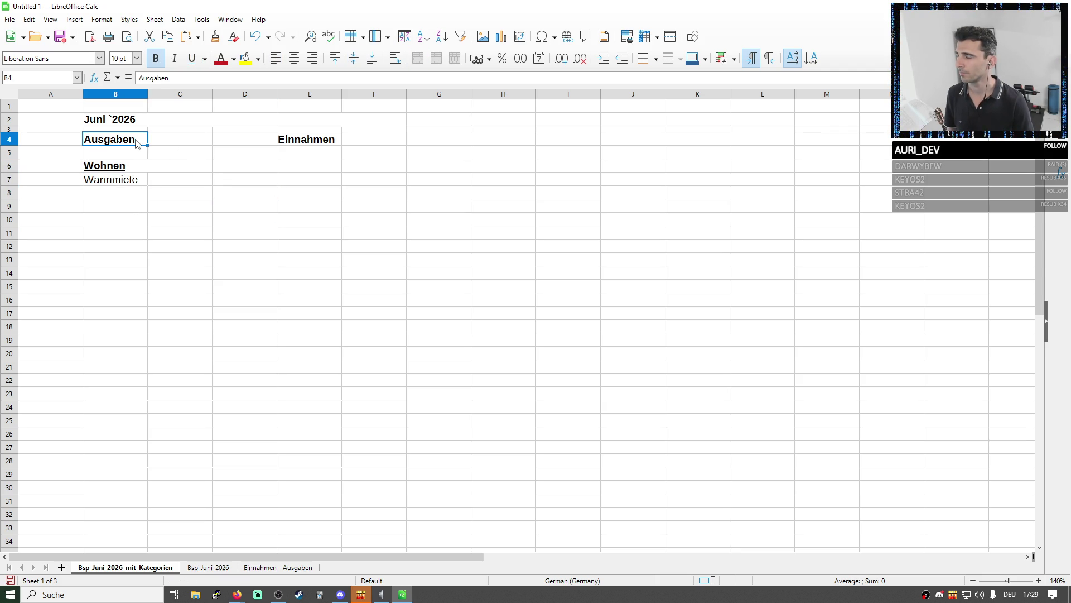
Merge the Ausgaben heading across B4:C4, left-aligned with an orange-red fill
left_click_drag(137, 144, 185, 139)
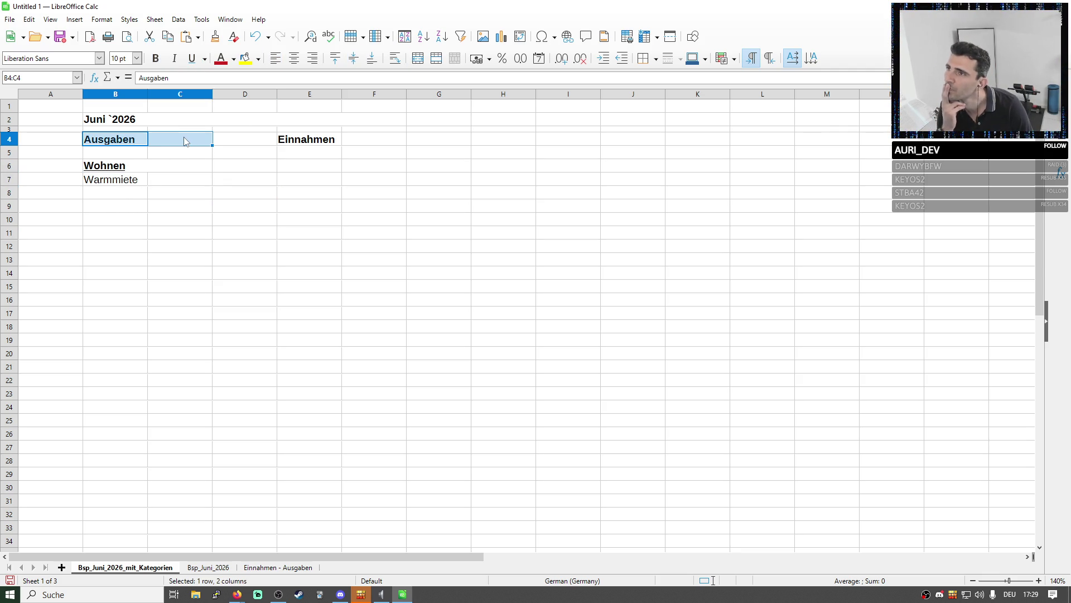
left_click(418, 66)
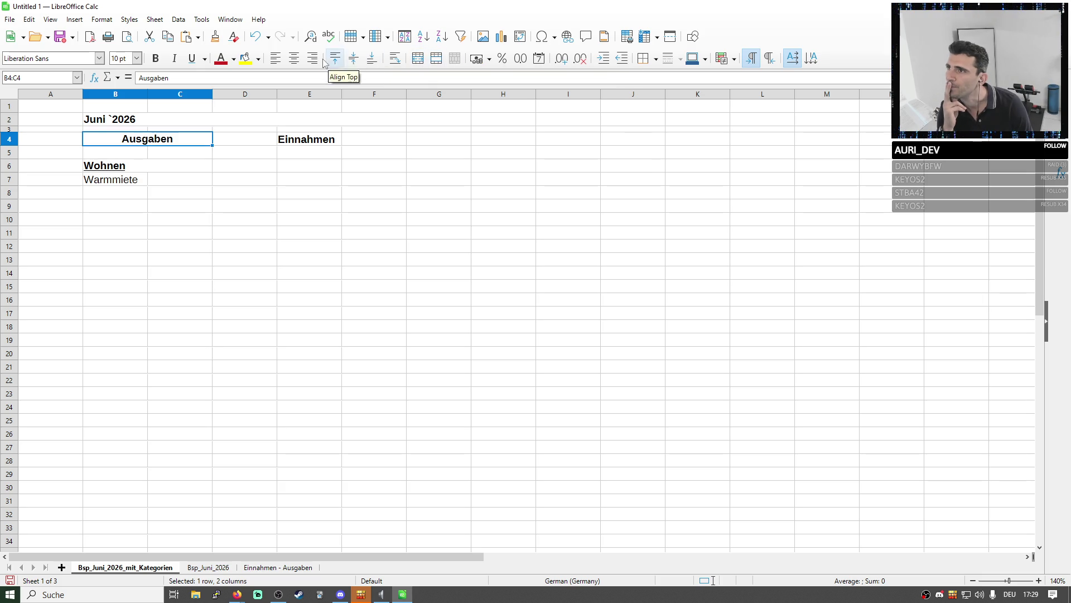
left_click(276, 59)
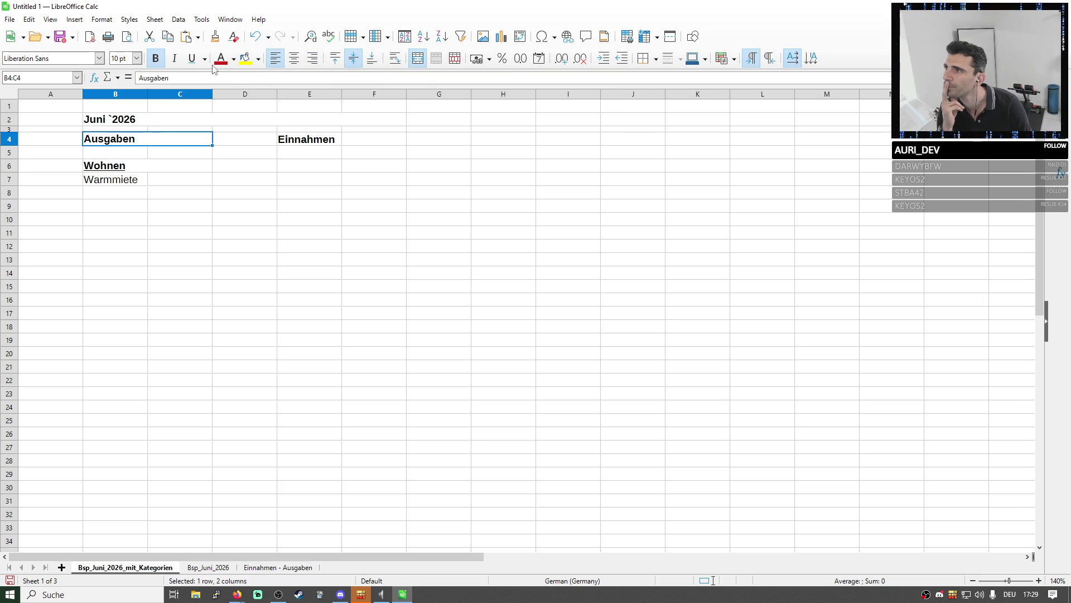
left_click(258, 59)
left_click(277, 140)
Merge the Einnahmen heading across E4:F4, left-aligned with a green fill
left_click(368, 179)
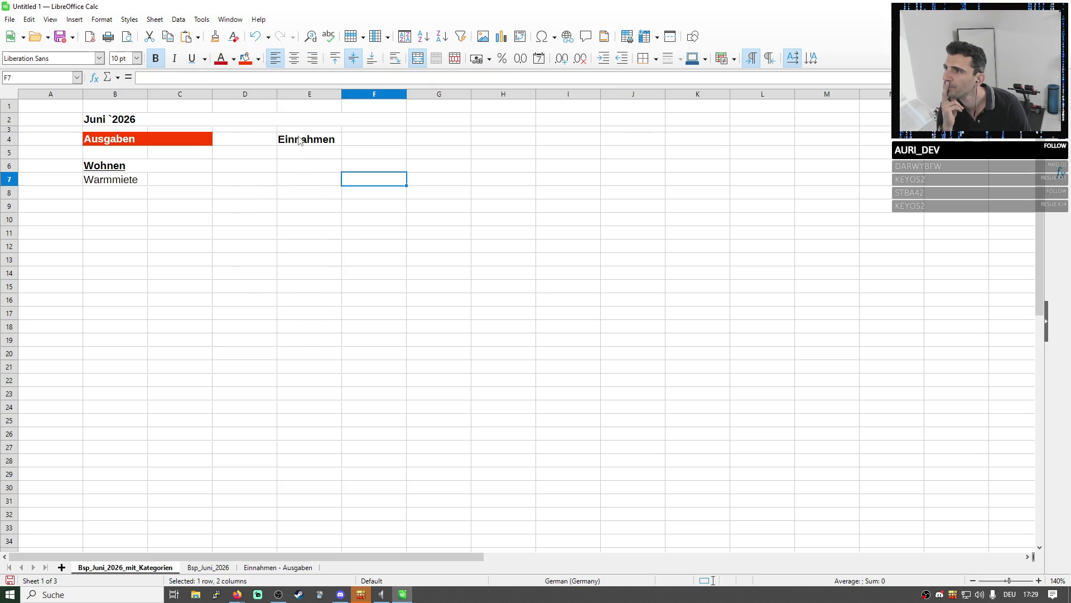
left_click_drag(302, 140, 375, 139)
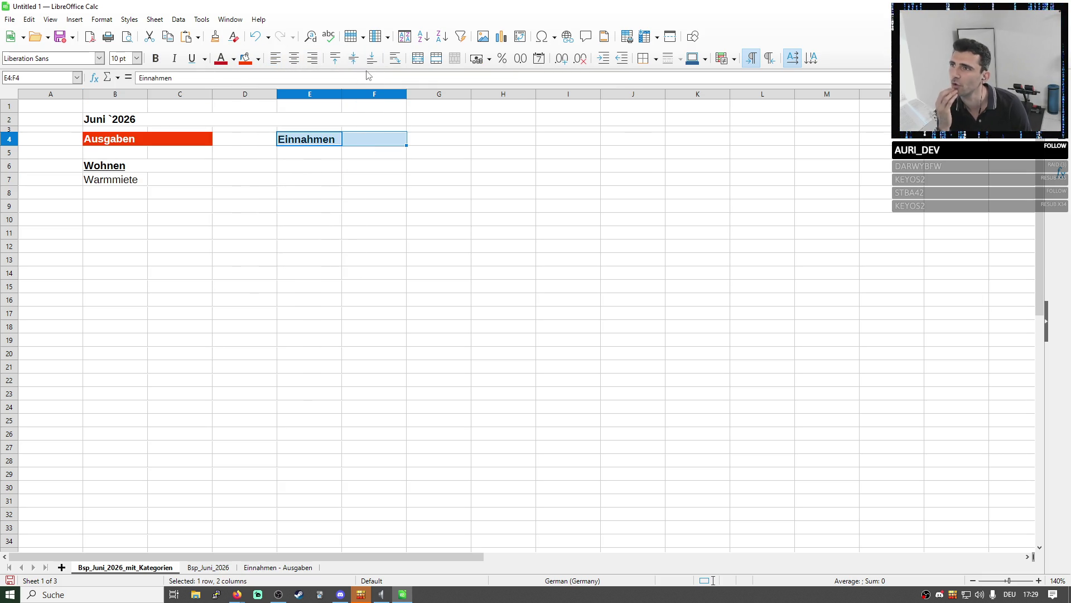
left_click(417, 59)
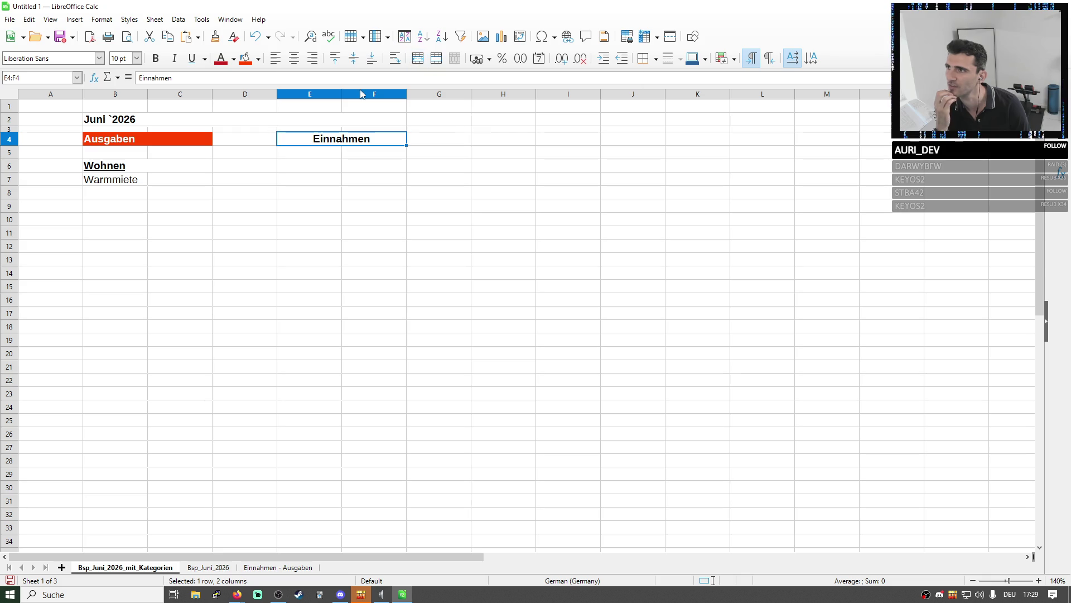
left_click(276, 58)
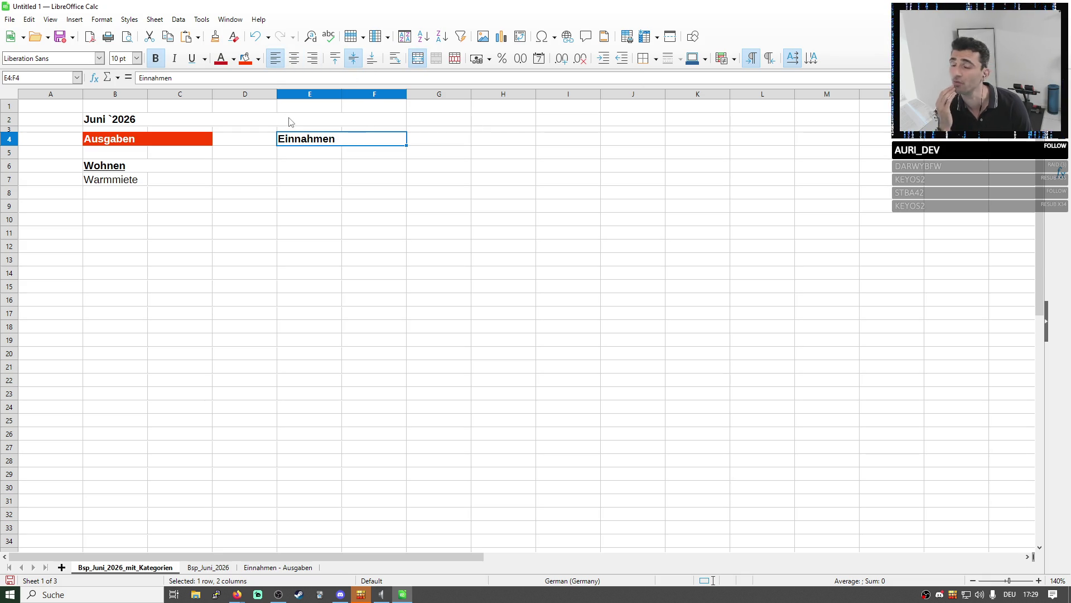
left_click(258, 59)
left_click(340, 137)
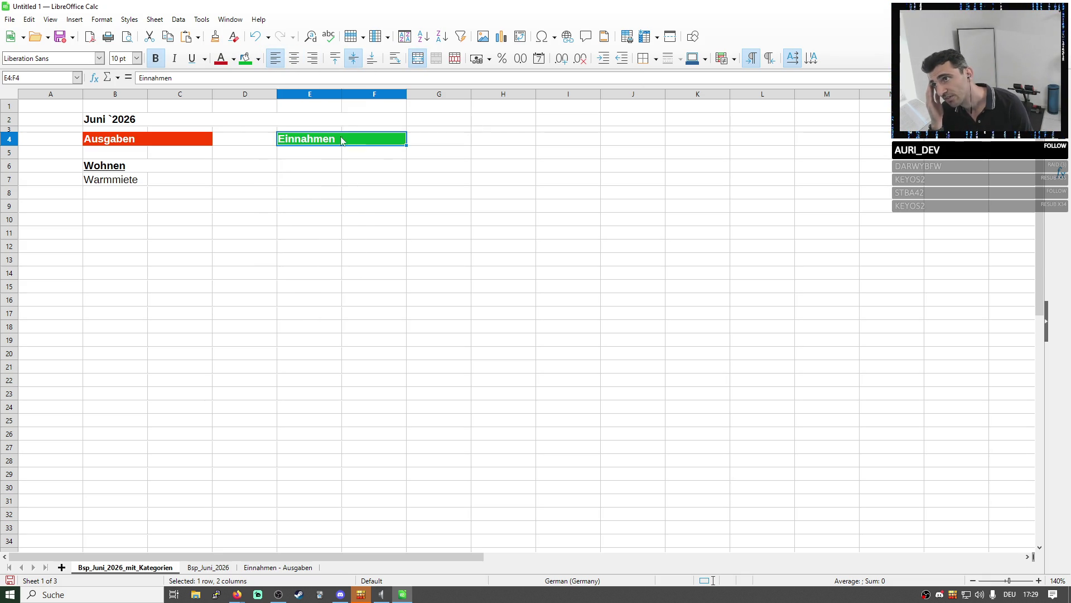
left_click(359, 156)
left_click(322, 143)
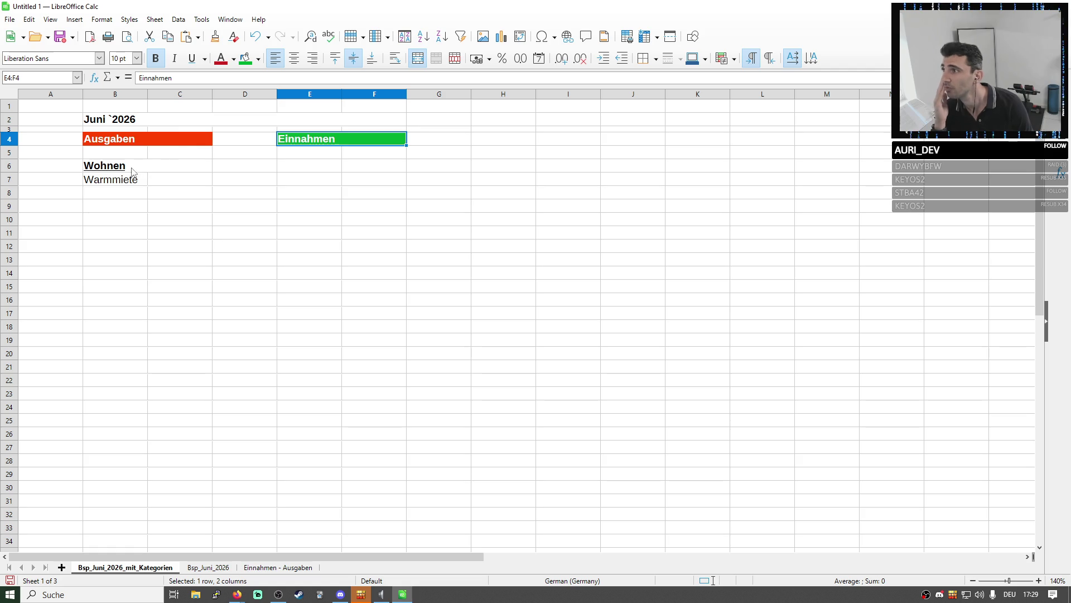
Shrink the blank row 5 and enter 750 € as the Warmmiete cost in C7
left_click_drag(10, 158, 10, 152)
left_click(230, 159)
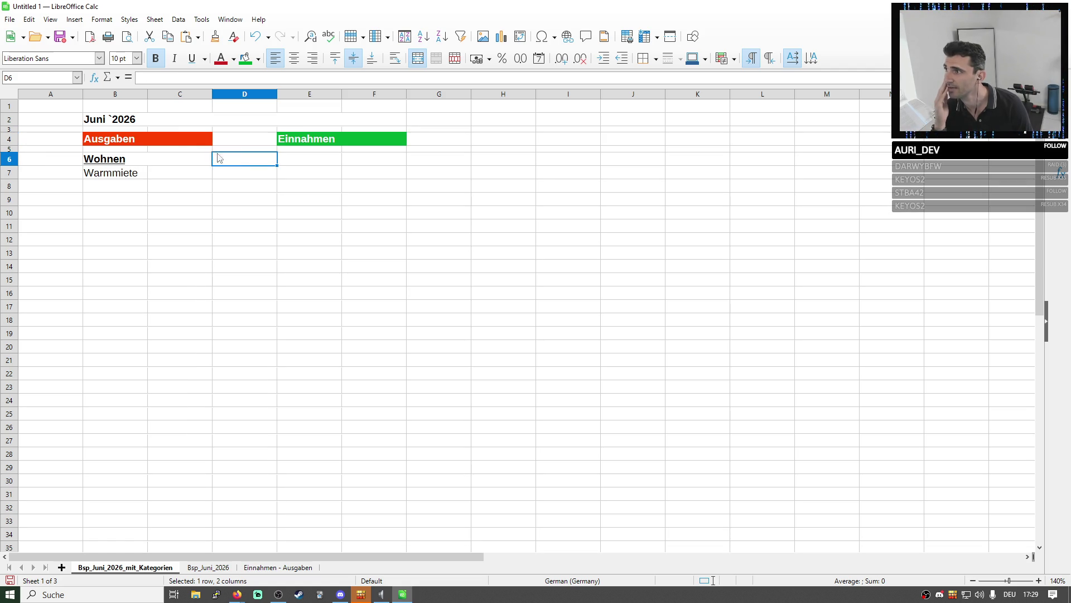
left_click(141, 186)
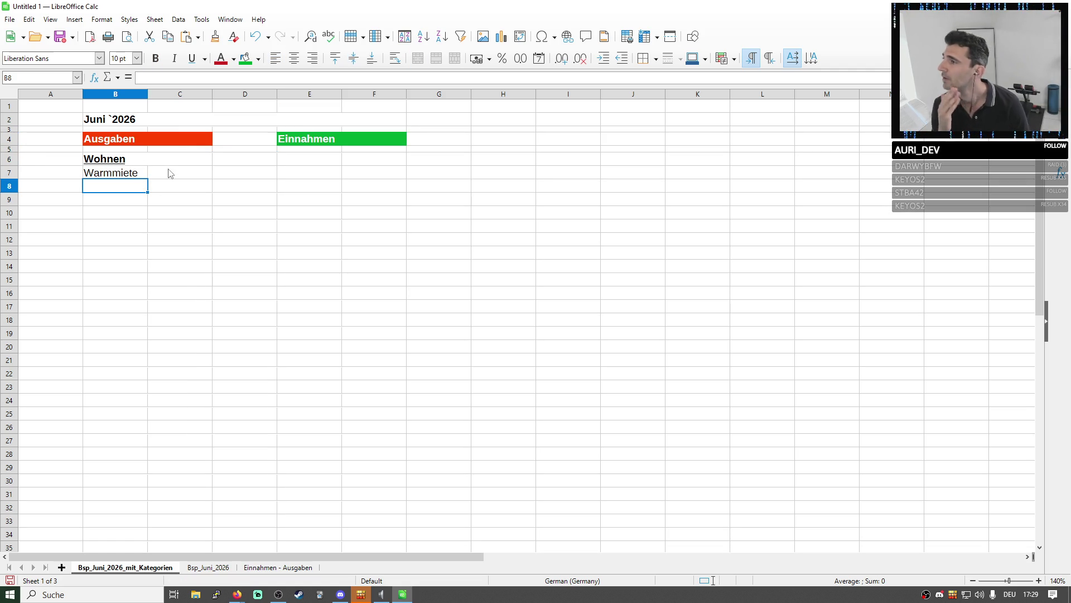
left_click(171, 179)
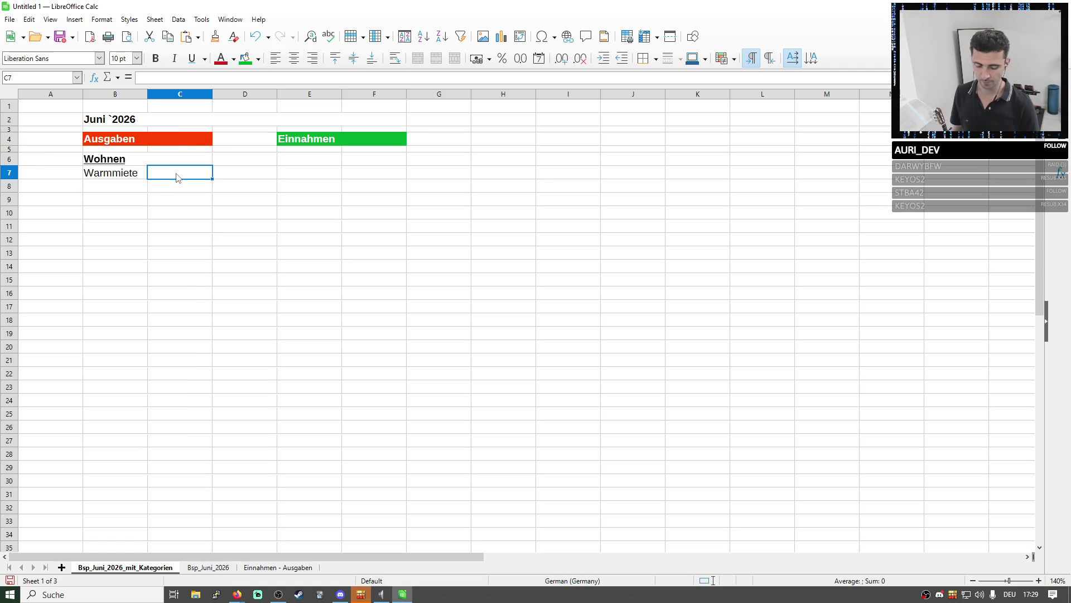
type("750€")
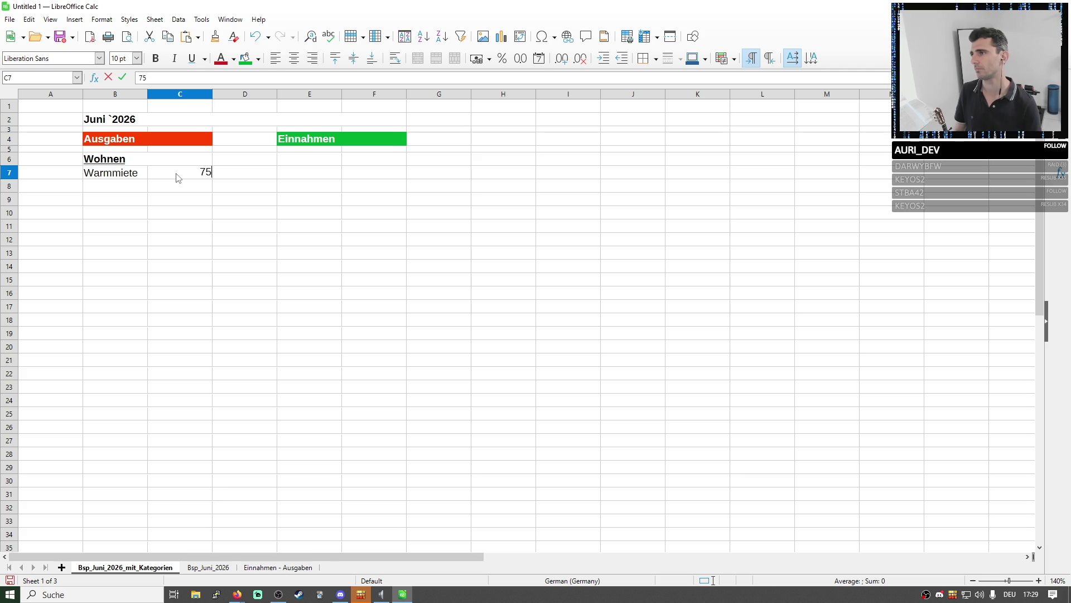
key("Return")
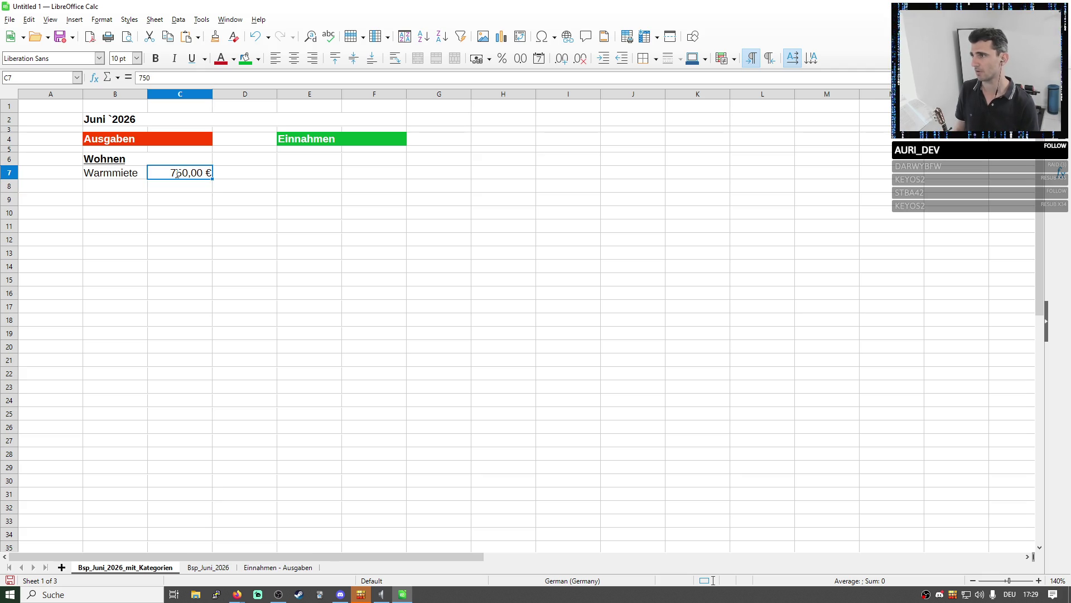
Check the amount cell and move to D7 beside it
key("Up")
key("Left")
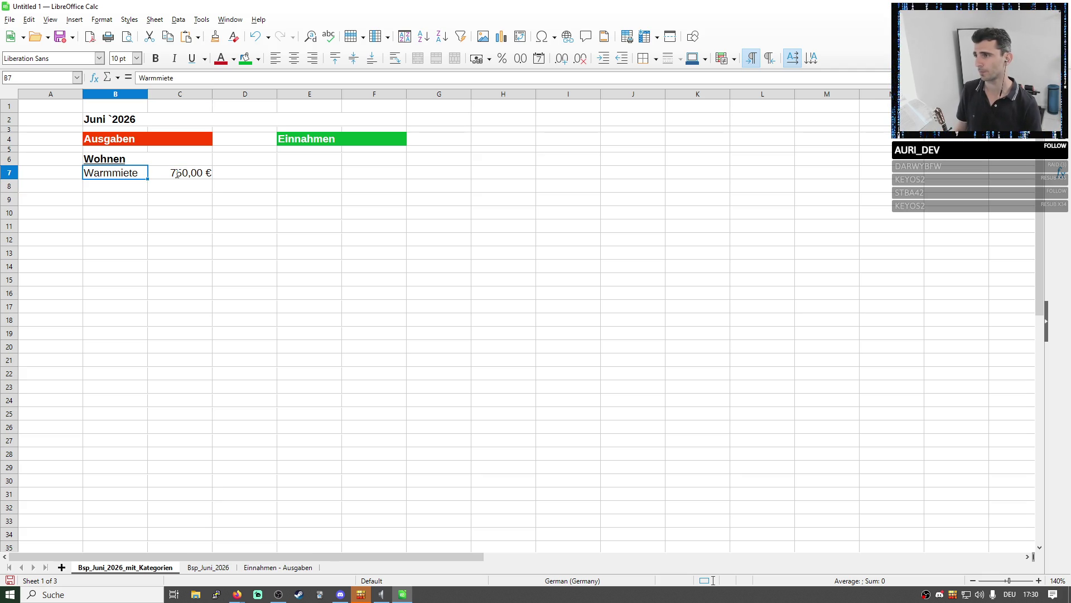
key("Down")
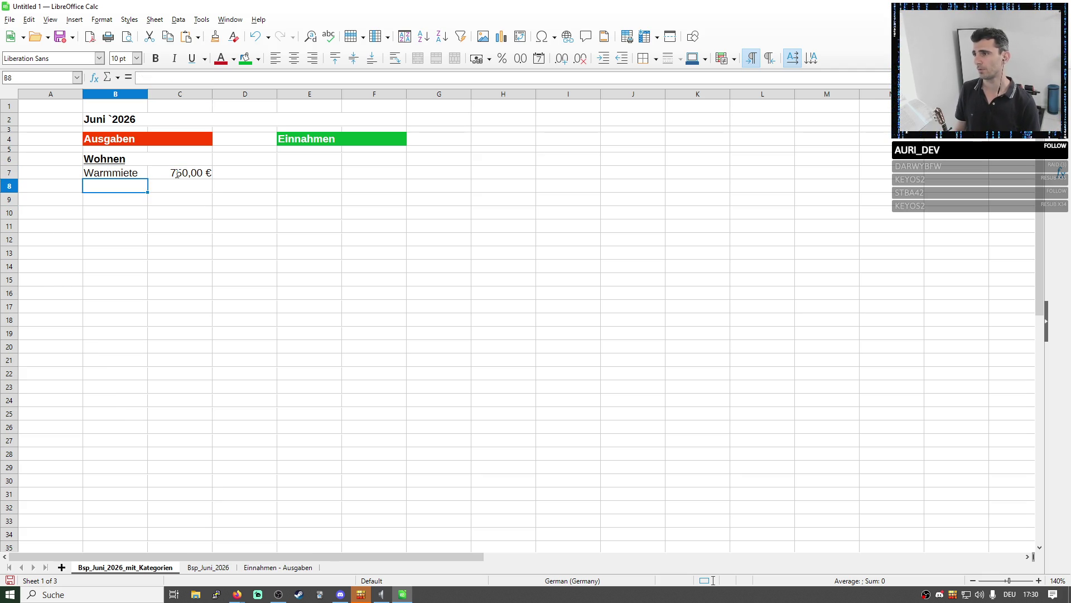
key("Up")
key("Right")
key("Right")
key("Left")
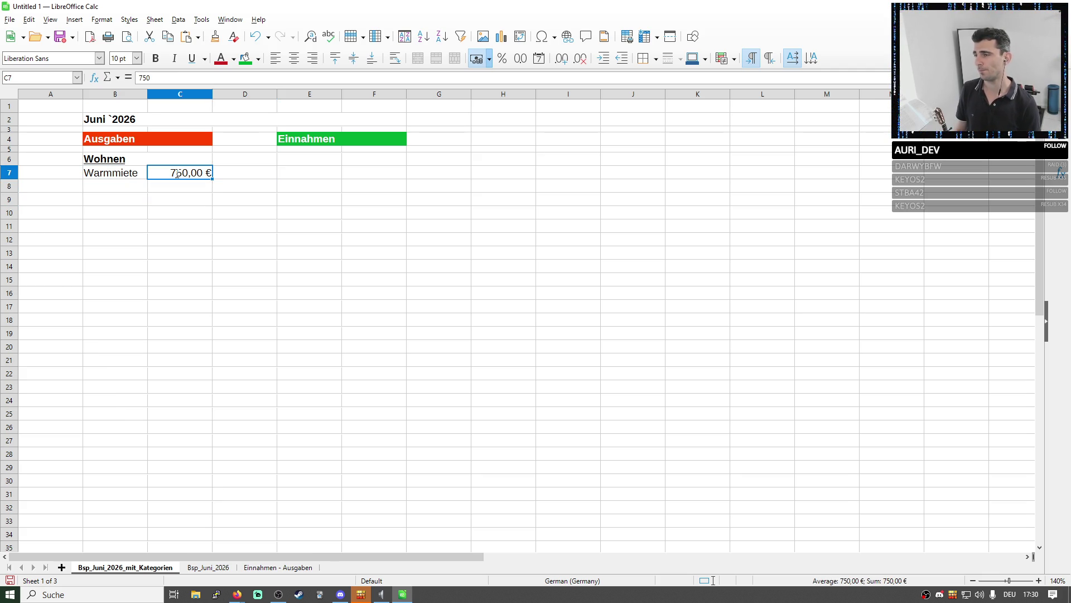
key("Right")
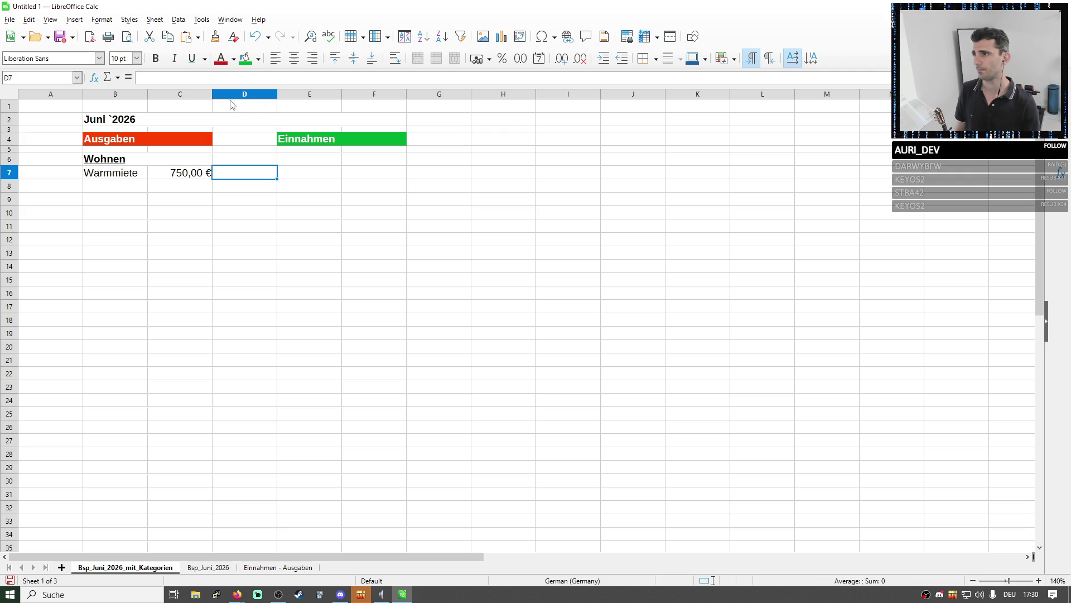
Insert a new empty column after the cost column C
left_click(205, 95)
right_click(205, 96)
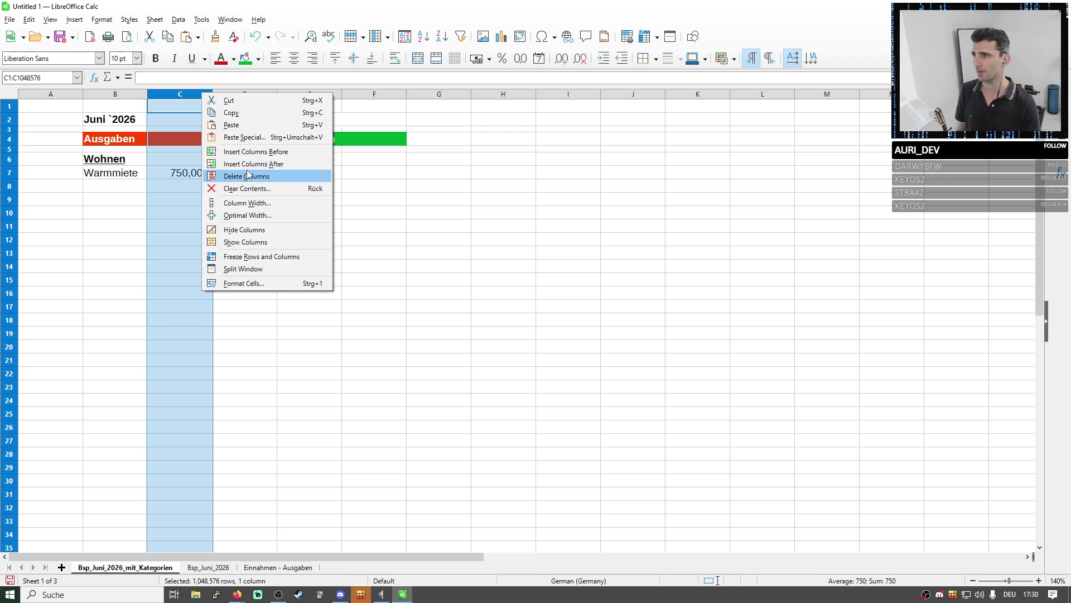
key("Escape")
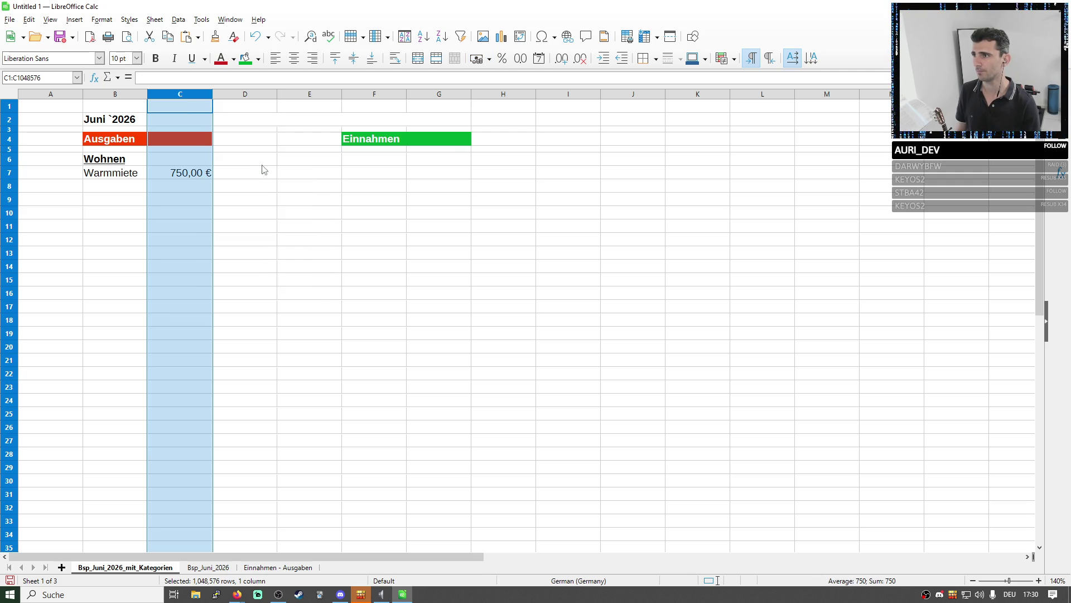
left_click(245, 92)
Merge the Ausgaben heading across B4:D4 and left-align it
left_click_drag(209, 138, 251, 139)
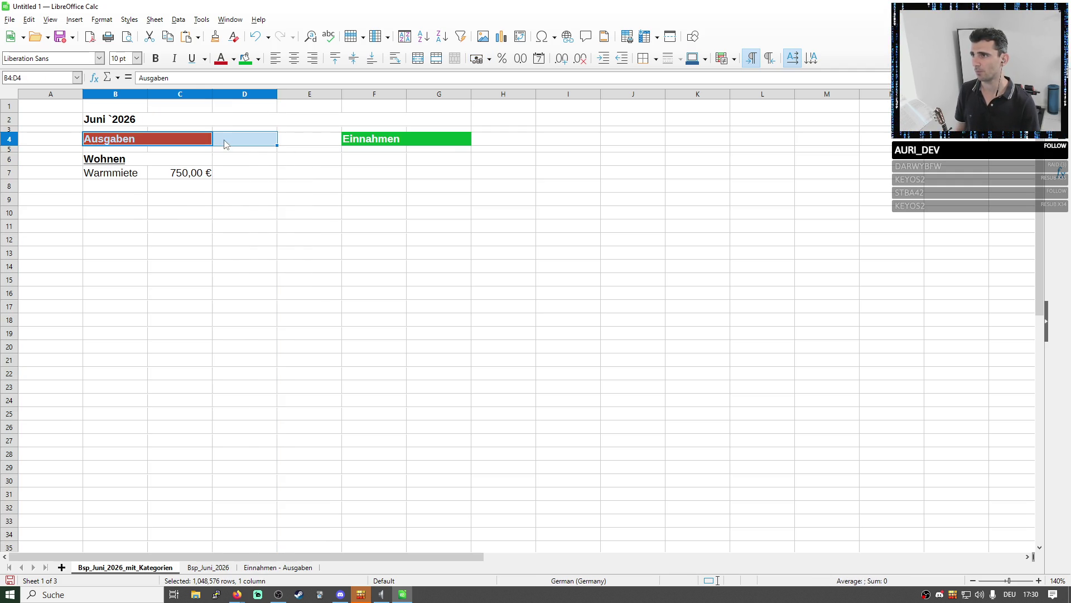
left_click(436, 58)
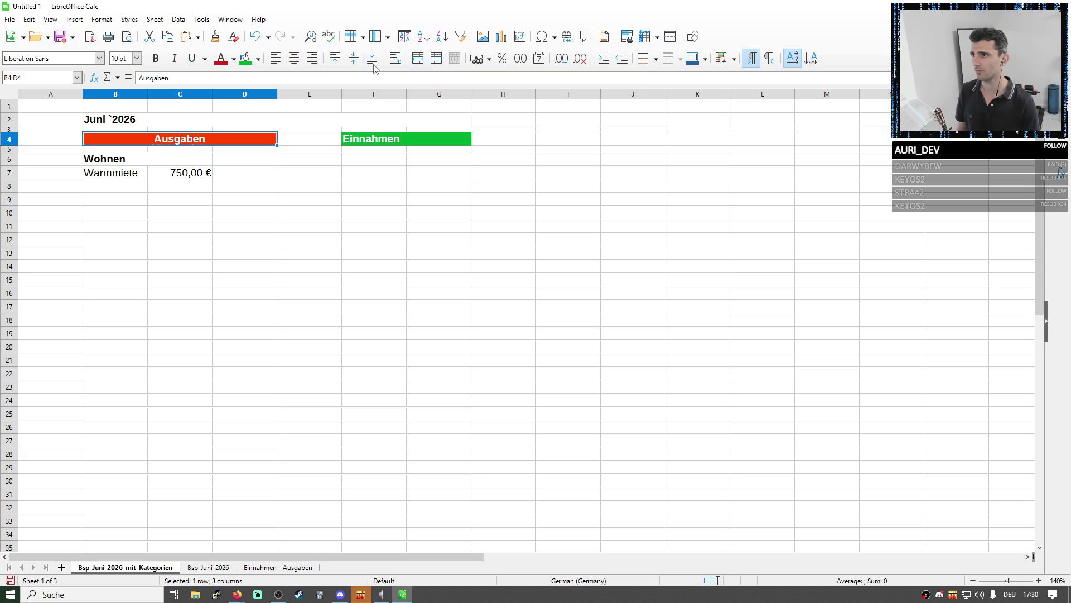
left_click(277, 60)
left_click(233, 173)
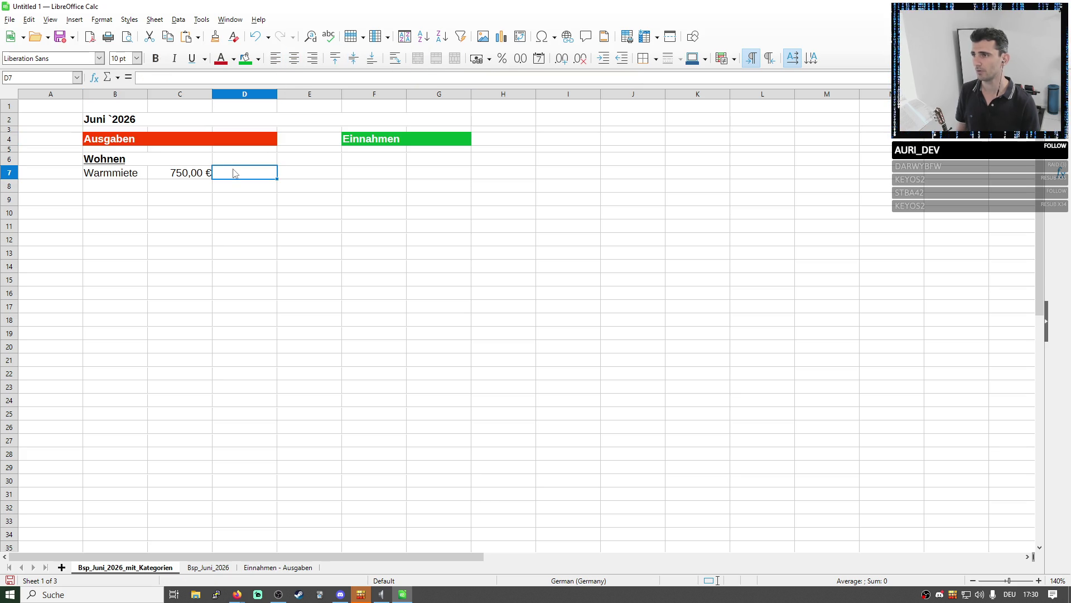
type("monatlich")
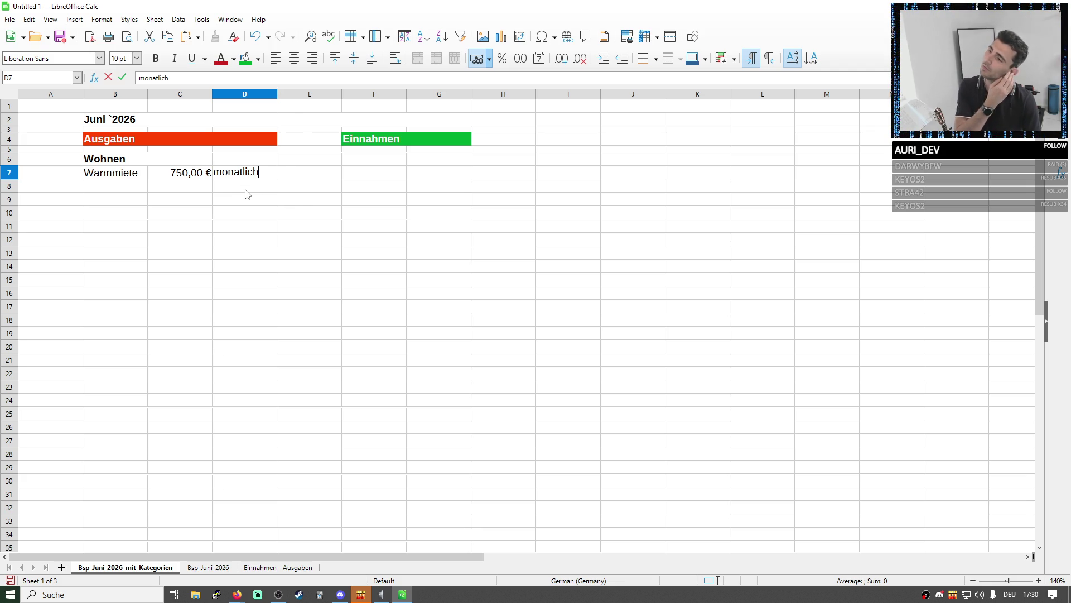
double_click(239, 171)
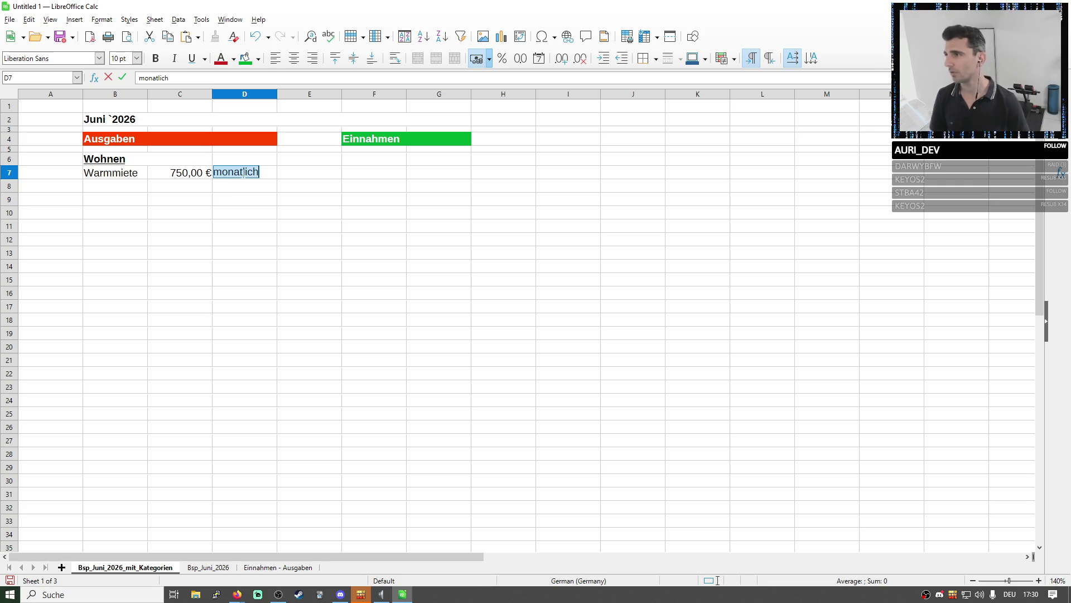
type("Zy")
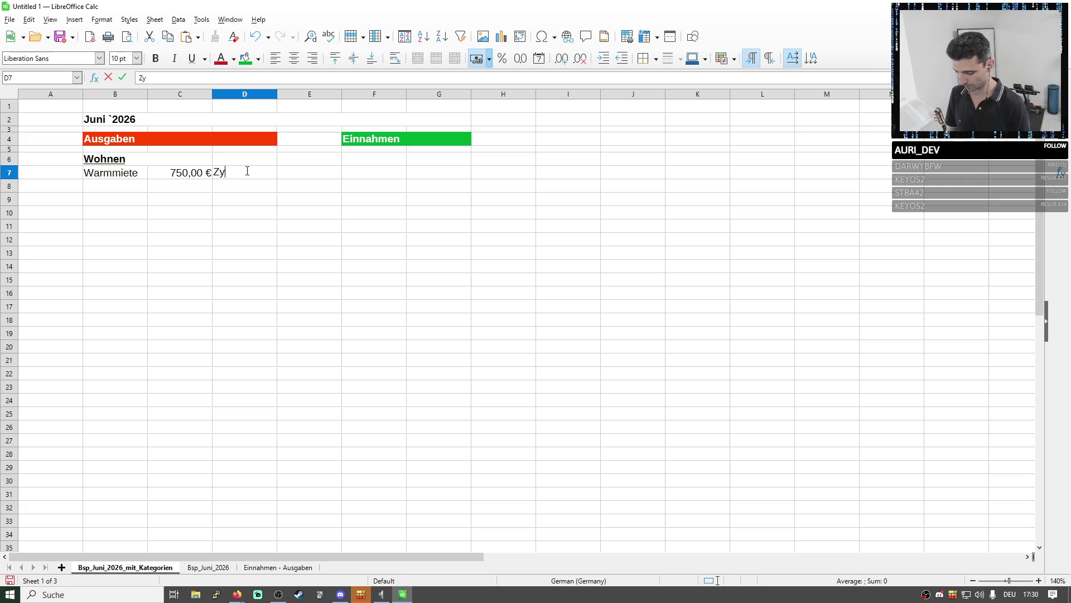
key("BackSpace")
key("BackSpace")
key("BackSpace")
key("BackSpace")
key("BackSpace")
key("BackSpace")
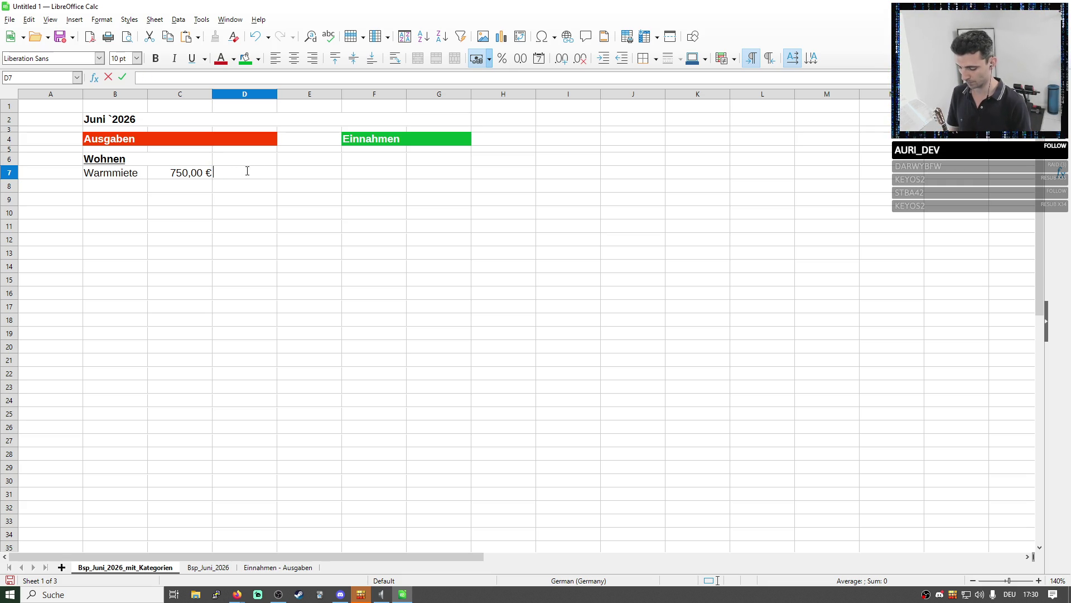
type("Kosten: m")
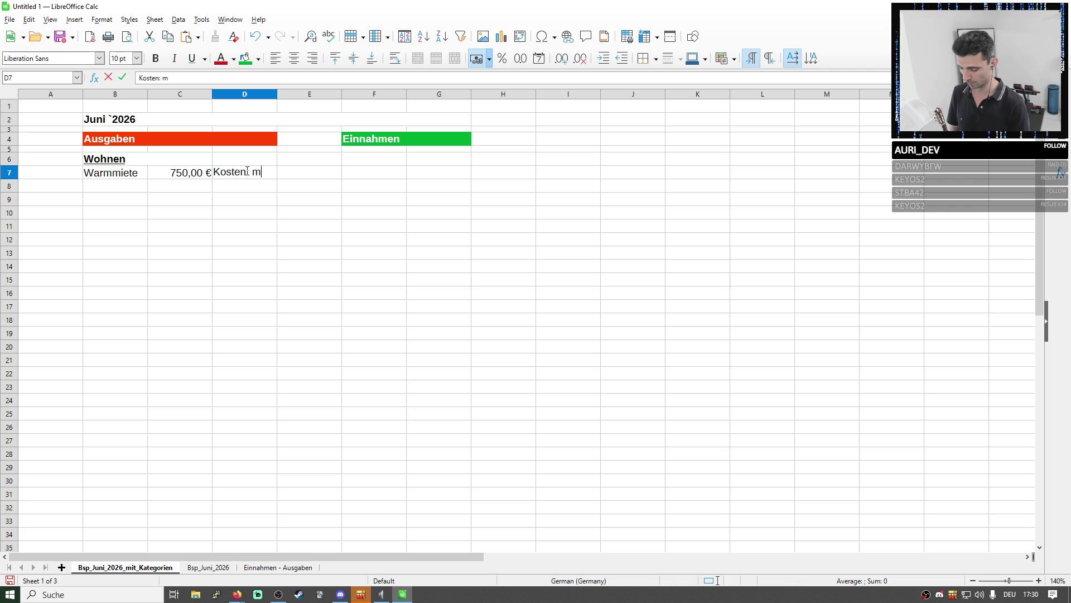
key("BackSpace")
key("BackSpace")
key("BackSpace")
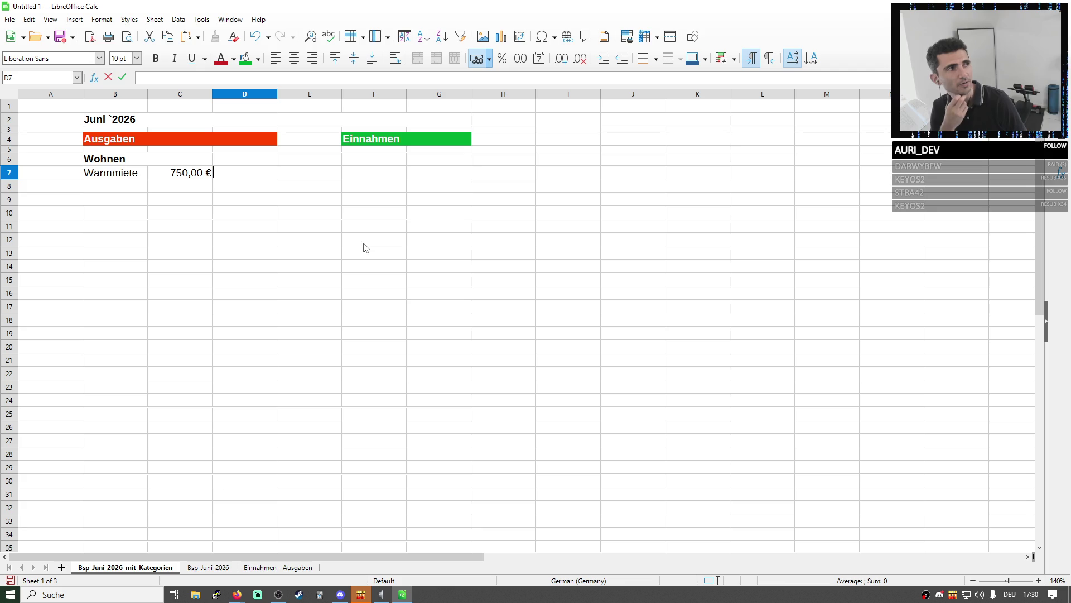
Copy the Wohnen heading into B9 and overtype it with Auto
left_click(114, 203)
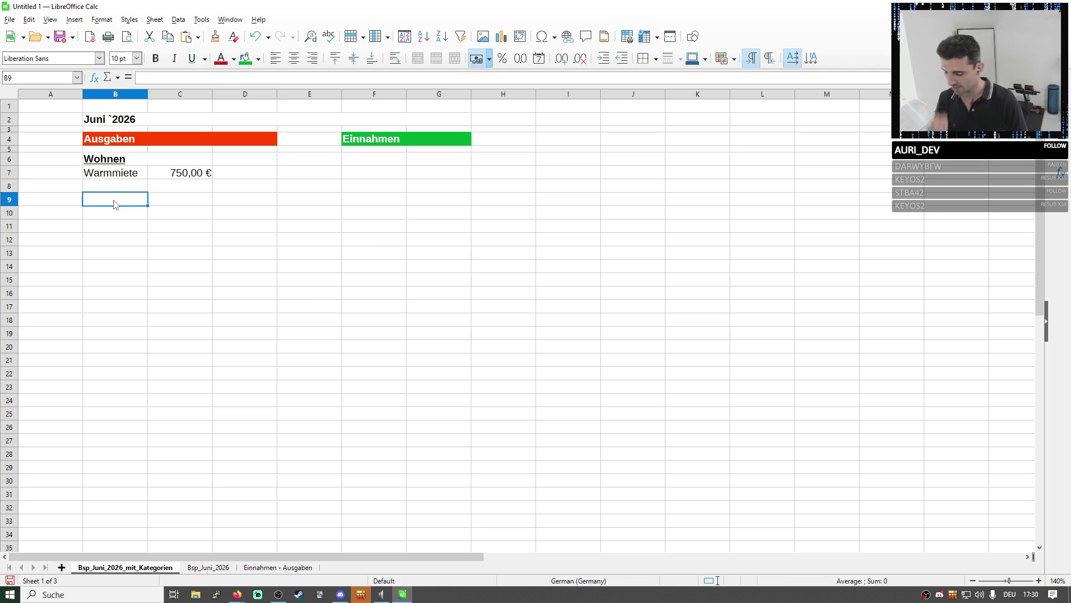
key("Up")
key("Up")
key("Up")
key("shift+Right")
key("ctrl+c")
key("Down")
key("Down")
key("Down")
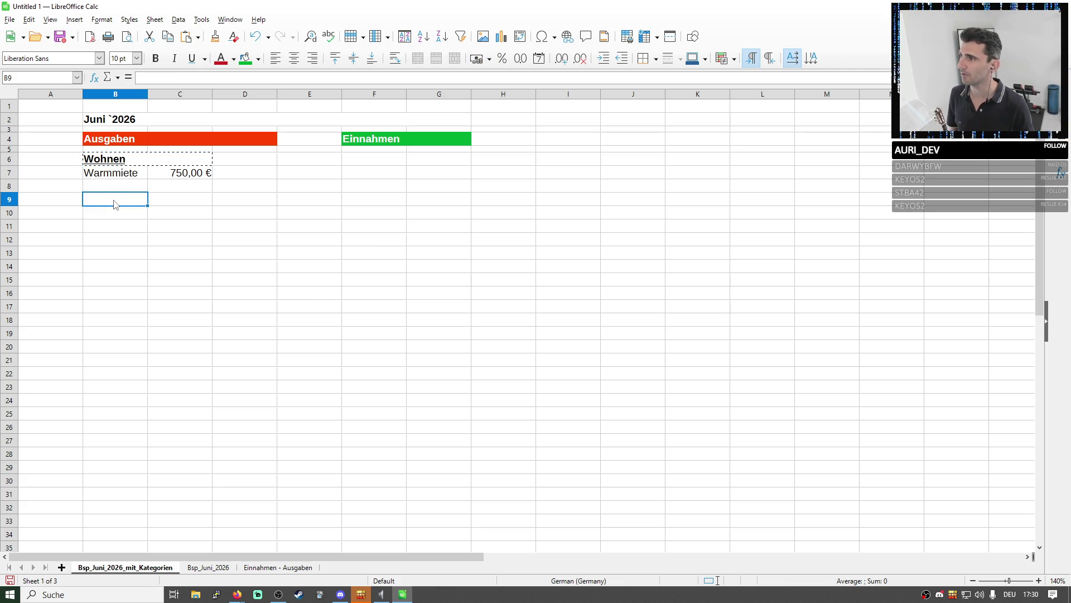
key("ctrl+v")
type("Mobil")
key("shift+Home")
type("Aut")
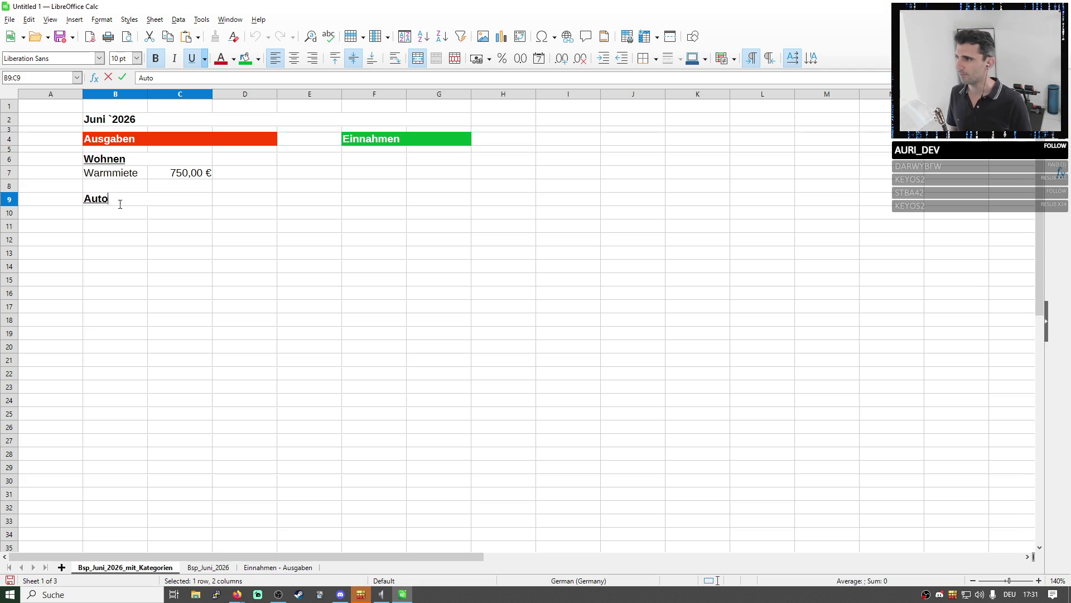
left_click(298, 572)
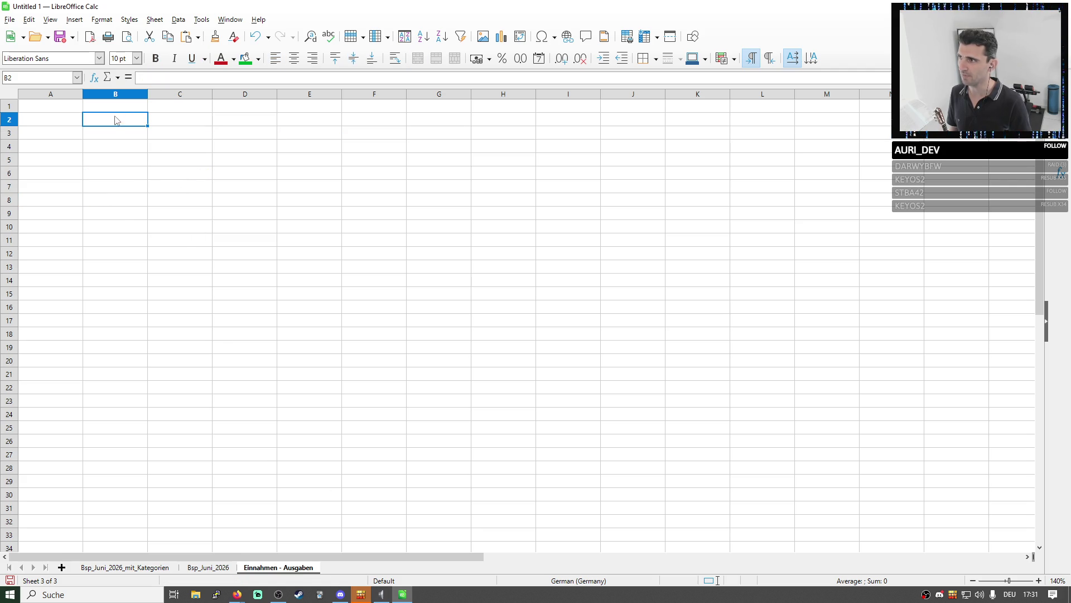
Look over the empty Einnahmen - Ausgaben sheet, briefly revisiting the Auto heading on the category sheet
left_click_drag(116, 120, 276, 192)
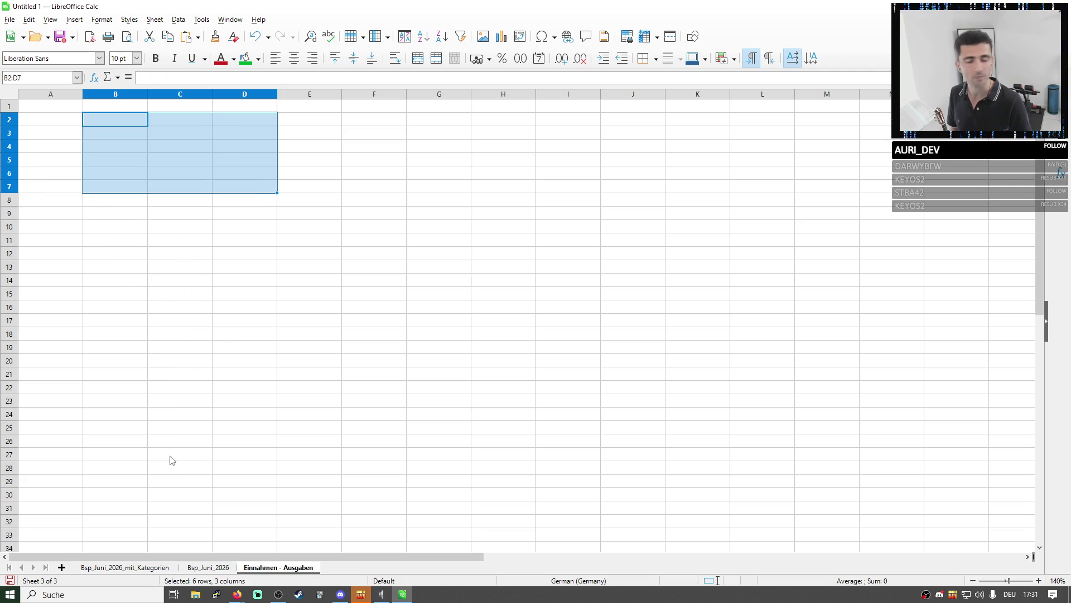
left_click(157, 567)
double_click(114, 202)
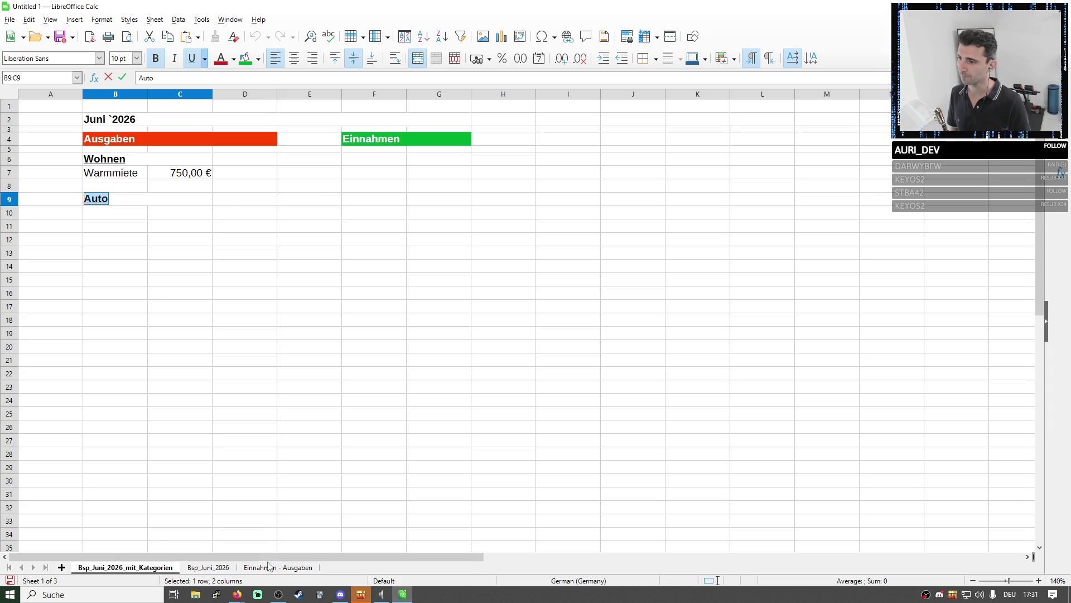
left_click(268, 567)
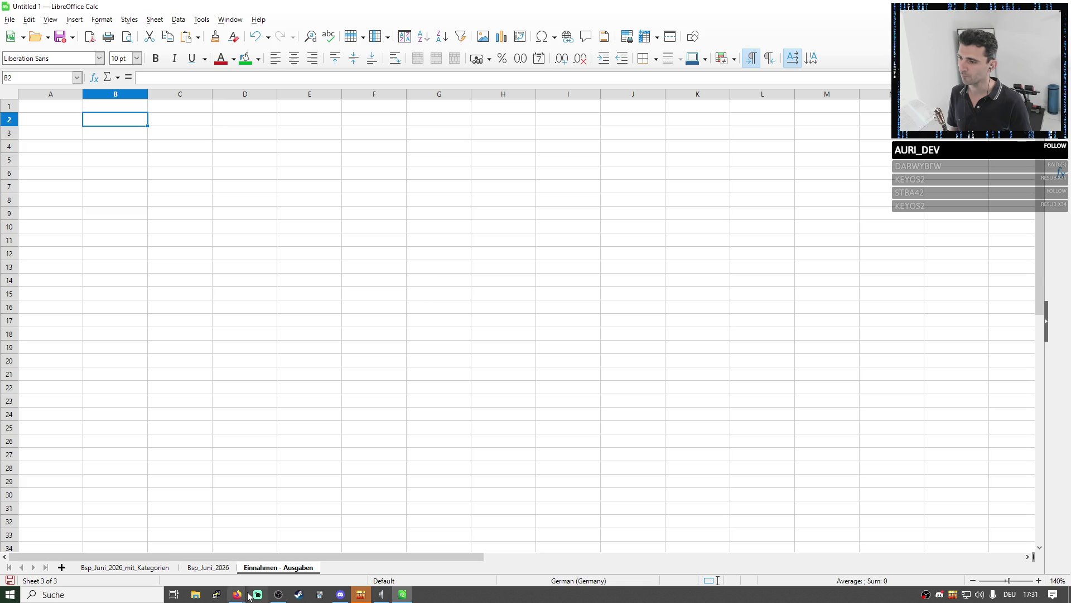
right_click(269, 568)
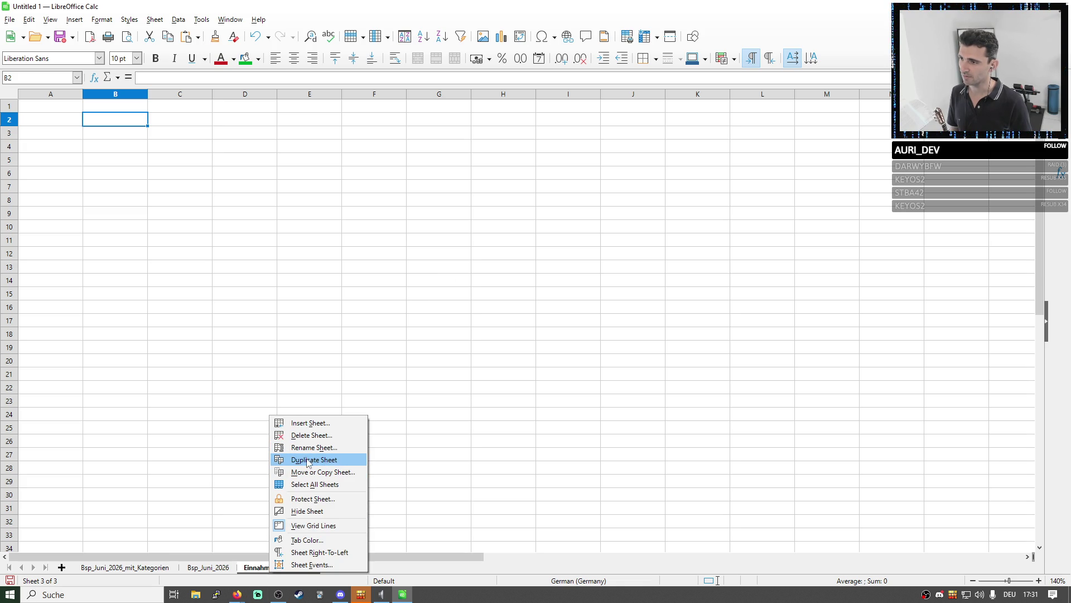
Insert a new sheet and rename it Kategorien
left_click(352, 424)
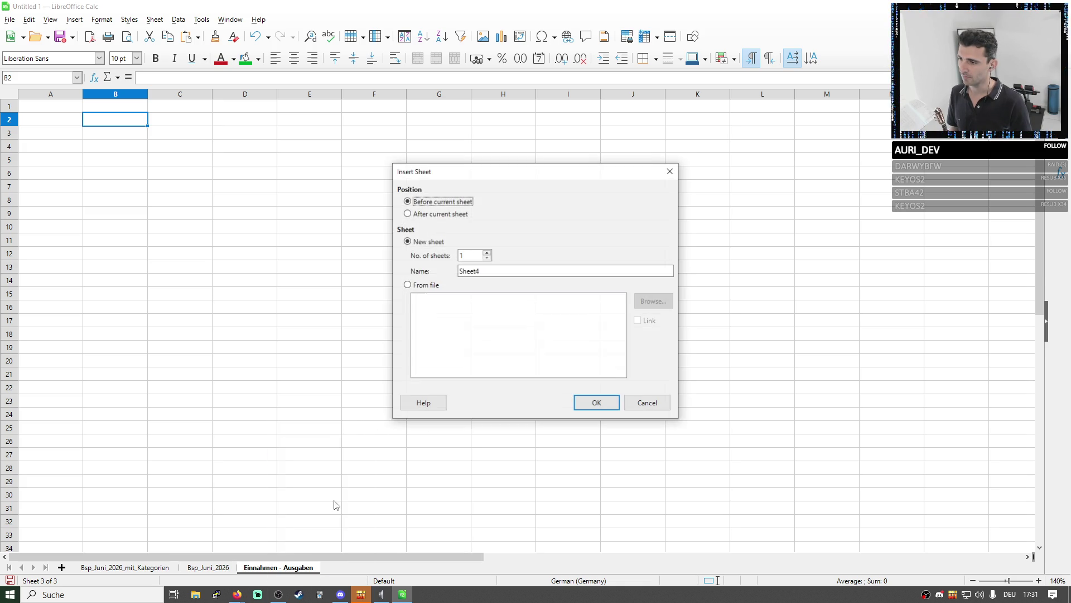
left_click(596, 402)
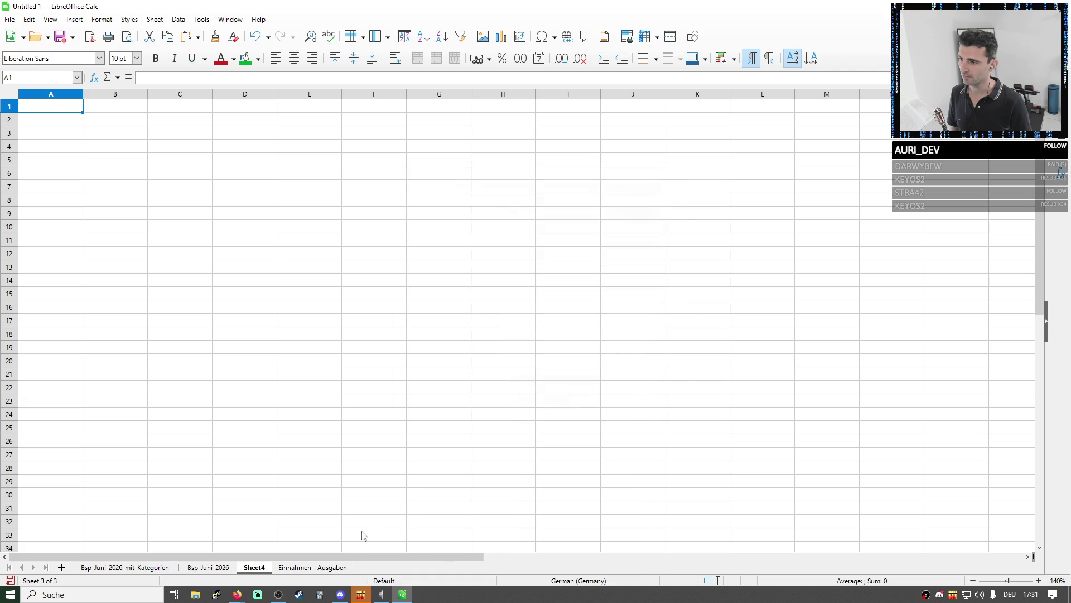
right_click(264, 572)
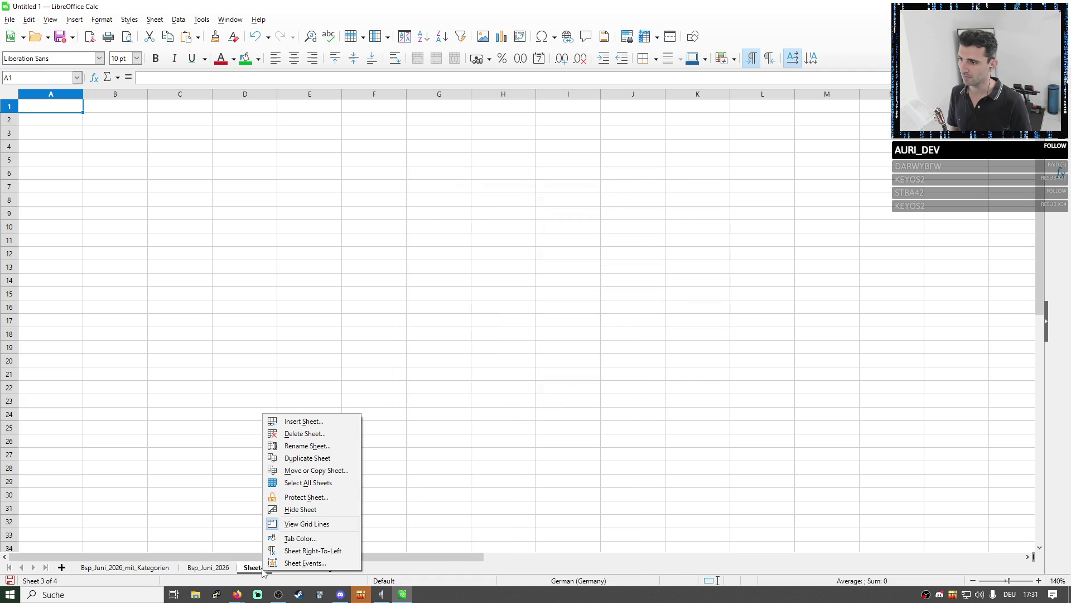
left_click(307, 447)
type("Kateg")
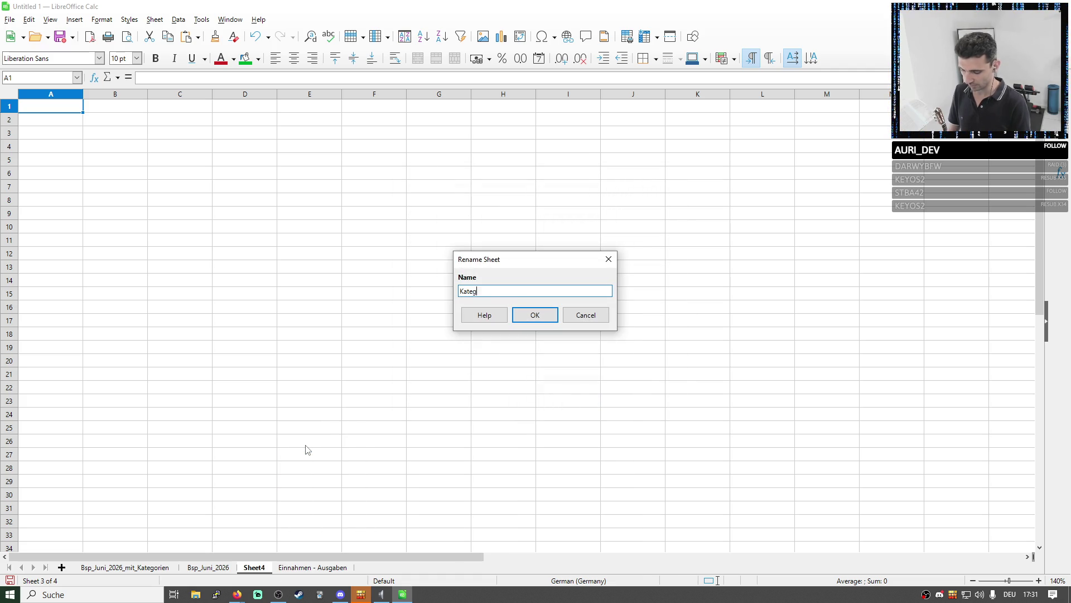
type("en")
key("Return")
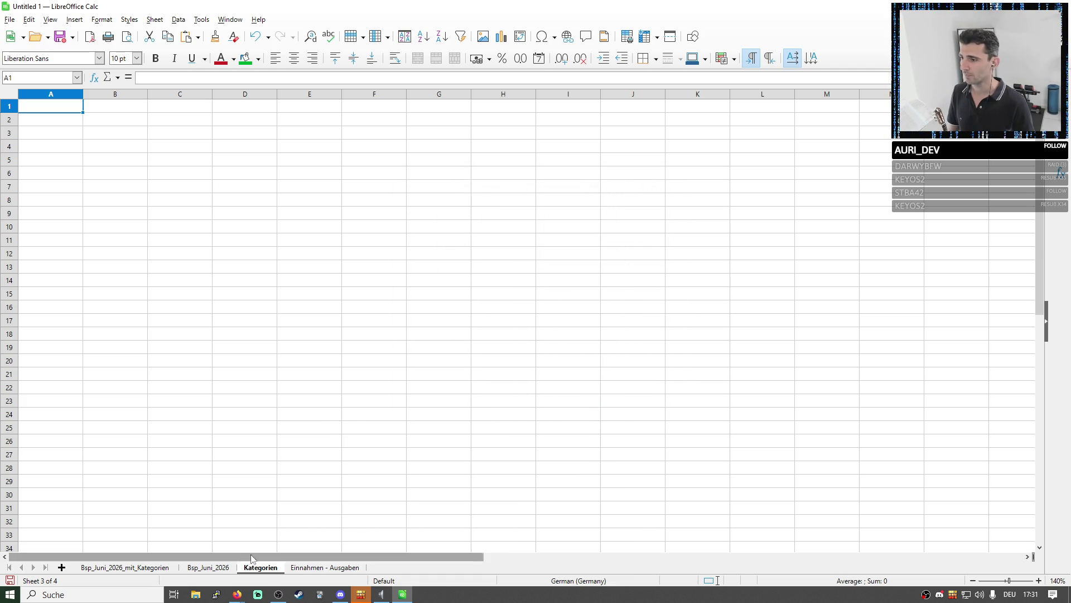
Enter a bold Kategorie: heading in B2 and widen column B
left_click(114, 123)
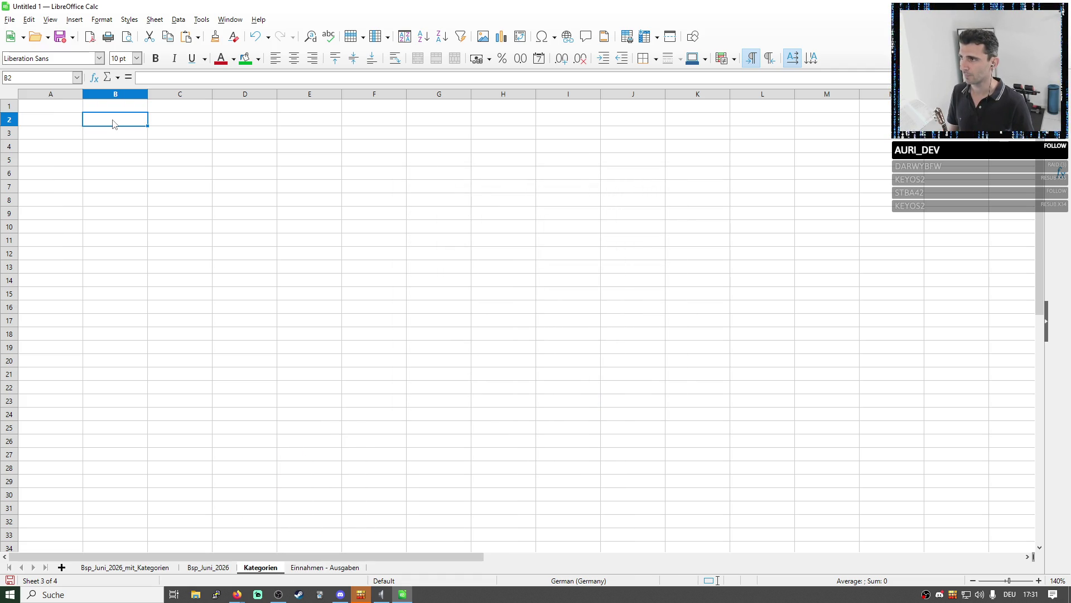
type("K")
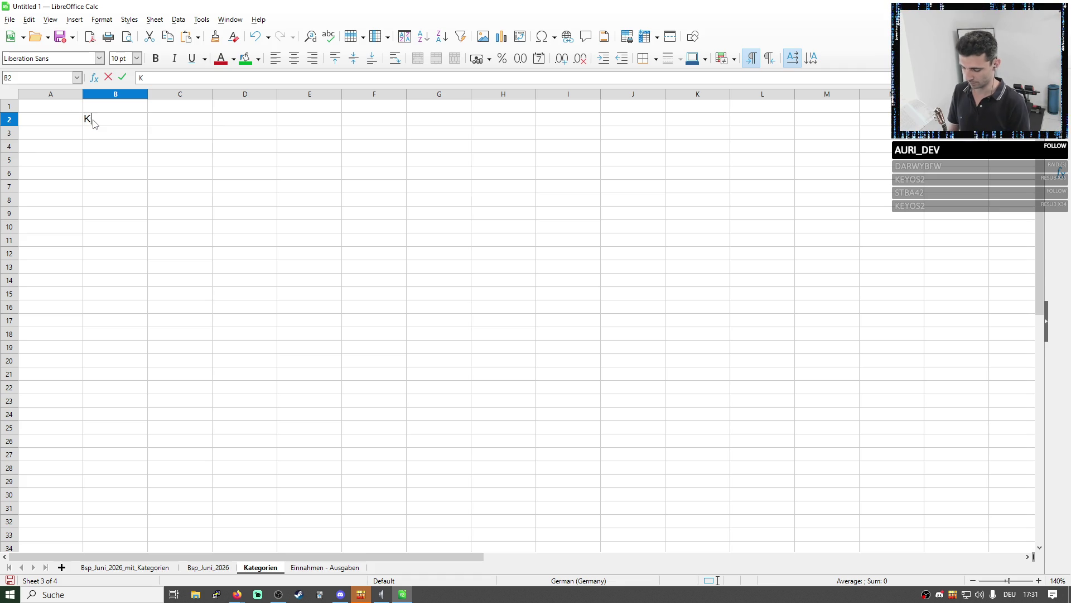
type("ategorie")
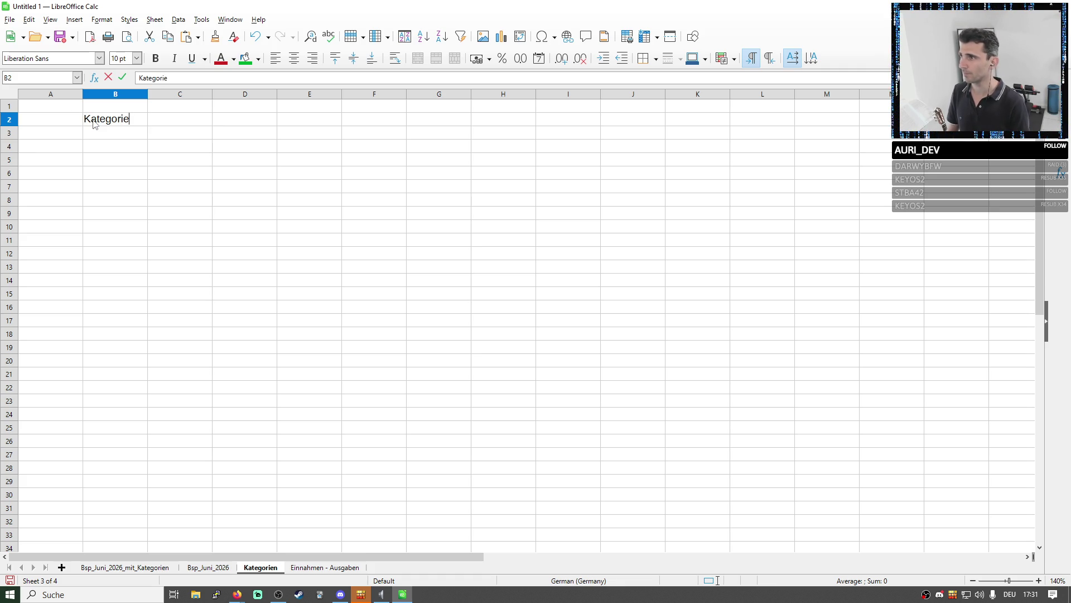
left_click(211, 126)
left_click(144, 122)
left_click(155, 58)
key("Down")
key("Down")
left_click_drag(148, 93, 269, 95)
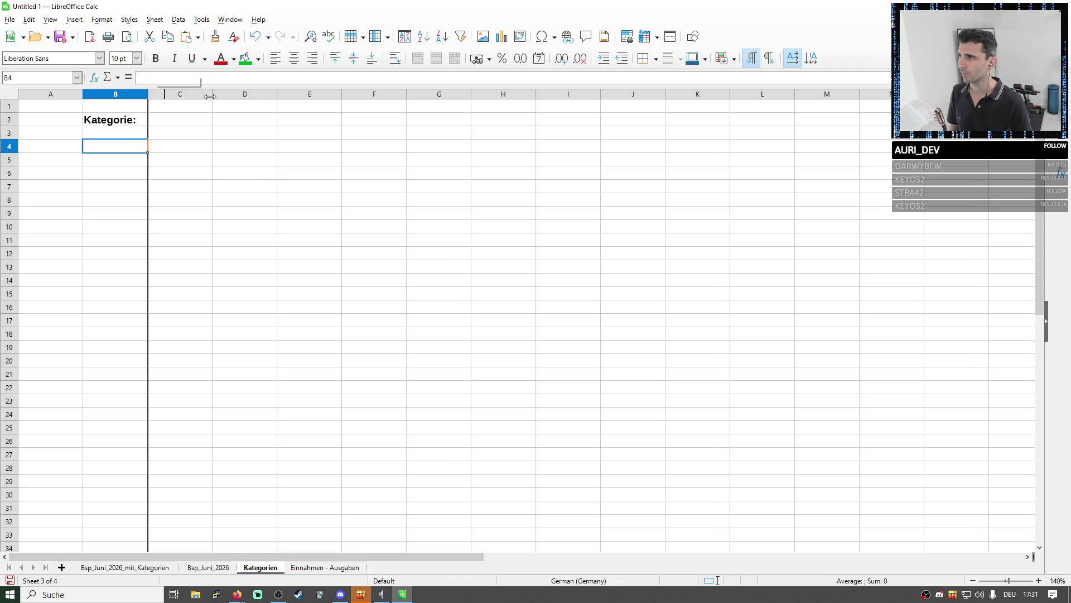
List Wohnen, Mobilität, Versicherungen, Abos and Mitgliedschaften in B3:B7
left_click(158, 134)
type("Wohn")
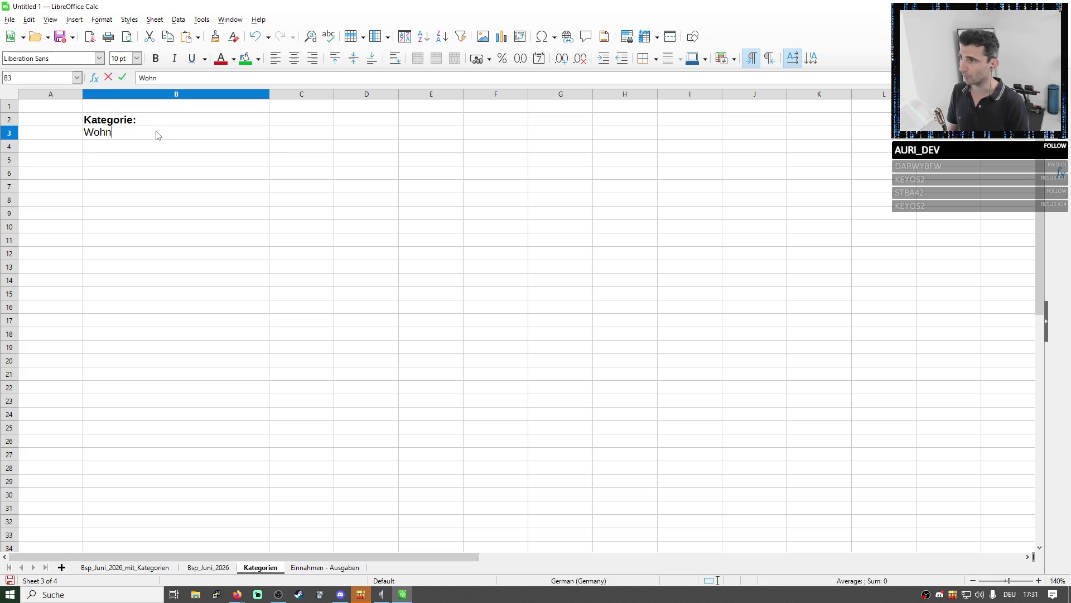
type("en")
key("Return")
type("Auto")
key("Return")
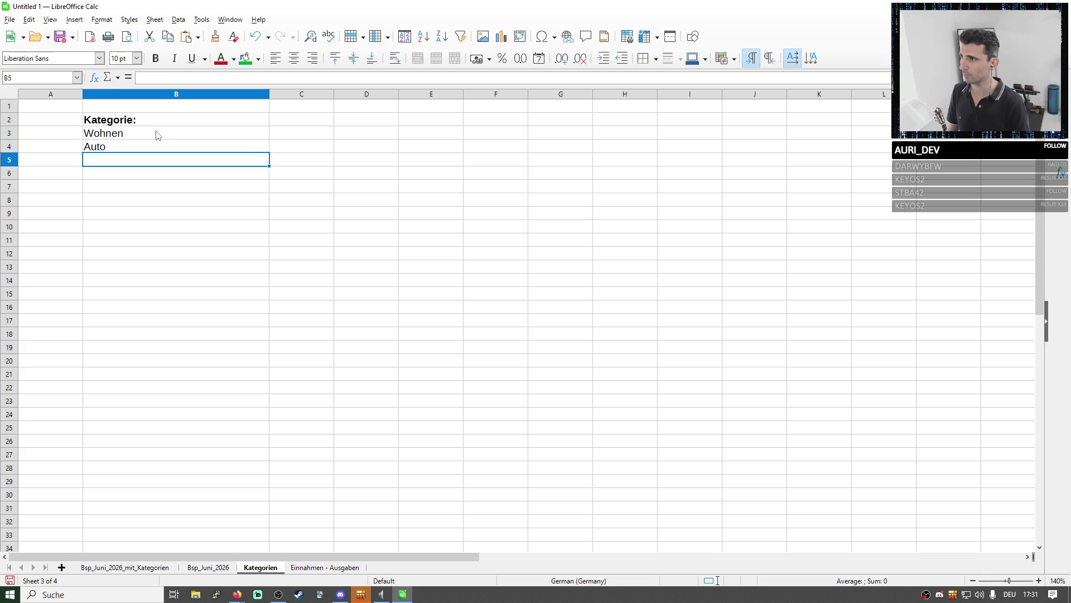
type("Vers")
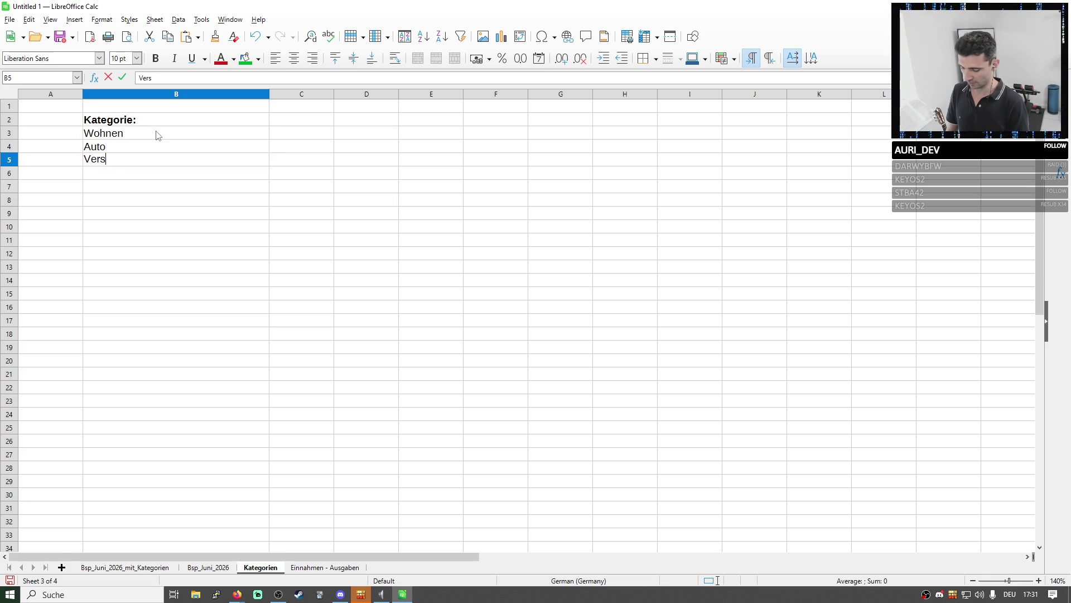
type("icherungen")
left_click(125, 145)
double_click(122, 143)
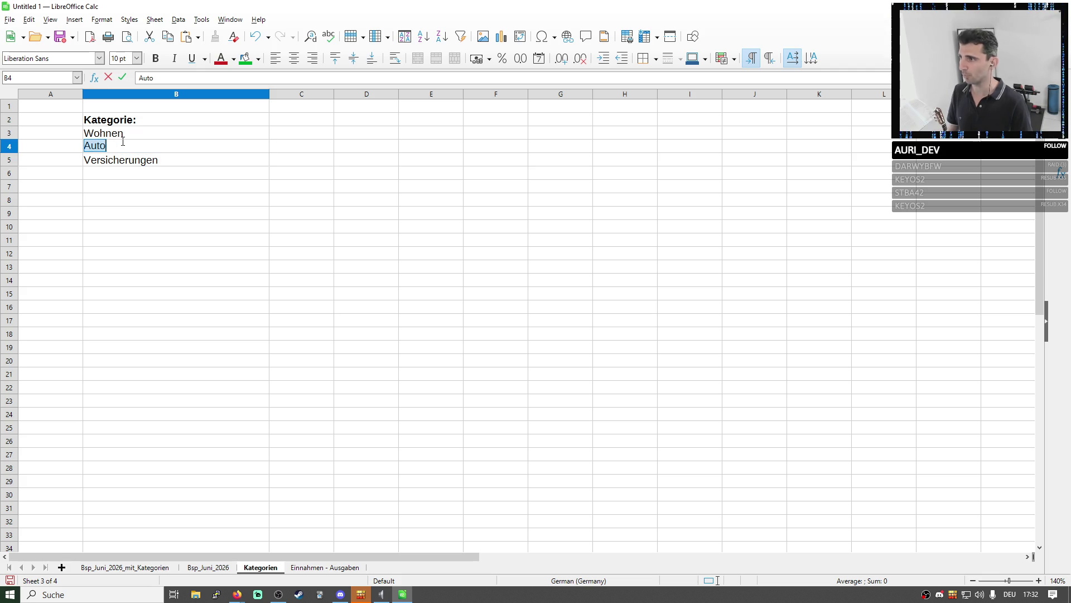
type("Mobilität")
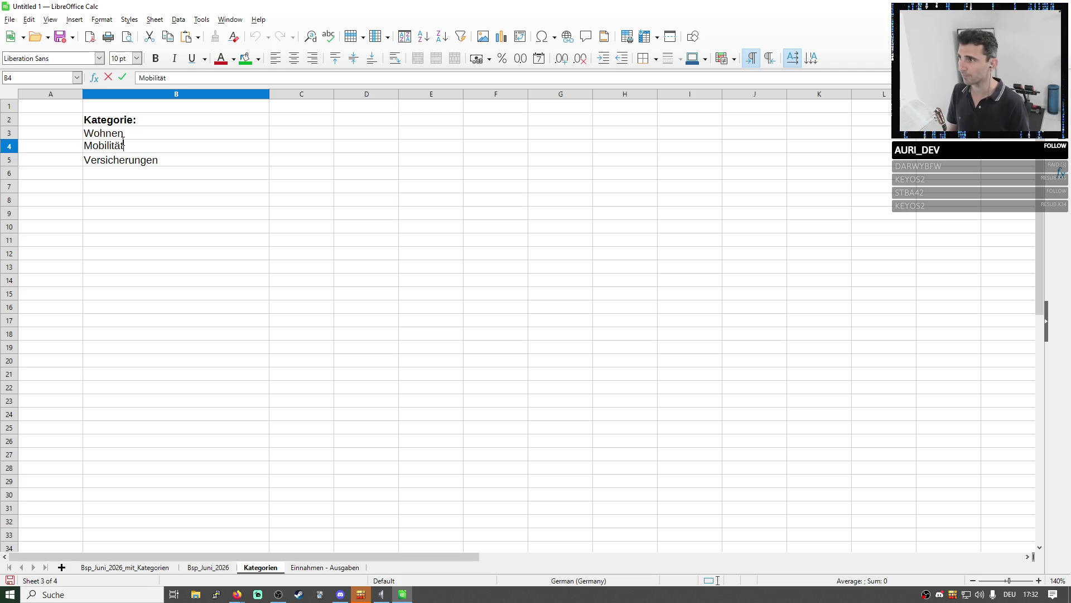
left_click(101, 177)
type("Mi")
key("BackSpace")
key("BackSpace")
key("BackSpace")
type("Abos")
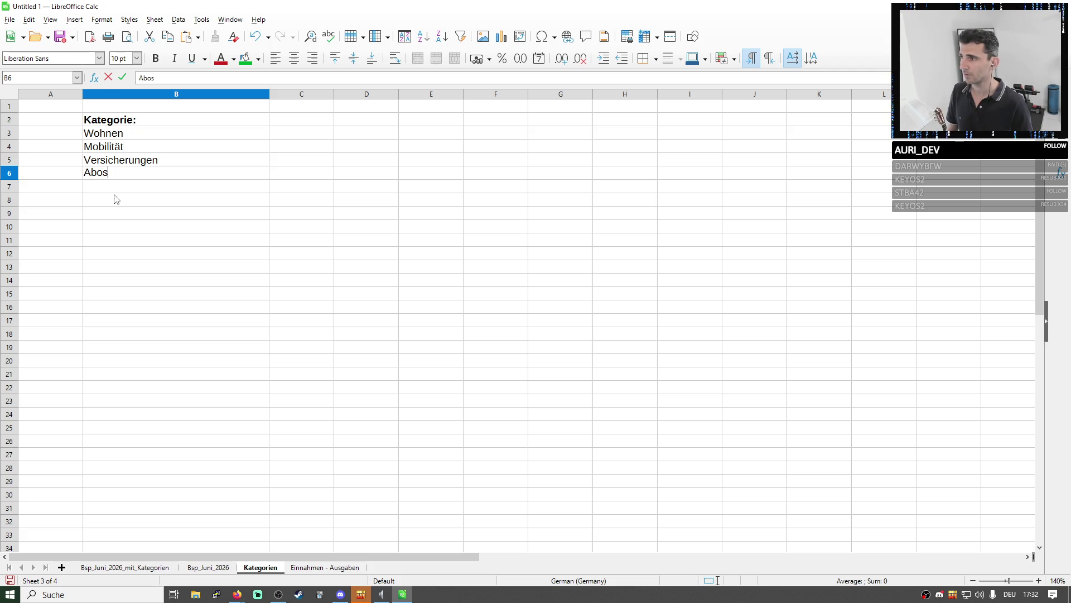
left_click(113, 190)
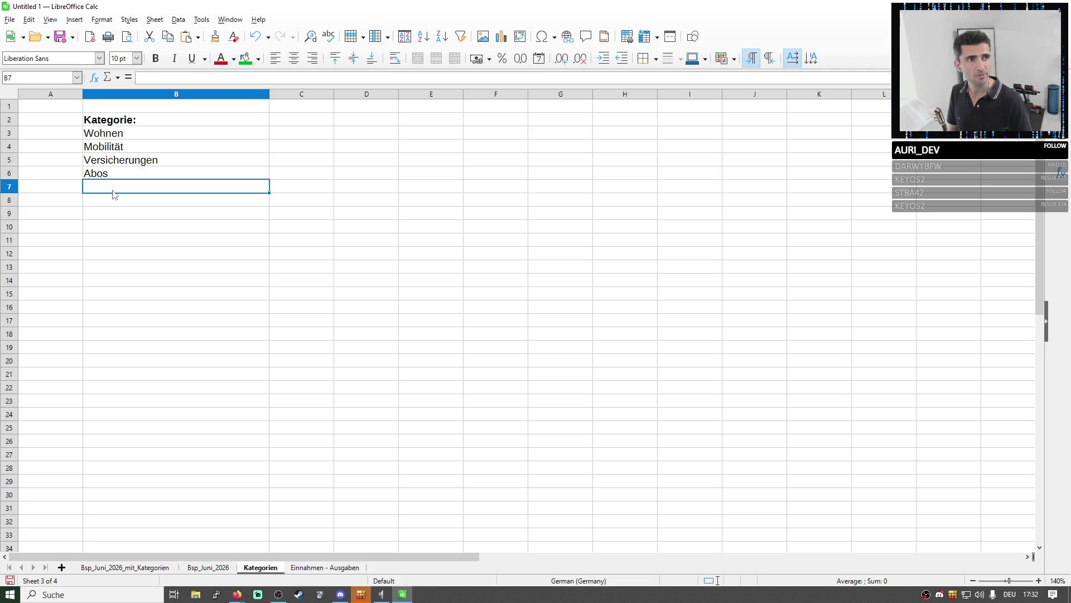
type("Mitgliedw")
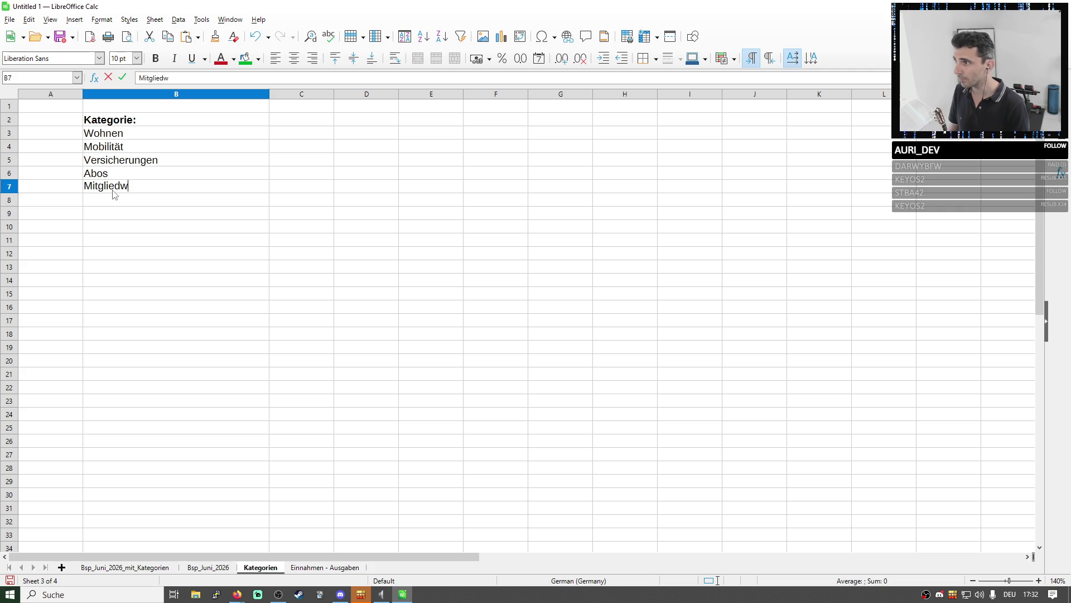
key("BackSpace")
type("schafte")
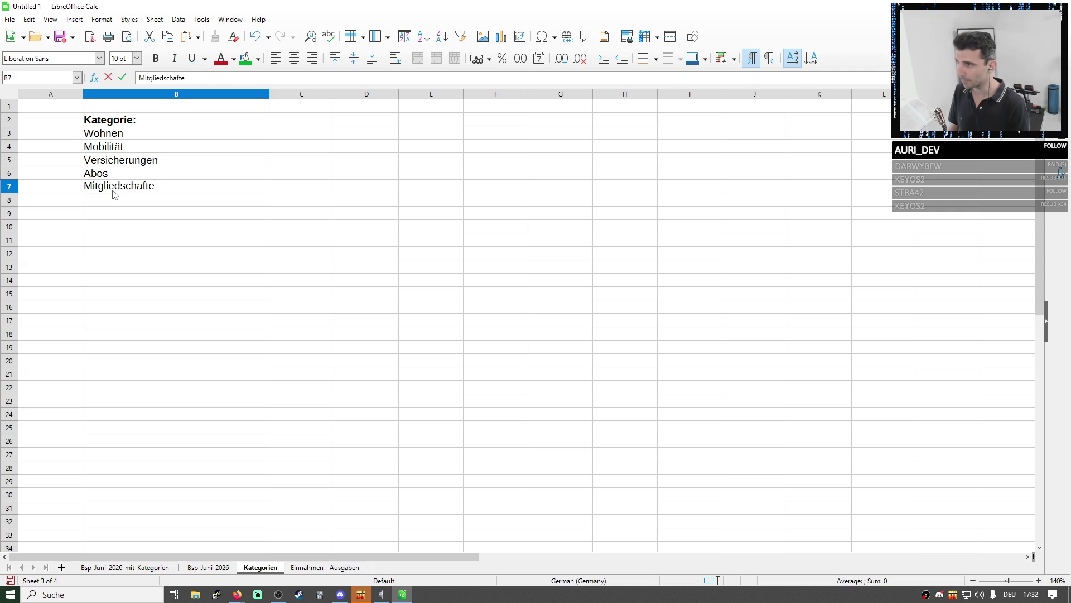
type("n")
key("Return")
Enter Sonstiges in B8, then delete it again
double_click(126, 201)
type("Sonstiges")
key("Return")
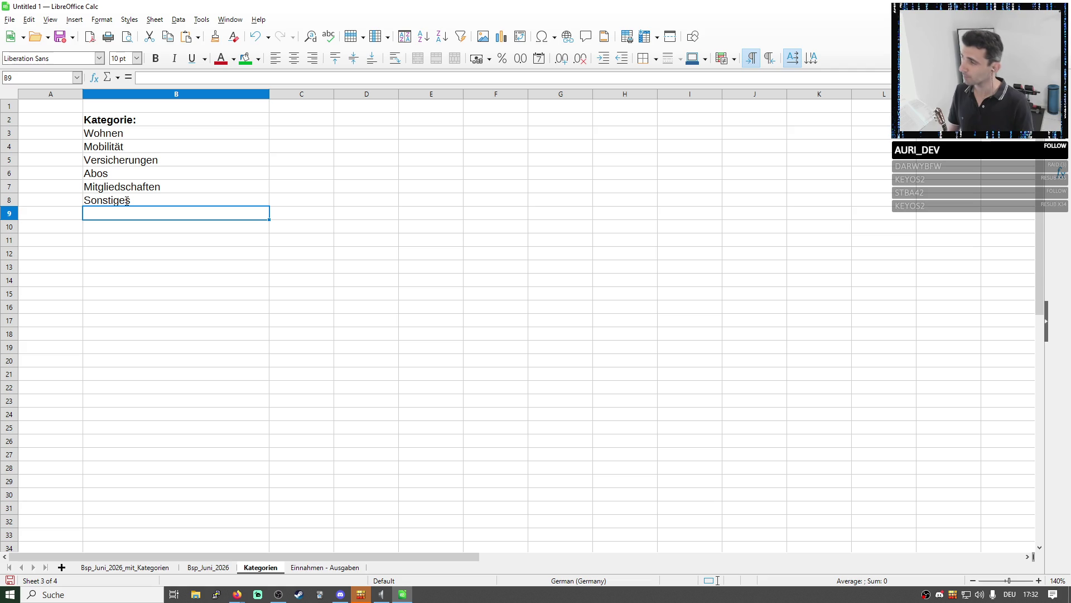
left_click(117, 206)
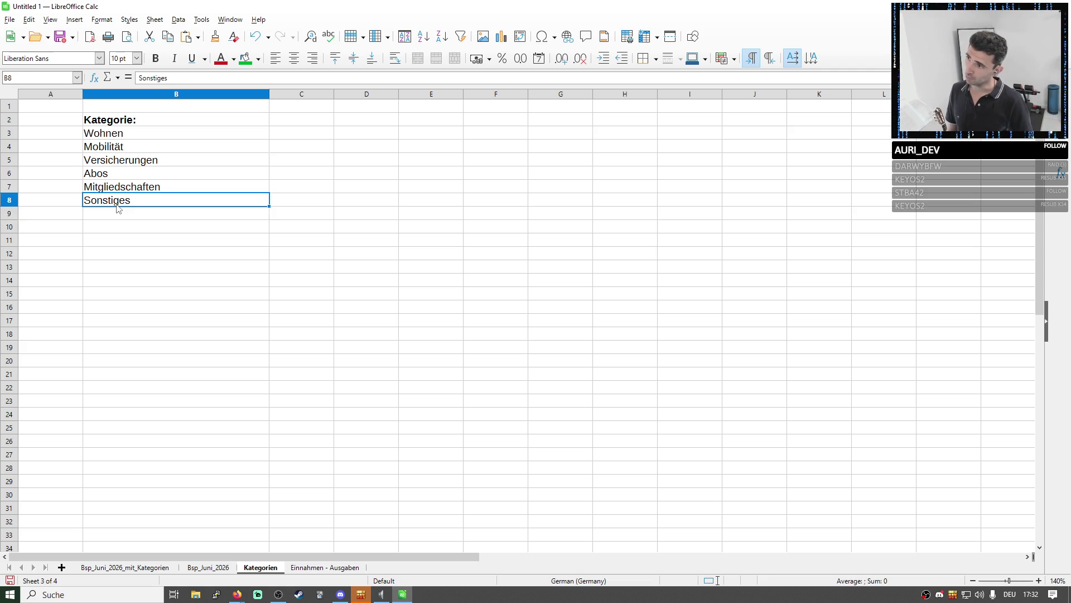
key("Delete")
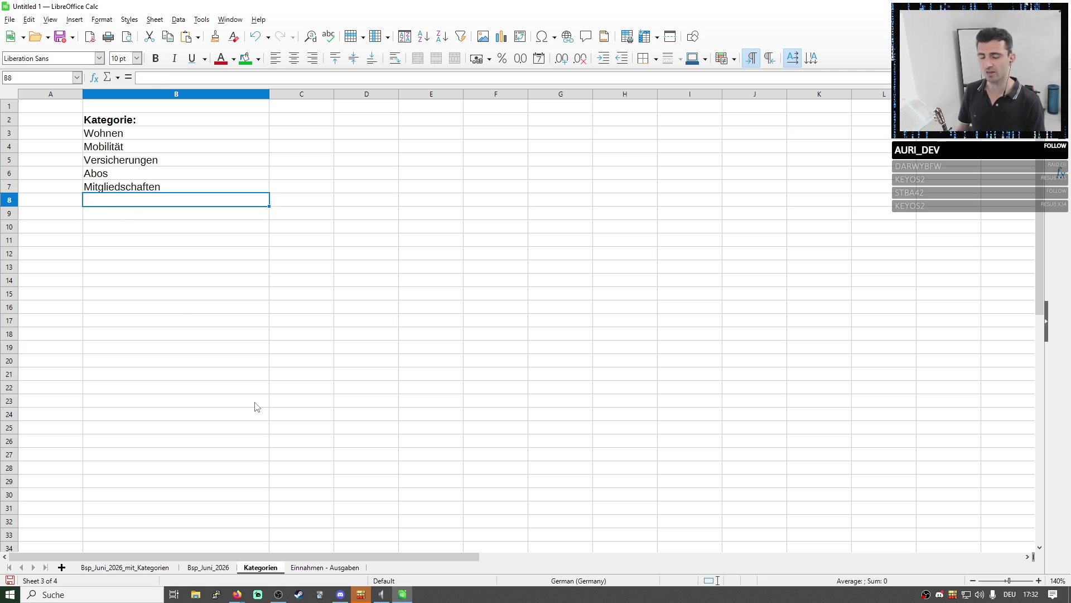
left_click(304, 568)
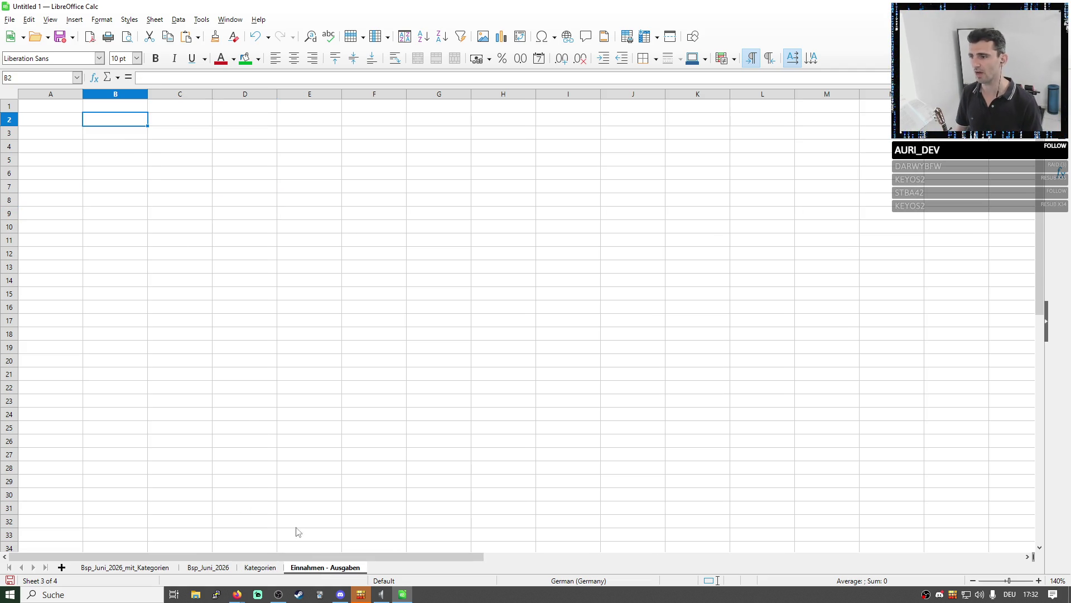
type("Ausgabe-")
Enter a bold Ausgaben: heading in B2 of the Einnahmen - Ausgaben sheet
left_click(191, 183)
double_click(134, 119)
left_click(152, 144)
left_click(126, 123)
left_click(155, 58)
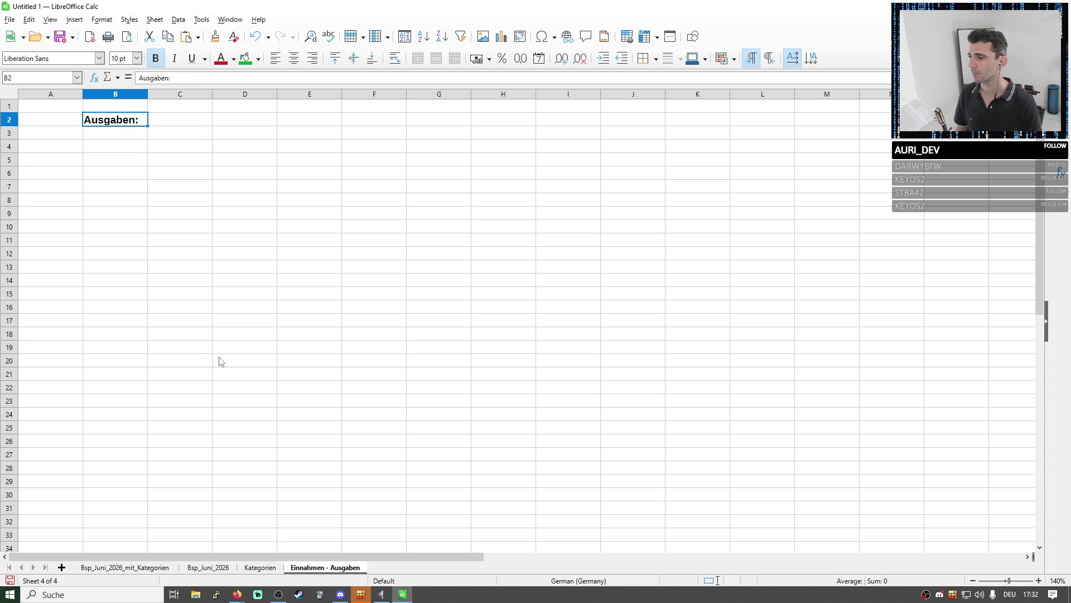
Enter the Warmmiete row: 750 € monatlich across B3:D3
left_click(113, 136)
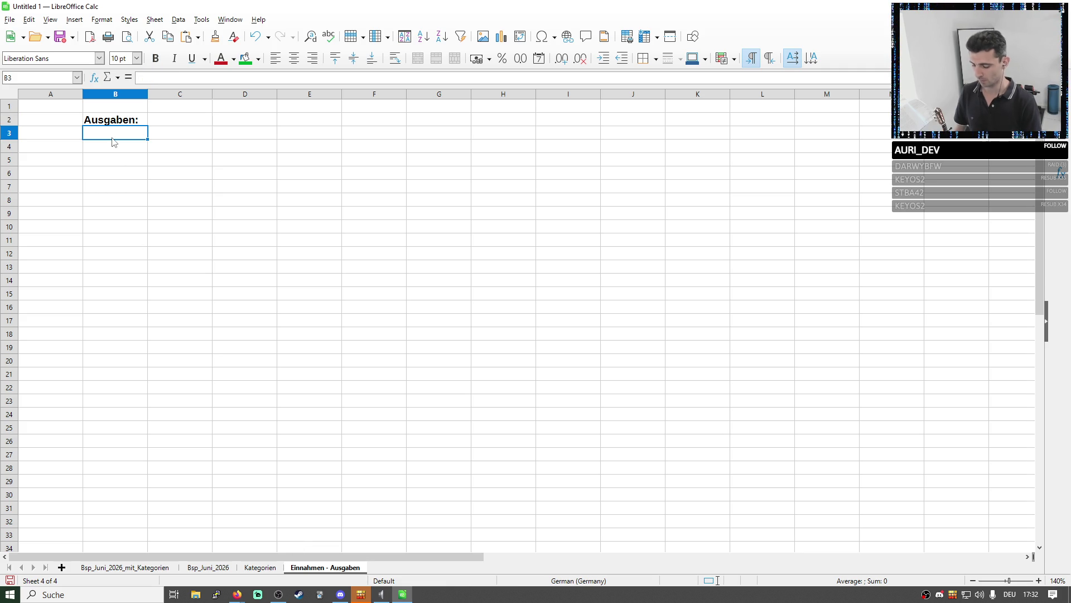
type("Warmmiete")
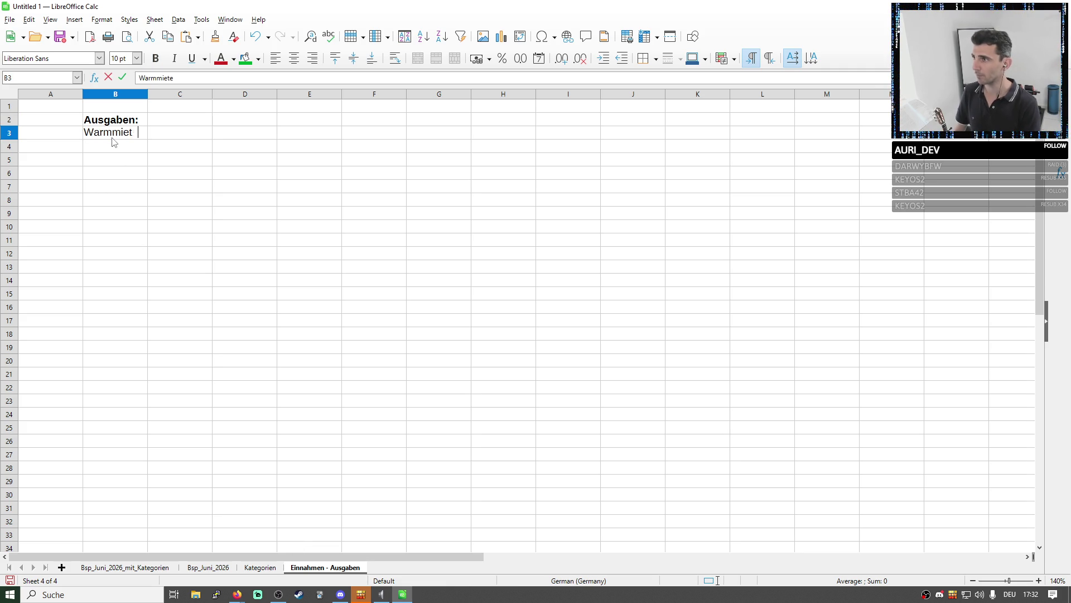
key("Tab")
type("74")
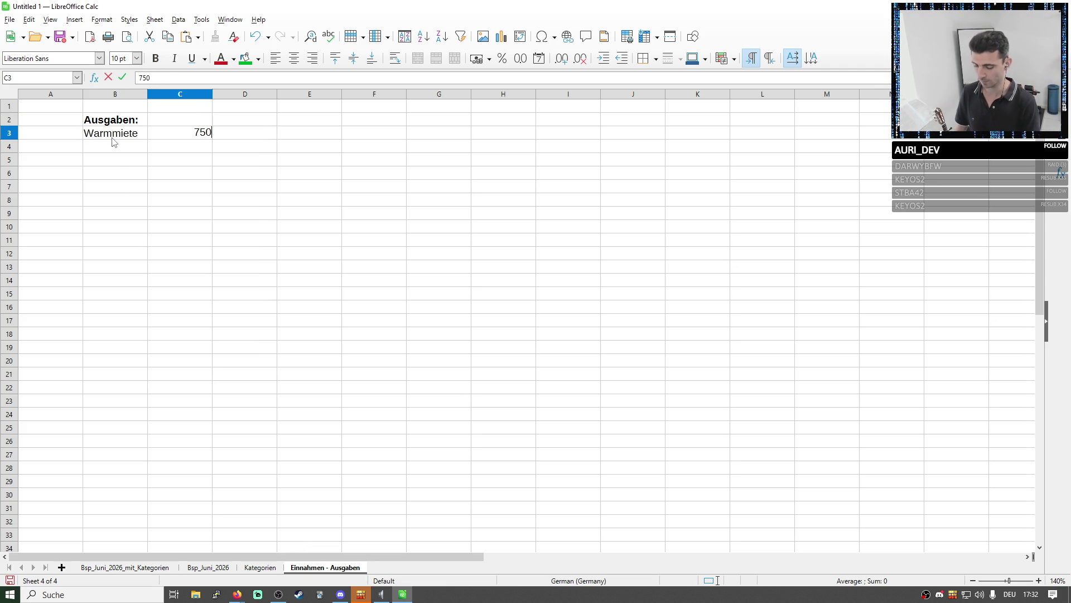
type("€")
key("Return")
key("Up")
key("Right")
type("monatlich")
key("Return")
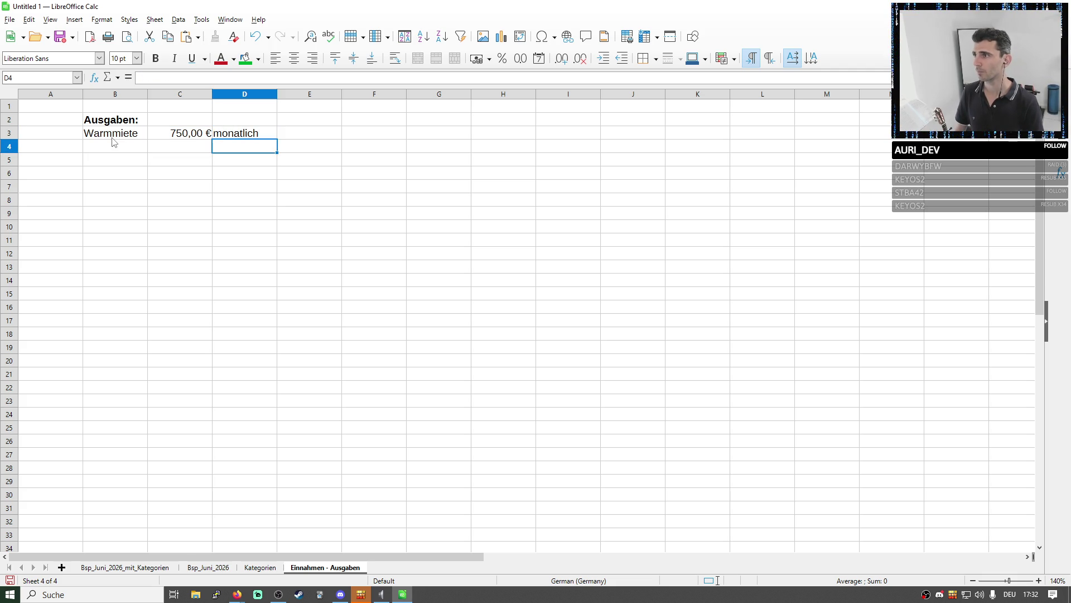
key("Left")
key("Up")
key("Up")
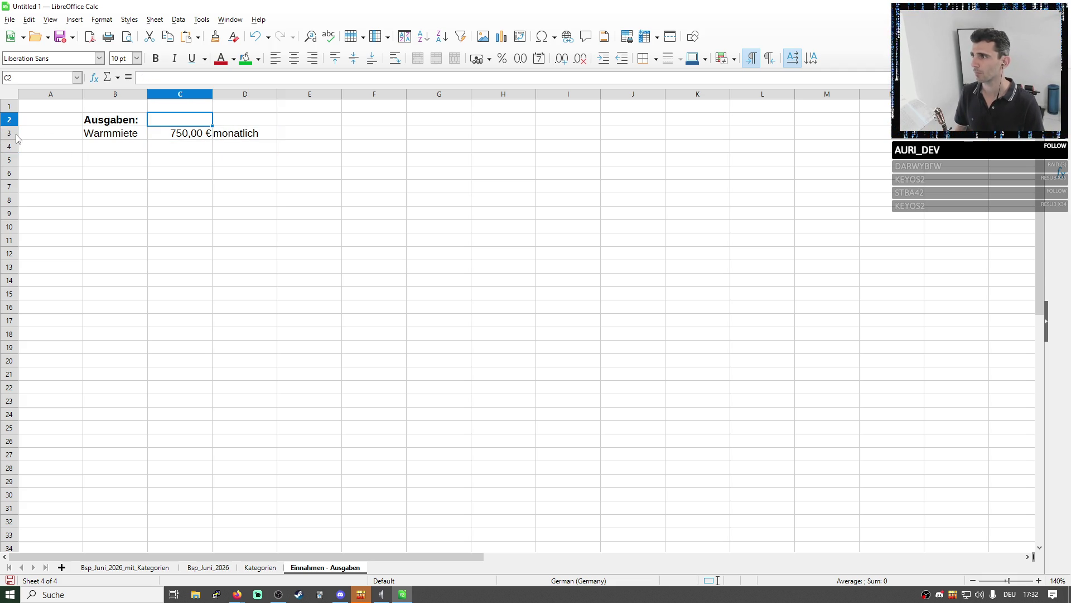
Insert a row above Warmmiete with bold headers Posten, Kosten, Intervall
right_click(11, 133)
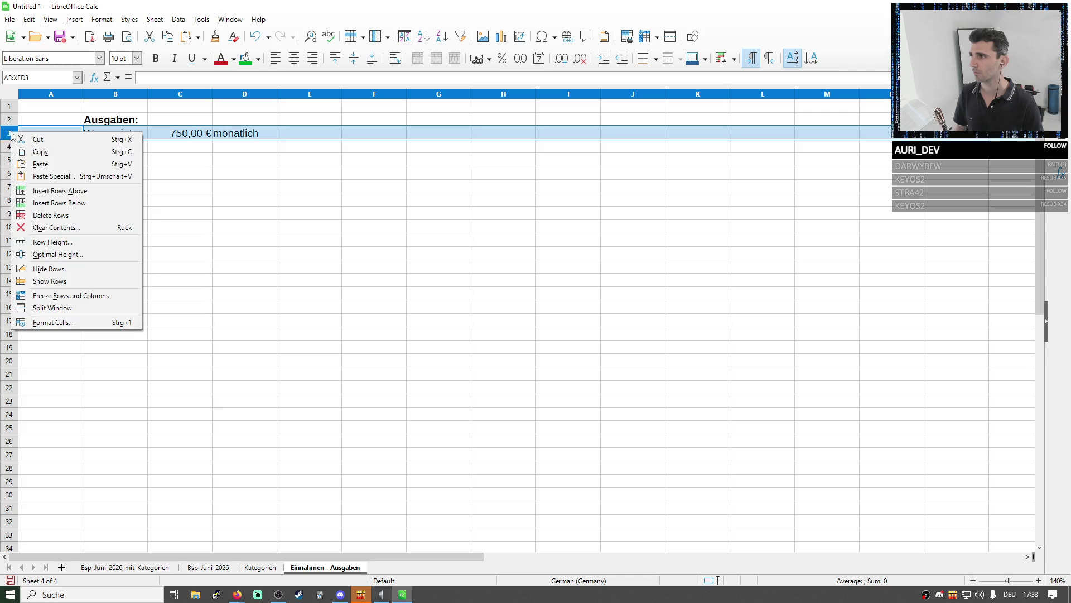
left_click(38, 192)
left_click(127, 138)
key("ctrl+b")
type("Poste")
key("Tab")
type("Betrag")
key("Tab")
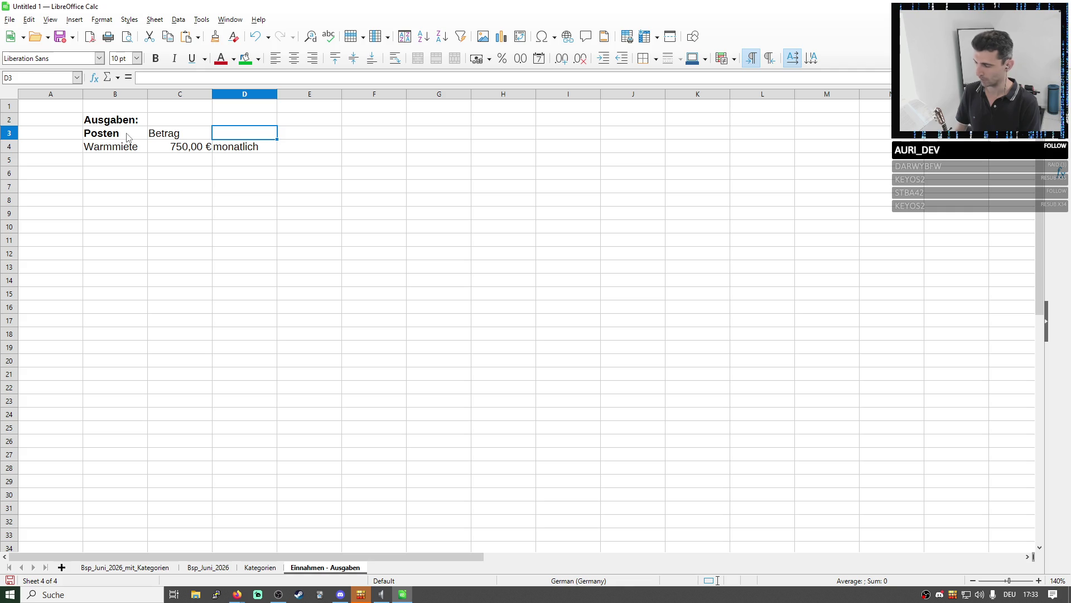
key("Left")
type("Kosten")
key("Tab")
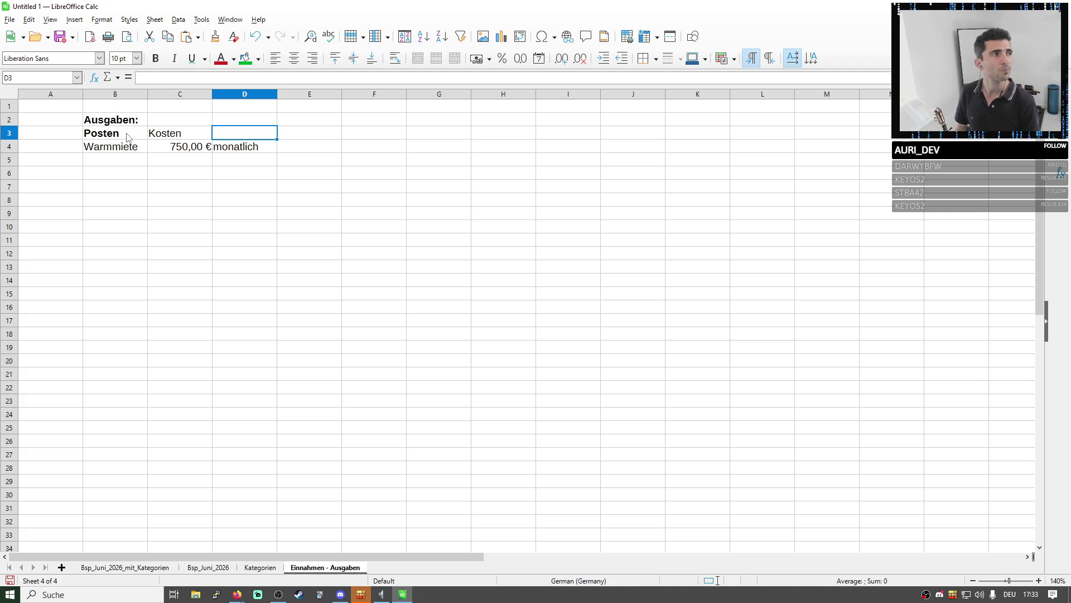
type("Intervall")
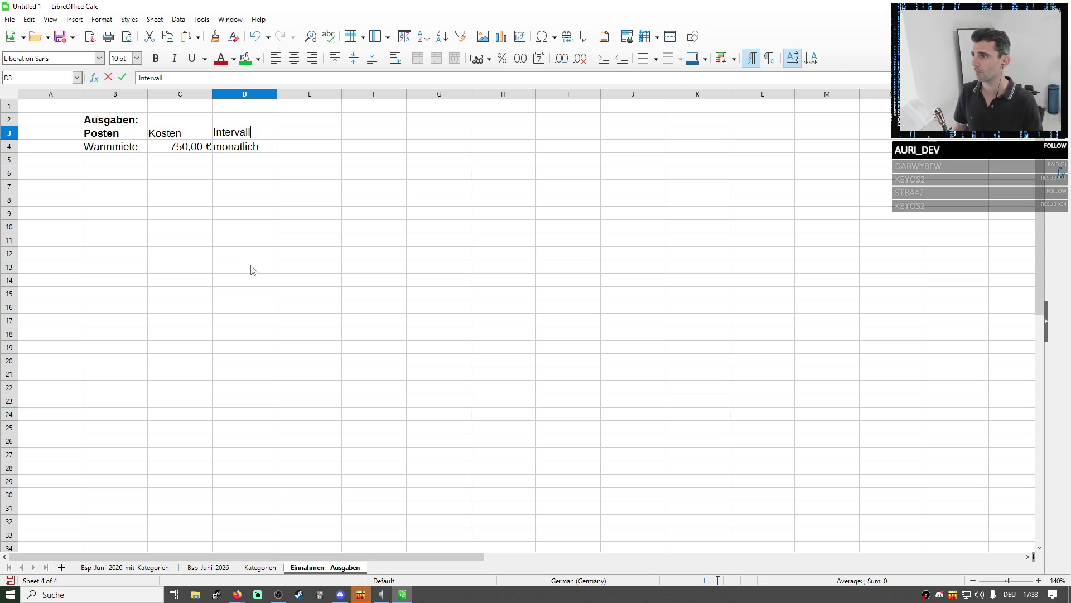
left_click(243, 264)
left_click_drag(110, 134, 251, 133)
left_click(155, 58)
Merge the Ausgaben title across B2:D2, left-aligned, and drop its colon
left_click(125, 122)
left_click_drag(125, 123, 251, 120)
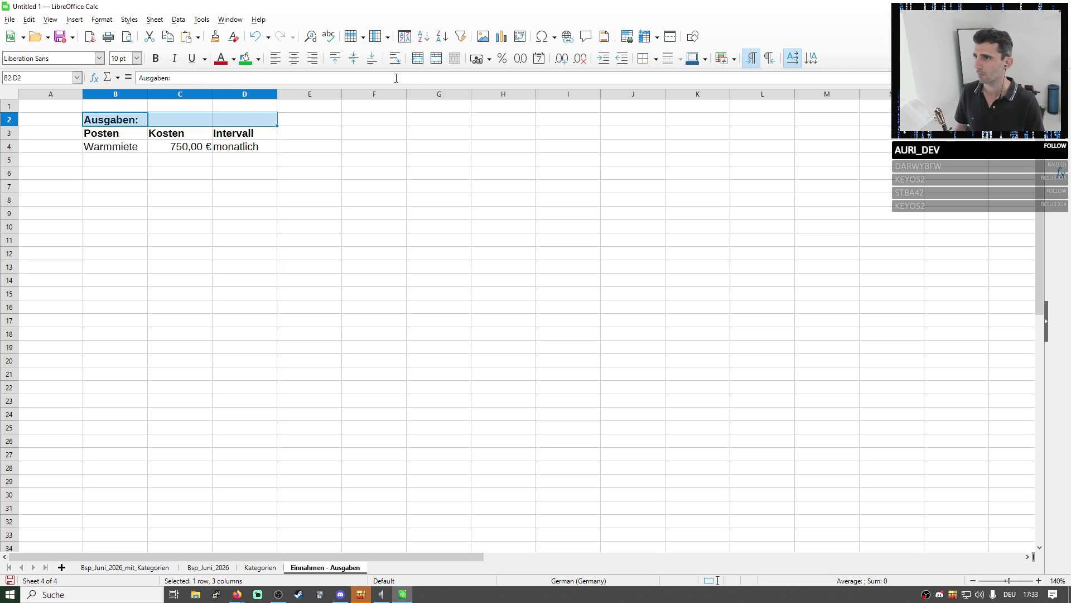
left_click(418, 58)
left_click(276, 58)
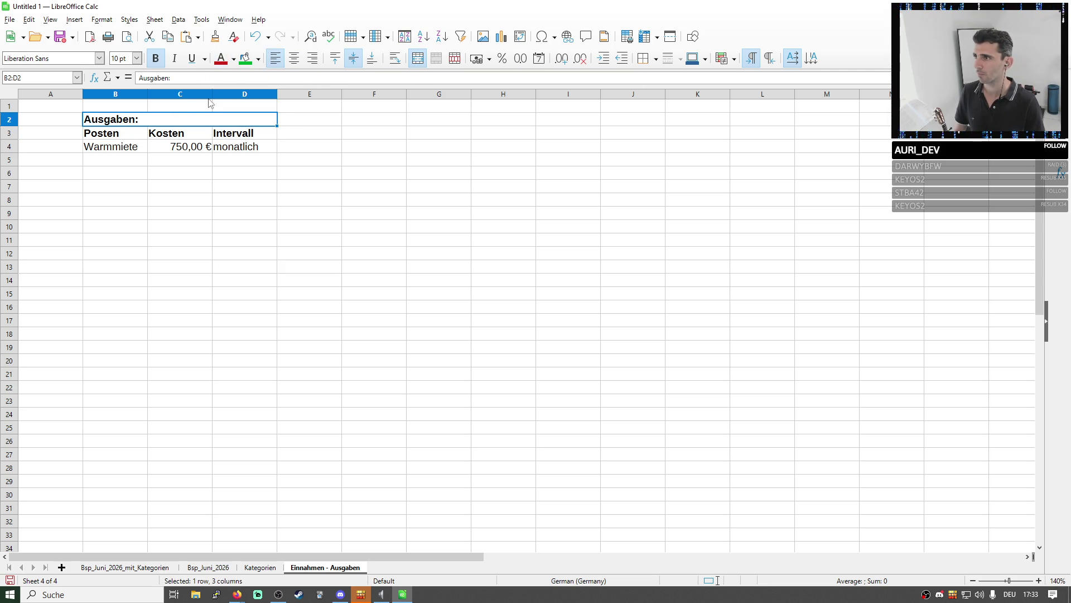
double_click(158, 122)
key("BackSpace")
left_click(206, 178)
left_click_drag(168, 125, 220, 148)
Paste a copy of the Ausgaben table at F2 and retitle it Einnahmen
key("ctrl+c")
left_click(378, 124)
key("ctrl+v")
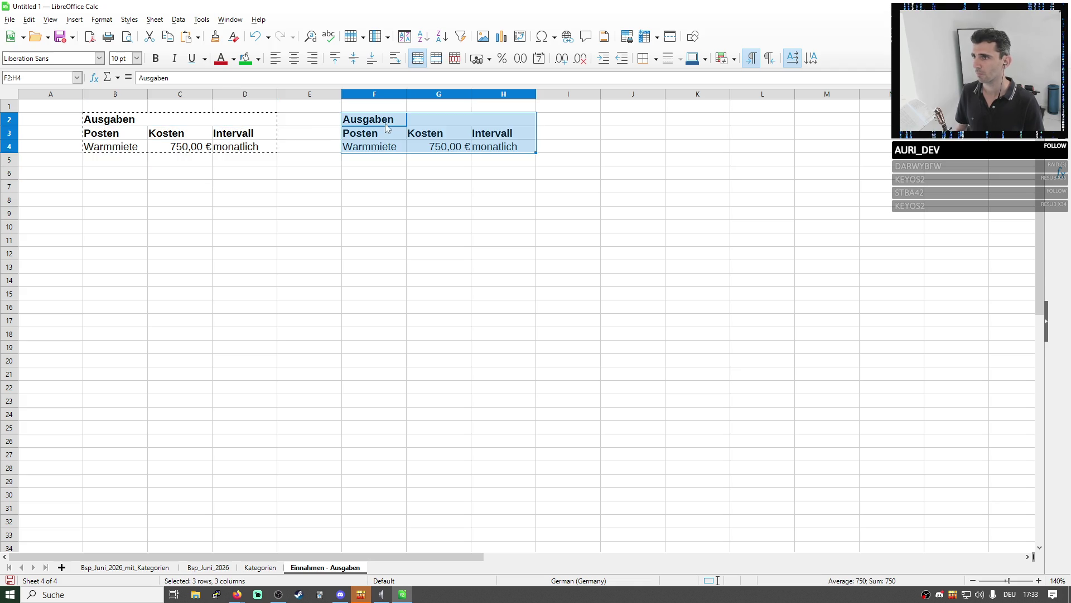
double_click(387, 124)
type("Einnahmen")
left_click(372, 142)
Replace the copied Warmmiete row with Gehalt at 2.500,00 € monatlich
double_click(369, 145)
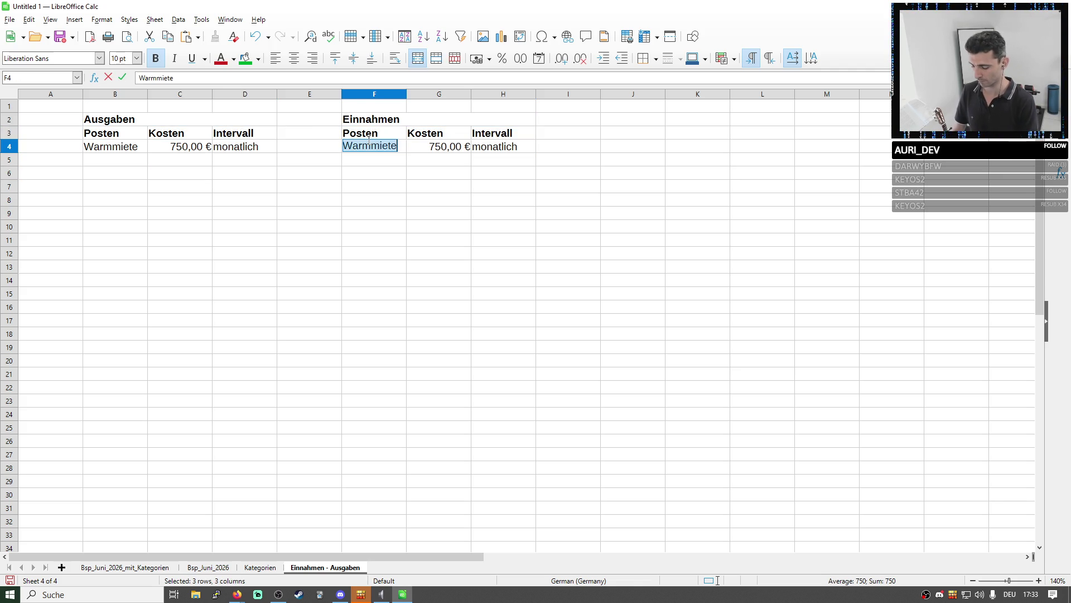
type("Gehalt")
left_click(419, 173)
left_click(450, 150)
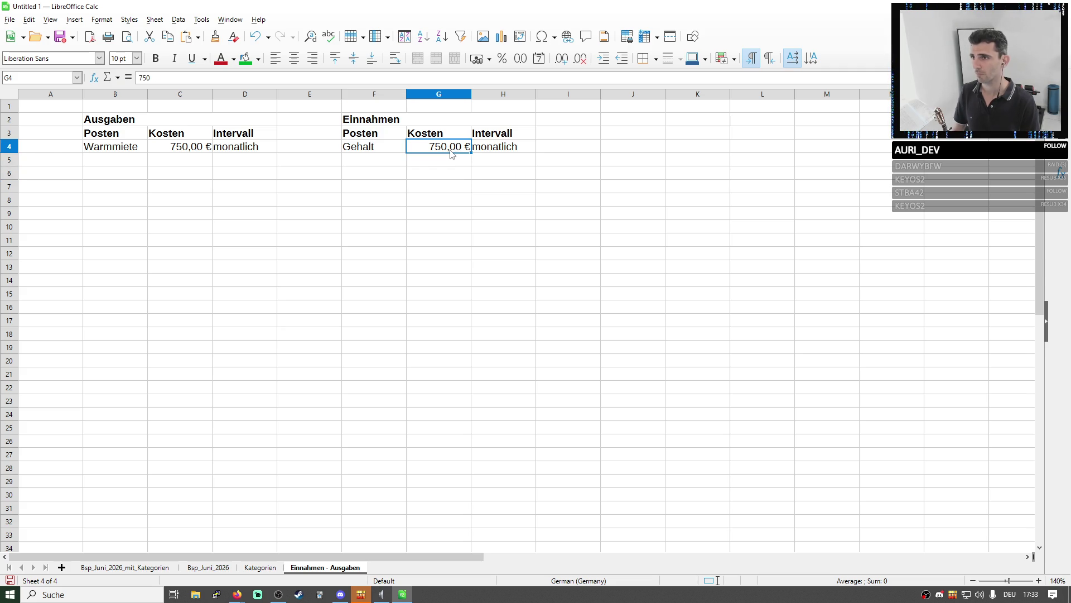
type("2.500")
key("Return")
left_click(450, 152)
key("Tab")
left_click(461, 185)
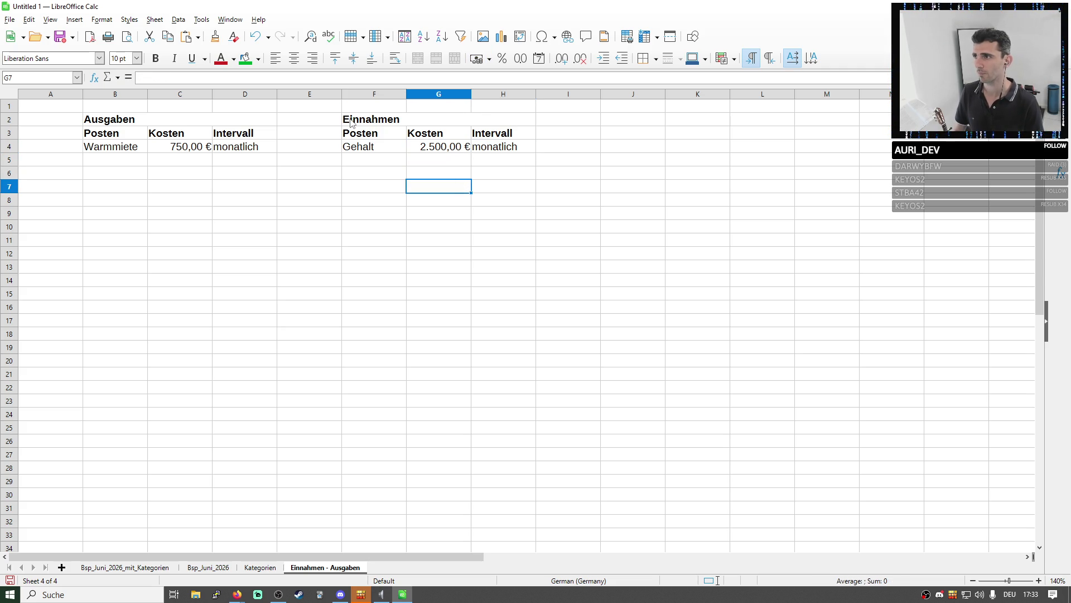
left_click(117, 161)
type("A")
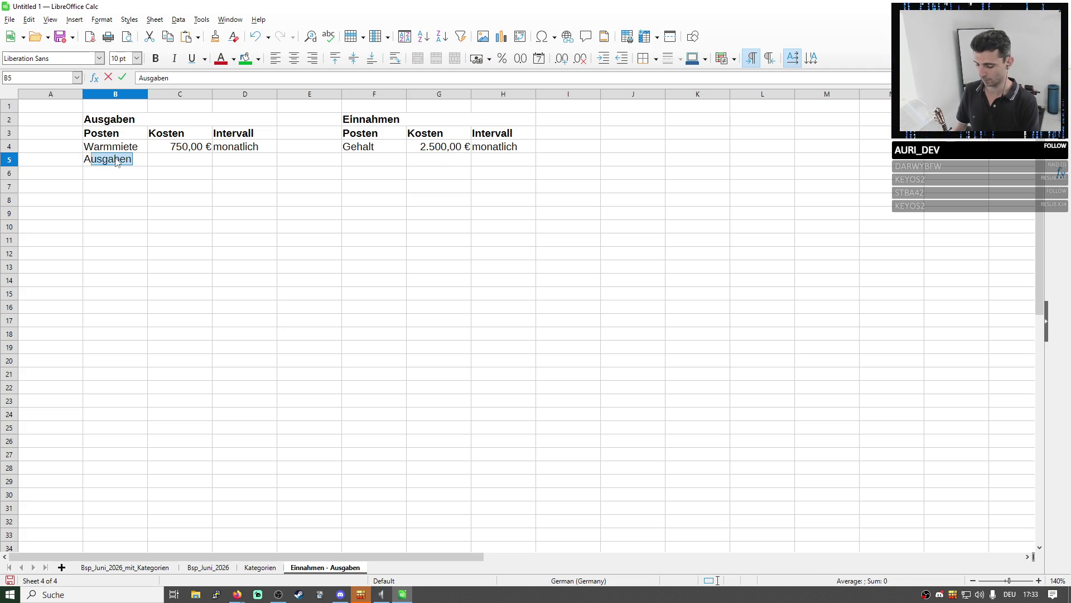
Enter KFZ-Steuer in B5 after a quick look at the Bsp_Juni_2026_mit_Kategorien sheet
key("BackSpace")
key("BackSpace")
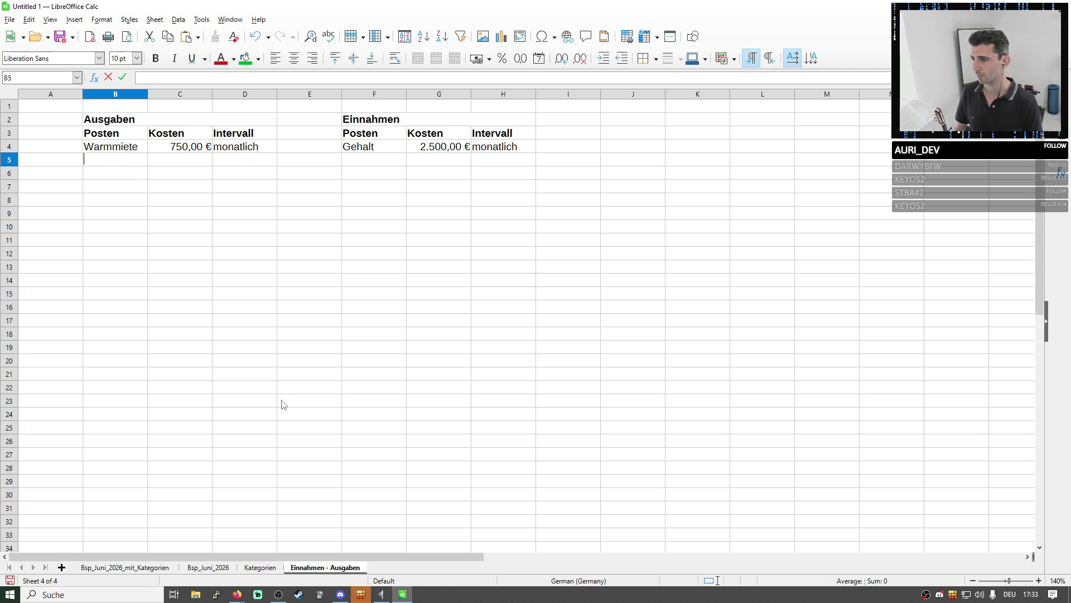
left_click(158, 570)
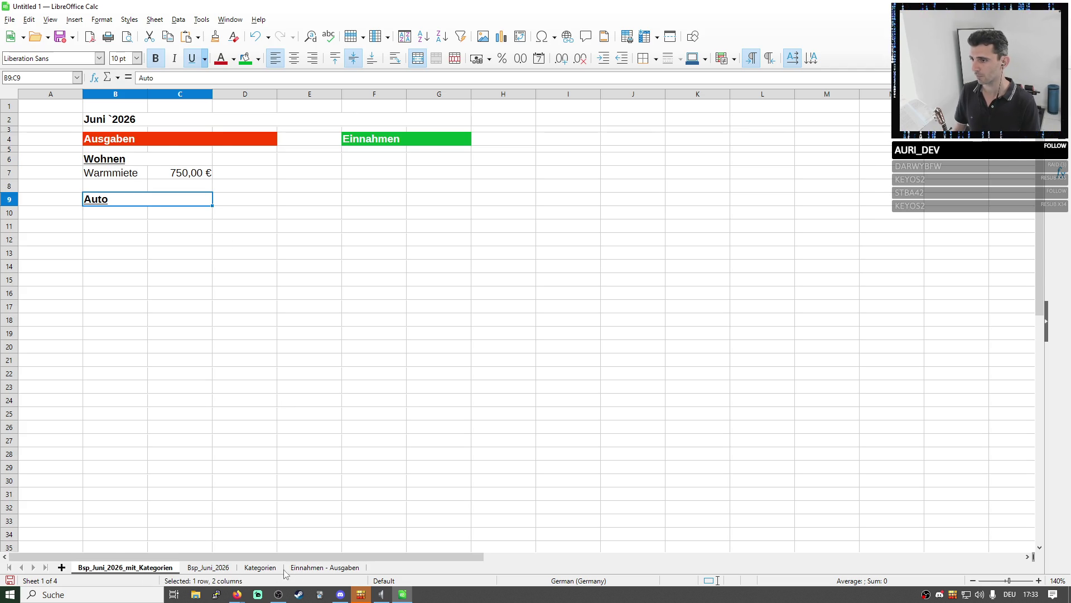
left_click(312, 569)
type("KF ")
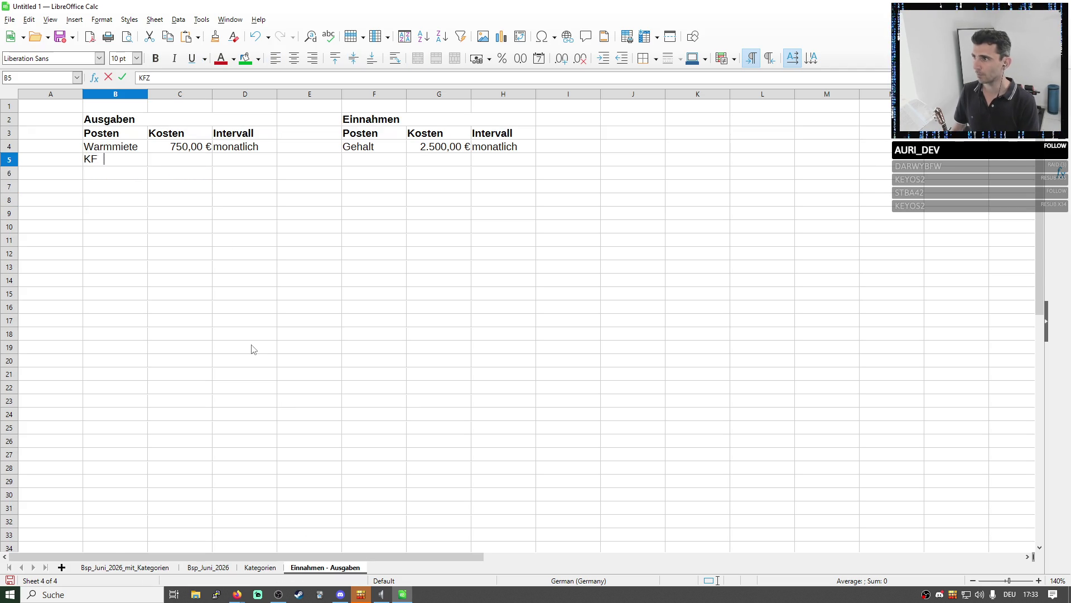
type("-Steuer")
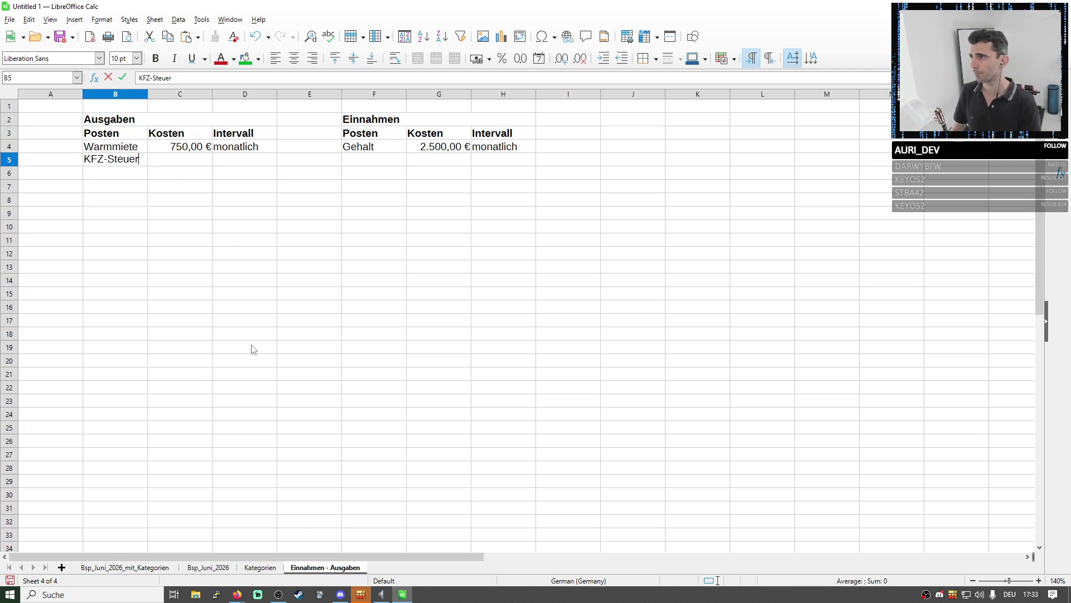
key("Tab")
type("25@")
Give KFZ-Steuer a cost of 25,00 € and the interval jährlich
key("Return")
key("Up")
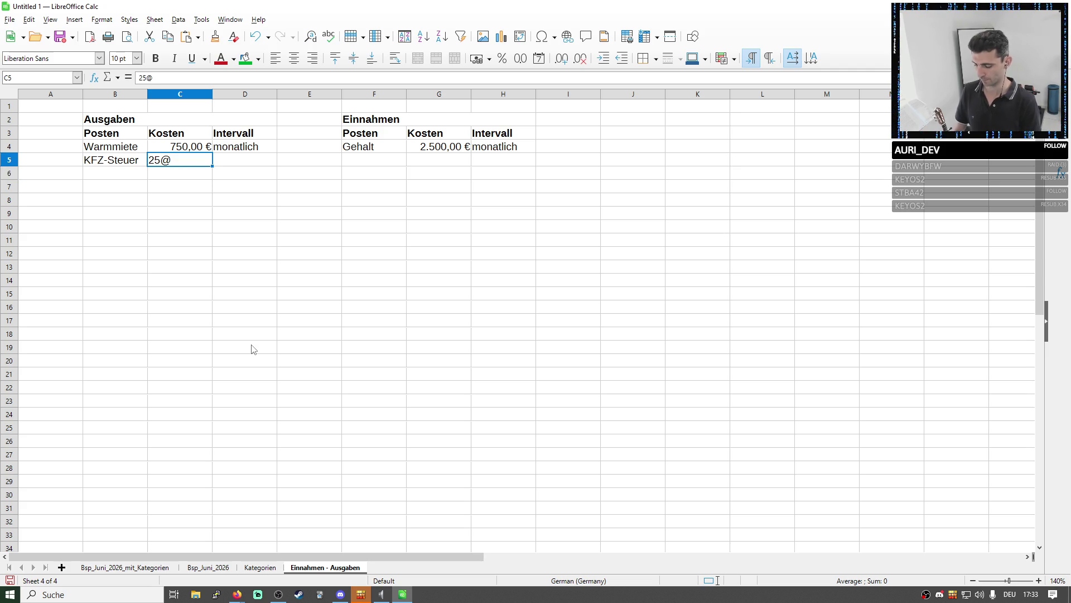
key("BackSpace")
type("€")
key("Return")
key("Up")
key("Right")
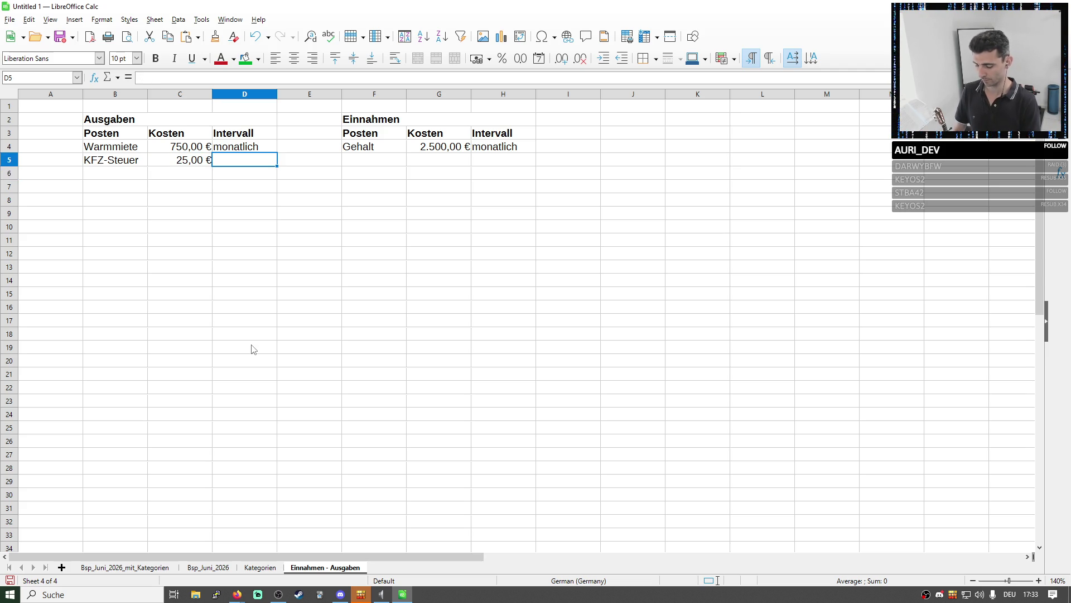
type("jä")
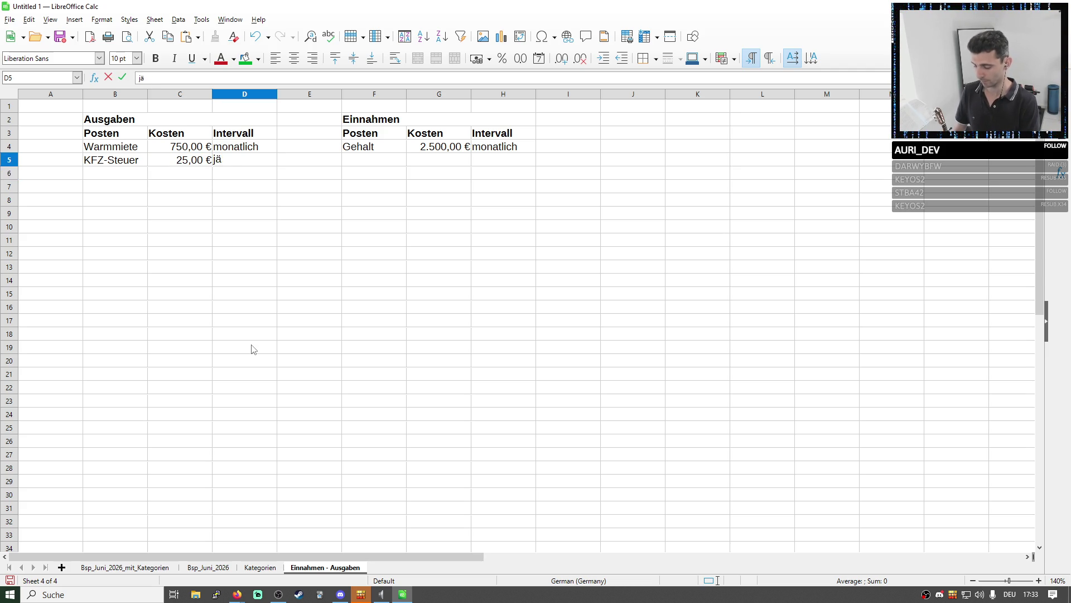
type("öhrlic")
key("Return")
right_click(268, 294)
left_click(300, 257)
Widen the Intervall column and the empty column between Ausgaben and Einnahmen
left_click_drag(278, 94, 298, 95)
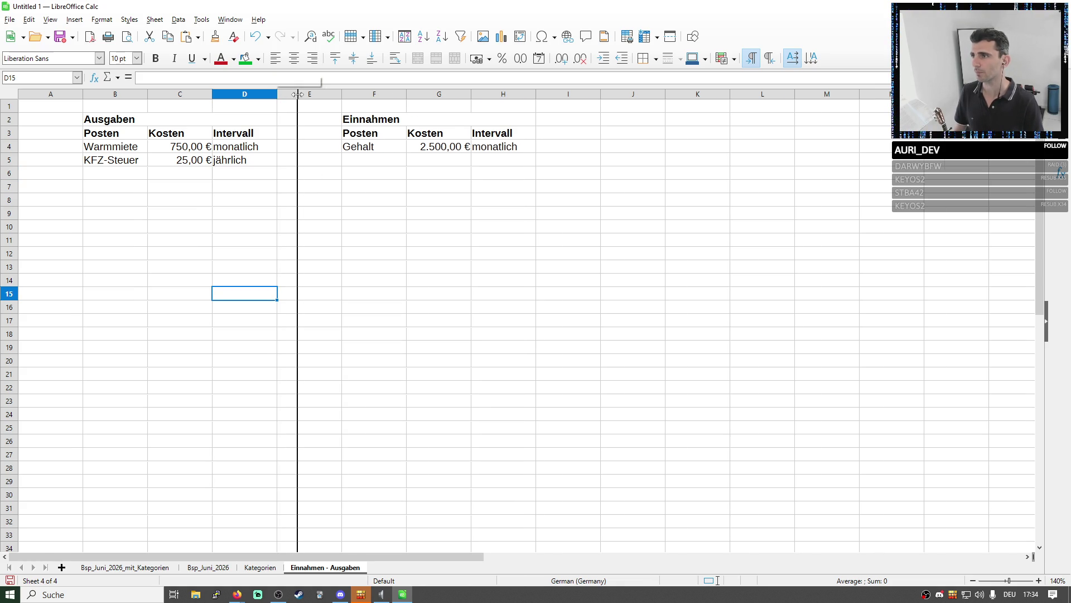
left_click_drag(364, 94, 453, 95)
left_click(285, 147)
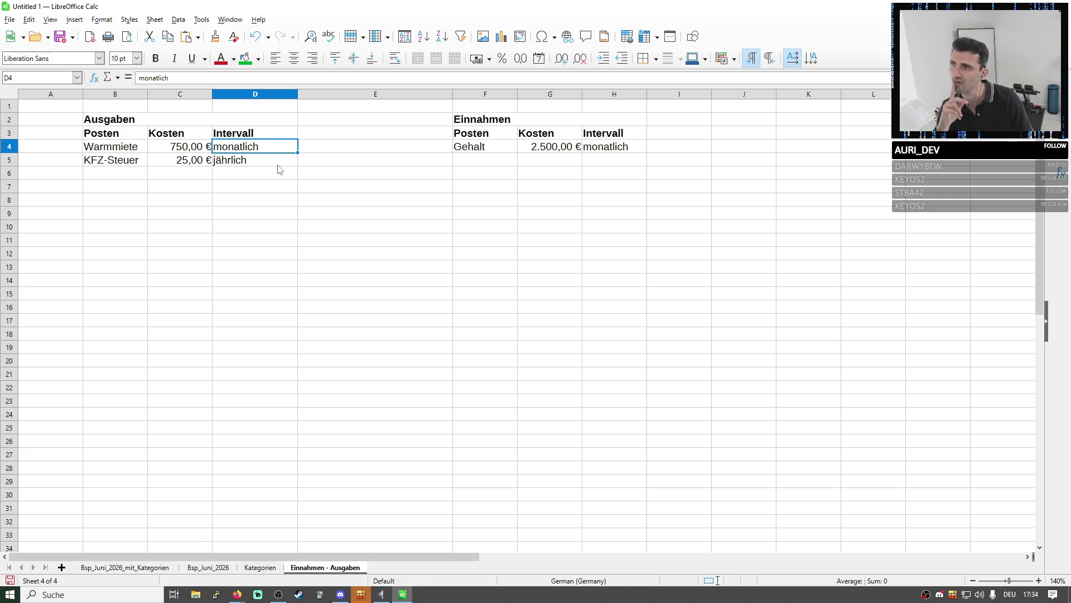
left_click(316, 149)
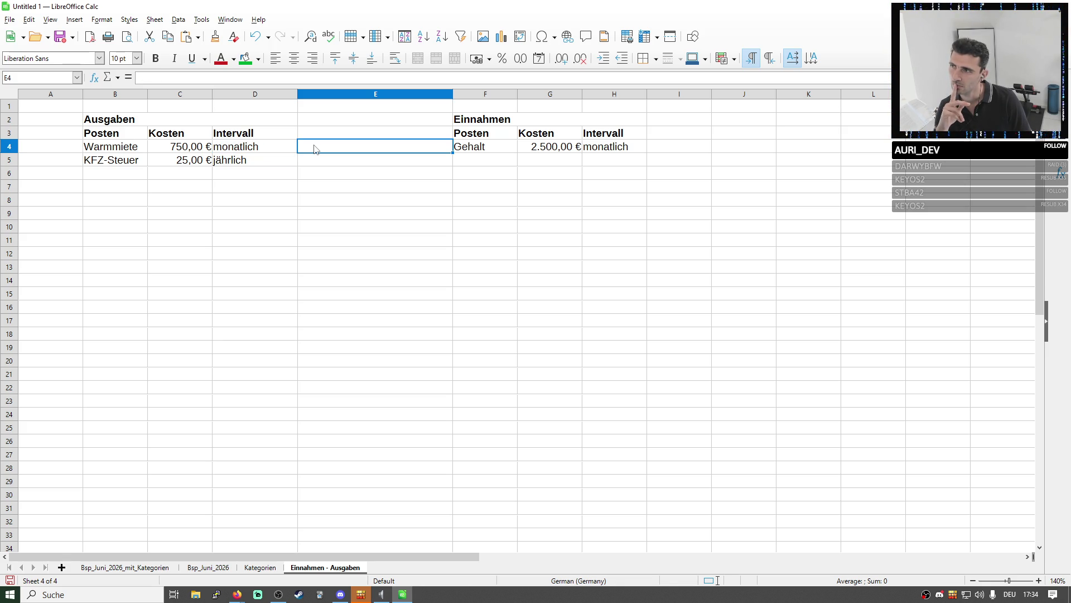
left_click(263, 163)
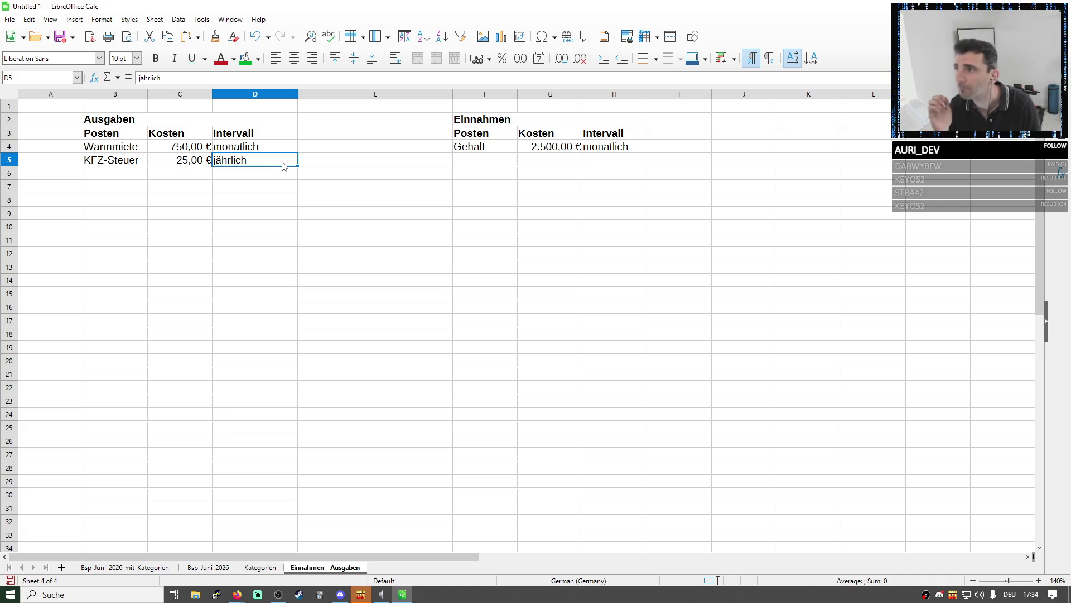
left_click(324, 142)
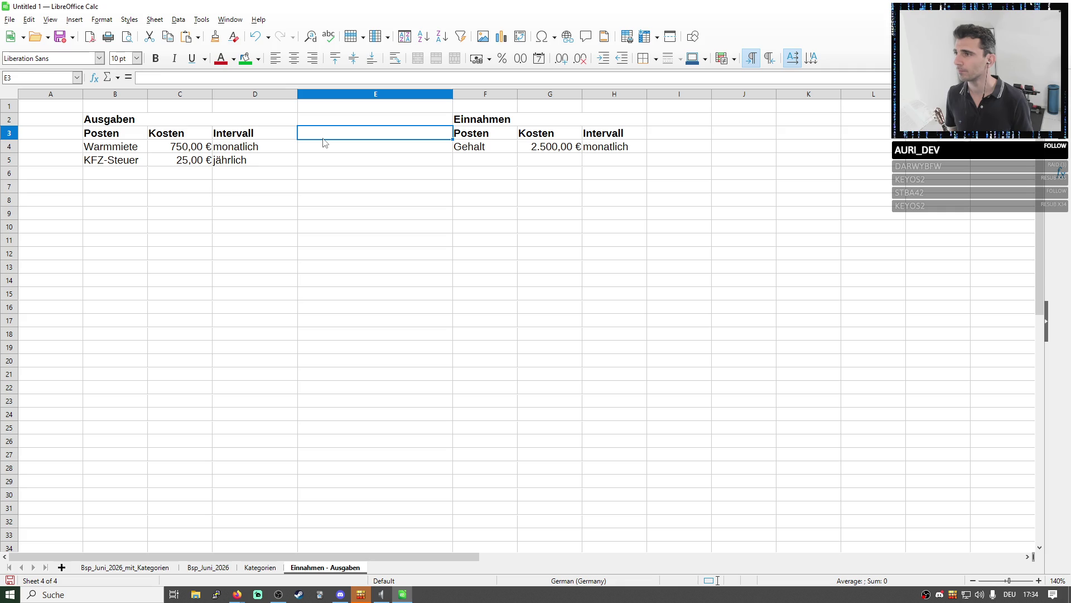
key("Left")
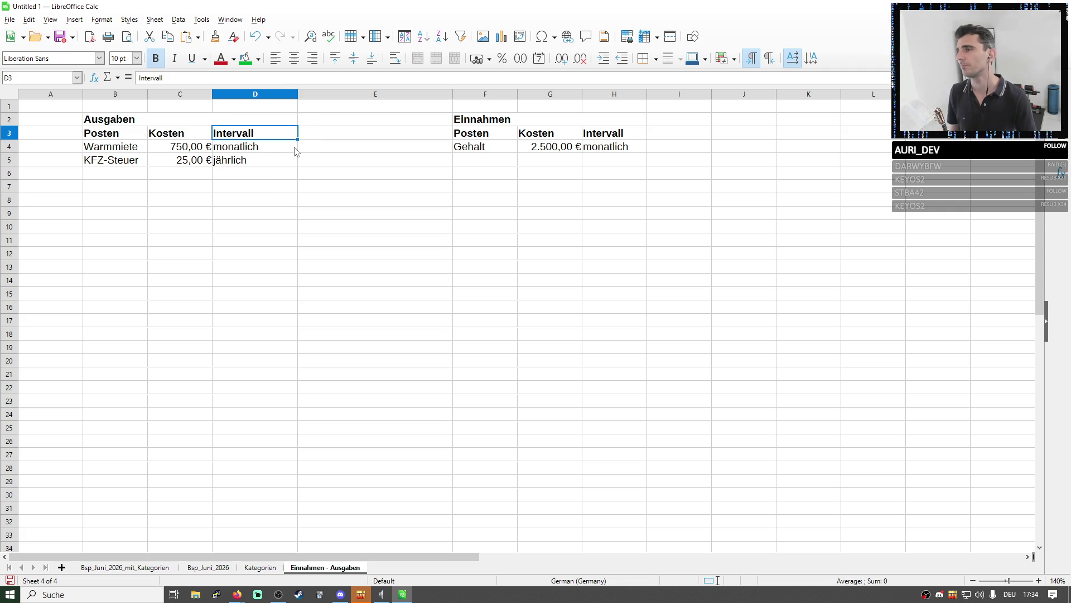
Put a border around monatlich and the empty cell beside it
left_click_drag(294, 151, 307, 150)
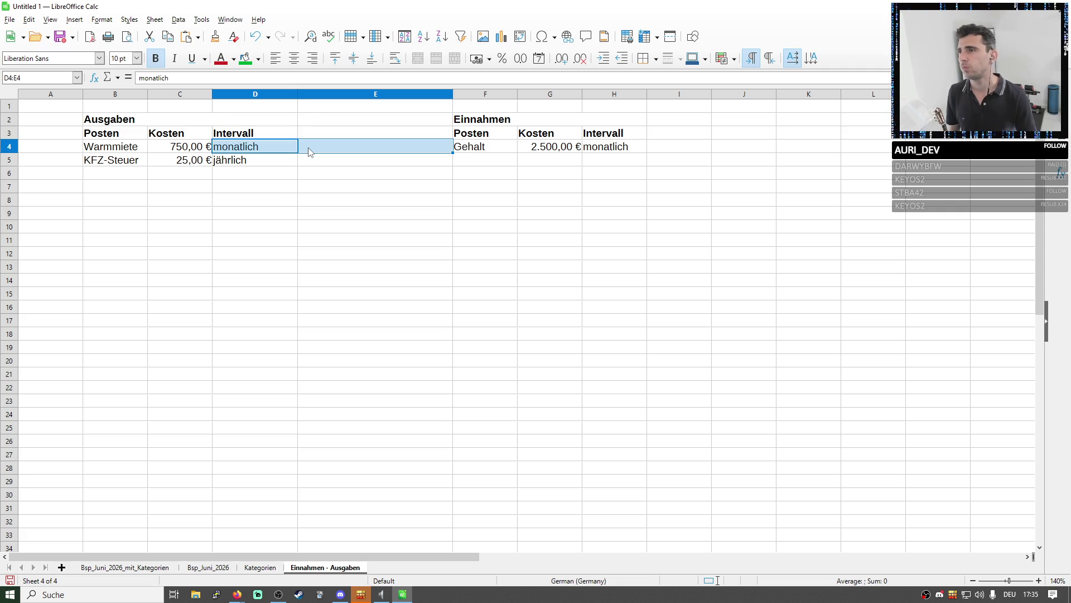
left_click(654, 65)
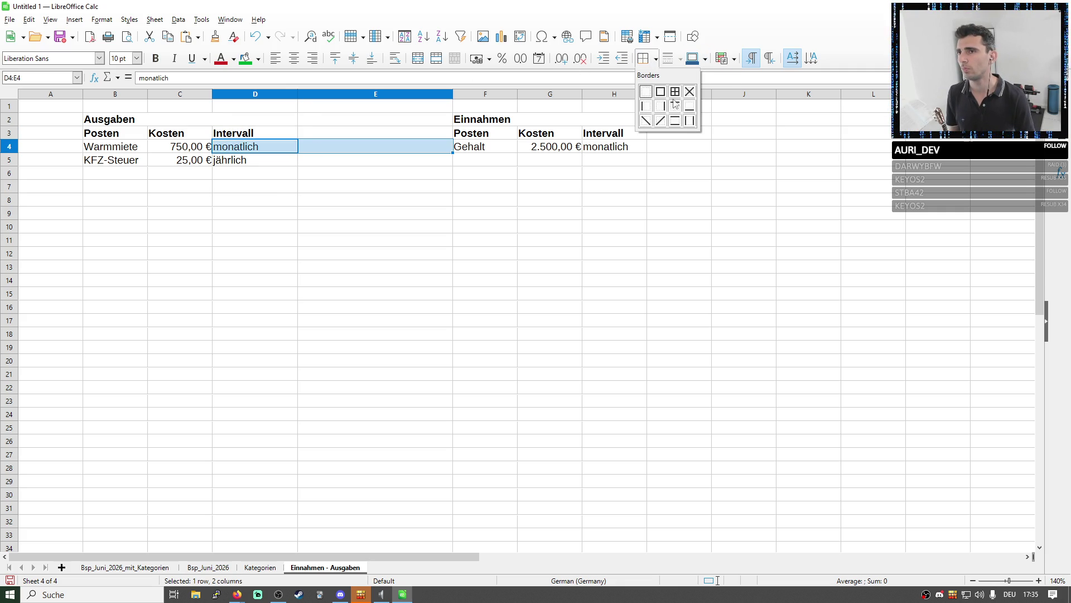
left_click(661, 94)
left_click(457, 173)
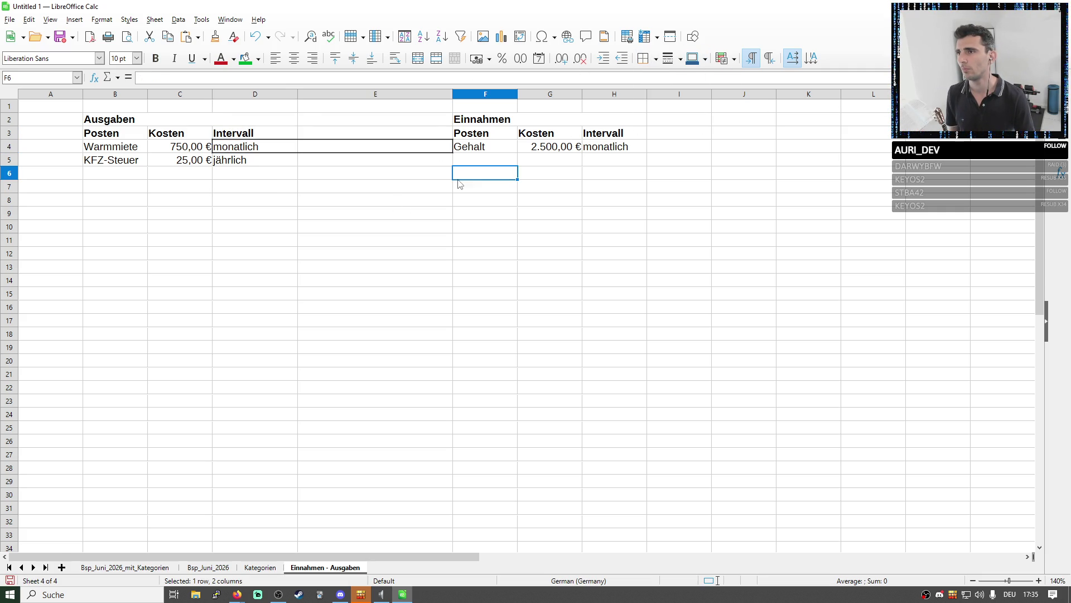
Insert a column before the separator column and look at border choices for it
right_click(449, 94)
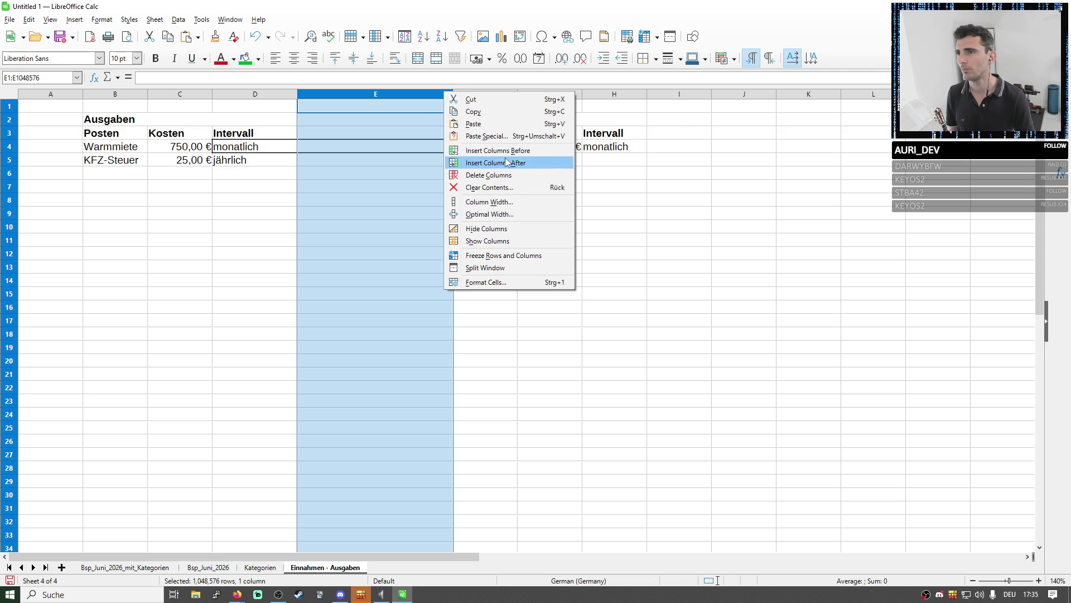
left_click(506, 151)
left_click(536, 201)
left_click(487, 94)
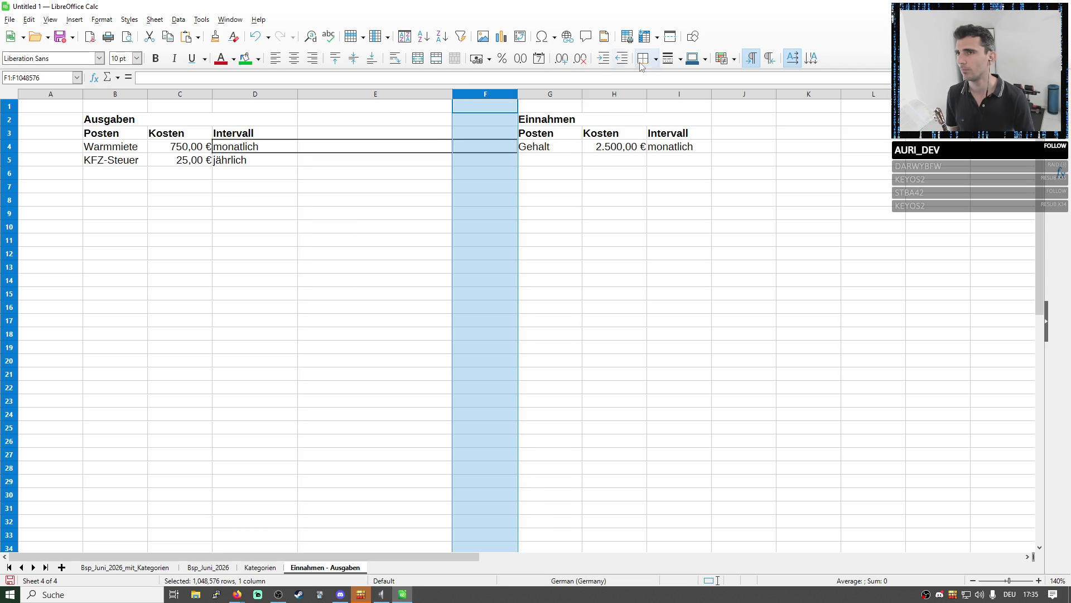
left_click(657, 59)
left_click(544, 220)
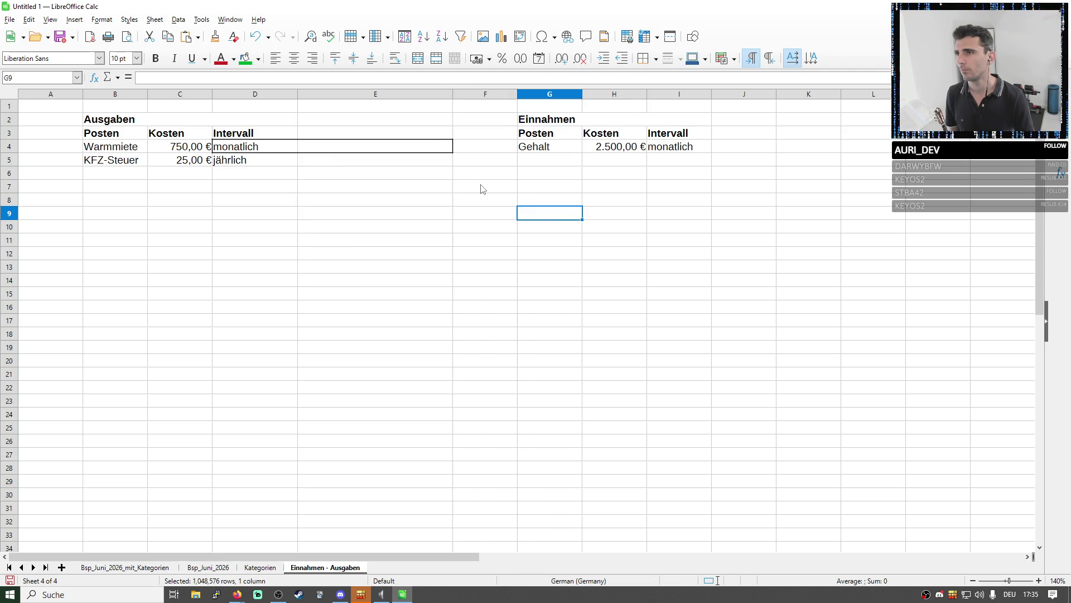
Insert a new column after column E so Einnahmen shifts one column right
double_click(313, 151)
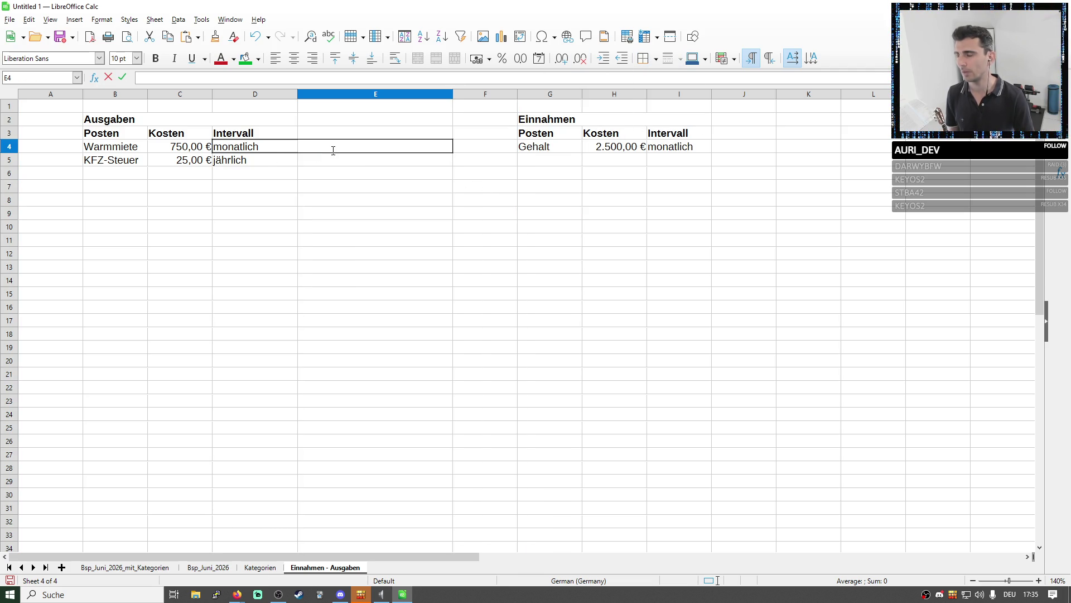
key("Return")
left_click(420, 95)
right_click(420, 96)
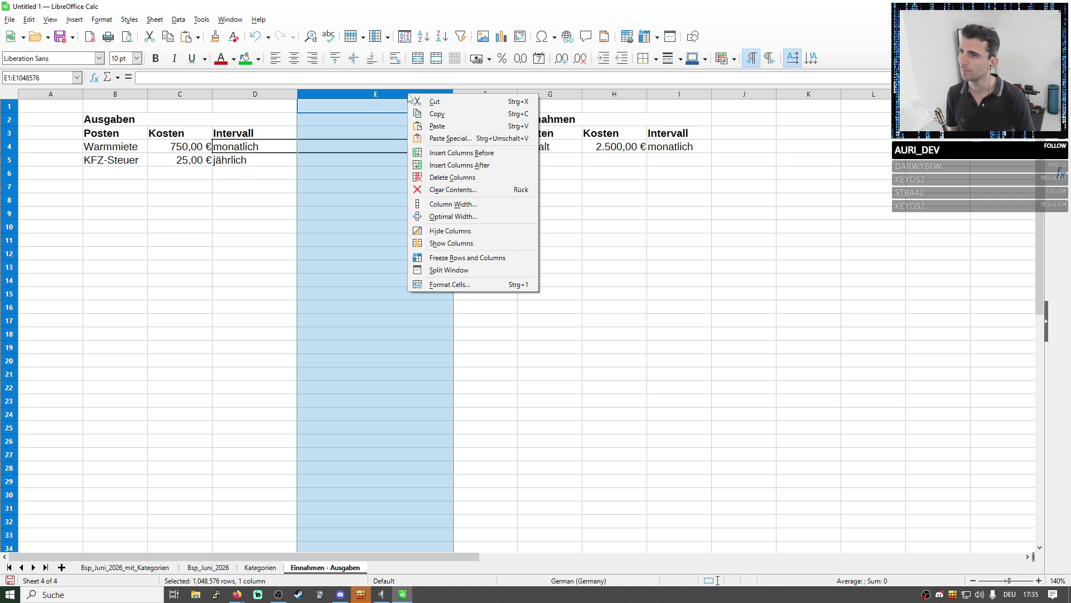
left_click(453, 162)
Apply an outer border around cells D4 through F4
mouse_move(448, 151)
left_mouse_down()
mouse_move(478, 144)
mouse_move(329, 151)
left_mouse_up()
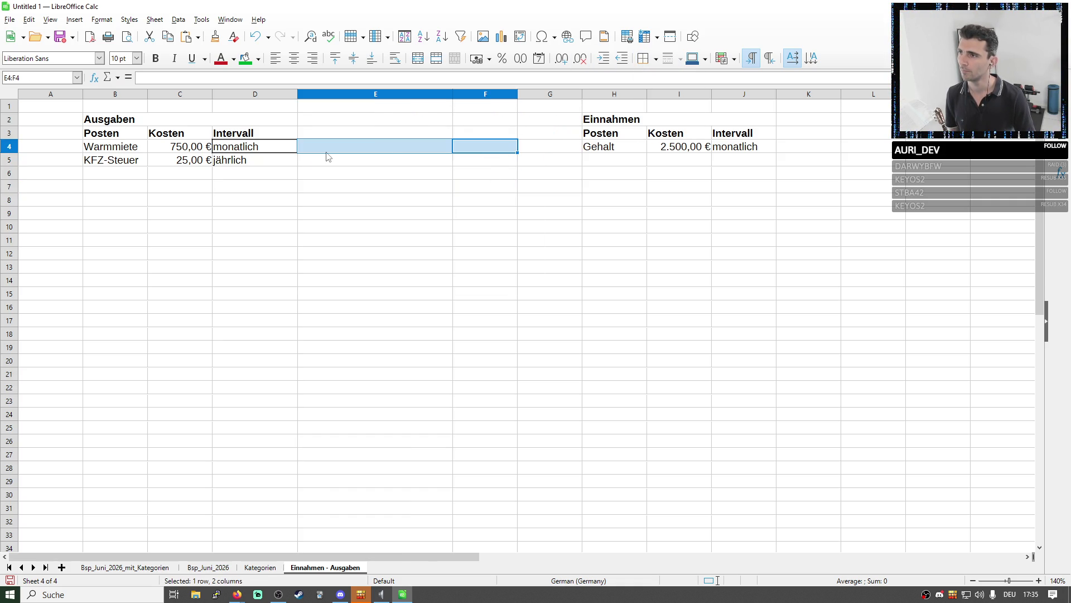
left_click(653, 60)
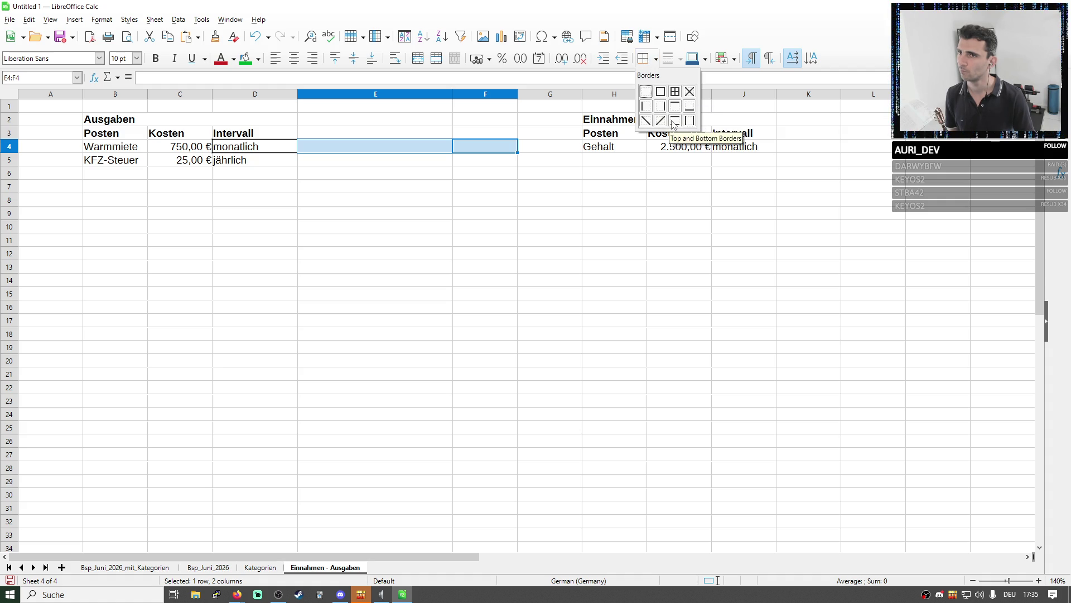
left_click(439, 147)
left_click_drag(252, 147, 513, 148)
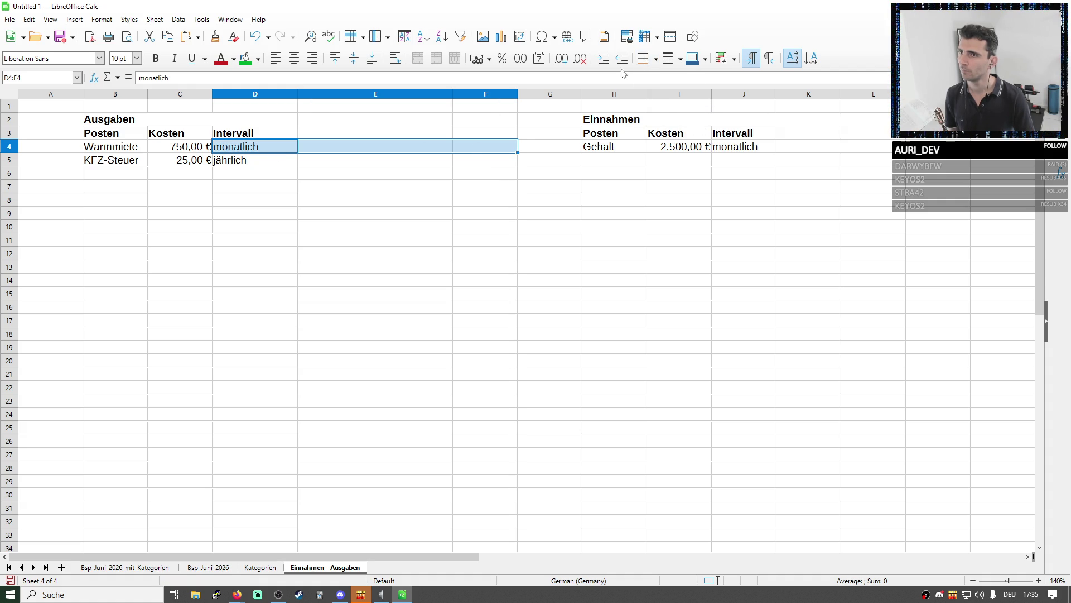
left_click(643, 59)
left_click(661, 92)
left_click(338, 150)
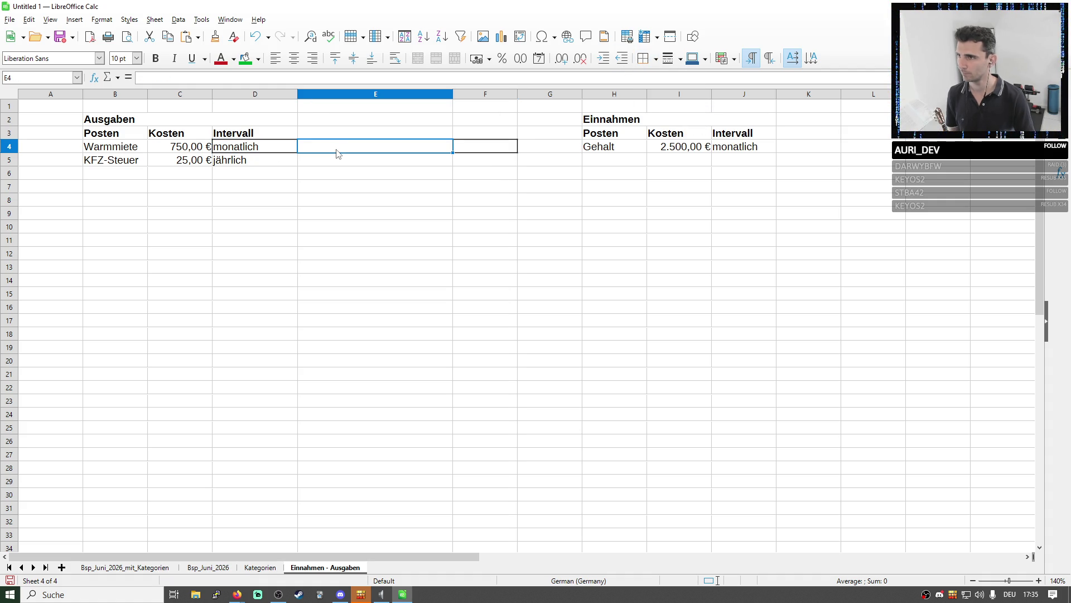
type("zum:")
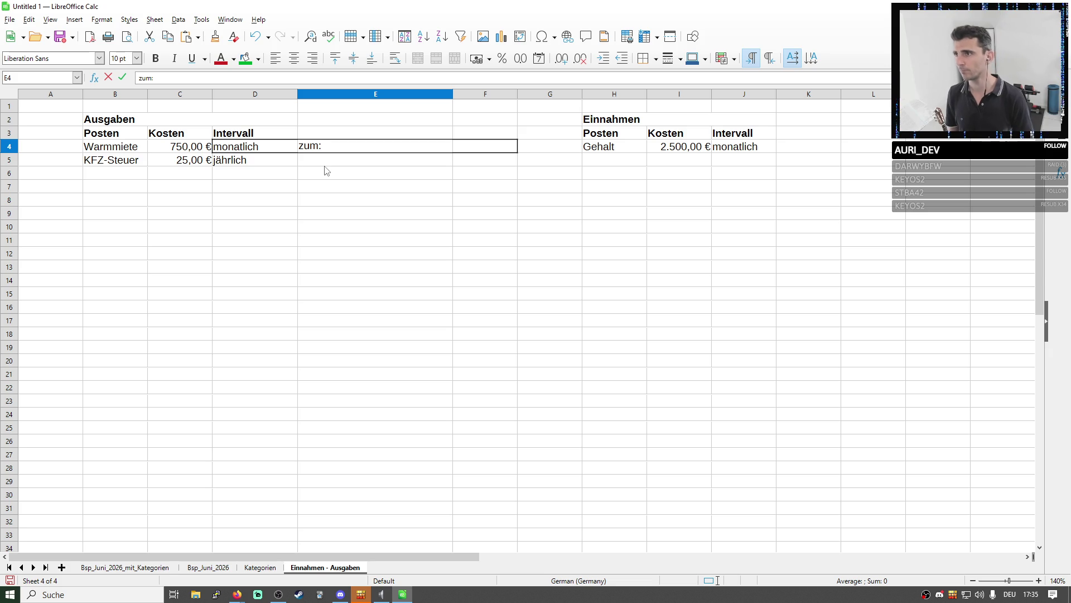
Enter zum: in E4 with column E autofitted, and 01. in F4 beside monatlich
left_click(330, 171)
double_click(452, 96)
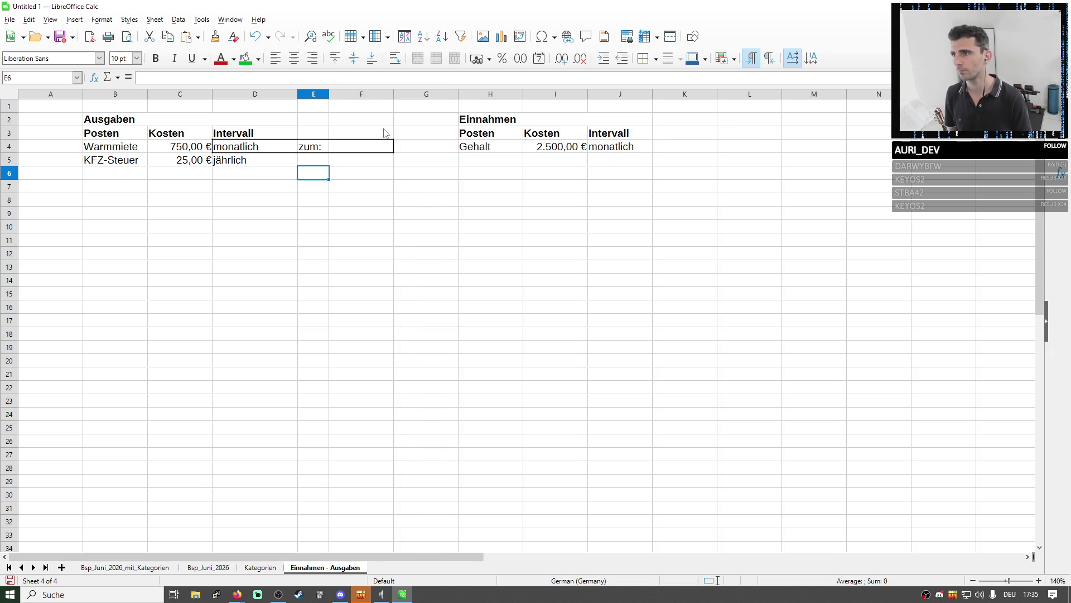
left_click(341, 152)
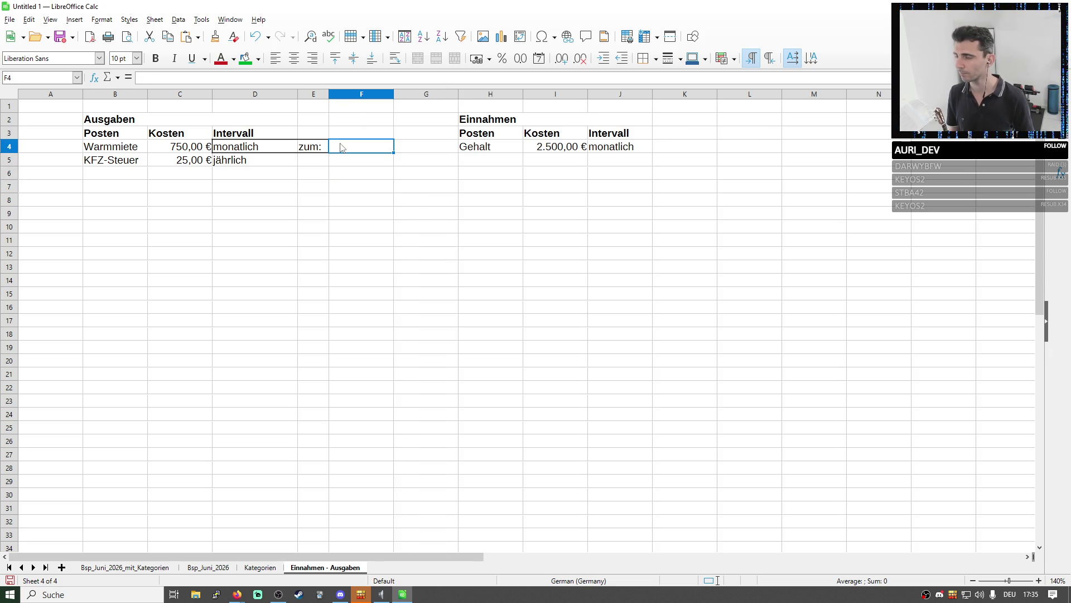
type("01.")
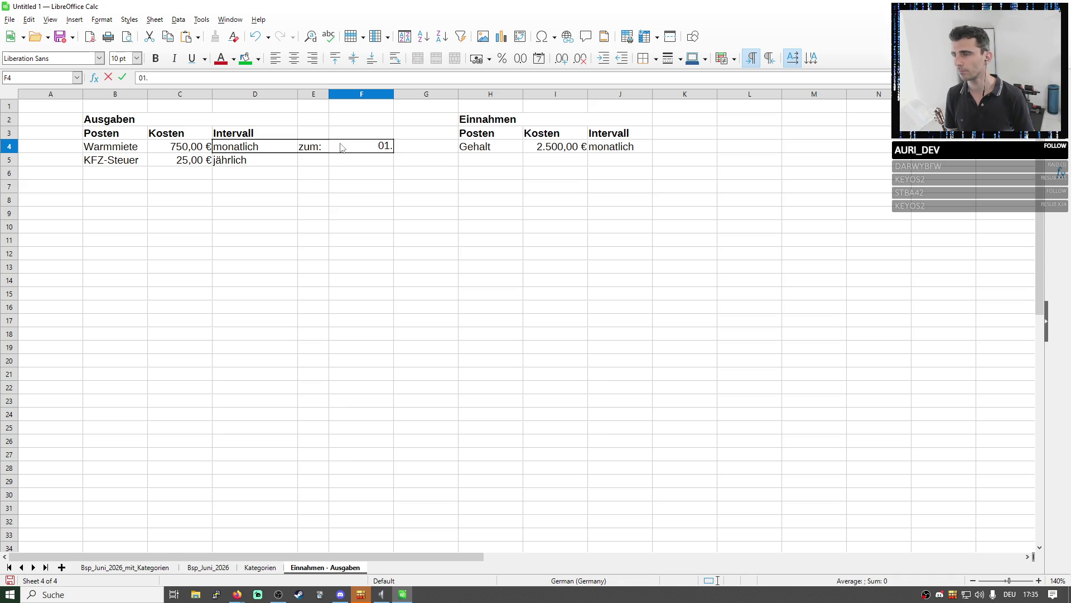
key("Return")
key("Up")
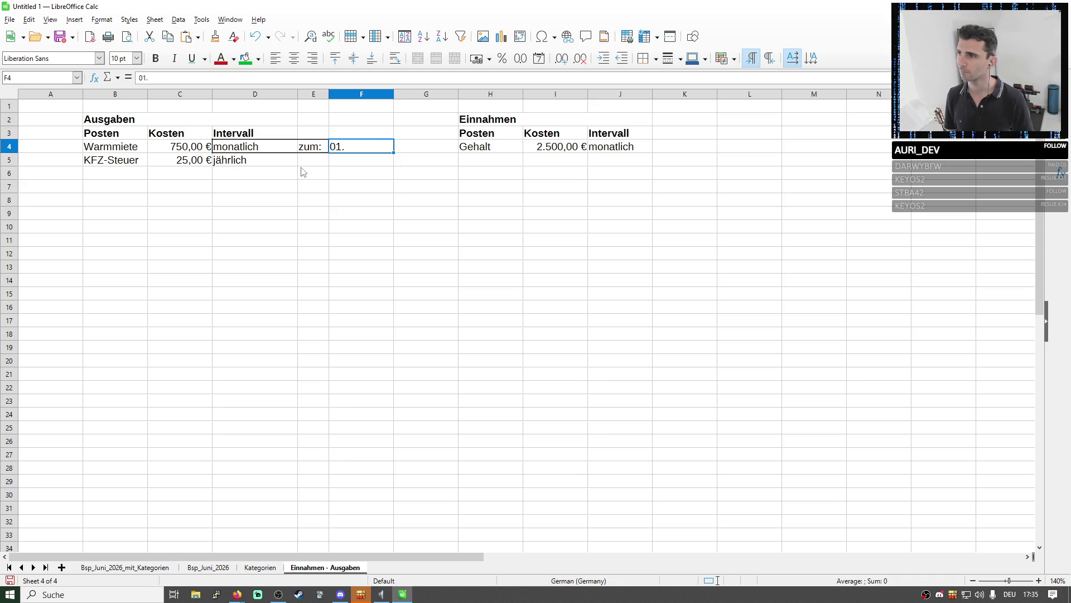
left_click(310, 149)
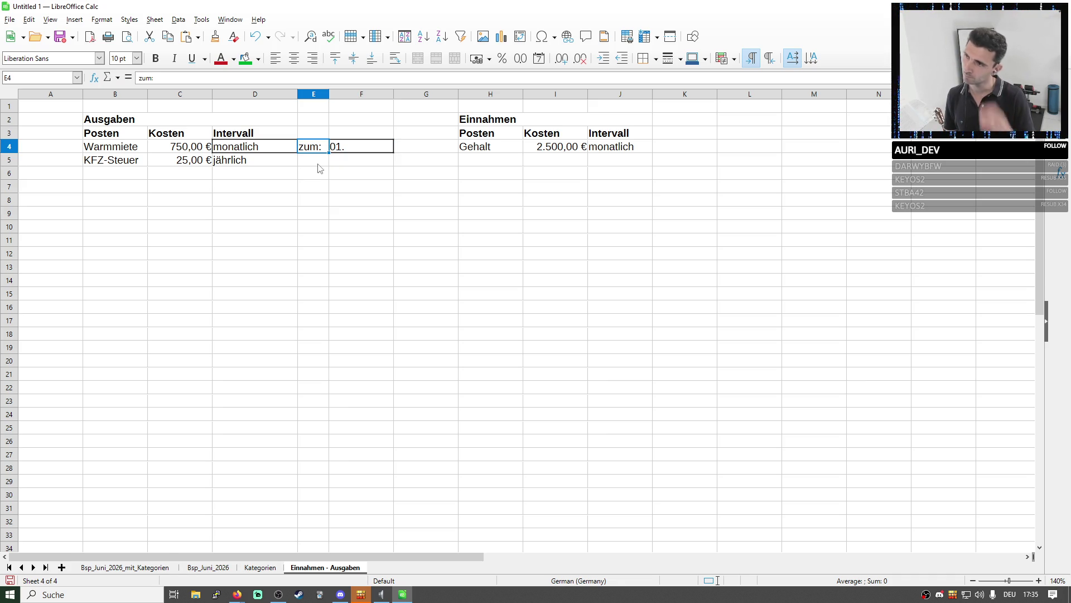
left_click(349, 166)
left_click(351, 149)
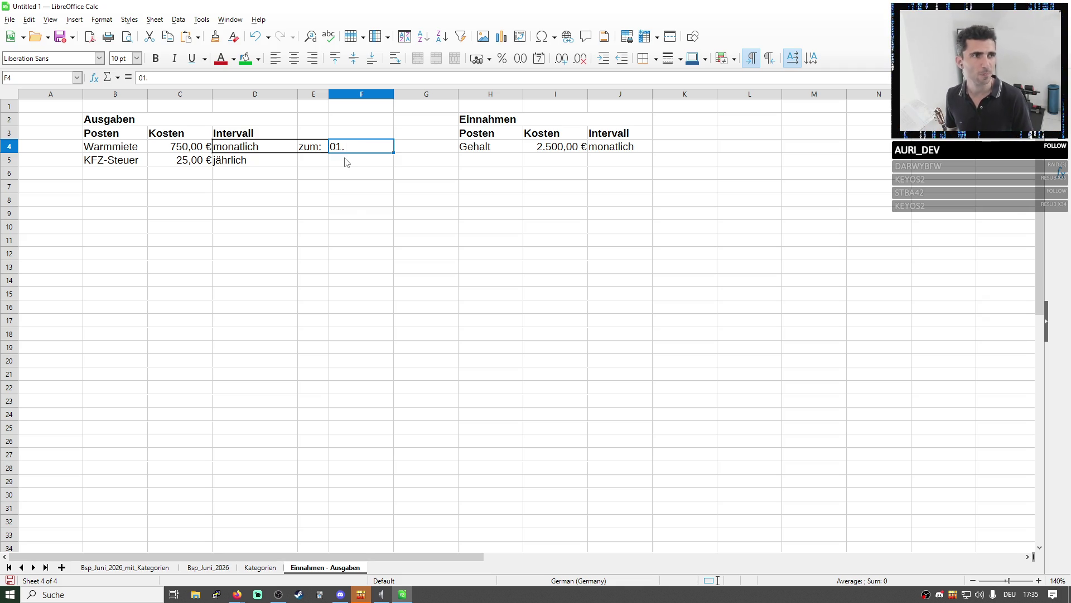
left_click(287, 164)
Copy Warmmiete's D4:F4 interval cells onto the KFZ-Steuer row, overwriting it
left_click_drag(239, 150, 352, 150)
left_click(273, 148, "shift")
key("ctrl+c")
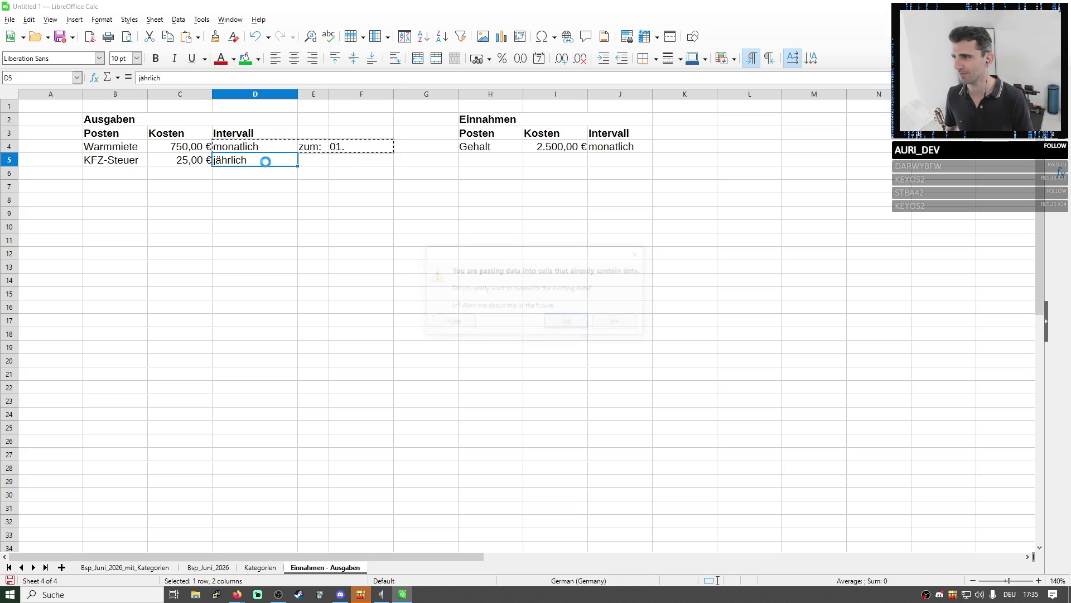
key("ctrl+v")
left_click(568, 322)
Retype the date in F5 and then strip its year
double_click(351, 163)
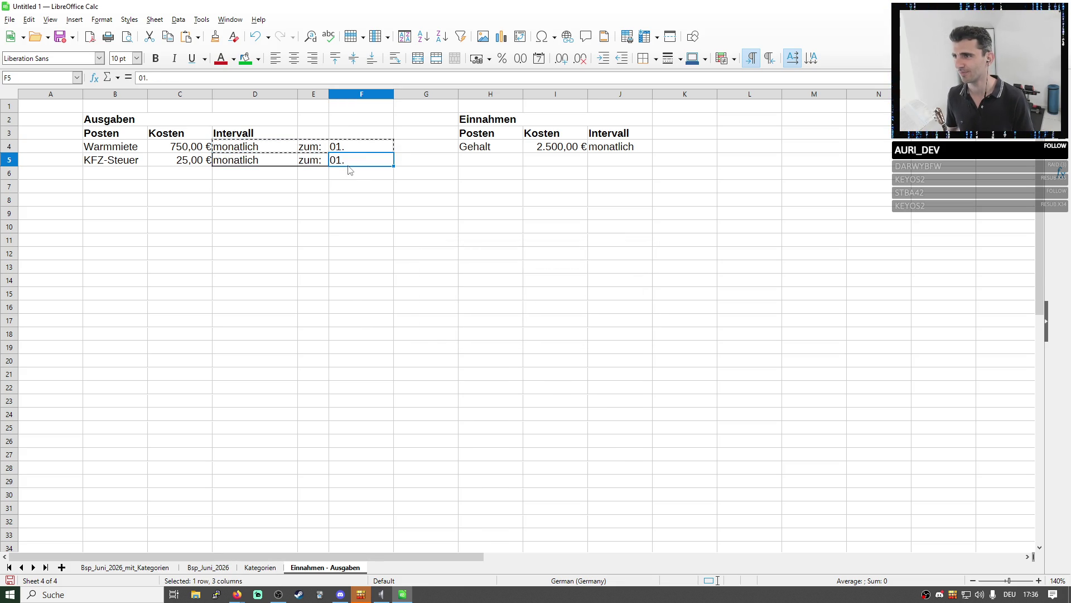
key("BackSpace")
key("BackSpace")
key("BackSpace")
type("15.11.")
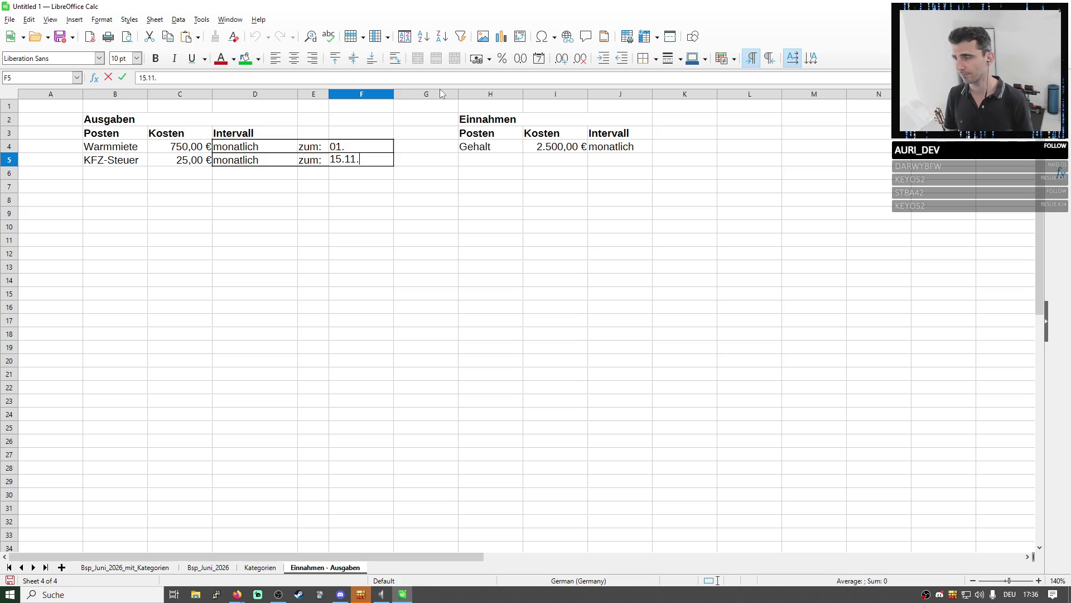
type("26")
left_click(440, 95)
left_click(388, 162)
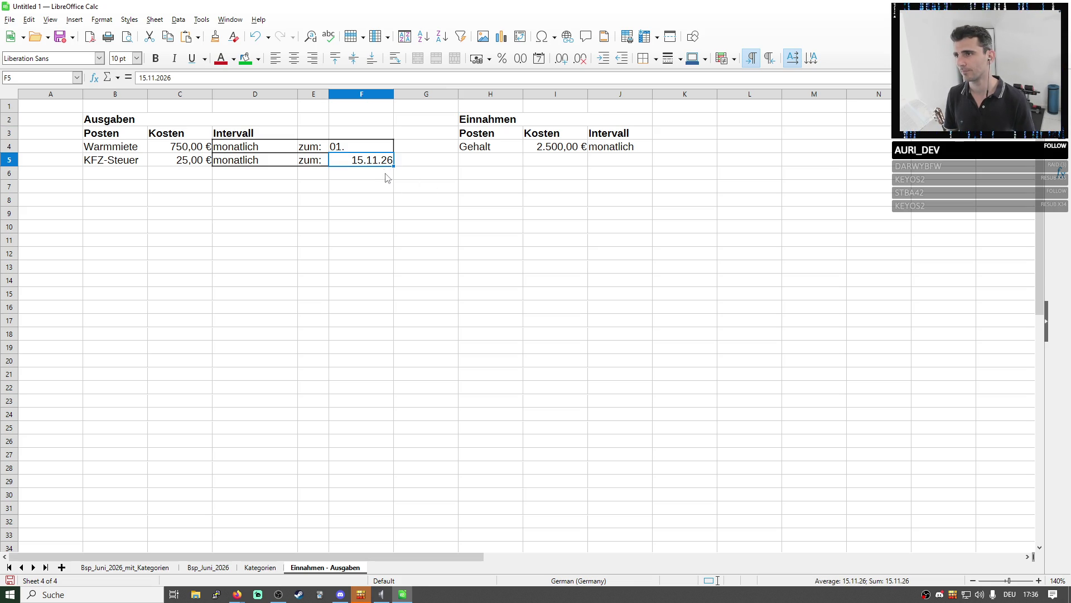
double_click(381, 165)
left_click_drag(370, 160, 432, 159)
key("BackSpace")
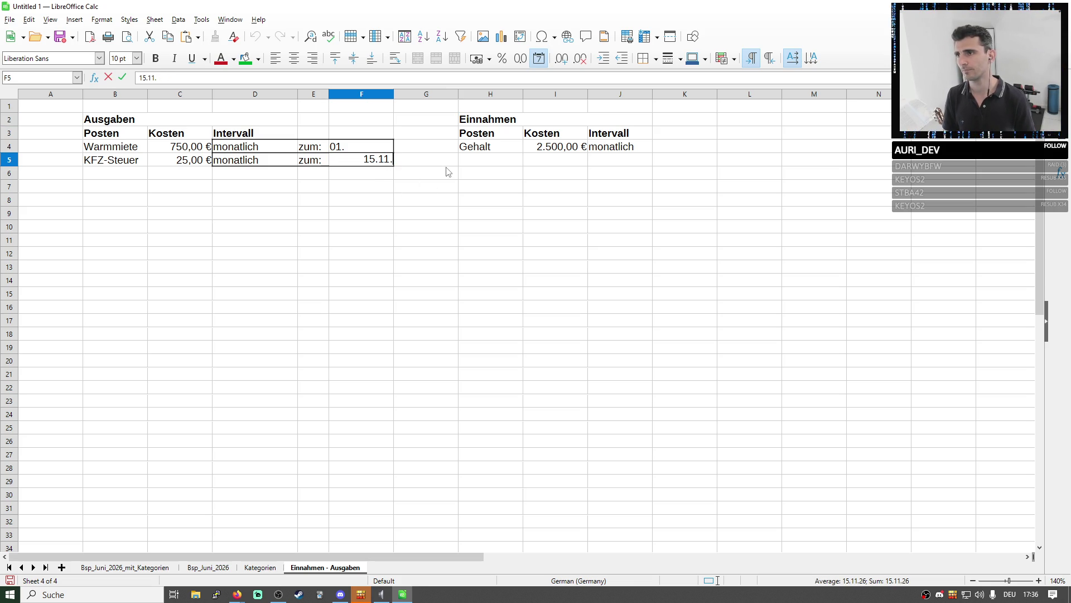
left_click(446, 172)
Clear the dates in F4:F5 and the zum: labels from columns E and F
left_click_drag(362, 146, 371, 167)
key("Delete")
left_click(366, 173)
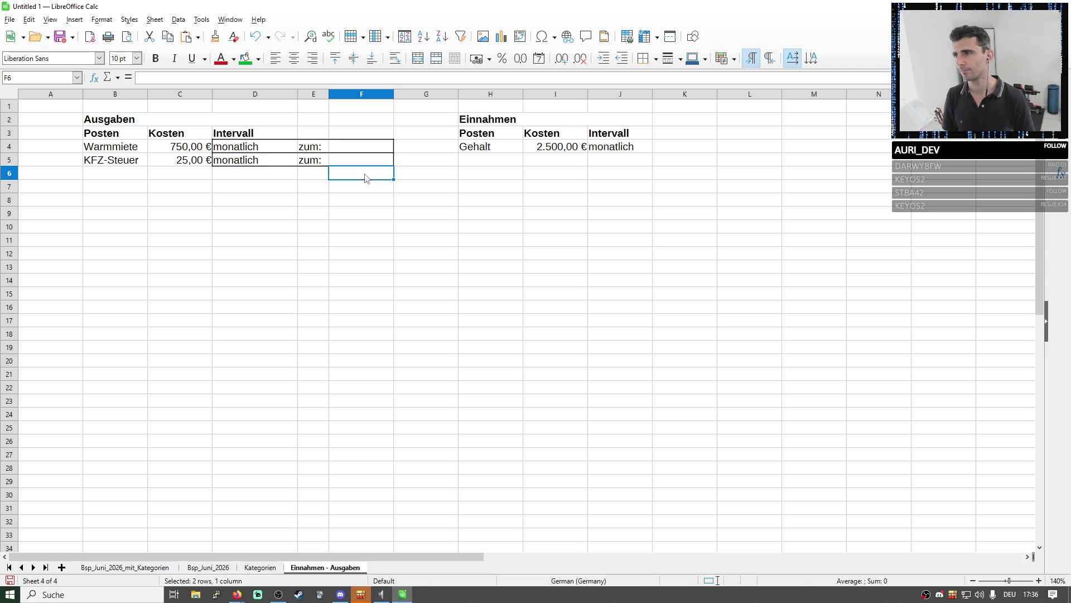
left_click(305, 98)
left_click_drag(305, 97, 360, 98)
left_click(347, 147)
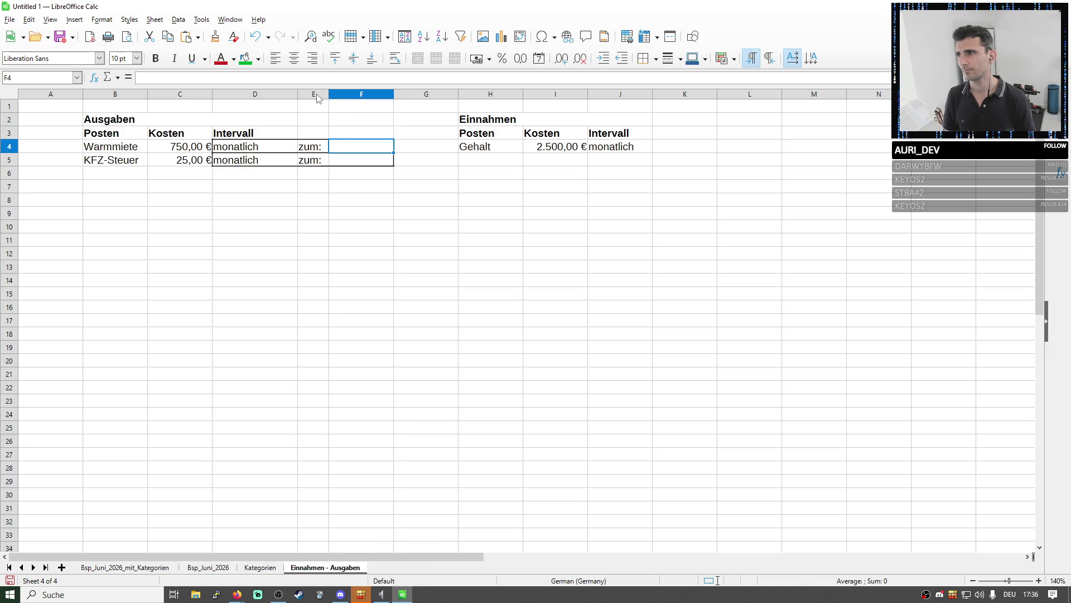
left_click_drag(317, 97, 333, 102)
key("Delete")
left_click(418, 172)
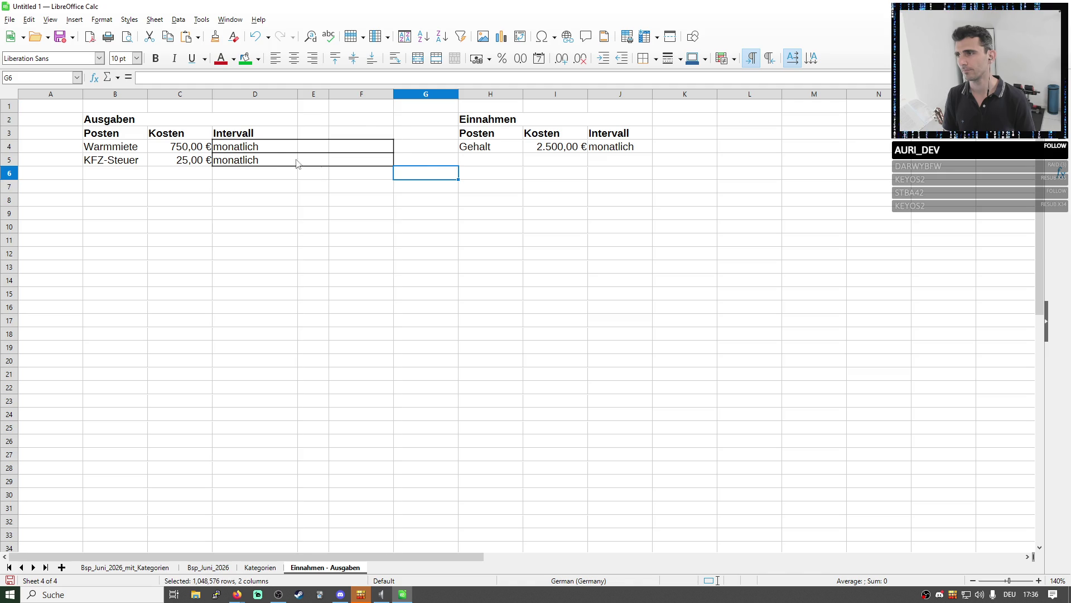
Restore jährlich as KFZ-Steuer's interval in D5
left_click(274, 160)
double_click(272, 159)
type("j")
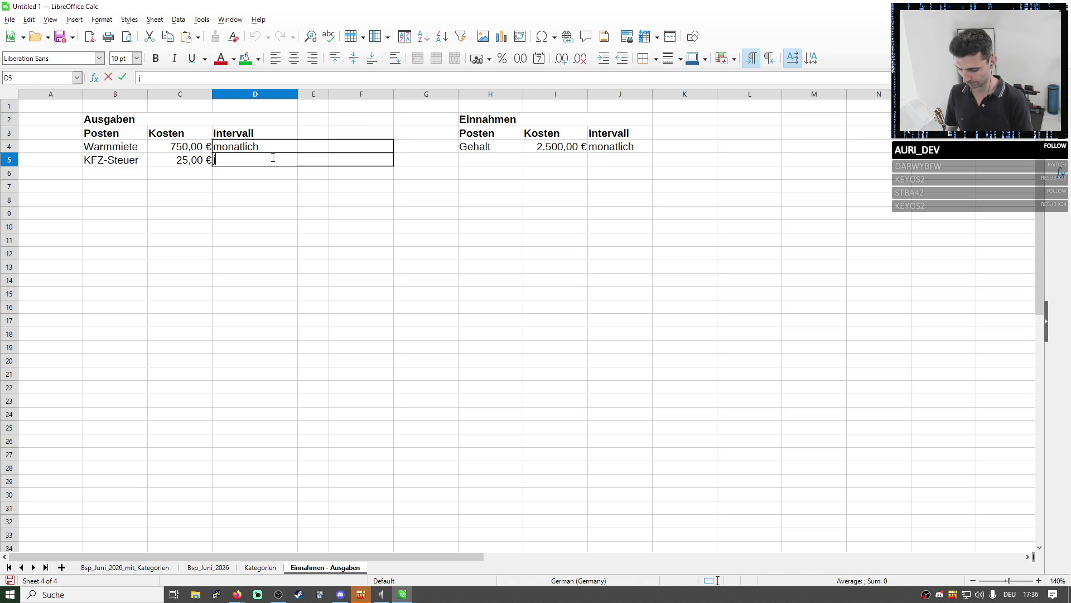
type("äglich")
key("Return")
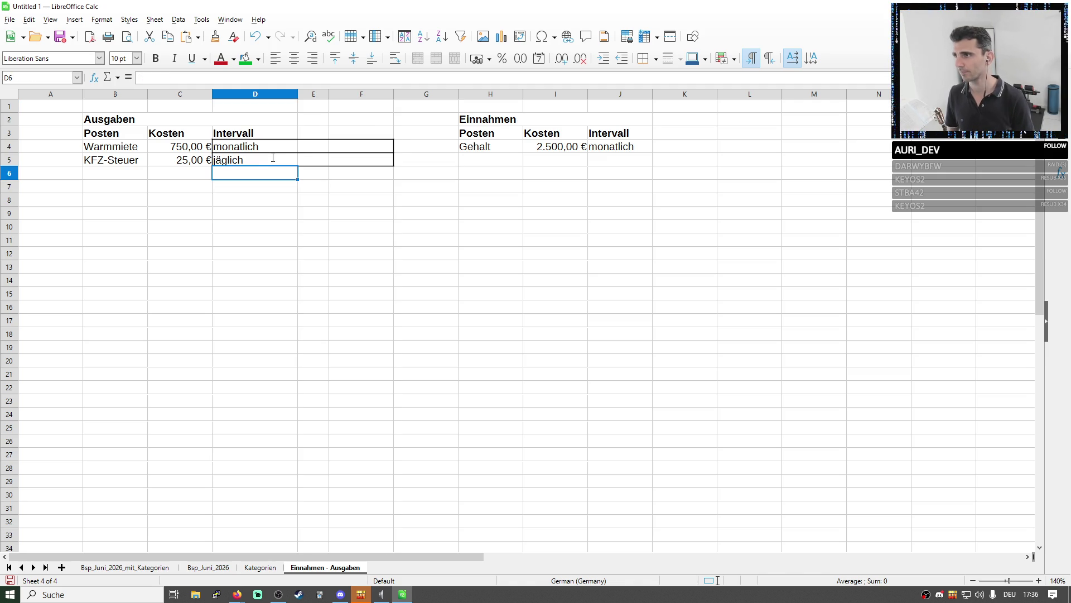
left_click(266, 164)
key("BackSpace")
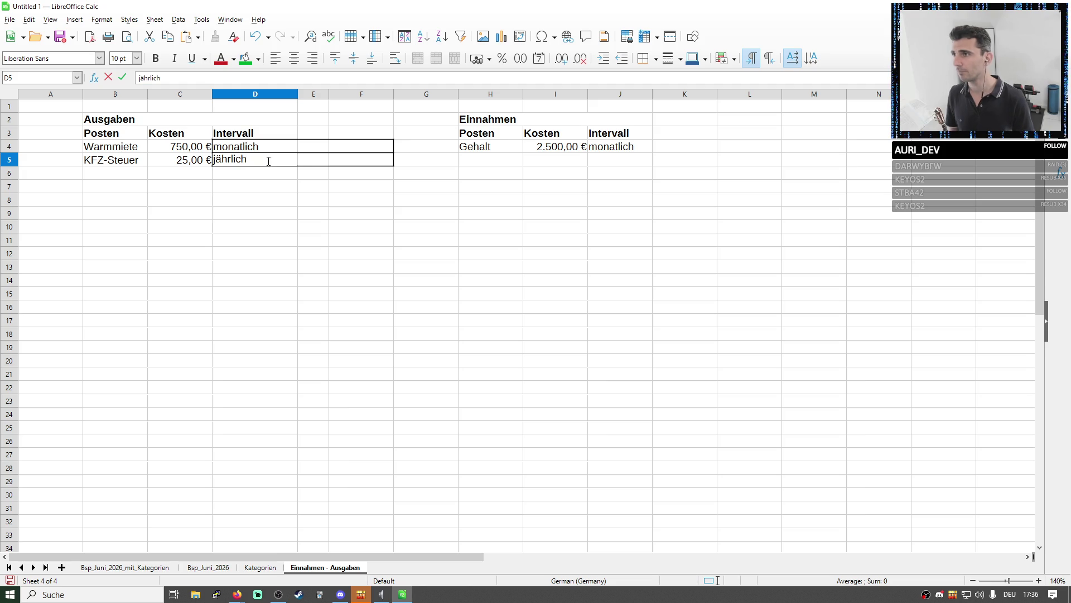
left_click(323, 166)
Widen column E, enter a formula in E4 and a quoted November entry in E5
double_click(329, 95)
left_click(328, 149)
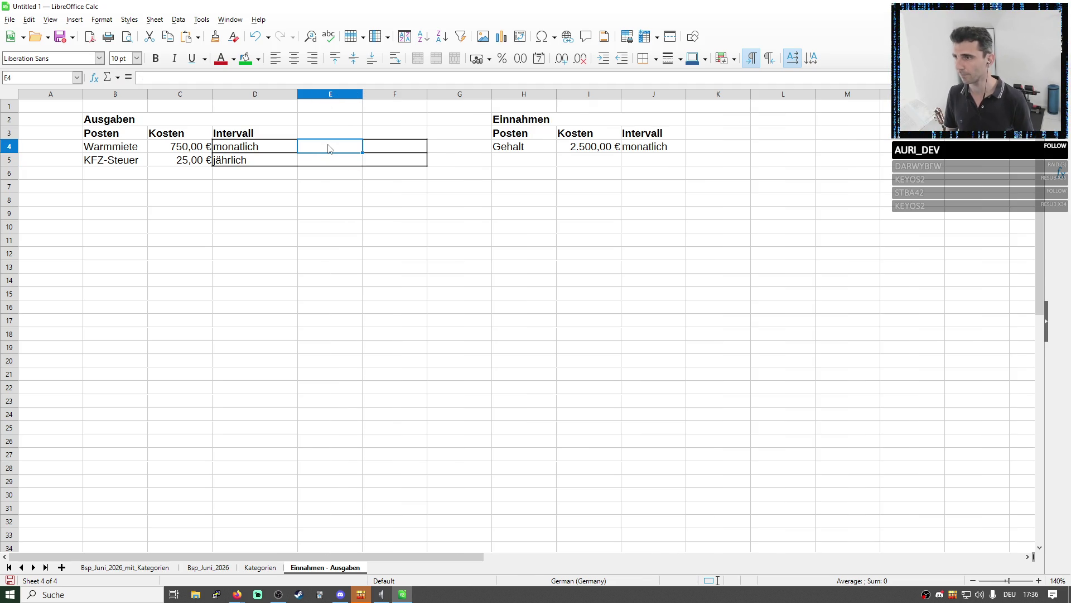
type("=\"")
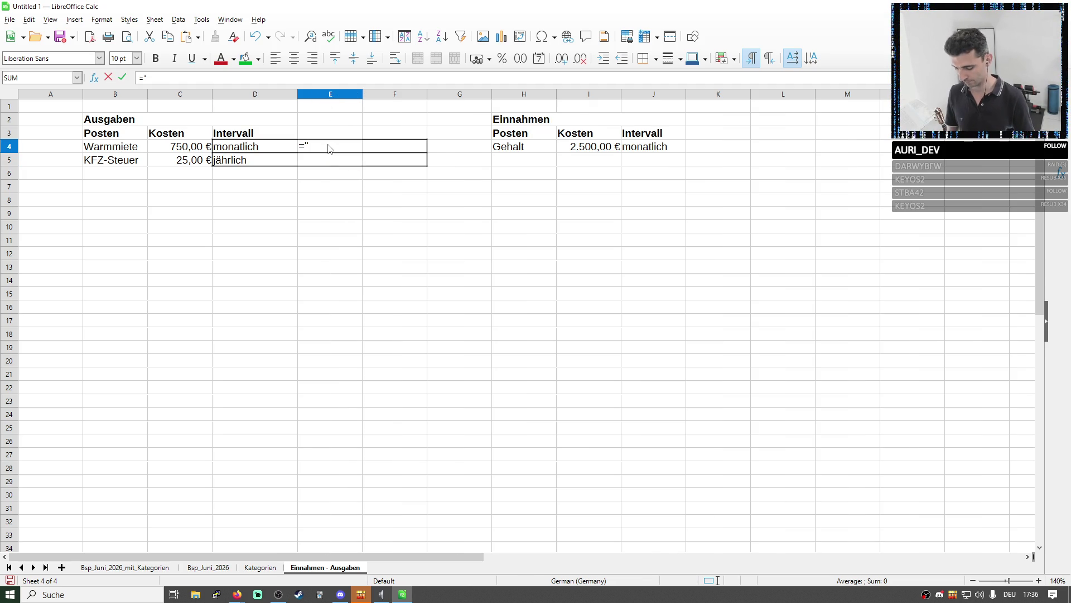
type("01.")
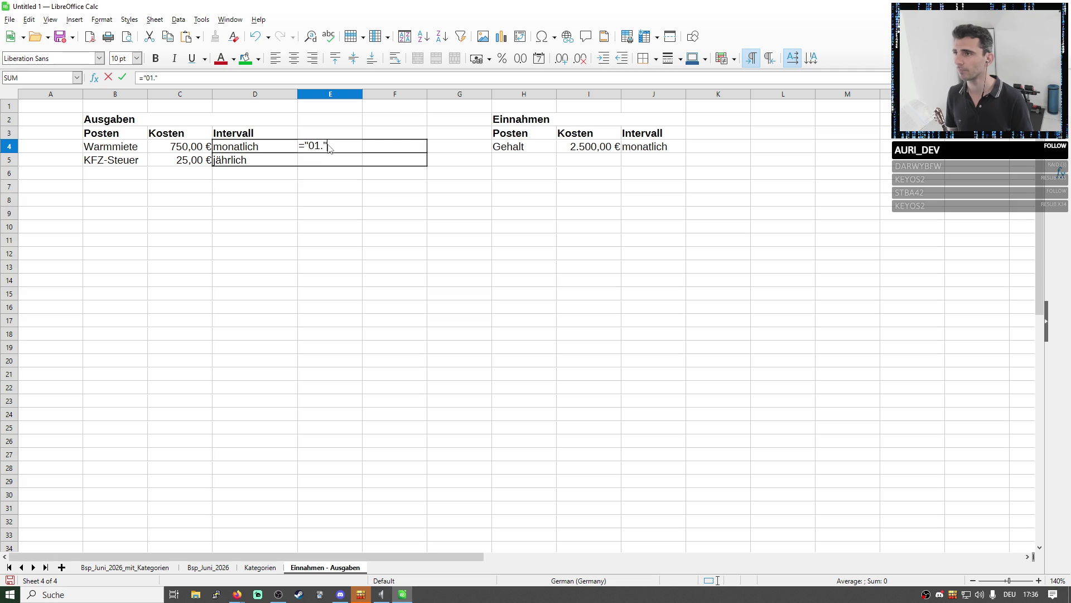
key("Return")
type("\"")
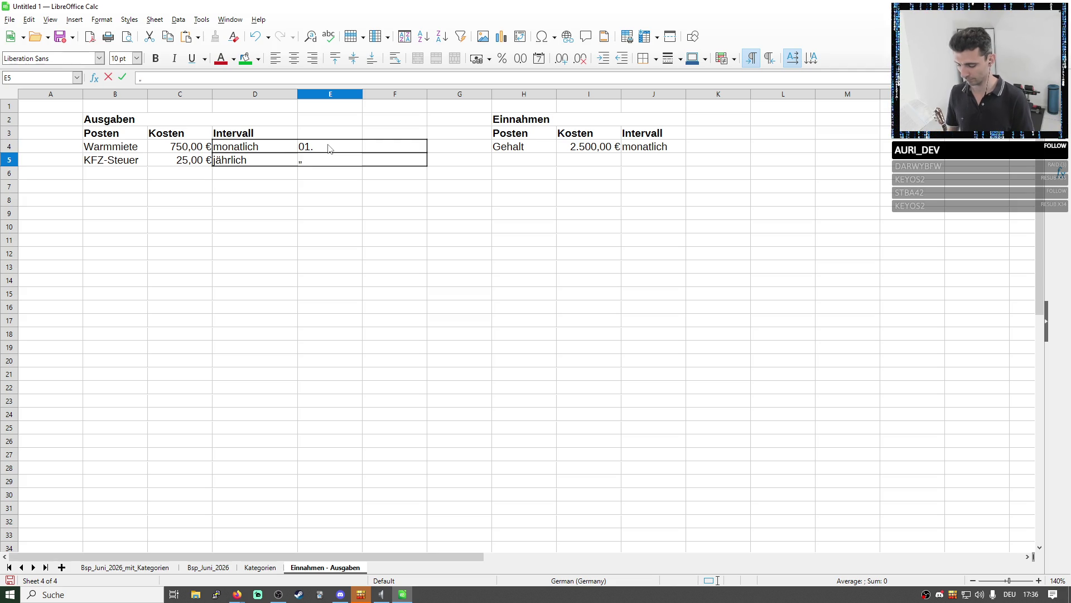
type("November“")
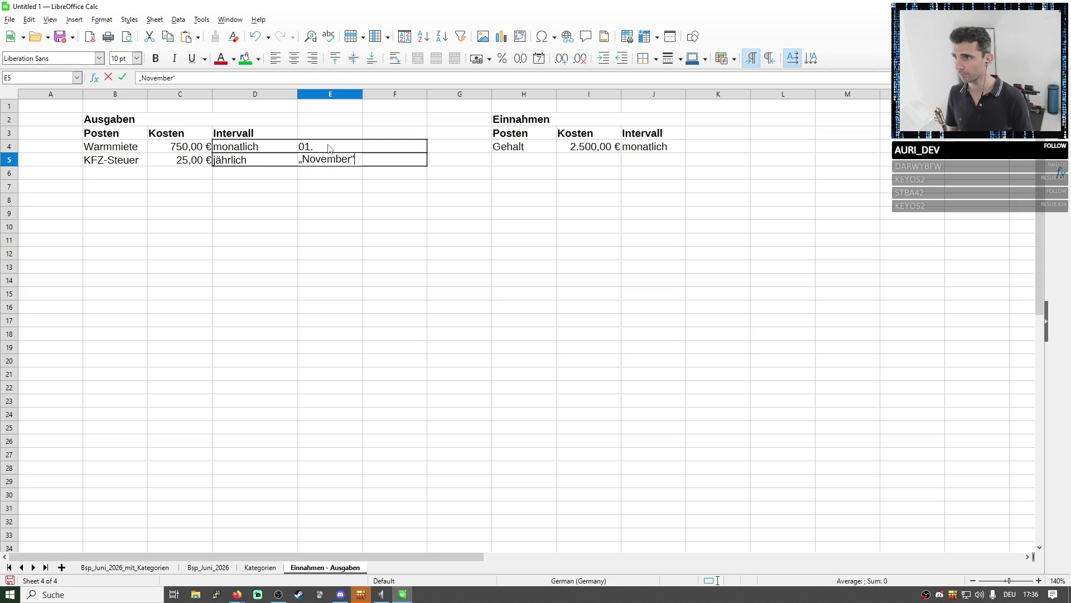
key("Left")
key("Right")
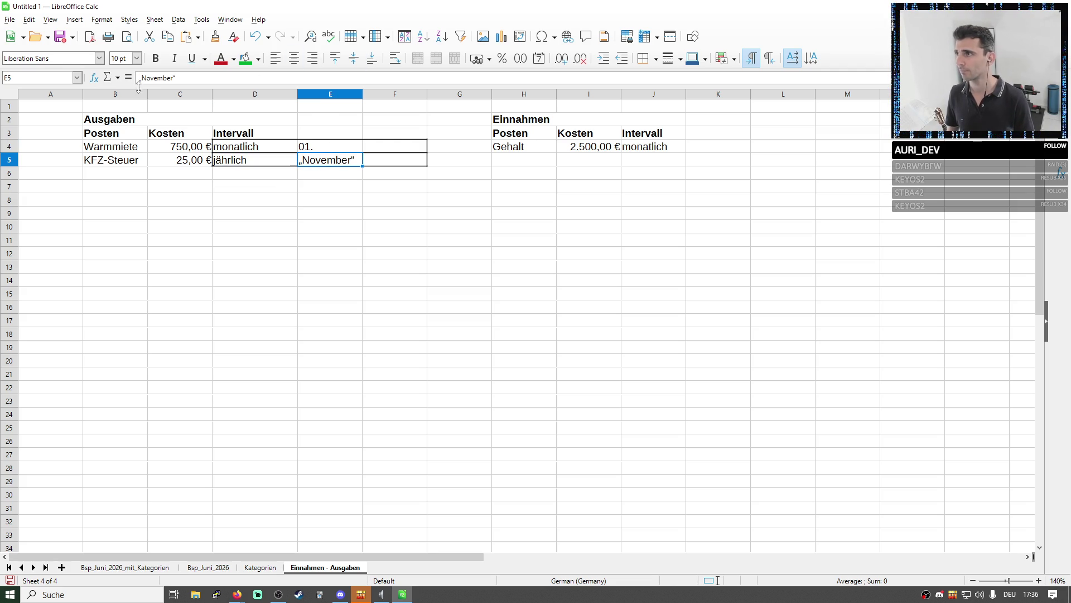
type("=")
key("Return")
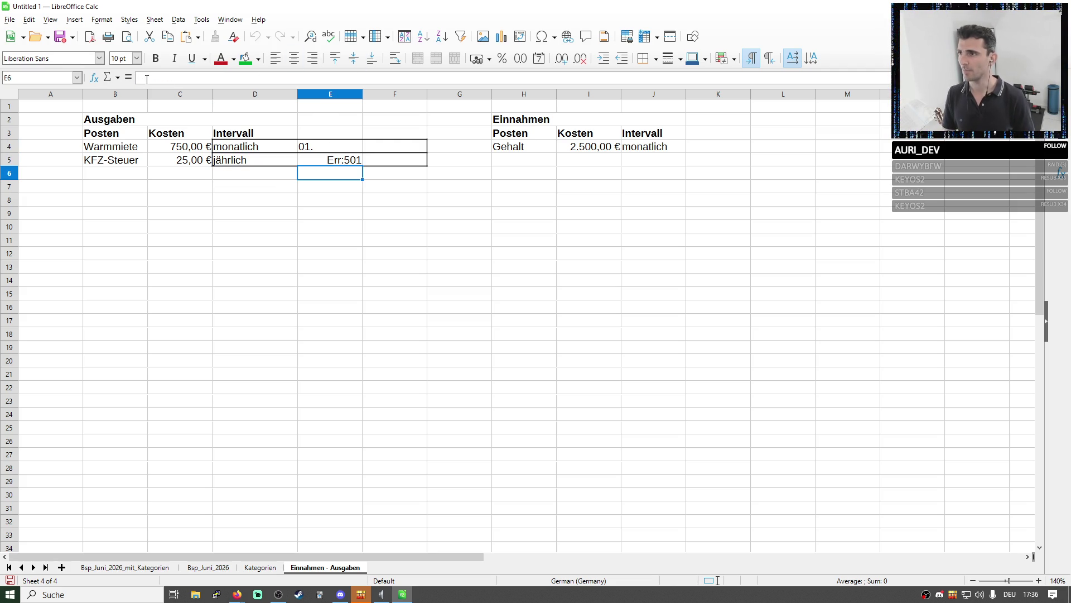
Fix E5's Err:501 by replacing the curly quote in ="November" with a straight one
key("Up")
left_click(140, 78)
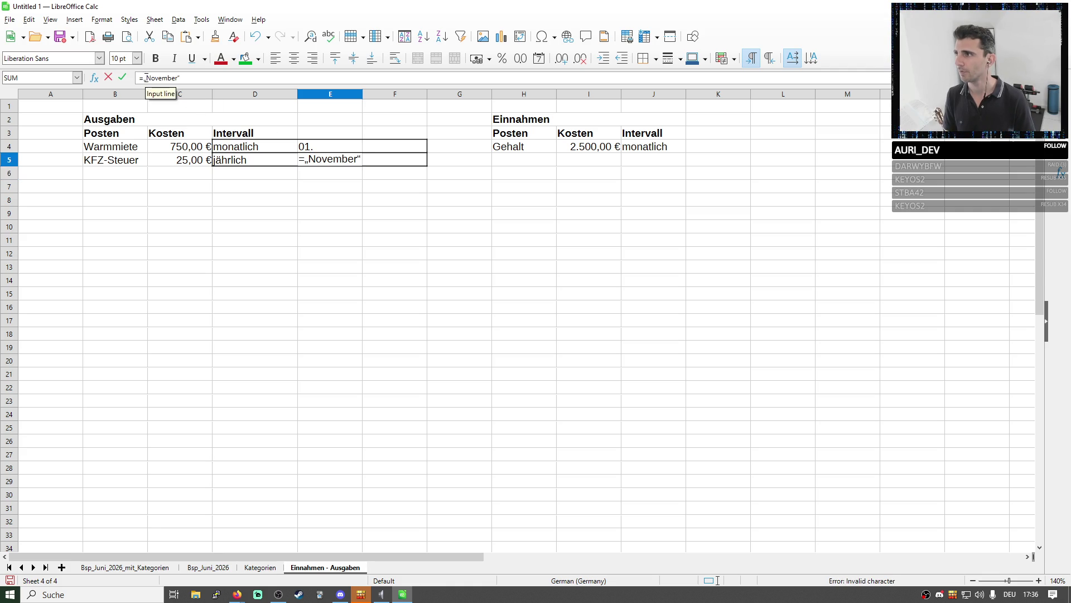
key("Right")
key("Delete")
type("\"")
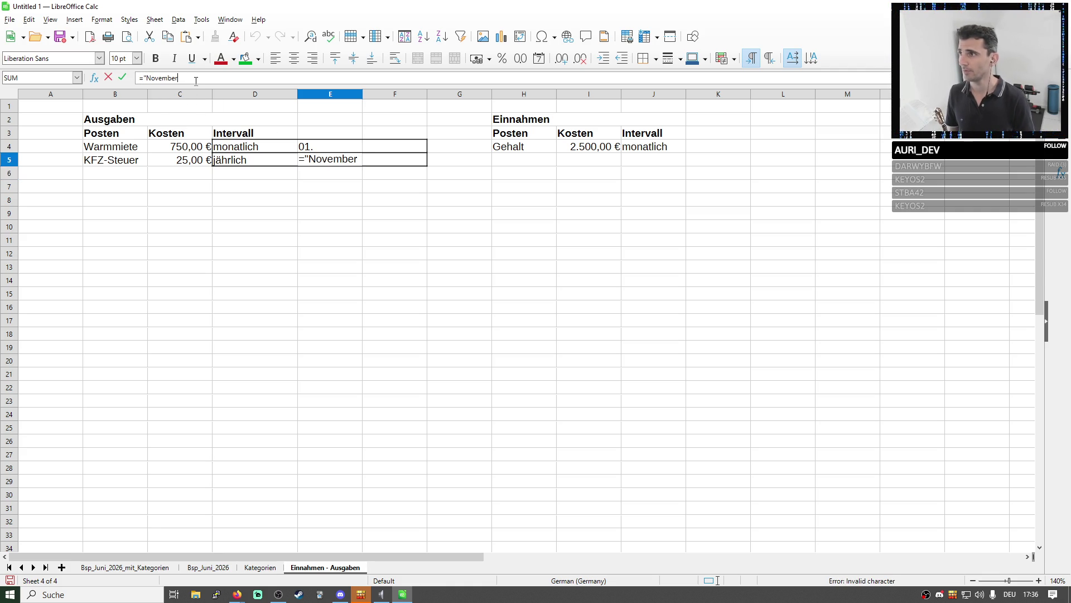
type("\"")
key("Return")
left_click(345, 148)
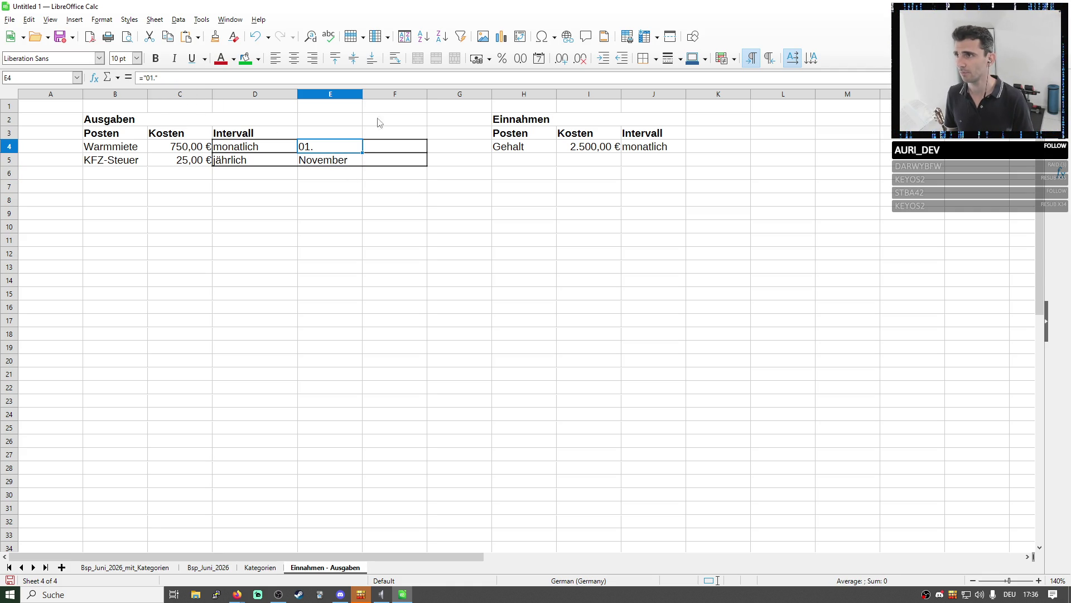
left_click(394, 93)
left_click(644, 57)
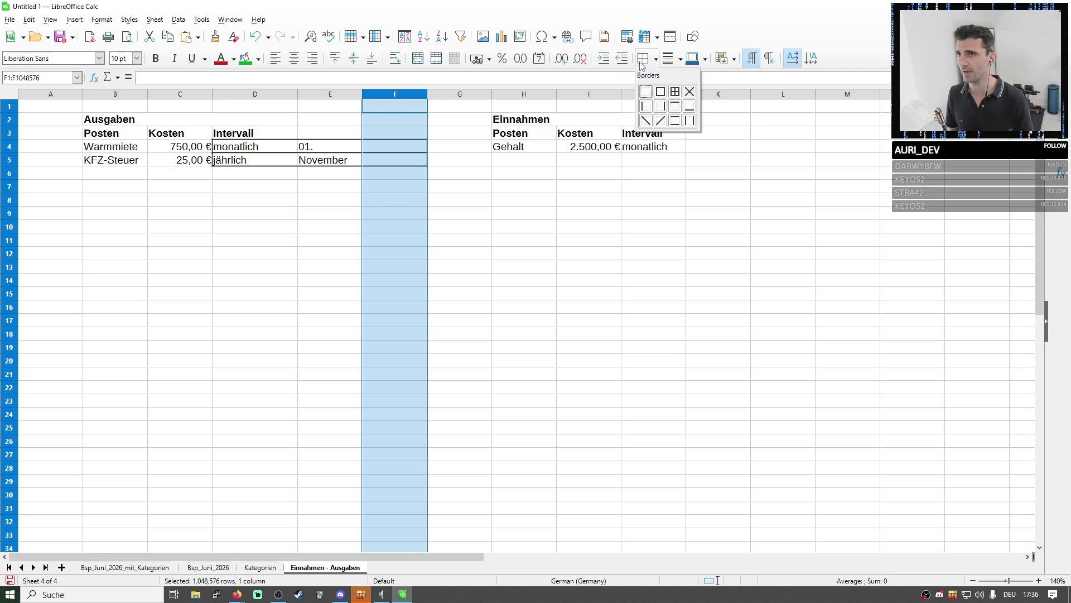
Delete the empty column F so Einnahmen moves to G–I, after cancelling a Clear Contents
left_click(408, 95)
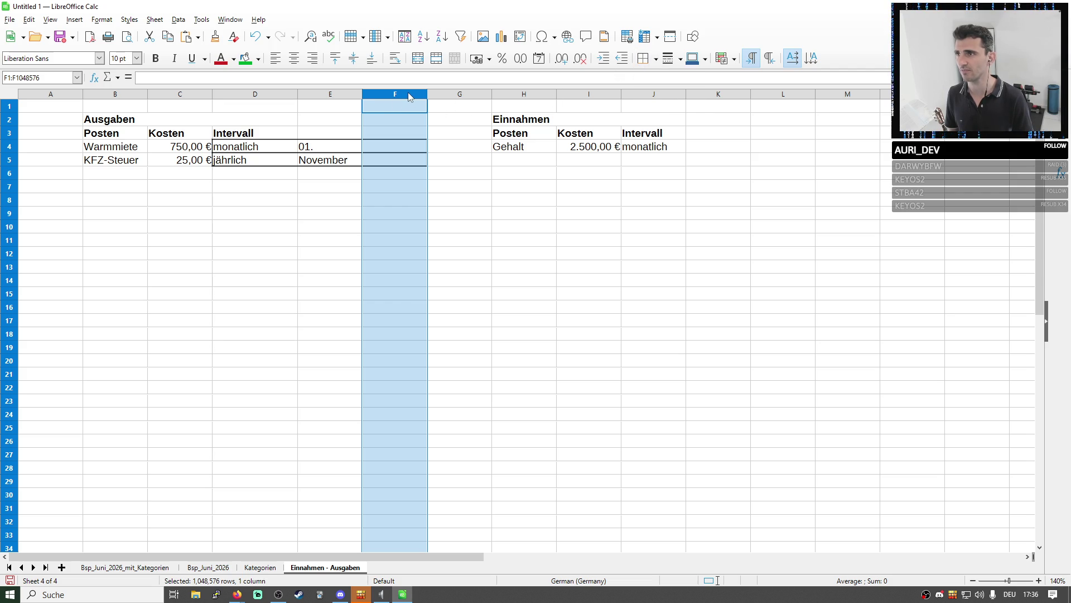
right_click(408, 94)
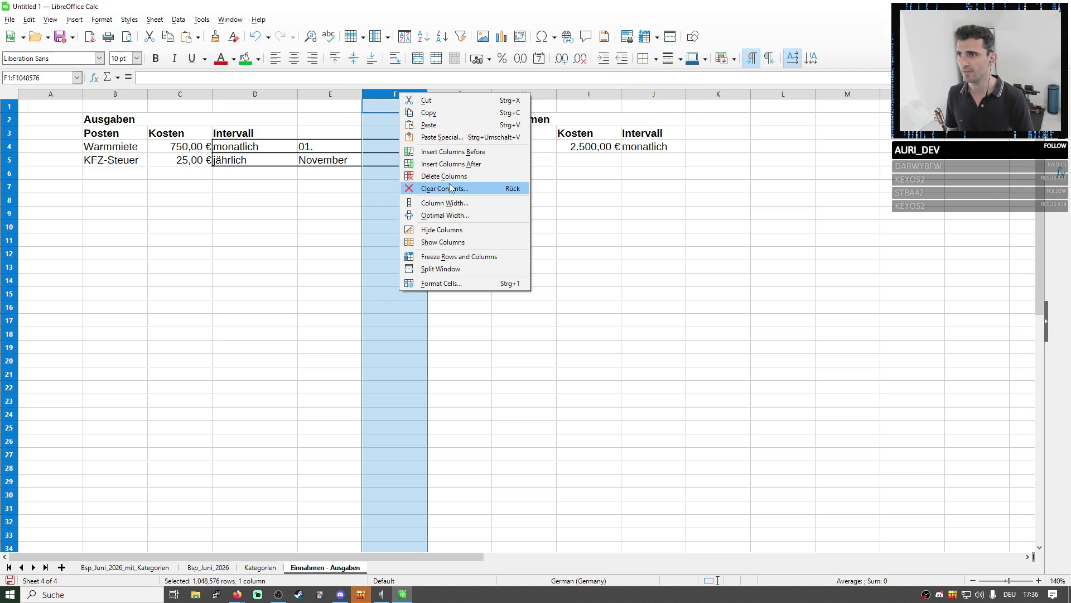
left_click(449, 188)
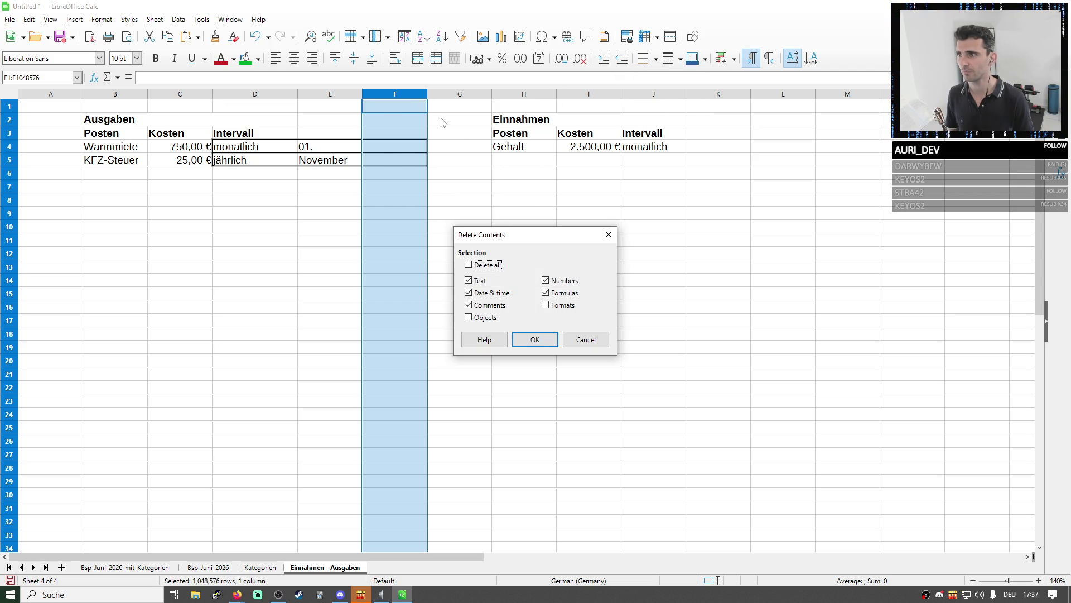
left_click(583, 339)
right_click(406, 96)
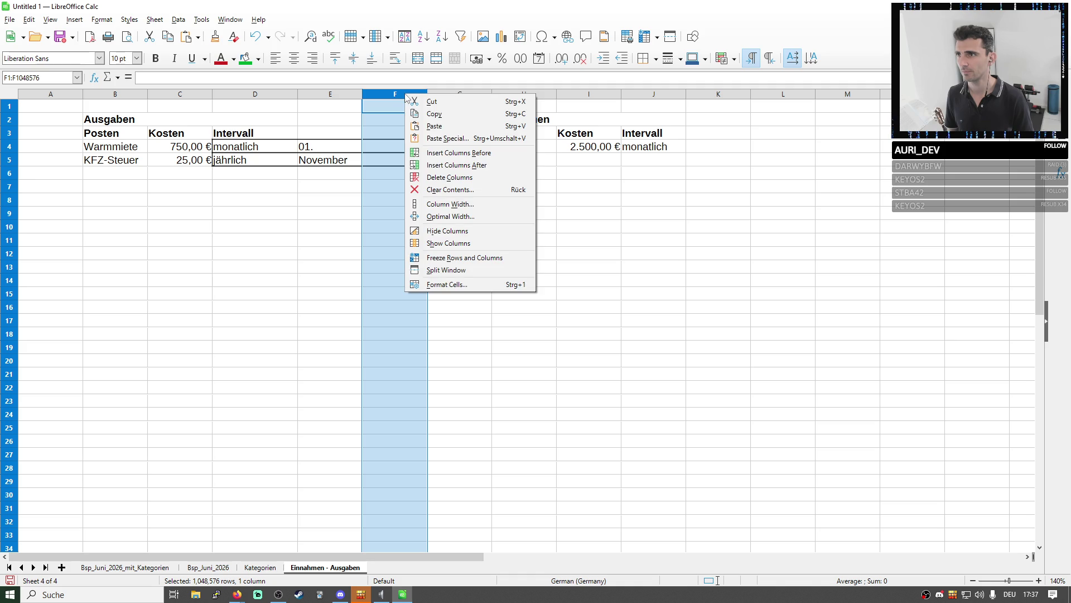
left_click(448, 177)
left_click(453, 185)
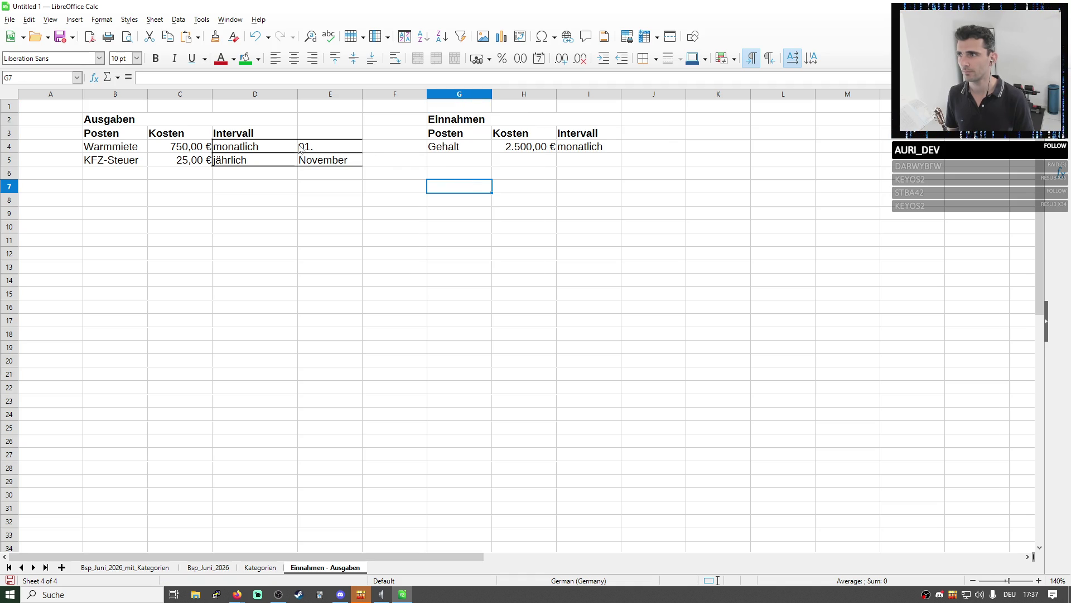
left_click_drag(260, 148, 314, 164)
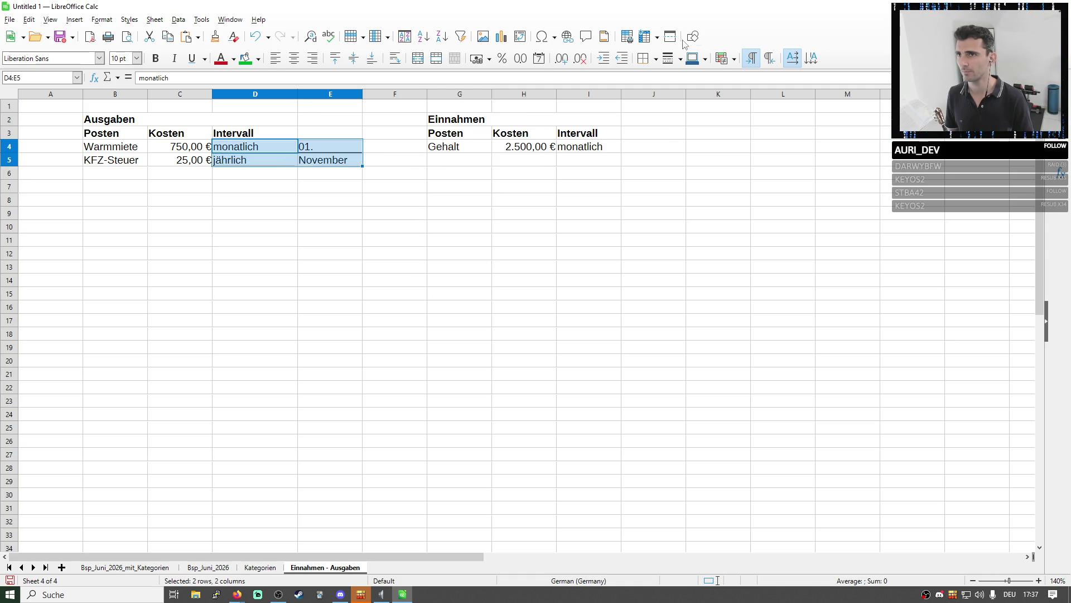
Remove the borders from the Intervall cells D4:E5
left_click(655, 58)
left_click(650, 89)
left_click(452, 240)
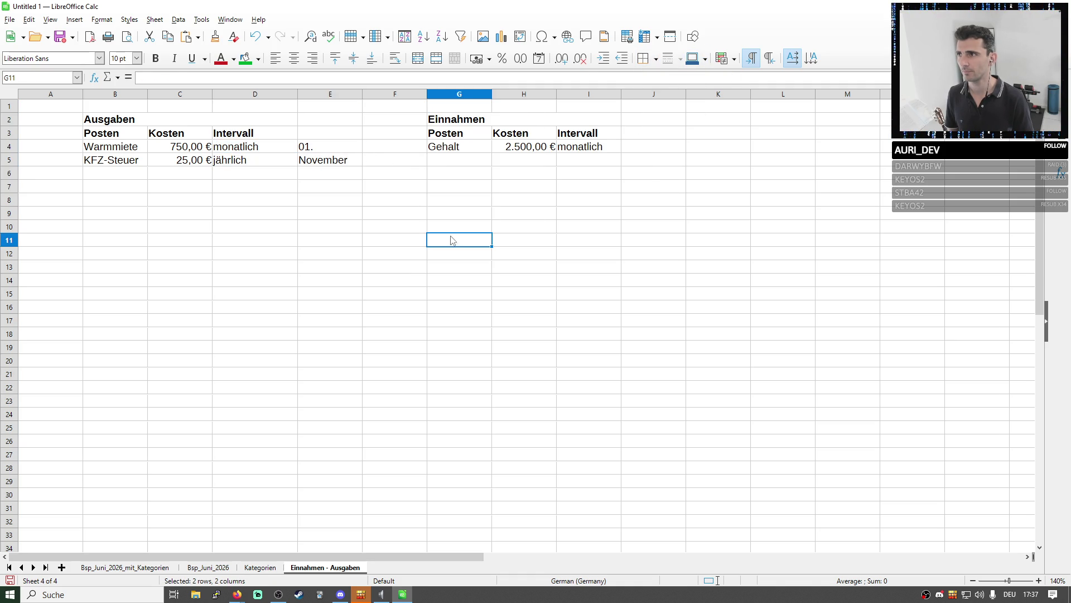
left_click(343, 160)
left_click(269, 152)
key("Right")
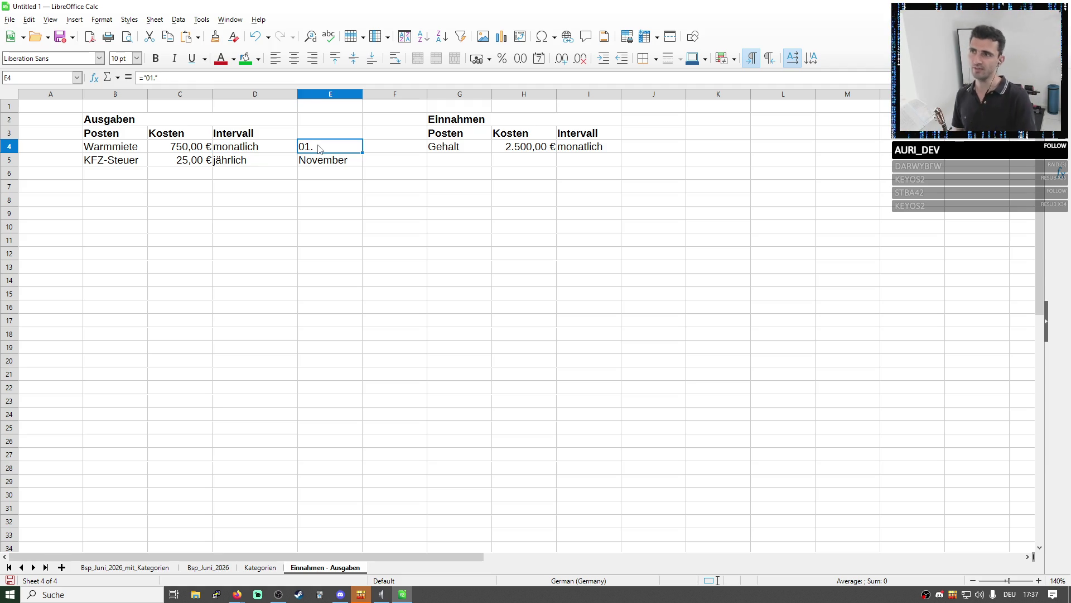
left_click(243, 155)
key("Right")
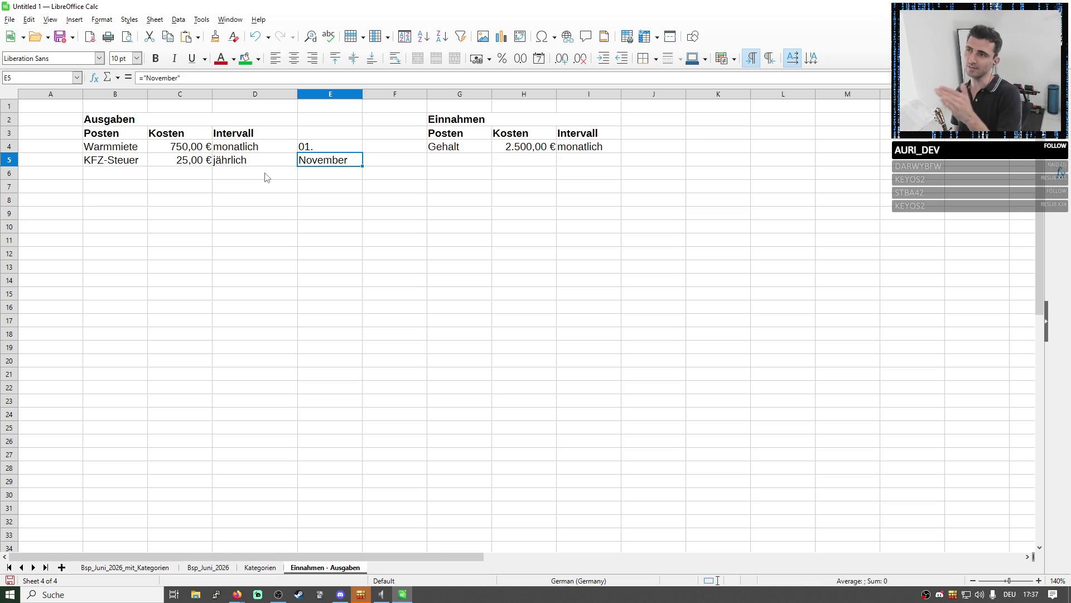
Add a bold zum/im header in E3 above the 01. and November column
left_click_drag(316, 149, 329, 165)
left_click(322, 138)
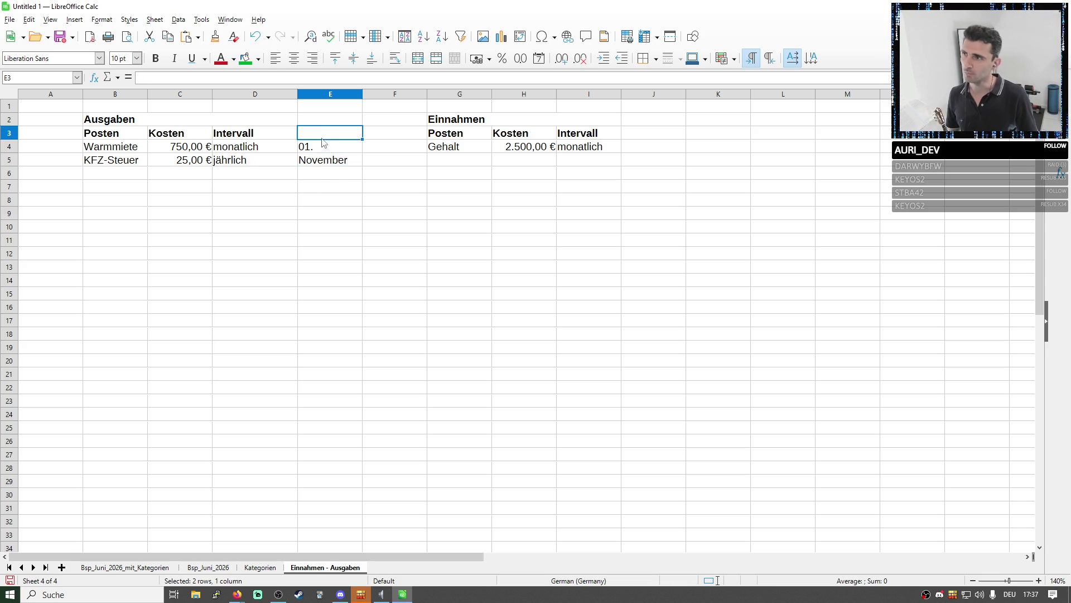
type("Z/im")
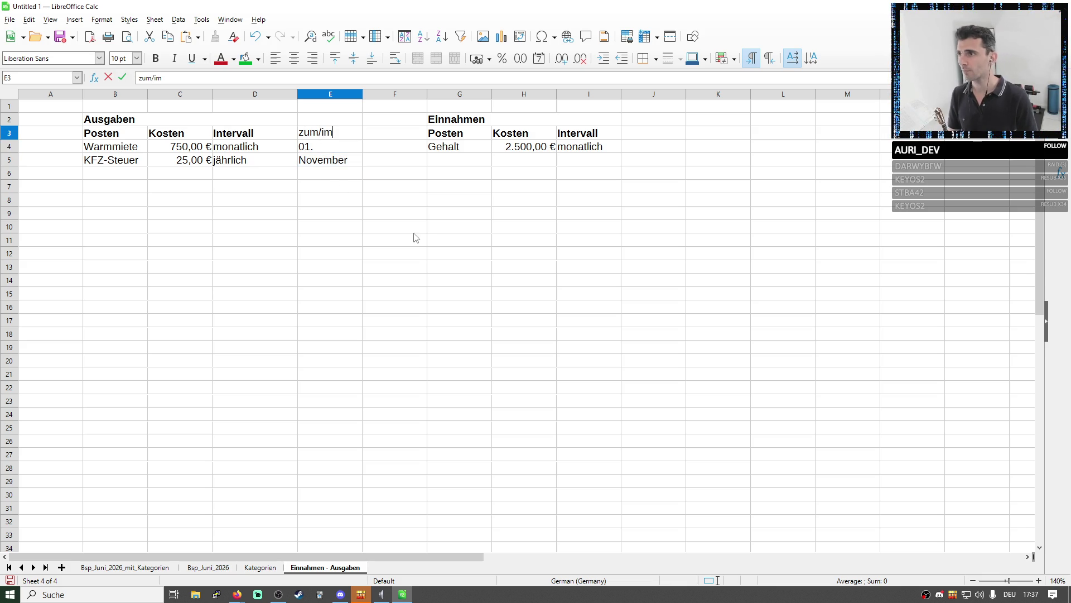
left_click(414, 243)
left_click(338, 132)
left_click(156, 58)
left_click(373, 186)
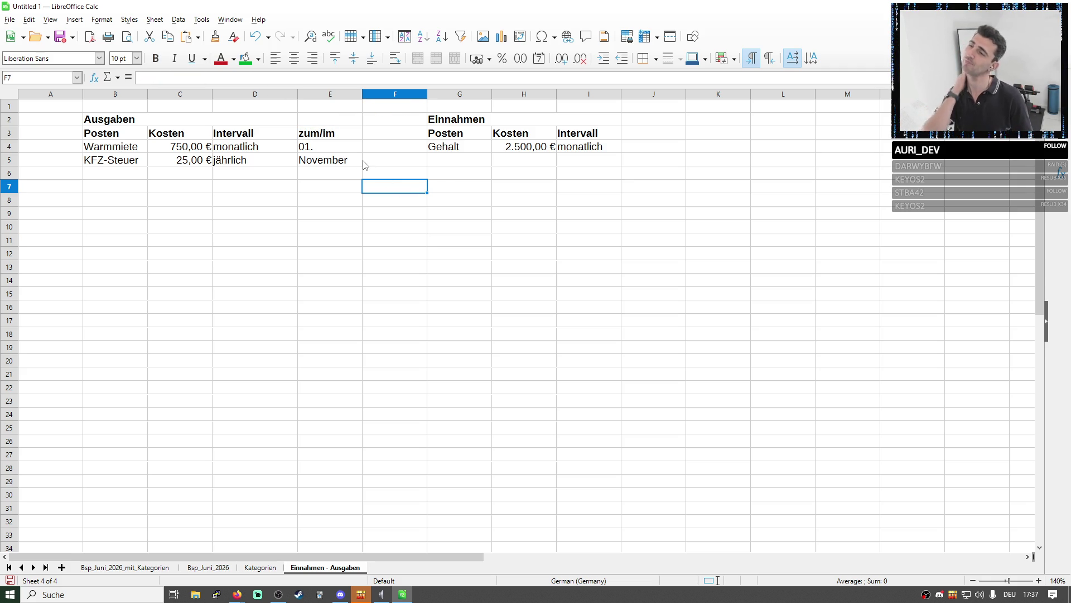
left_click(260, 160)
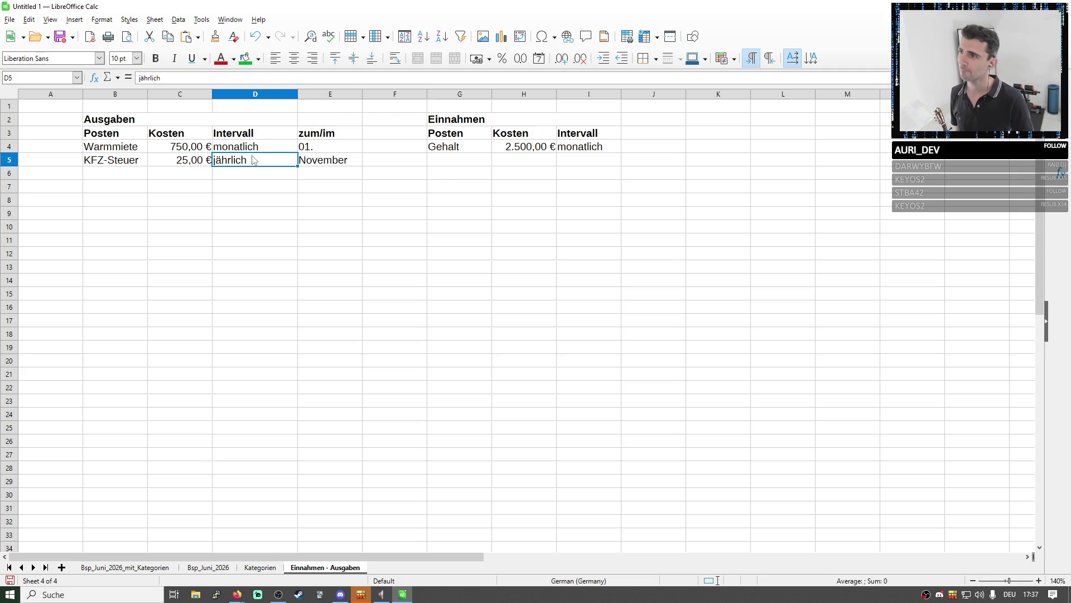
mouse_move(254, 148)
left_mouse_down()
mouse_move(300, 148)
mouse_move(313, 162)
left_mouse_up()
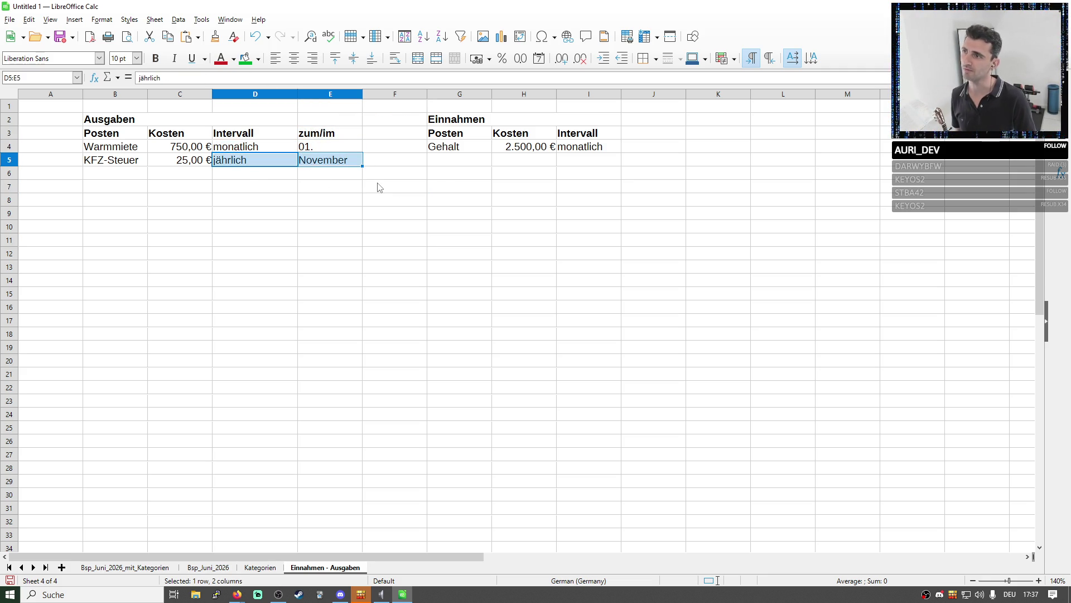
left_click(246, 173)
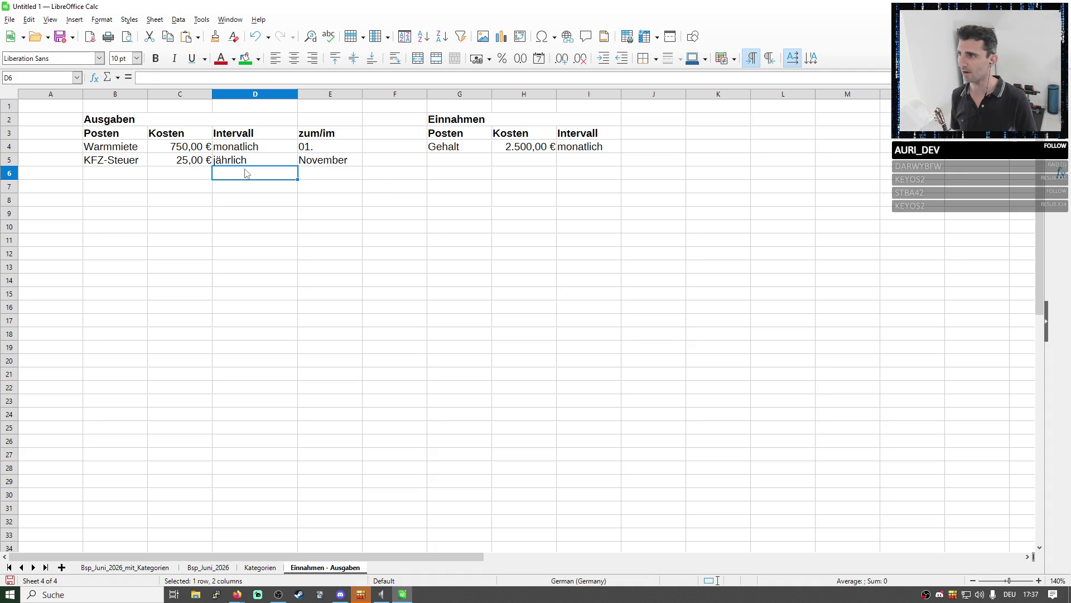
left_click(122, 175)
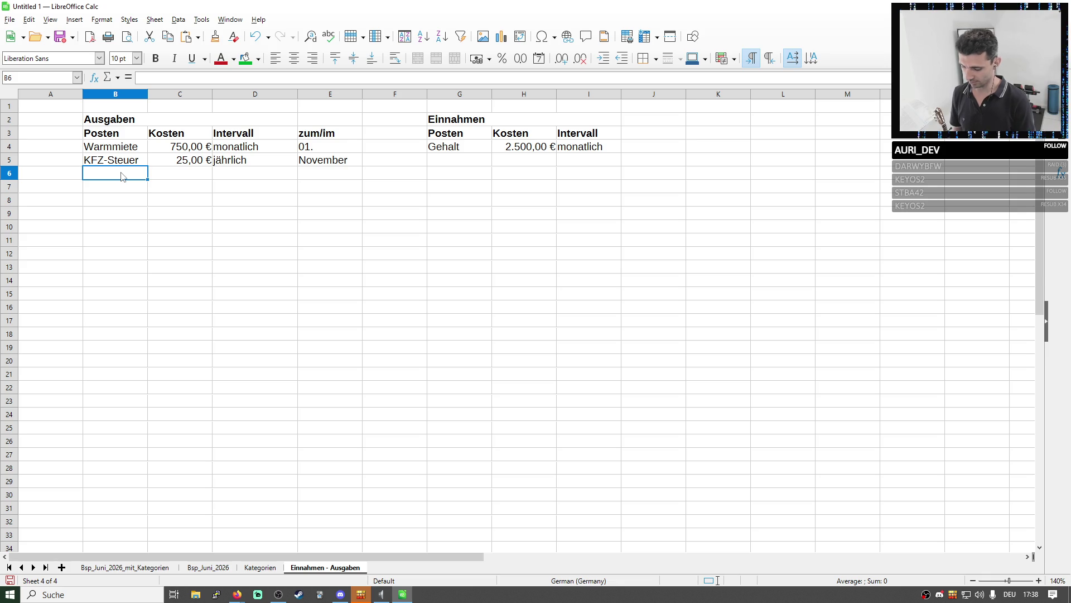
type("Rund")
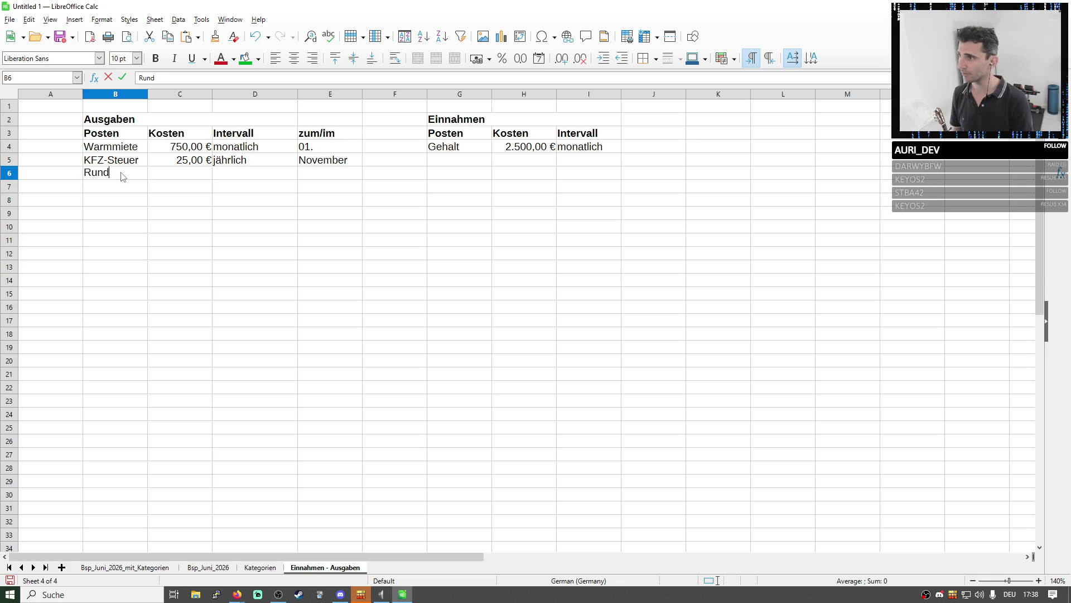
type("funkgebühren")
Enter Rundfunkgebühren in B6, autofit column B to it and narrow column A
key("Return")
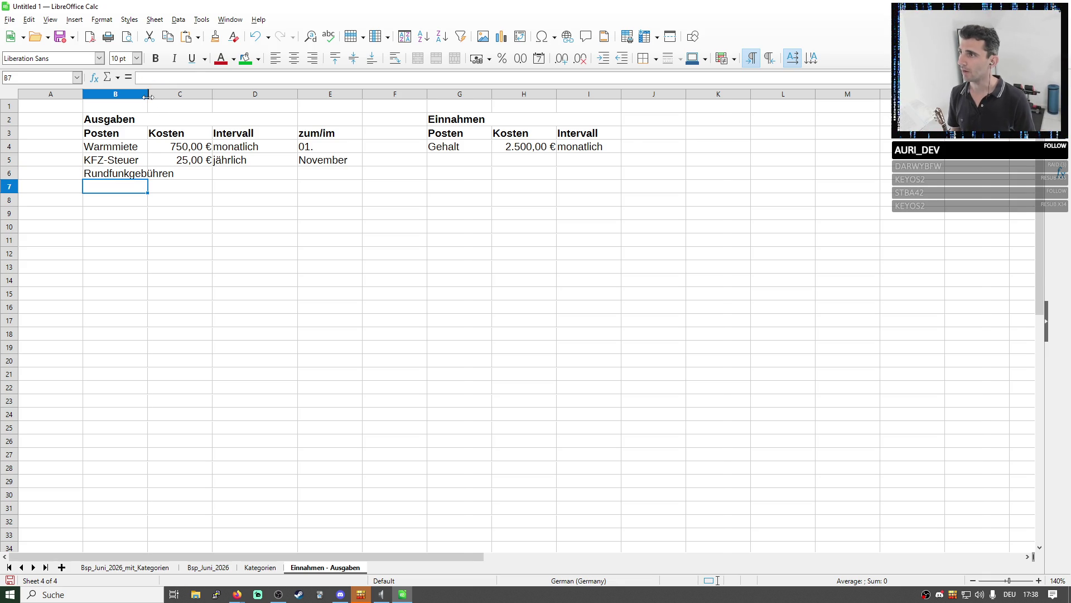
double_click(148, 93)
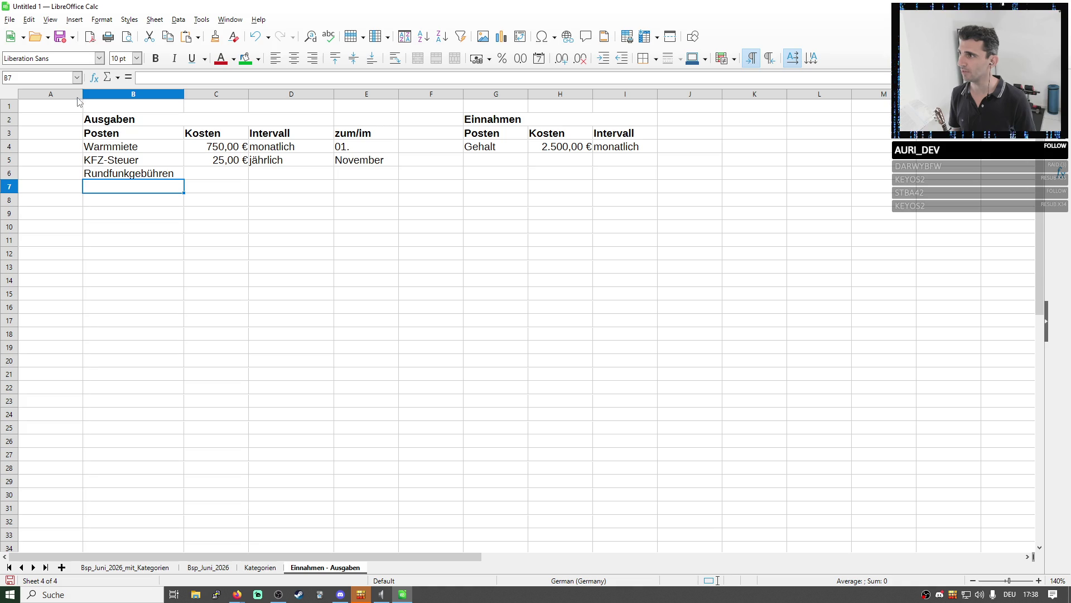
left_click_drag(82, 97, 43, 97)
left_click(162, 176)
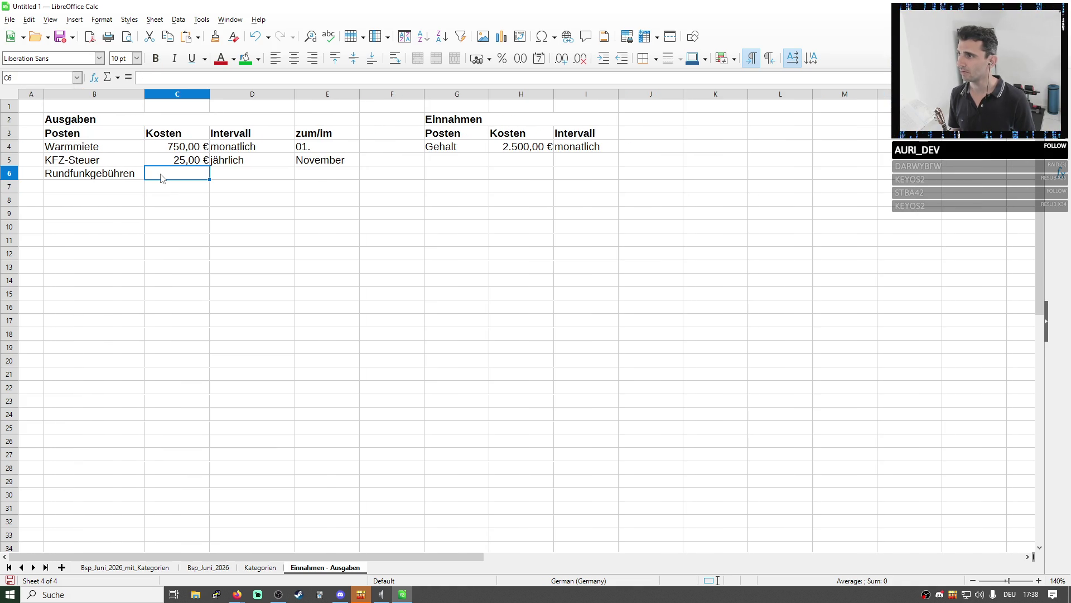
left_click(125, 174)
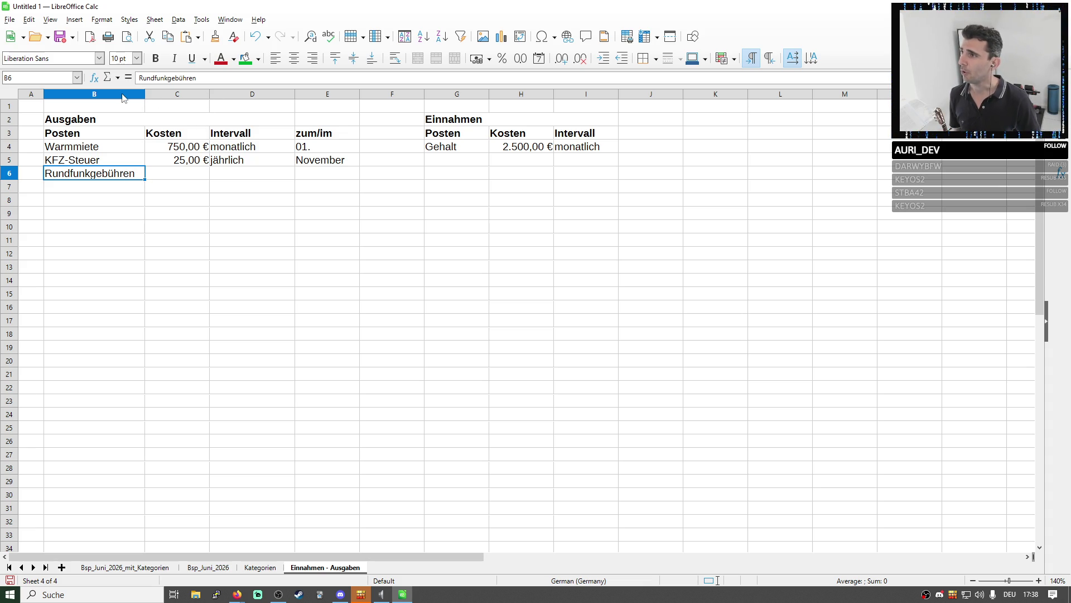
Left-align every cell on the sheet after trying alignments on columns B–E and Kosten
left_click_drag(122, 94, 335, 93)
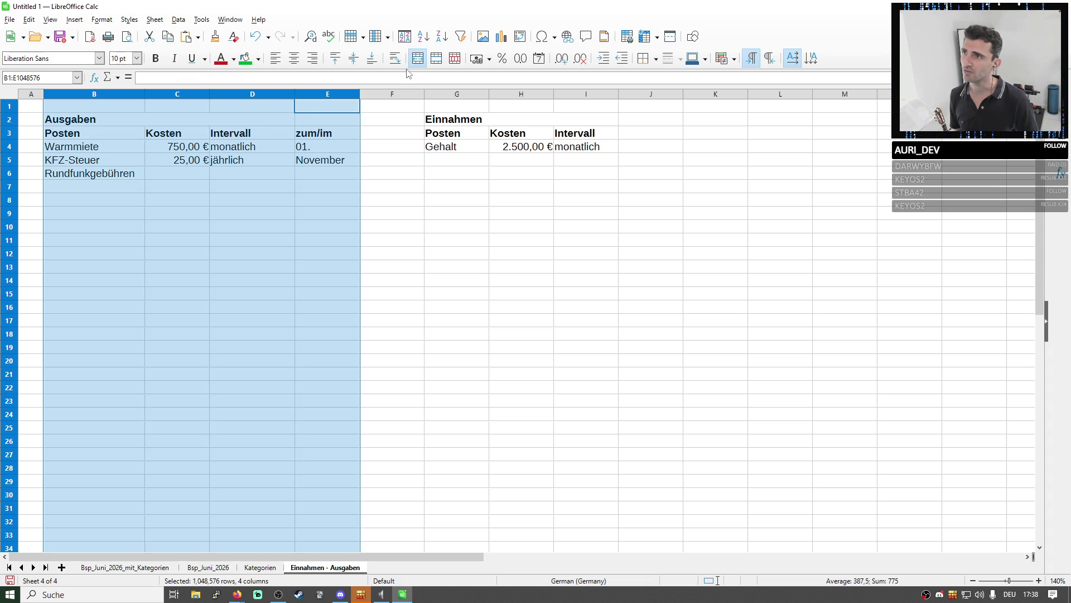
left_click(276, 58)
left_click(245, 163)
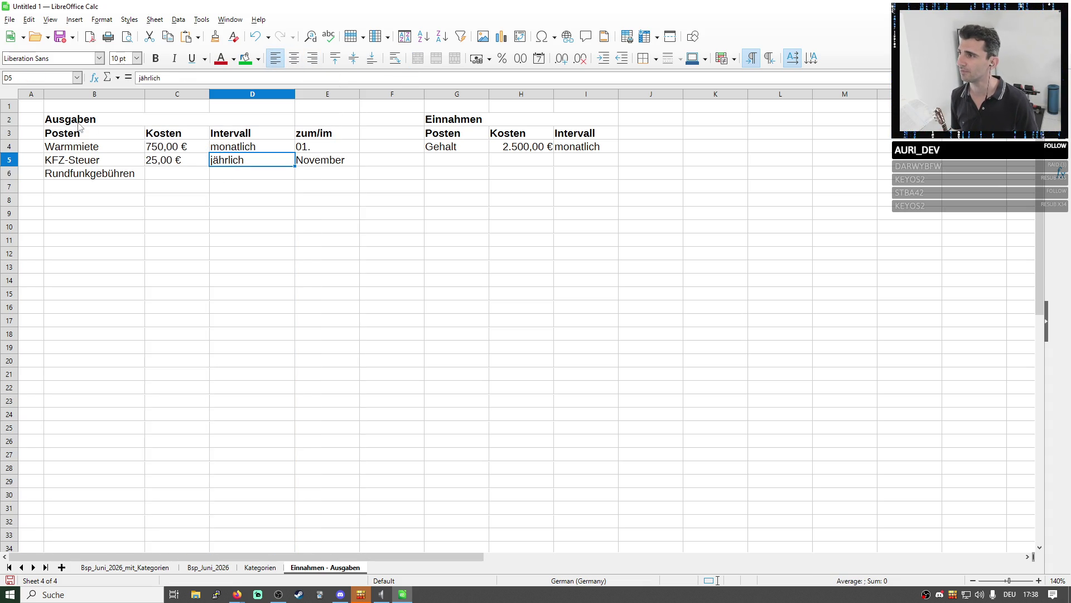
left_click(190, 93)
left_click(294, 58)
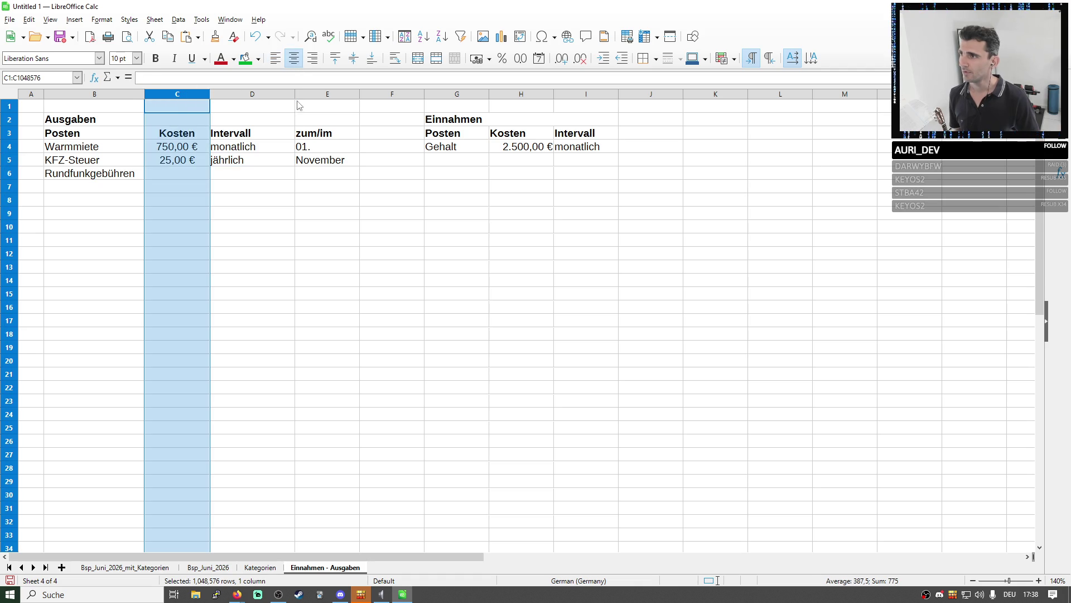
left_click(251, 173)
left_click(22, 95)
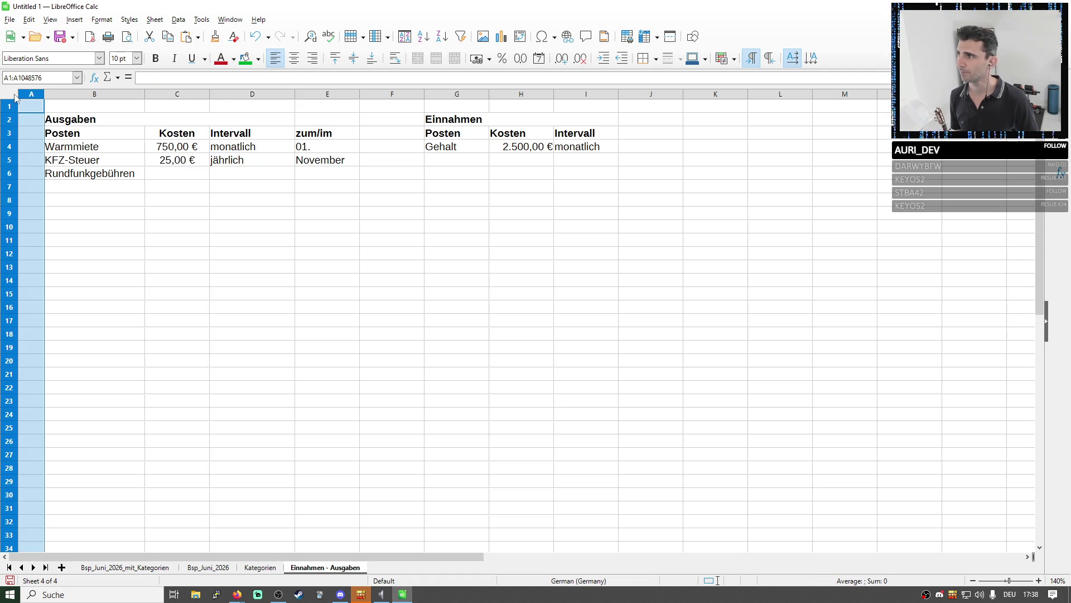
left_click(275, 58)
left_click(300, 174)
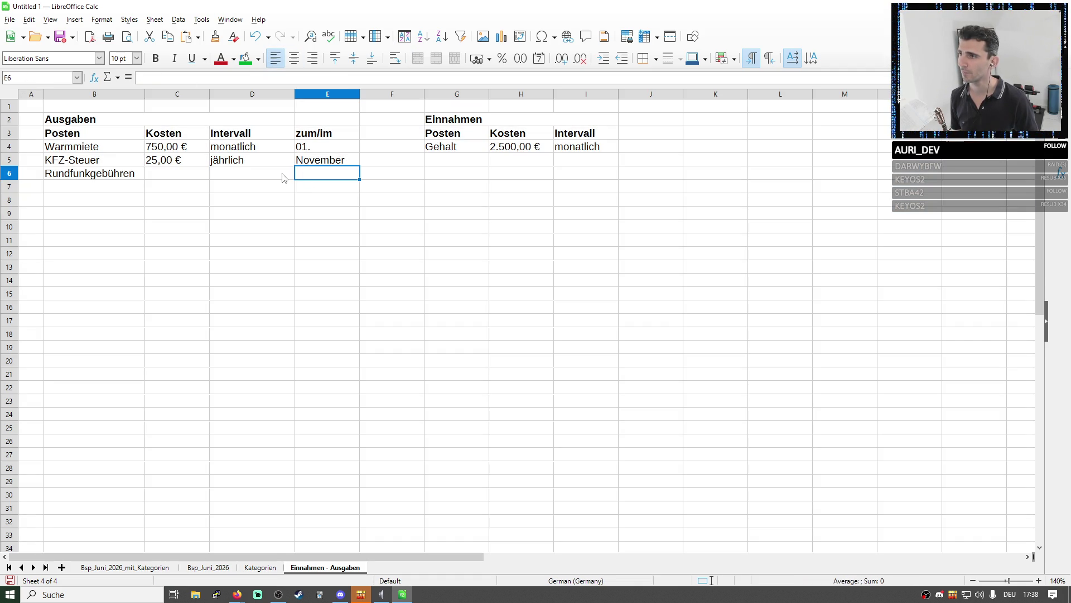
Narrow the Intervall (D) and Kosten (C) columns to optimal width for their contents
double_click(294, 95)
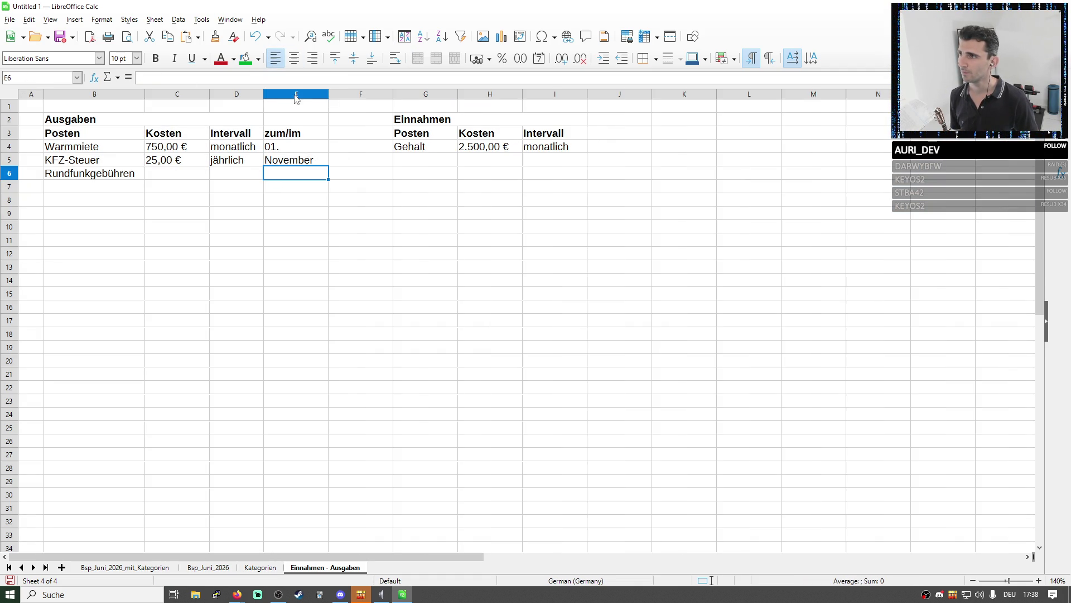
double_click(209, 95)
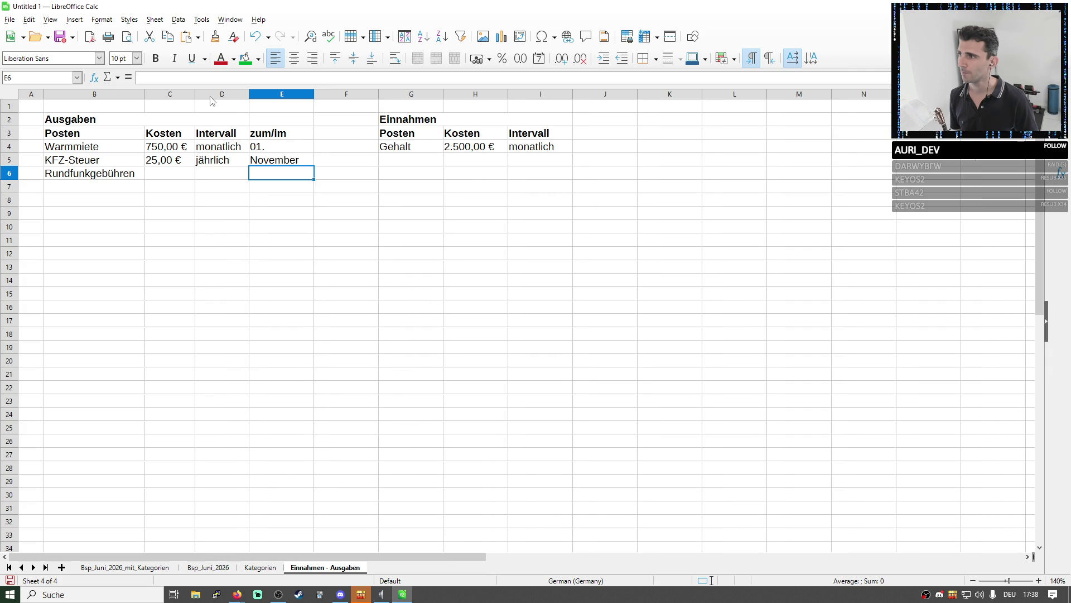
left_click(159, 174)
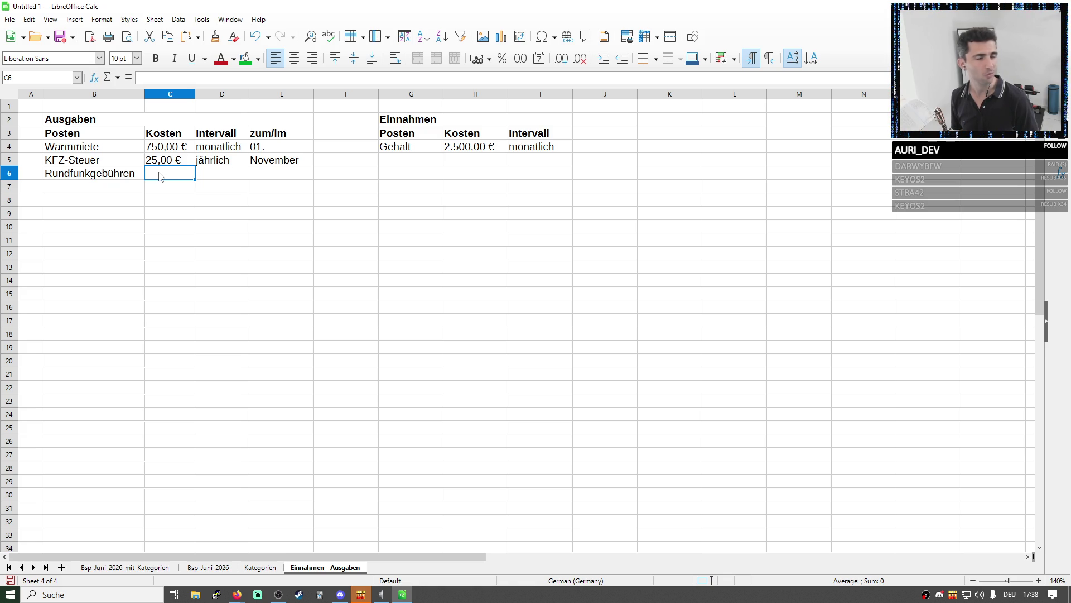
type("=")
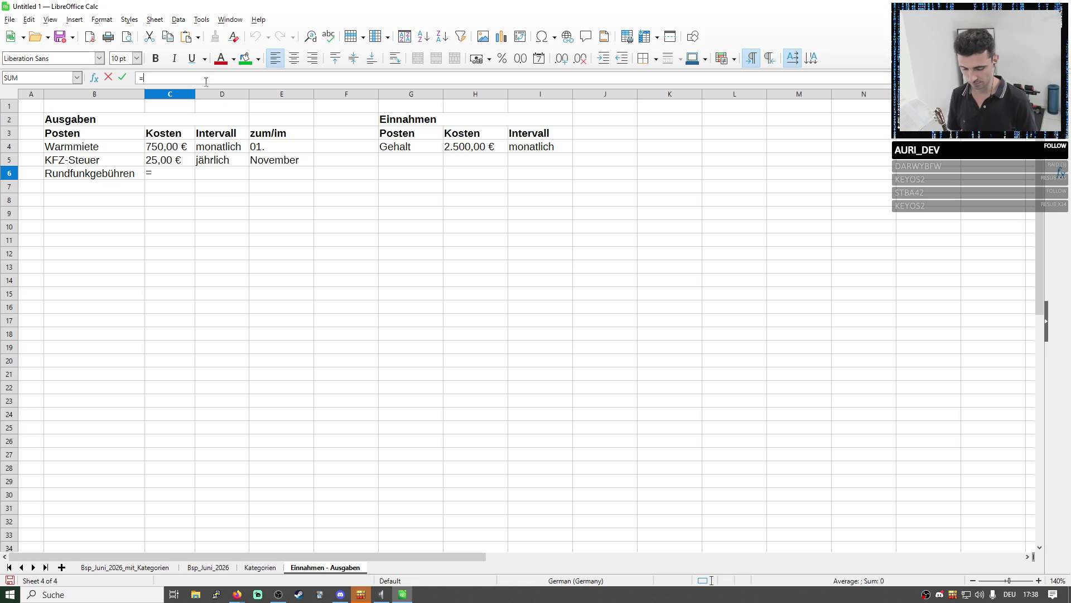
type("*.")
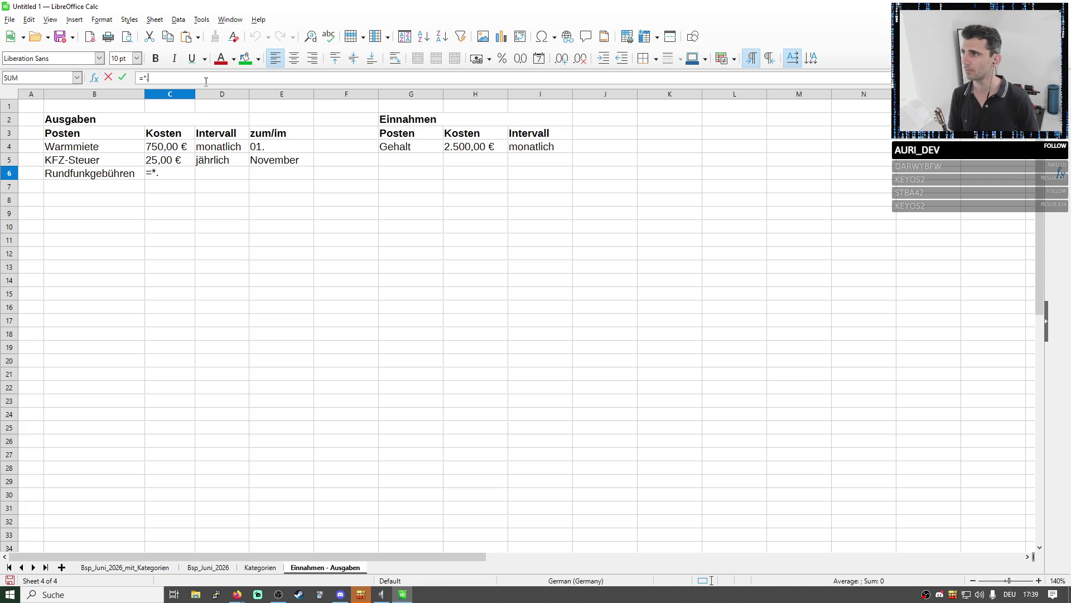
Enter 18,67 as the Rundfunkgebühren cost in C6, then turn it into the formula =3*18,67
key("BackSpace")
type("1")
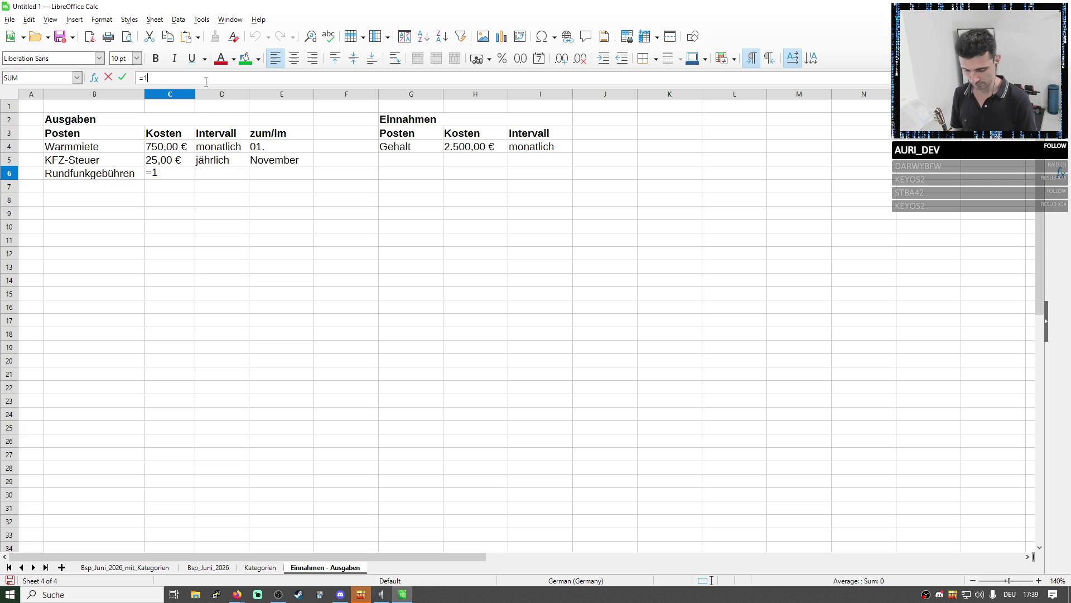
type("8,0")
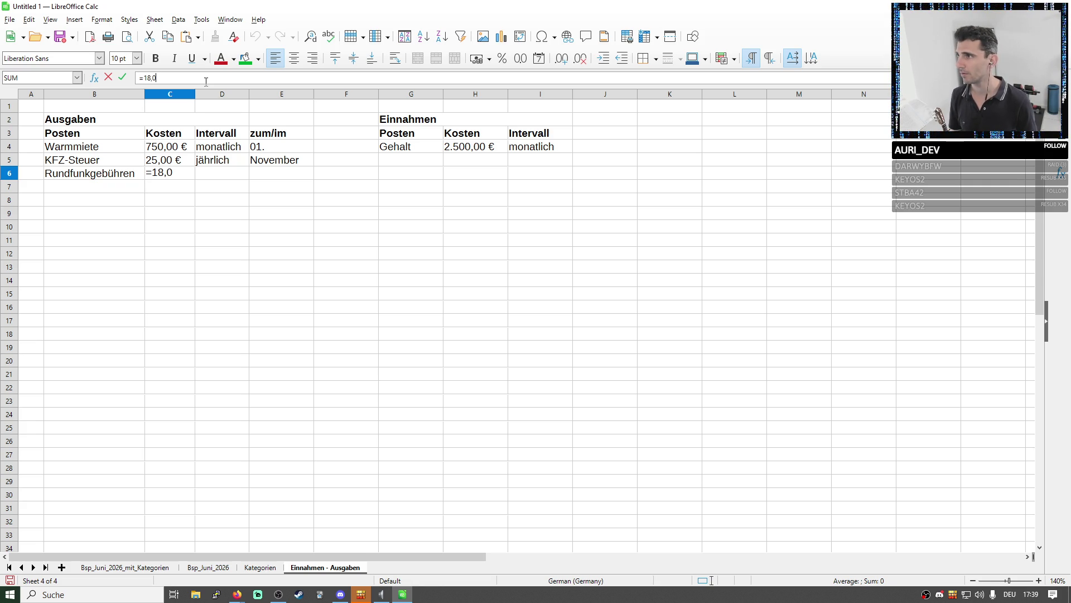
key("BackSpace")
type("67")
key("Return")
key("Up")
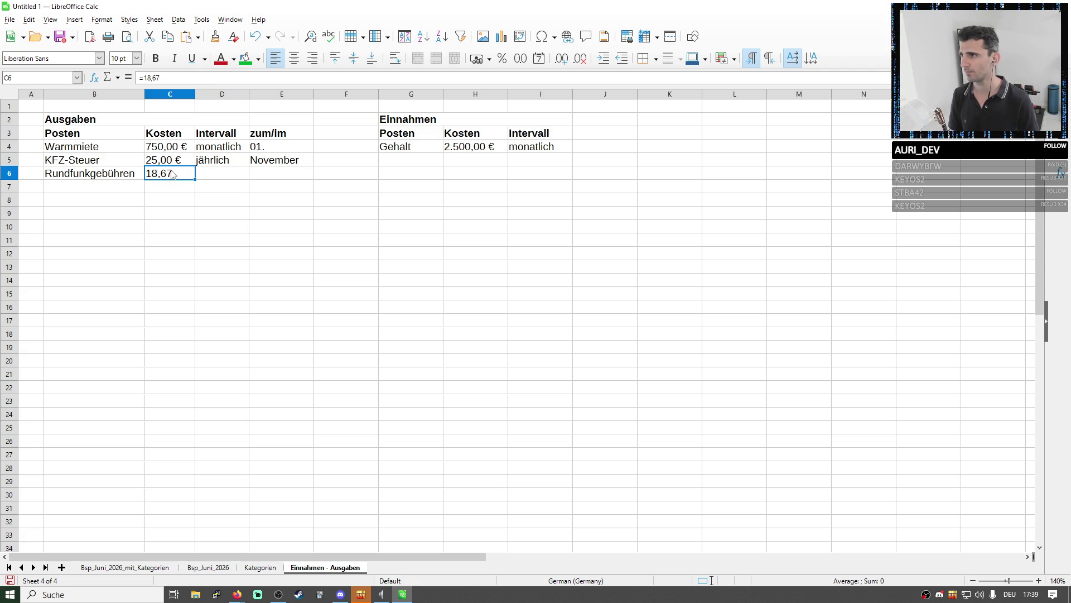
left_click(187, 77)
key("Home")
type("=")
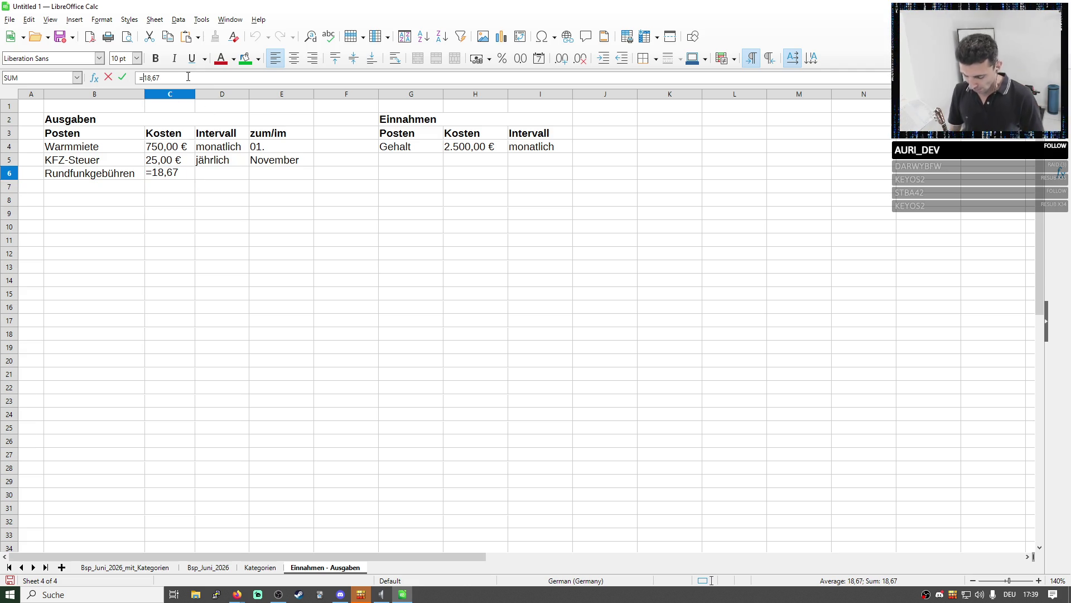
type("3*")
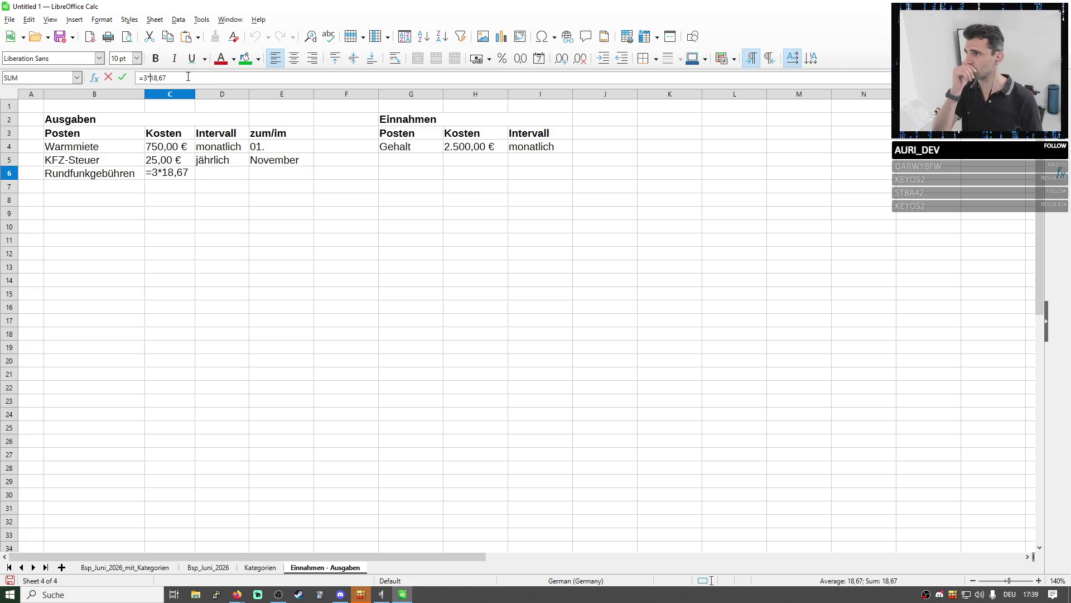
key("Return")
Correct the monthly amount in the C6 formula so Rundfunkgebühren shows 55,08
left_click(180, 174)
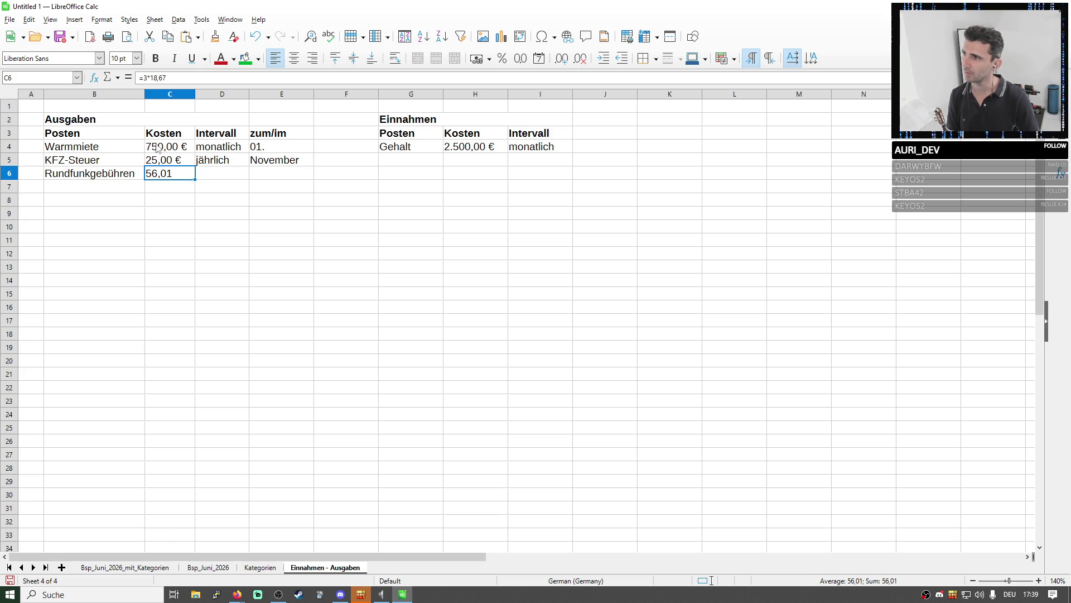
left_click(169, 78)
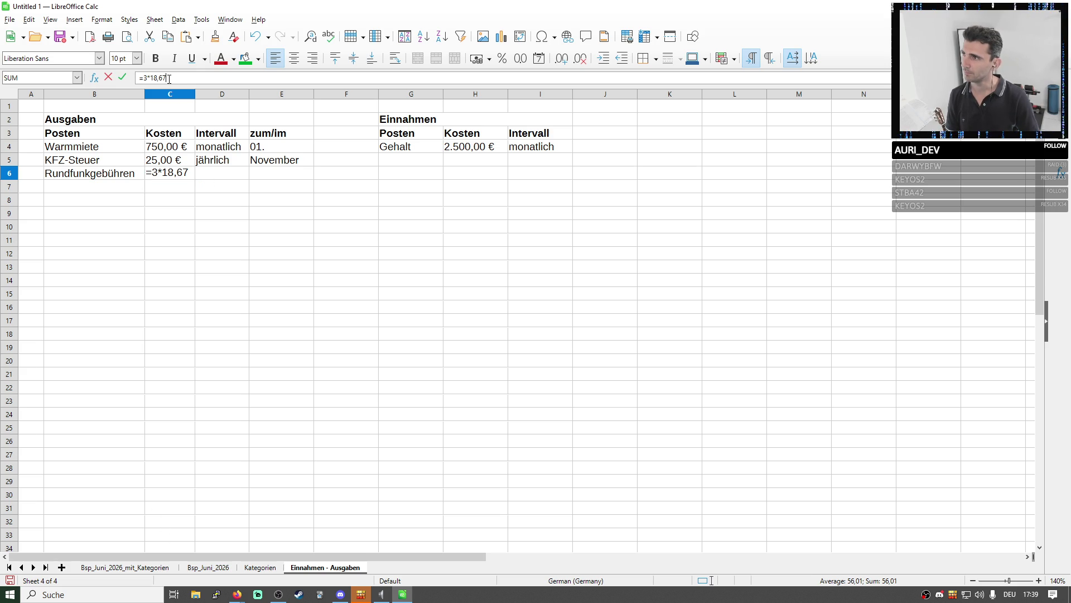
left_click(237, 595)
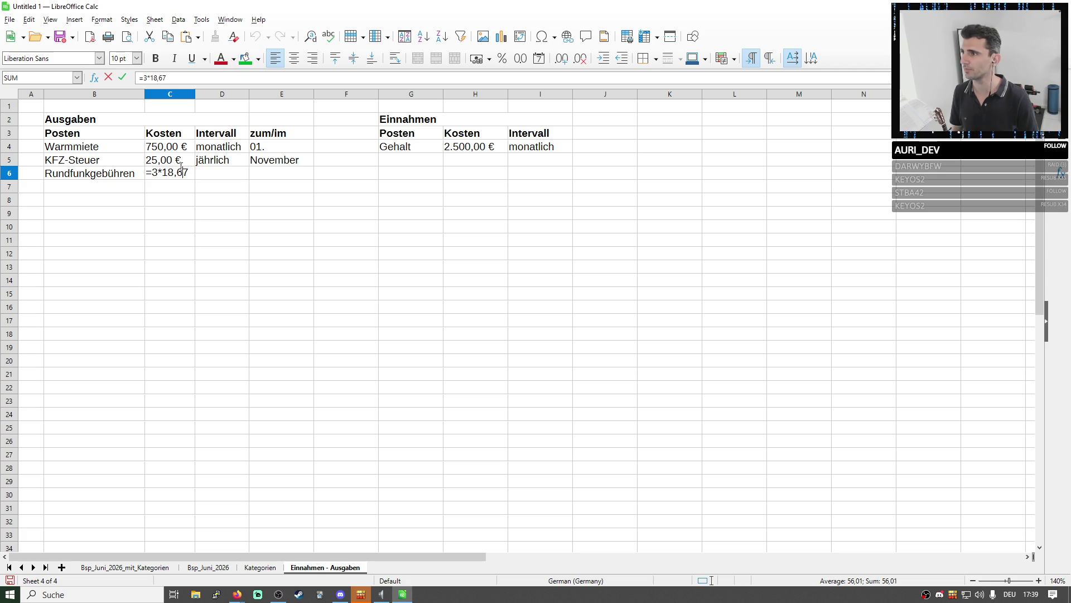
key("BackSpace")
key("BackSpace")
type("36")
key("Return")
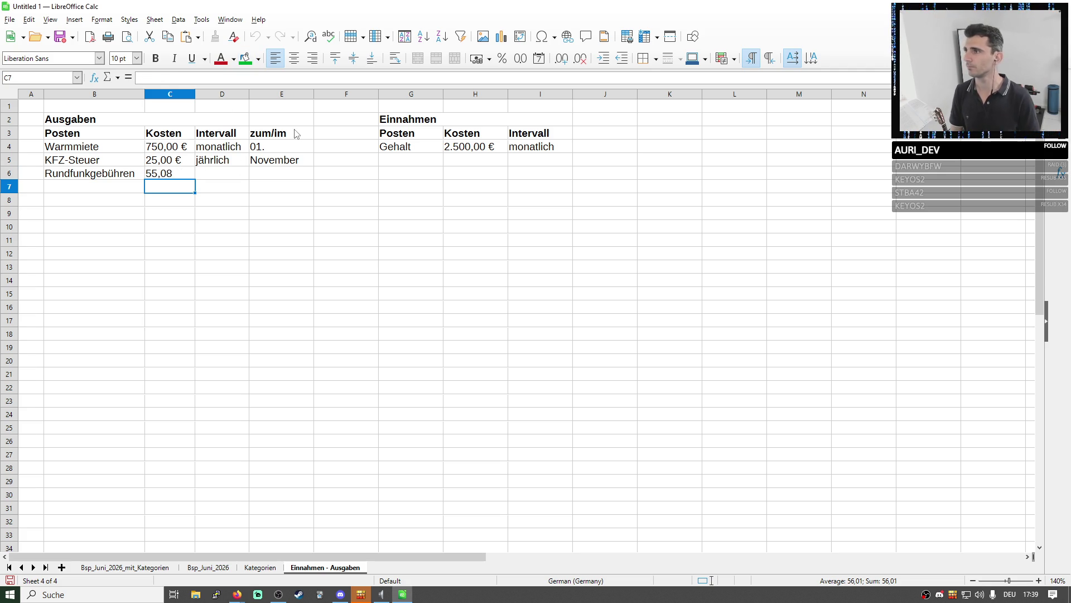
Undo an accidental overwrite of jährlich, then enter quartalsweise as the Rundfunkgebühren interval in D6
left_click(230, 164)
type("qu")
key("Return")
key("ctrl+z")
key("Down")
type("quar")
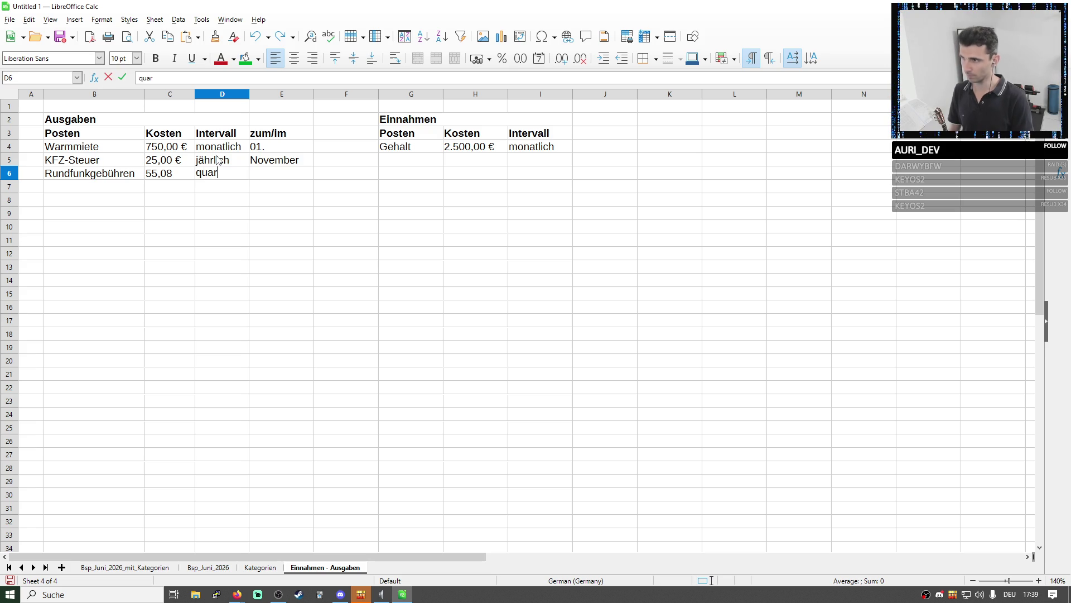
type("tal")
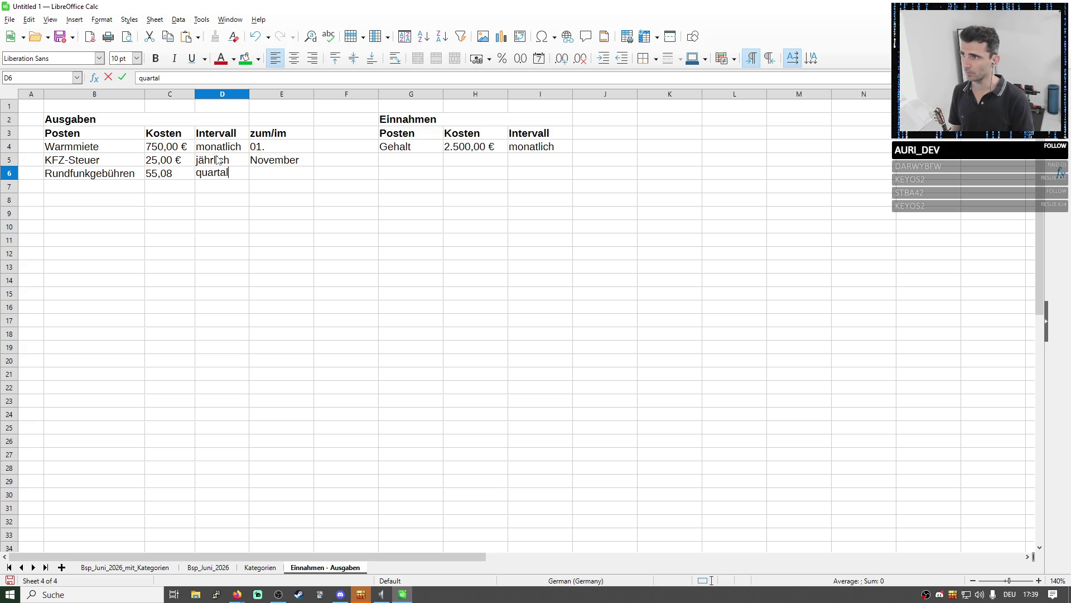
type("s")
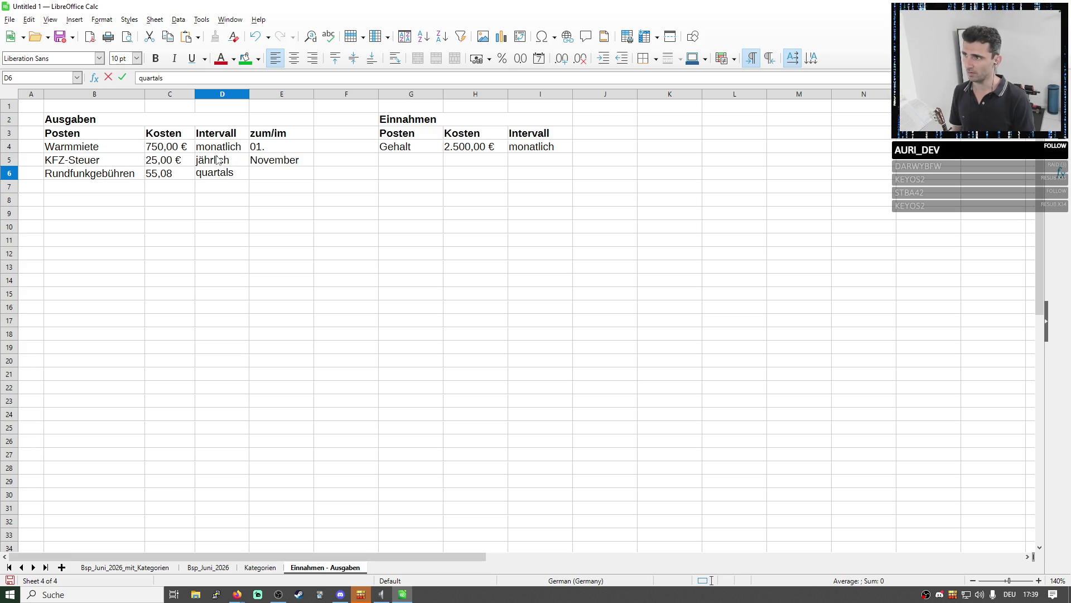
type("weise")
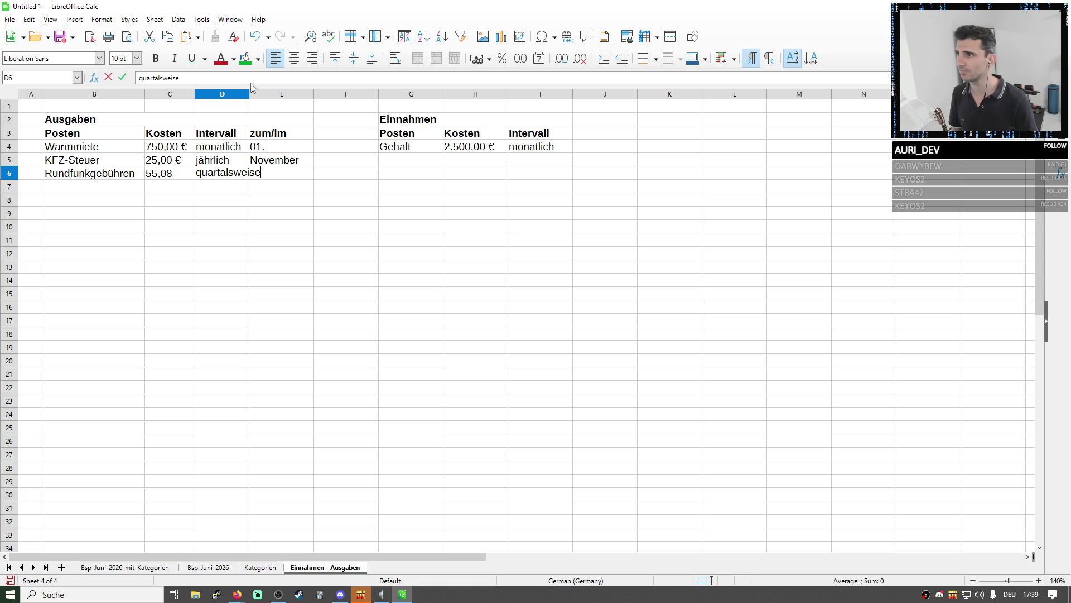
double_click(249, 94)
left_click(250, 190)
Widen the Intervall column slightly and shorten the D6 entry from quartalsweise to quartal
left_click(240, 157)
left_click(243, 176)
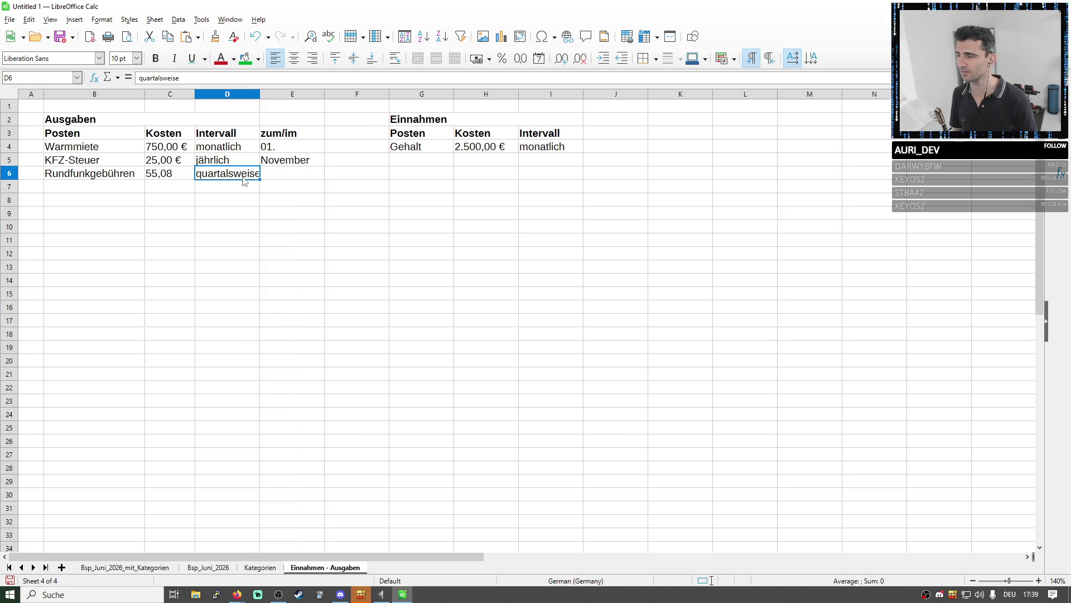
left_click_drag(260, 95, 261, 94)
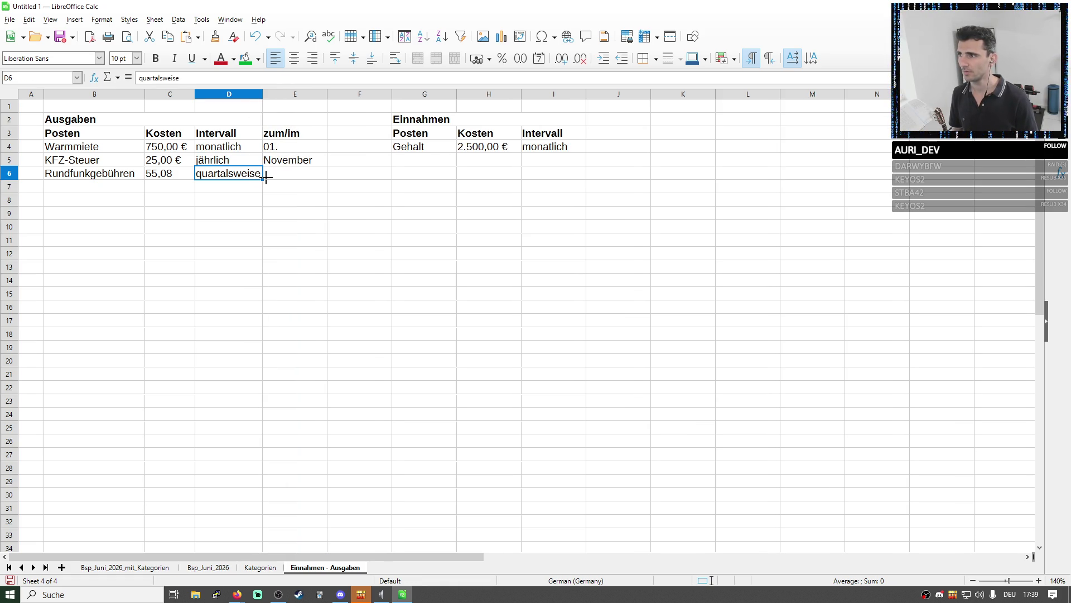
double_click(228, 174)
left_click_drag(228, 174, 278, 178)
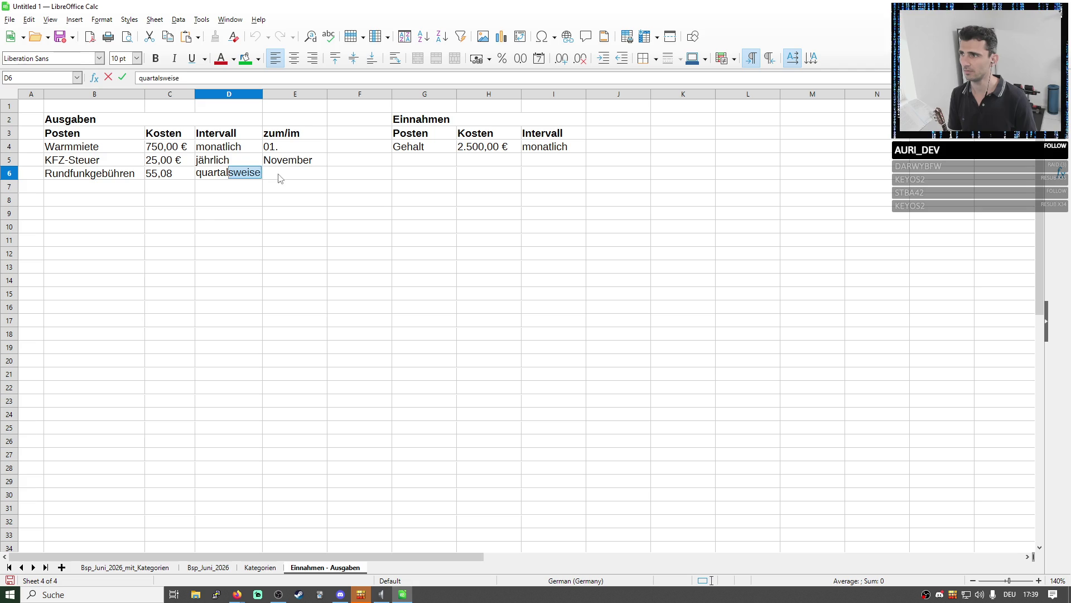
key("BackSpace")
key("Return")
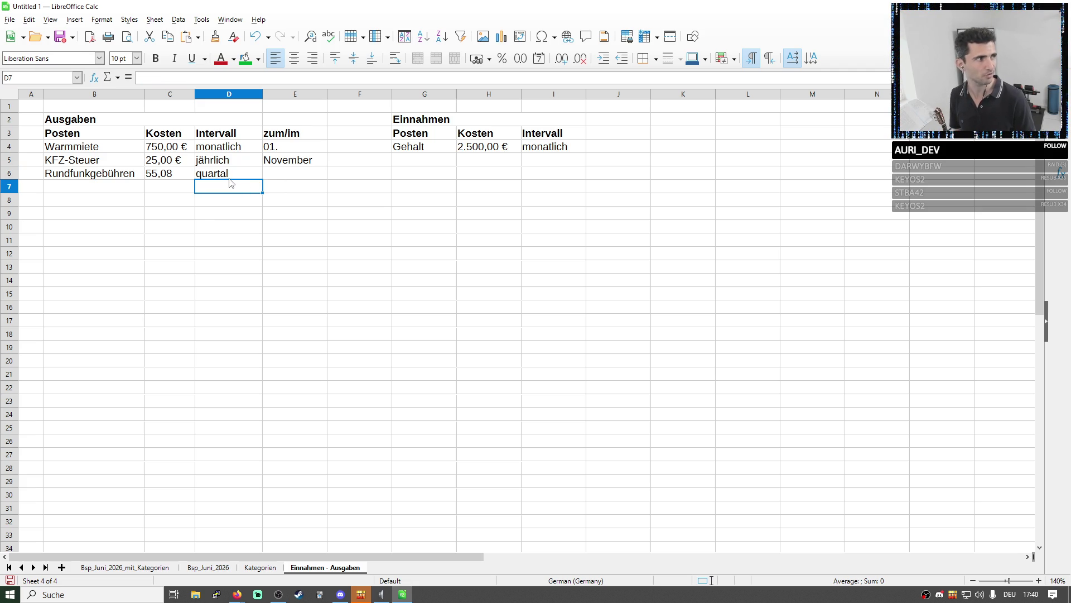
left_click(299, 172)
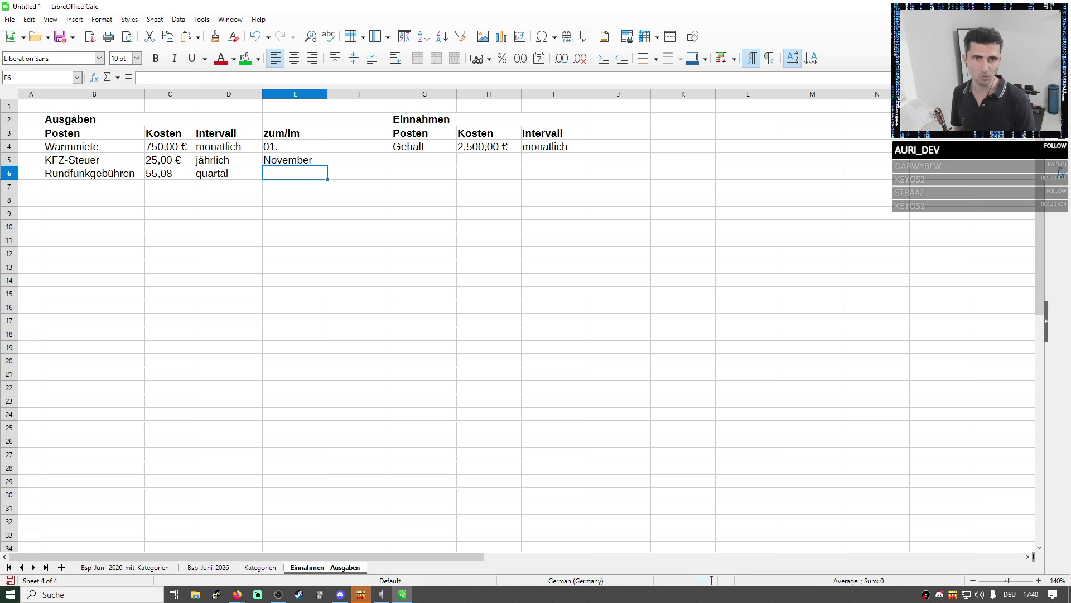
left_click(237, 595)
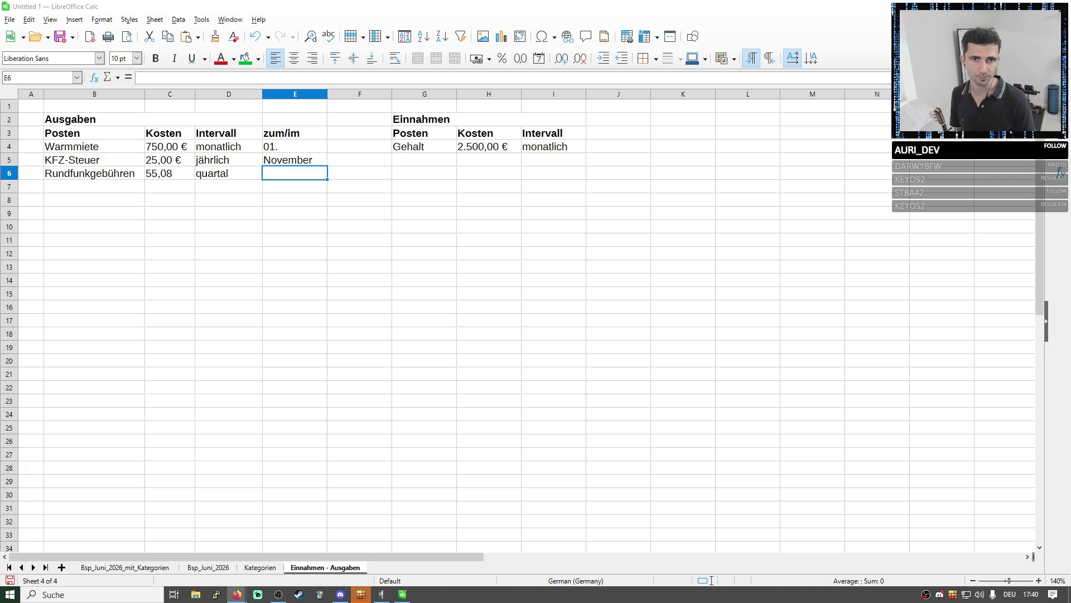
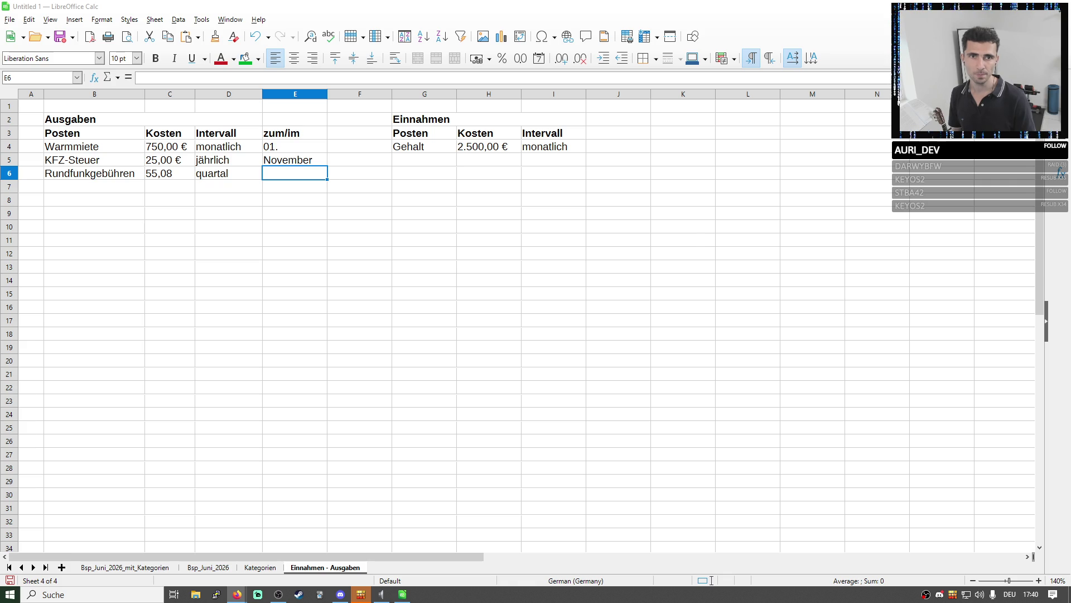
Start the Rundfunkgebühren month note in E6 and autofit column E to its contents
double_click(314, 175)
type("Februar")
key("BackSpace")
key("BackSpace")
key("BackSpace")
key("BackSpace")
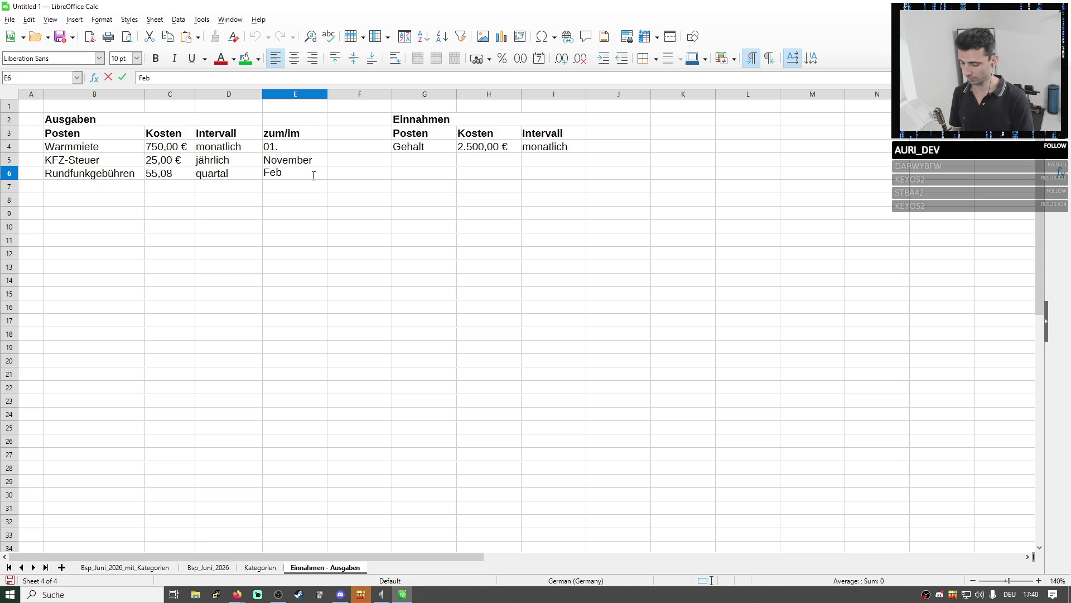
type("ruar,")
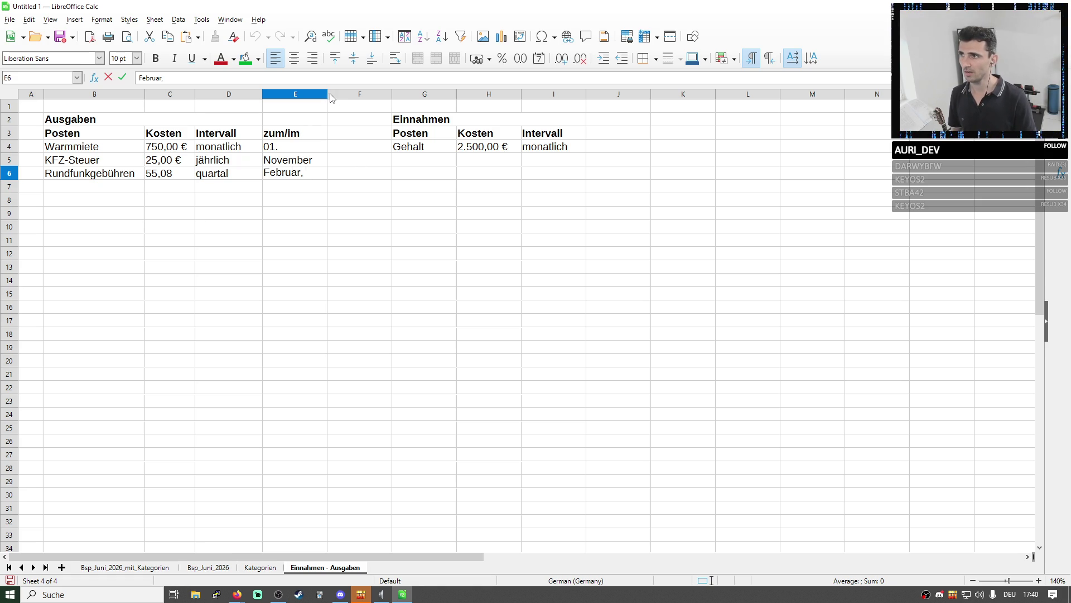
left_click_drag(326, 93, 356, 94)
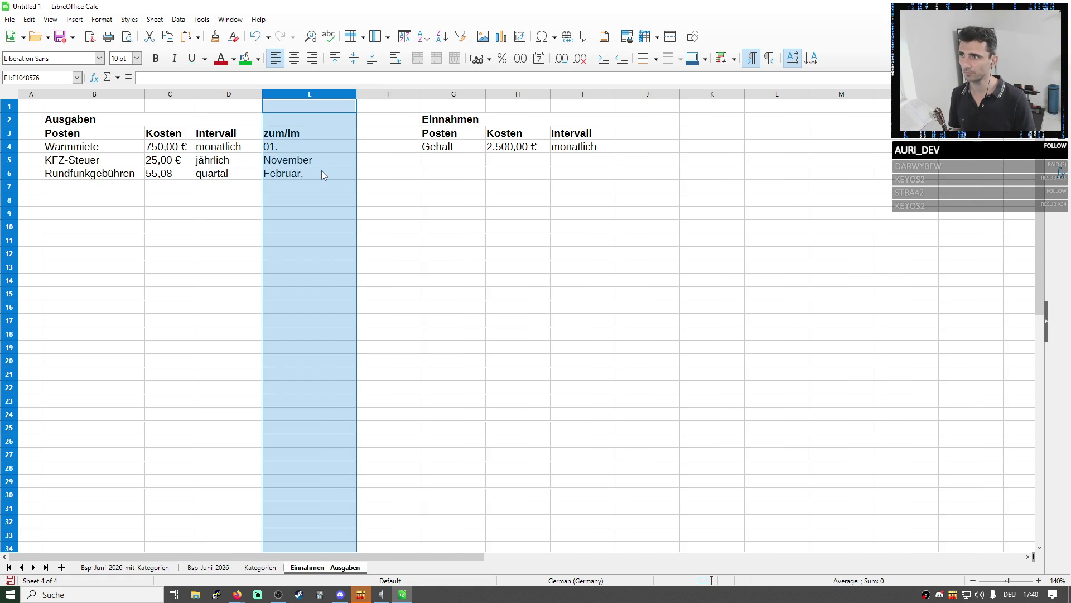
double_click(323, 172)
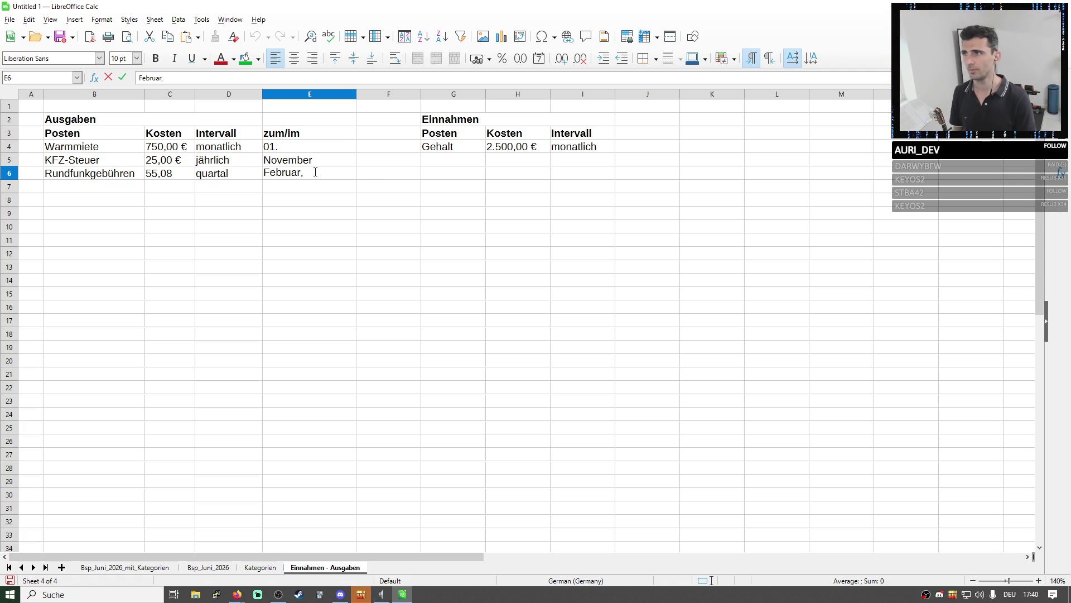
Rename the zum/im header in E3 to Notiz
left_click(313, 136)
double_click(314, 135)
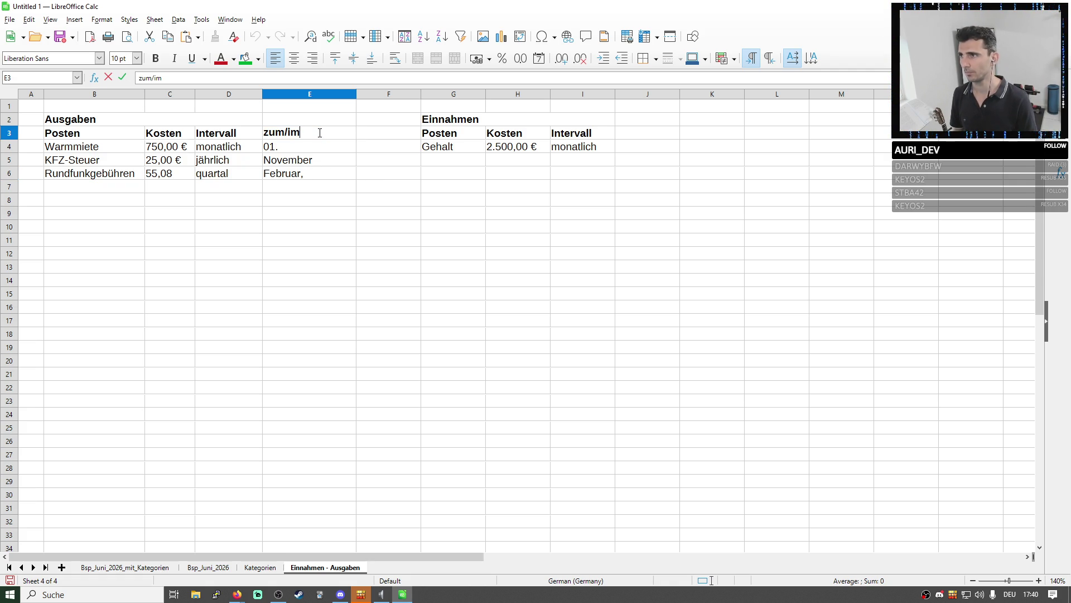
left_click(318, 174)
double_click(304, 134)
type("Notiz")
key("Return")
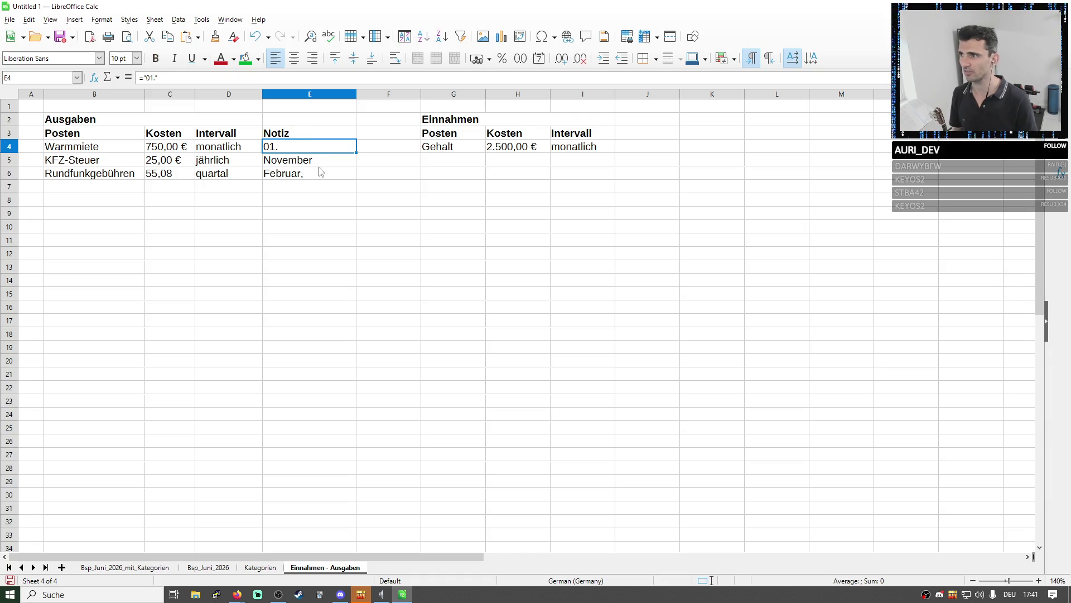
Complete the E6 note as Februar, Mai, August, November
left_click(317, 171)
double_click(314, 172)
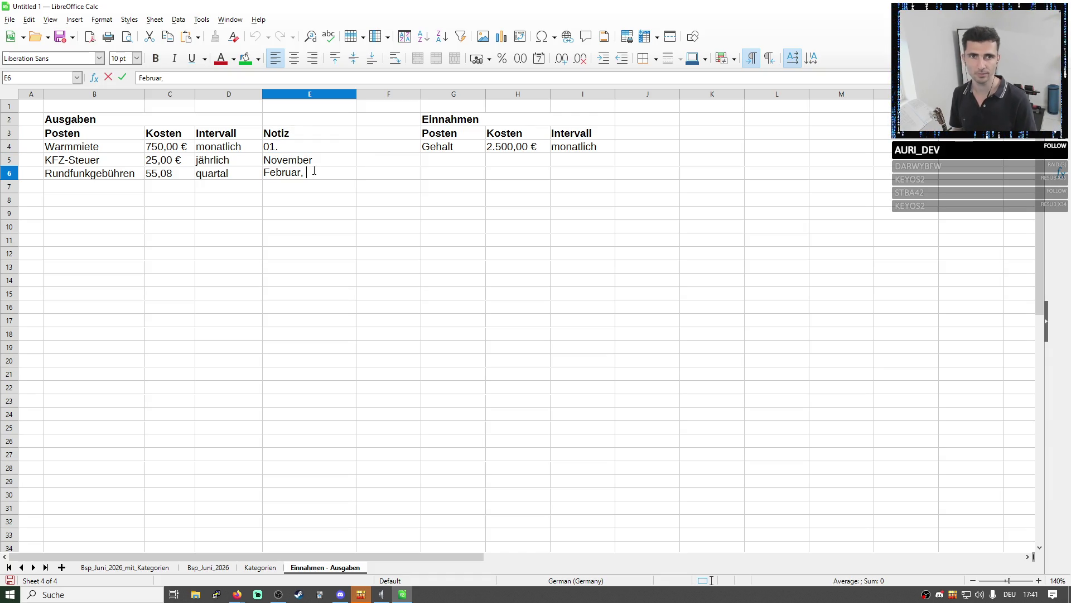
type("Mai,")
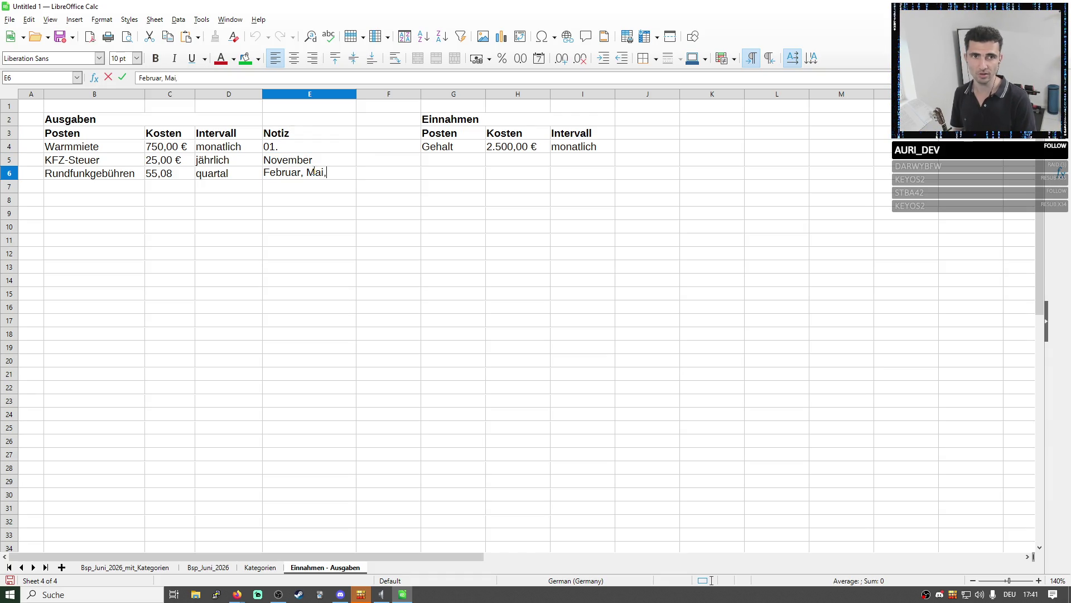
type(" August,")
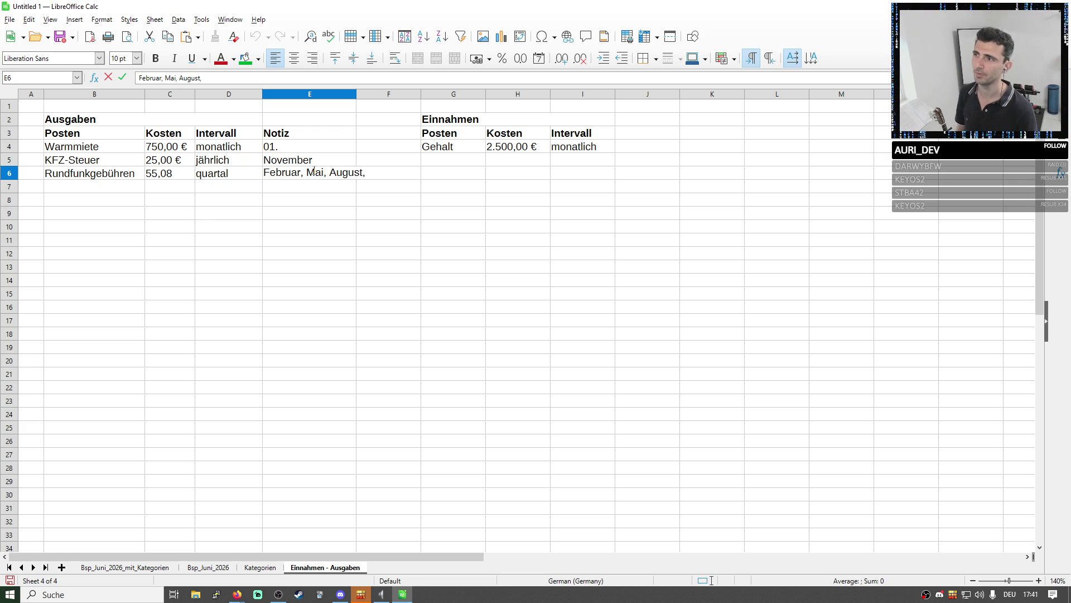
left_click_drag(369, 173, 264, 177)
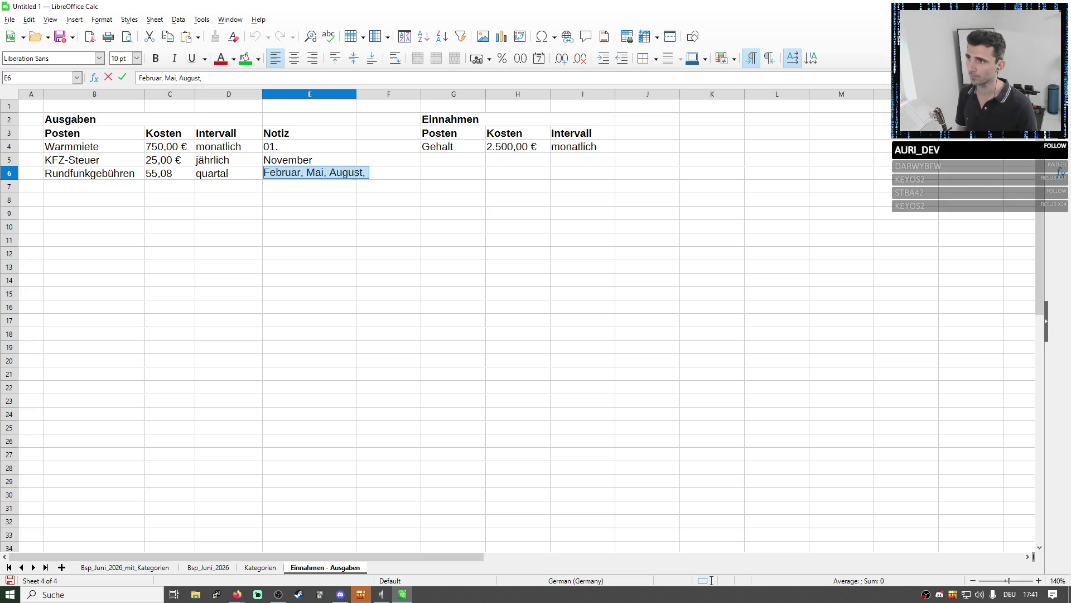
left_click(380, 170)
type("Novenber")
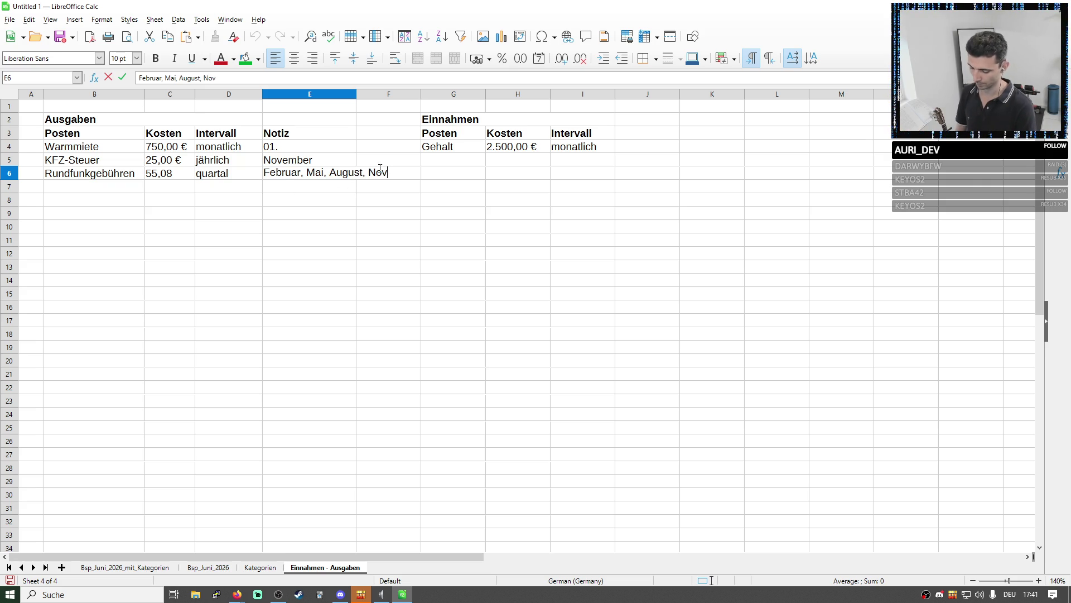
left_click(388, 205)
Fix the November typo in E6 and widen column E to show the full month list
left_click(372, 176)
double_click(389, 174)
left_click(335, 179)
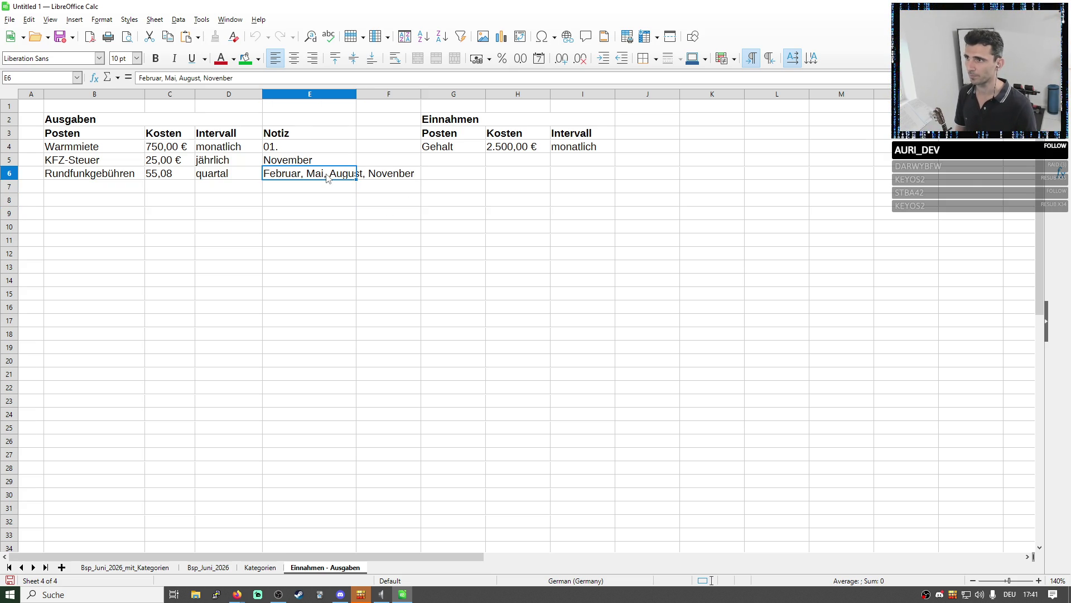
double_click(335, 179)
left_click(393, 172)
key("Delete")
type("m")
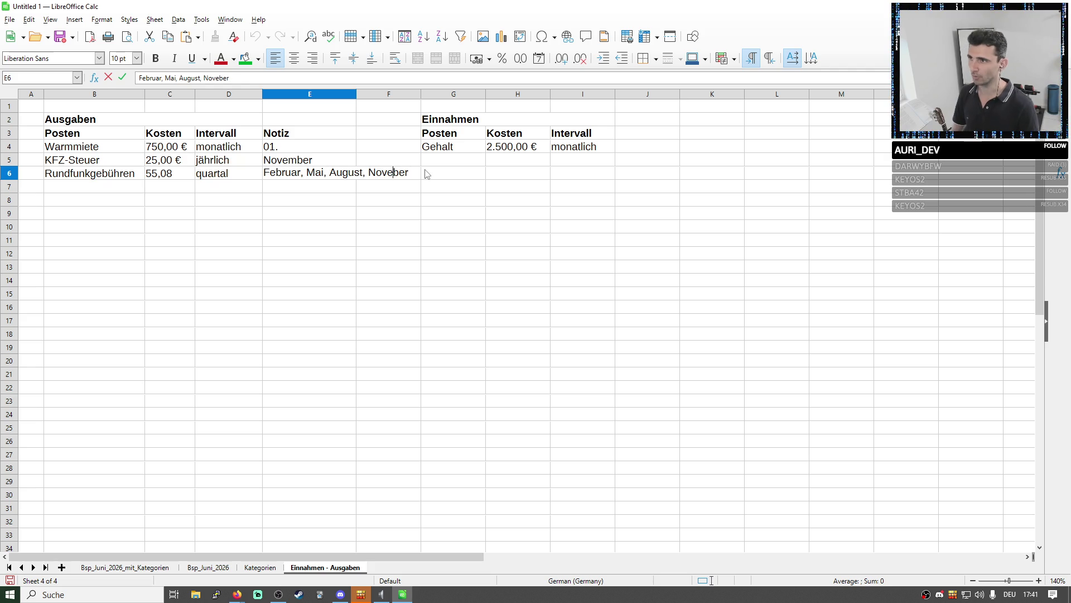
key("Return")
left_click_drag(358, 95, 422, 94)
left_click(694, 137)
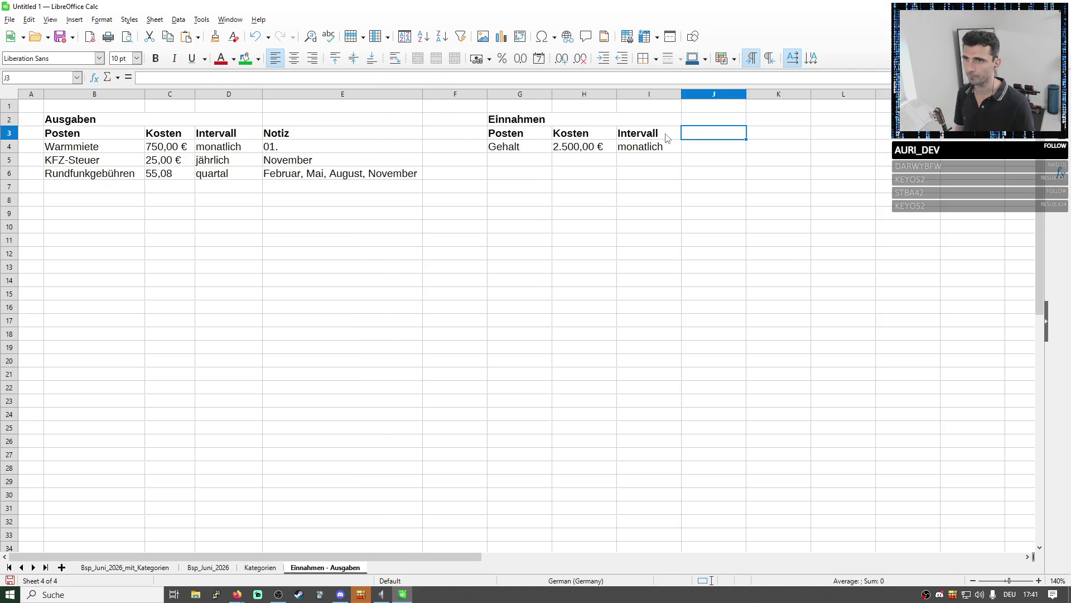
Copy the Notiz header from E3 into J3 for the Einnahmen table
left_click(322, 138)
key("ctrl+c")
left_click(695, 138)
key("ctrl+v")
left_click(702, 186)
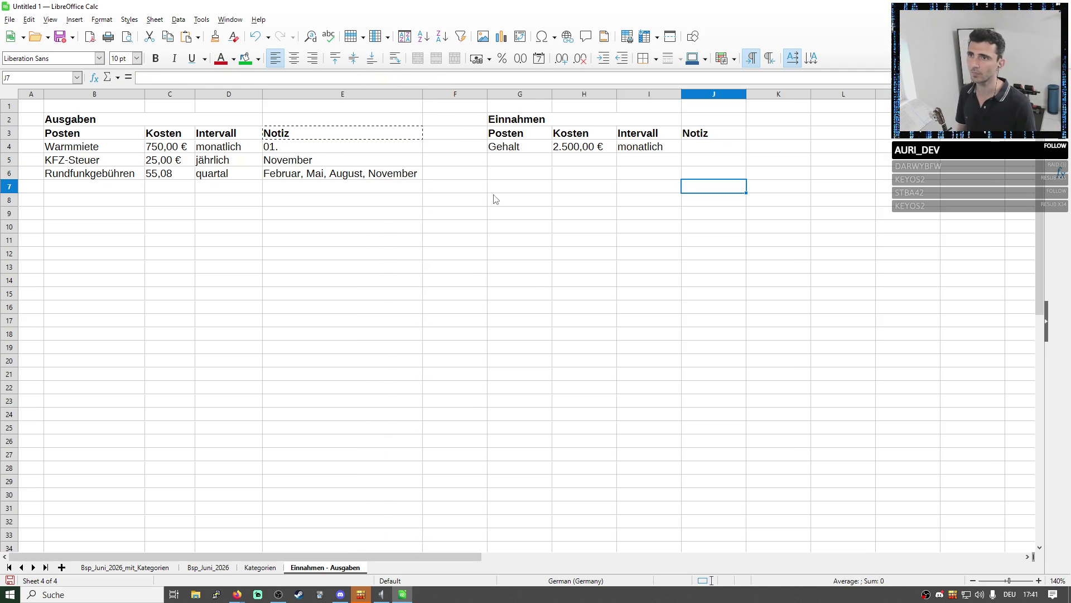
left_click(295, 186)
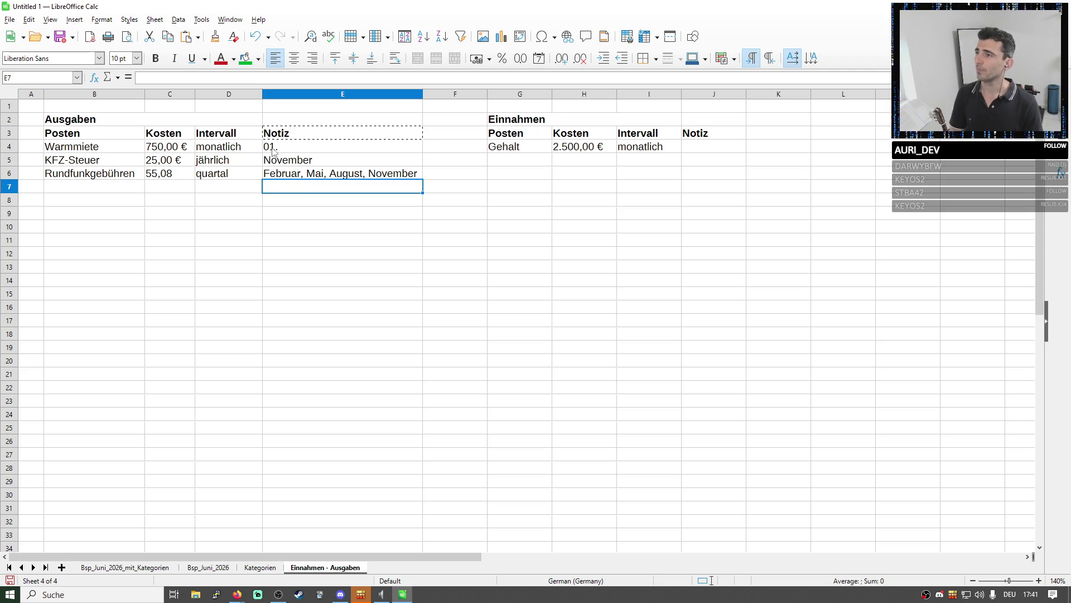
Prefix the Ausgaben notes with zum 01., ~13. and Mitte, and widen column E to fit
left_click(281, 148)
double_click(286, 147)
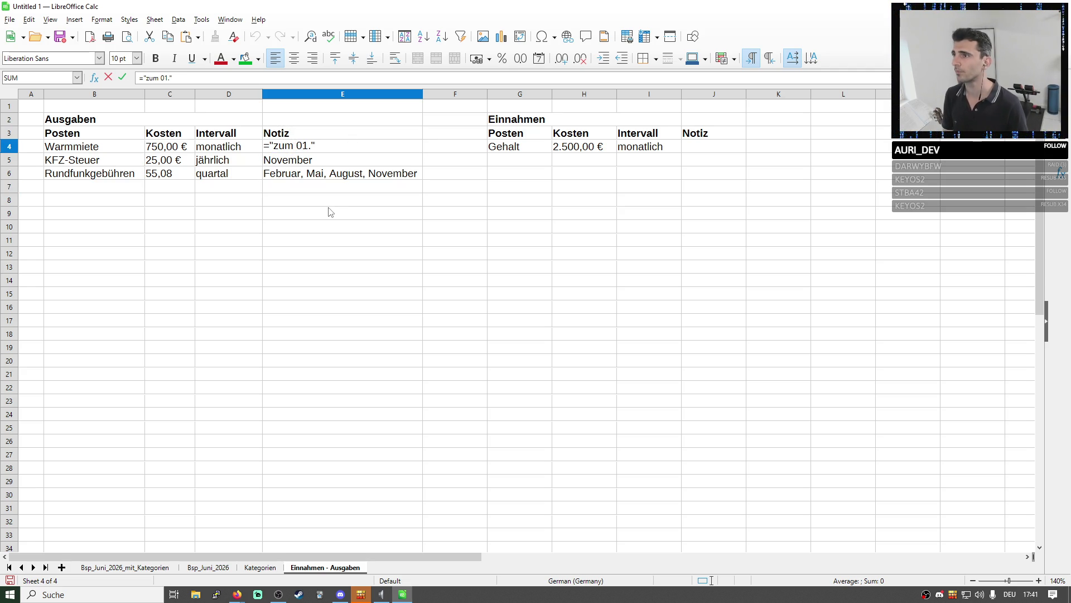
key("Return")
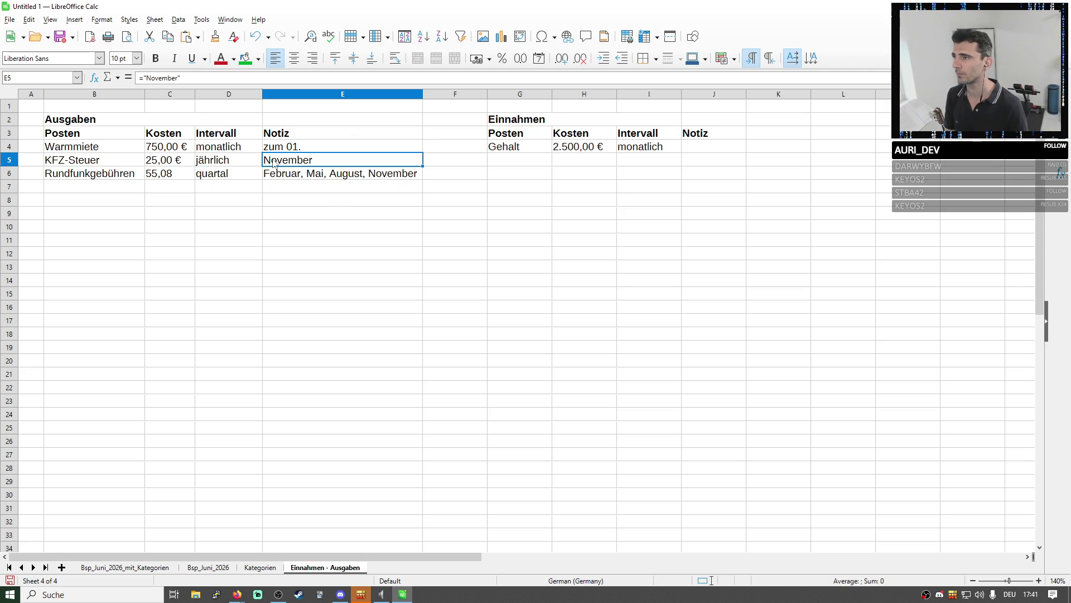
double_click(275, 163)
type("~13. E")
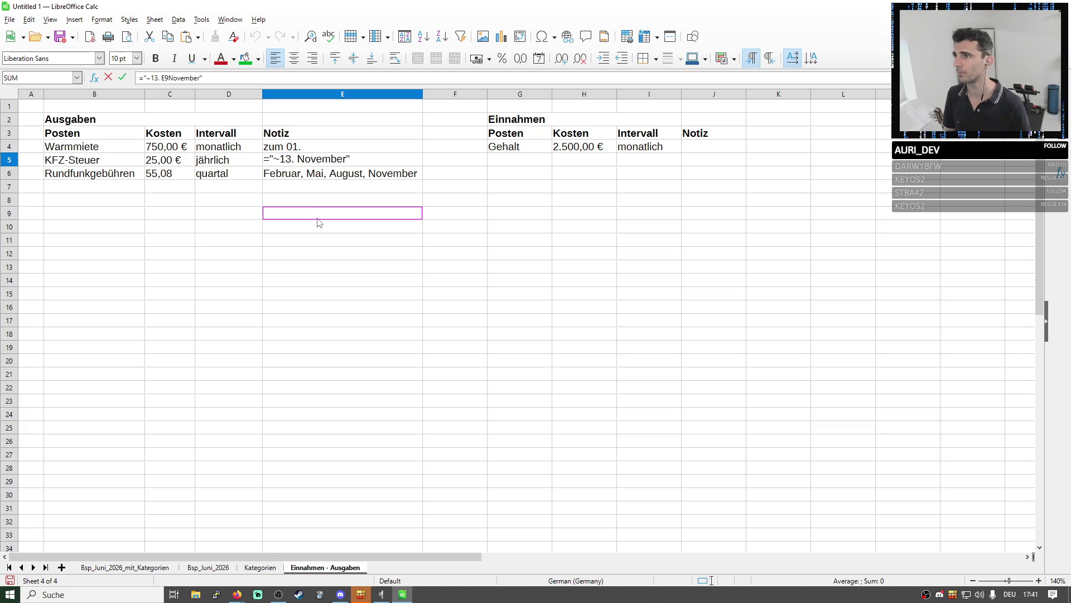
key("Return")
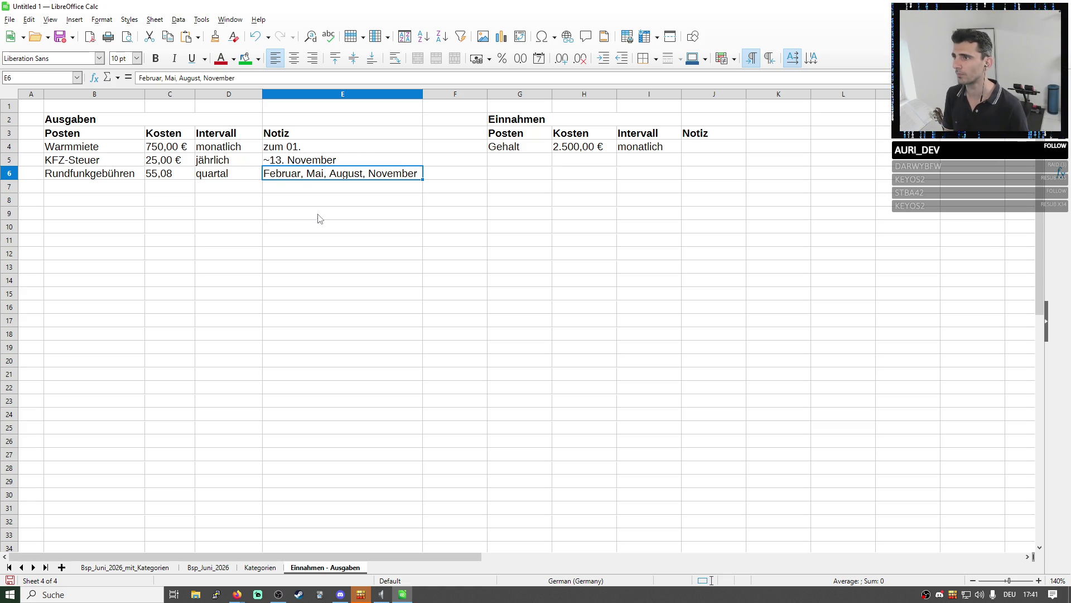
double_click(274, 177)
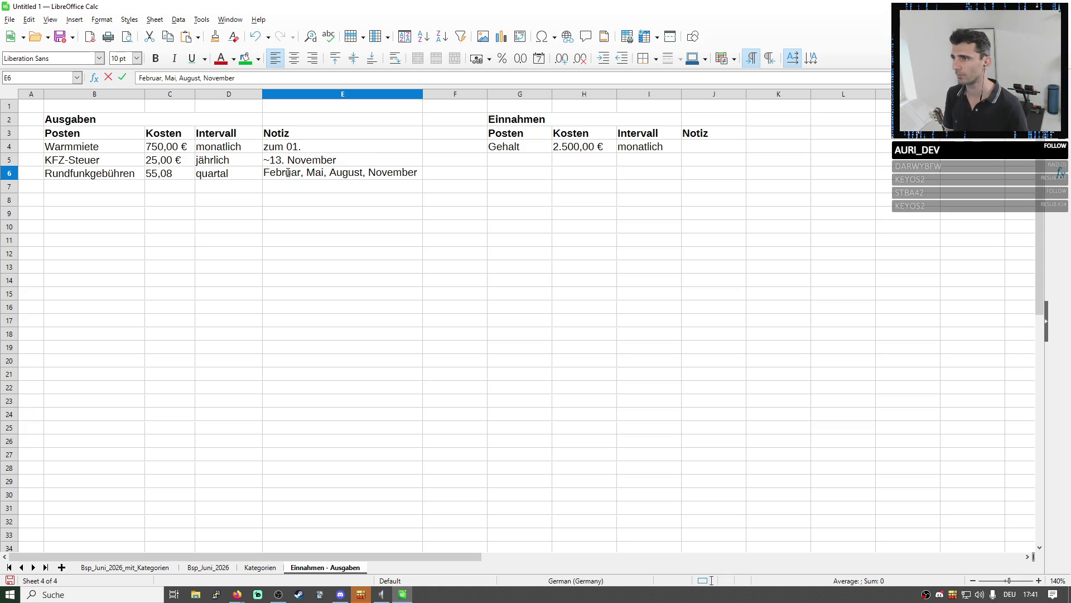
type("Mitte")
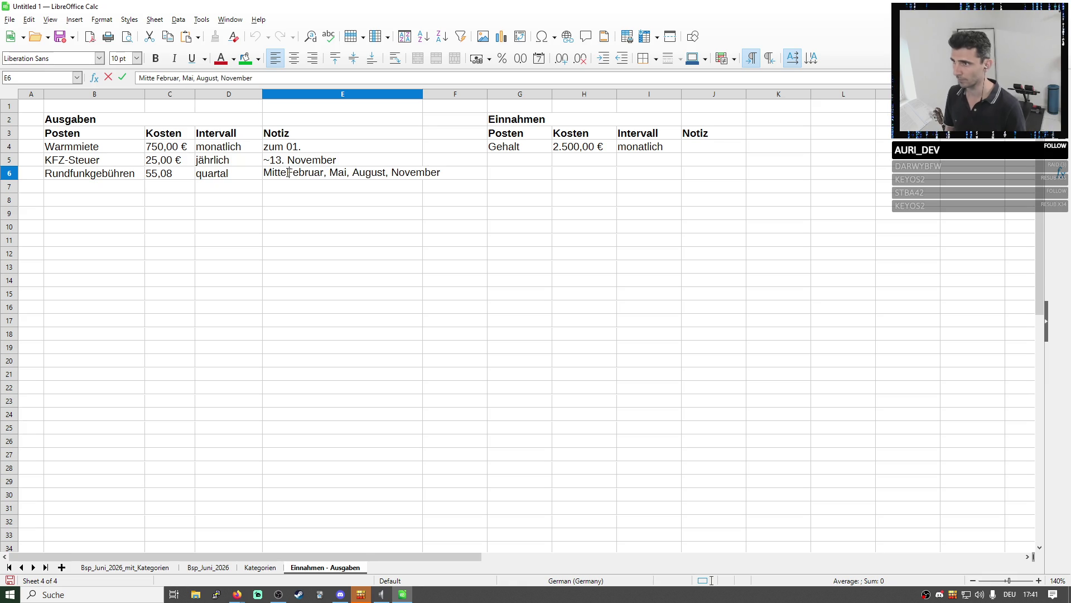
key("Return")
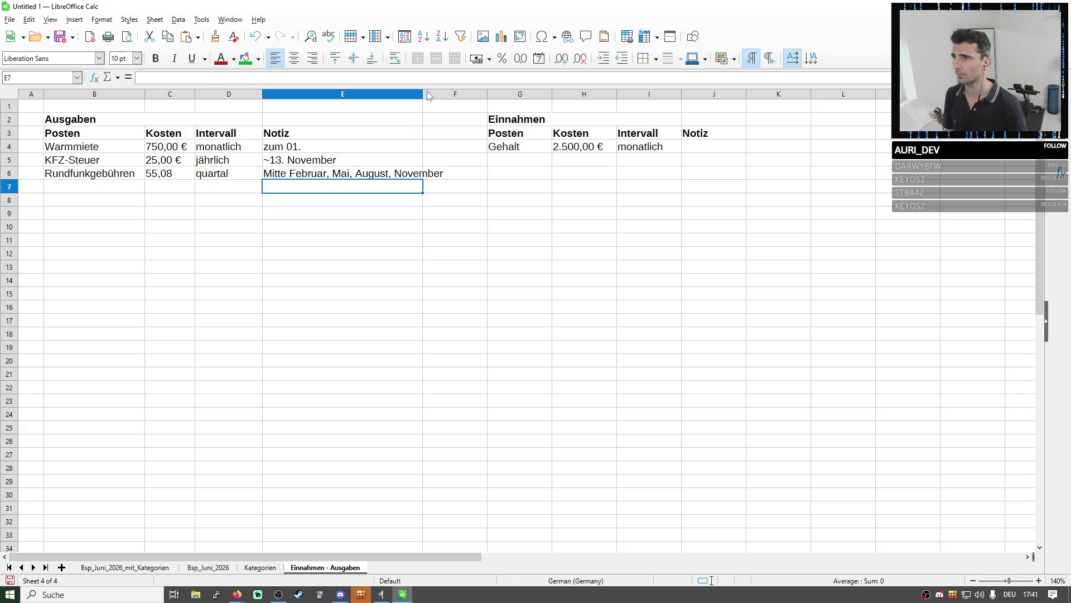
left_click_drag(428, 95, 458, 94)
left_click(419, 239)
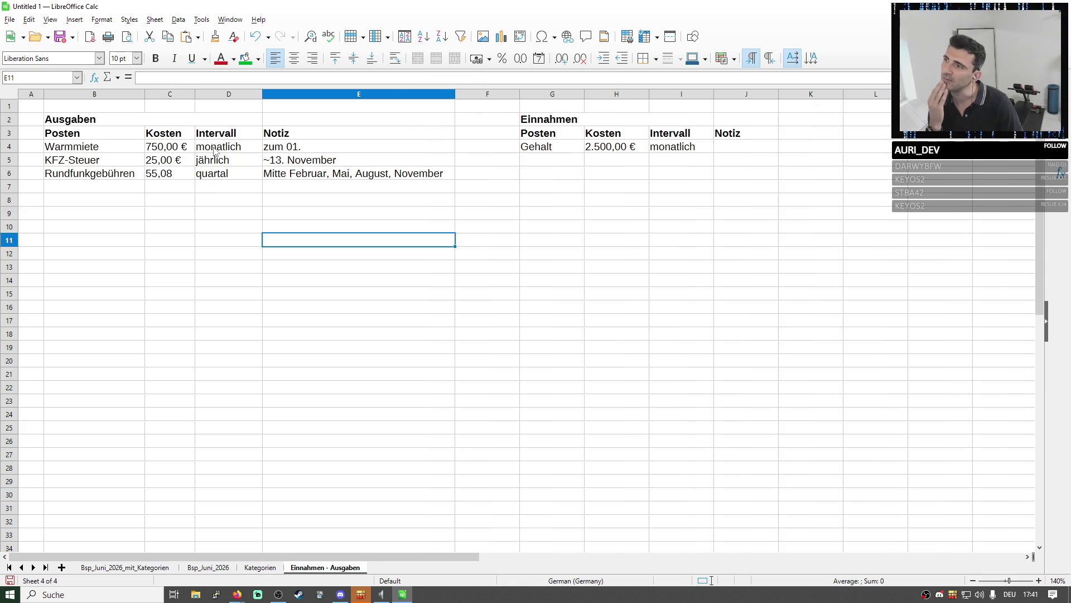
left_click_drag(214, 151, 226, 175)
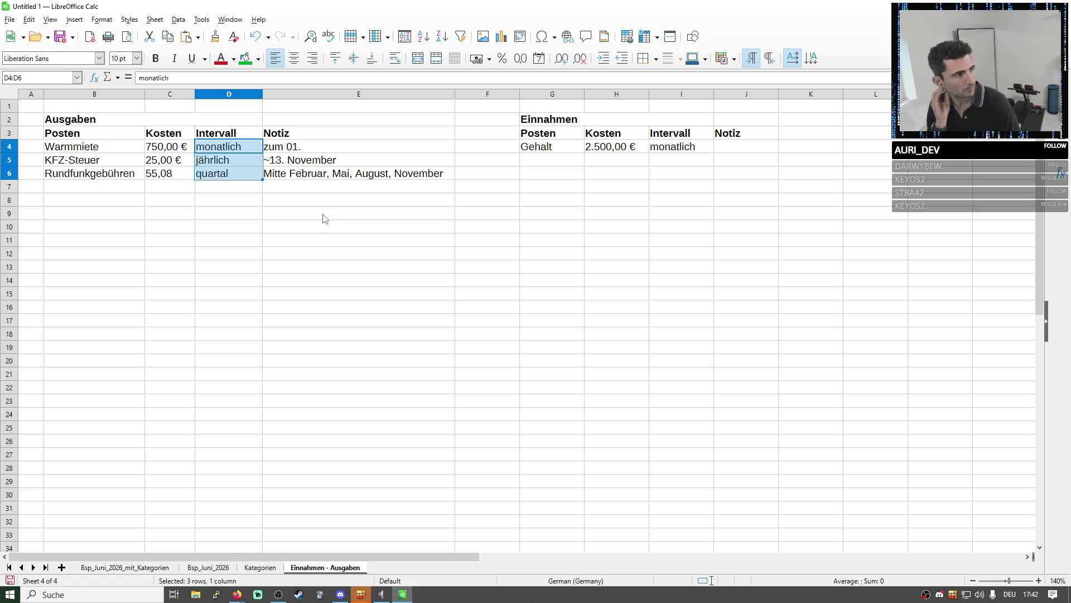
Merge the Ausgaben title across B2:E2 with a red background, left-aligned
left_click(323, 218)
left_click_drag(80, 120, 243, 120)
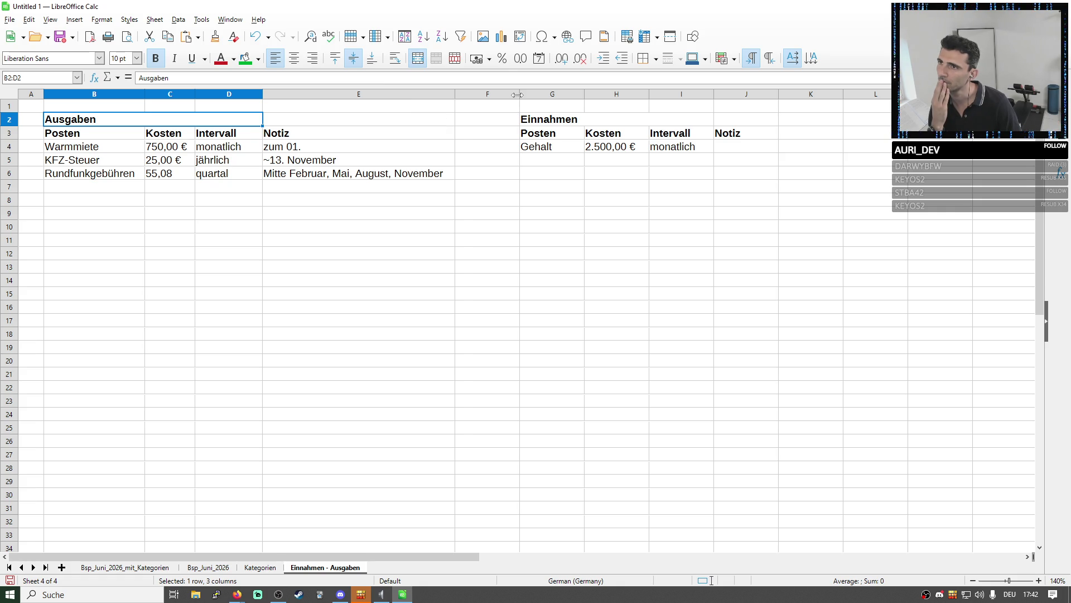
left_click_drag(518, 95, 488, 95)
left_click(276, 123, "shift")
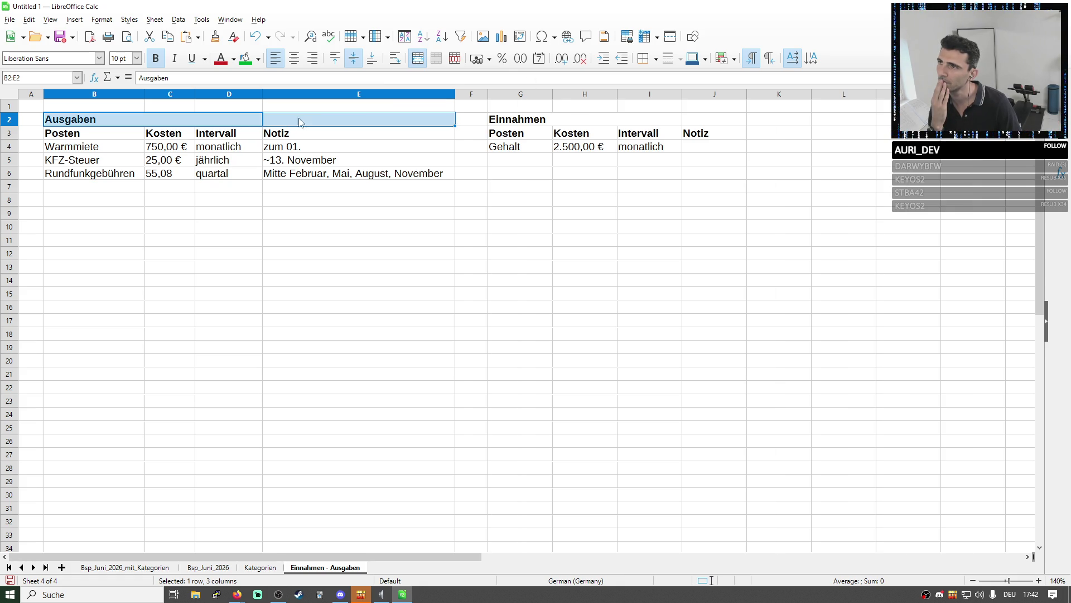
left_click(417, 58)
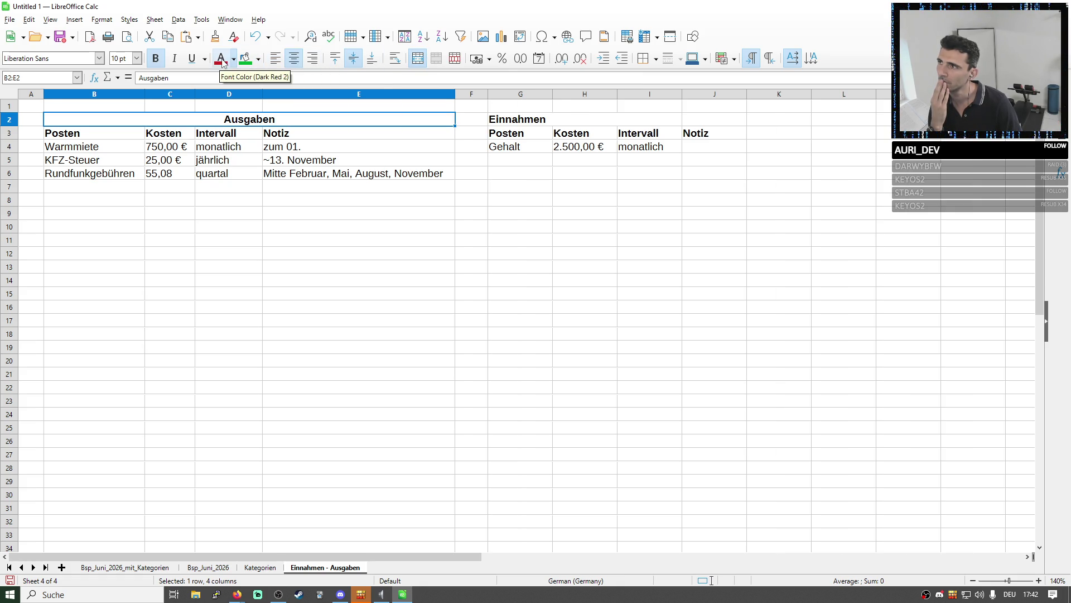
left_click(258, 58)
left_click(285, 139)
left_click(277, 58)
Merge the Einnahmen title across G2:J2 with a green background
left_click_drag(511, 119, 715, 119)
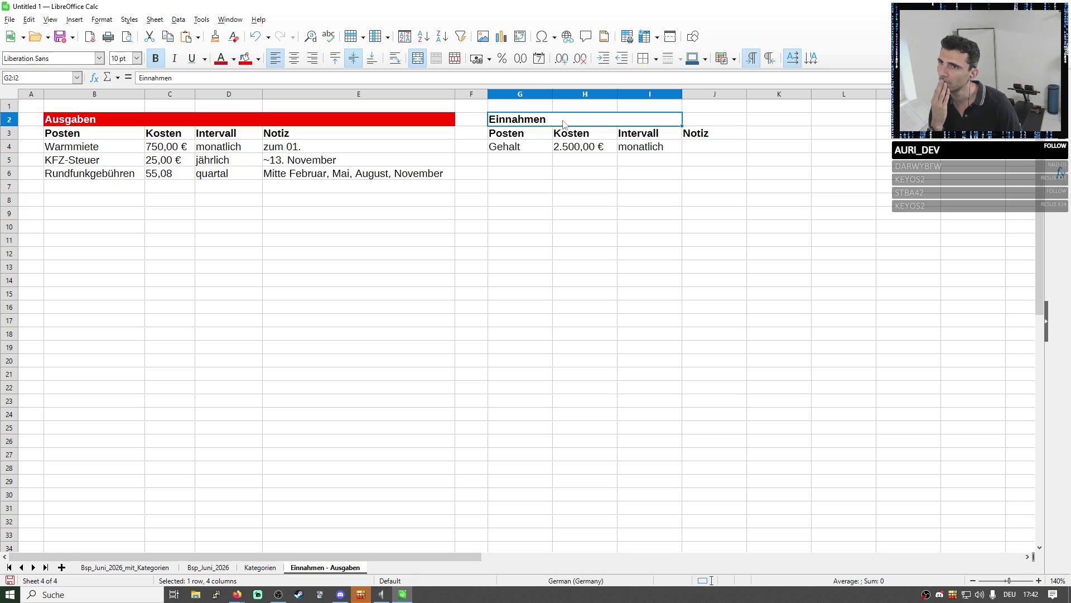
left_click(420, 64)
left_click(277, 58)
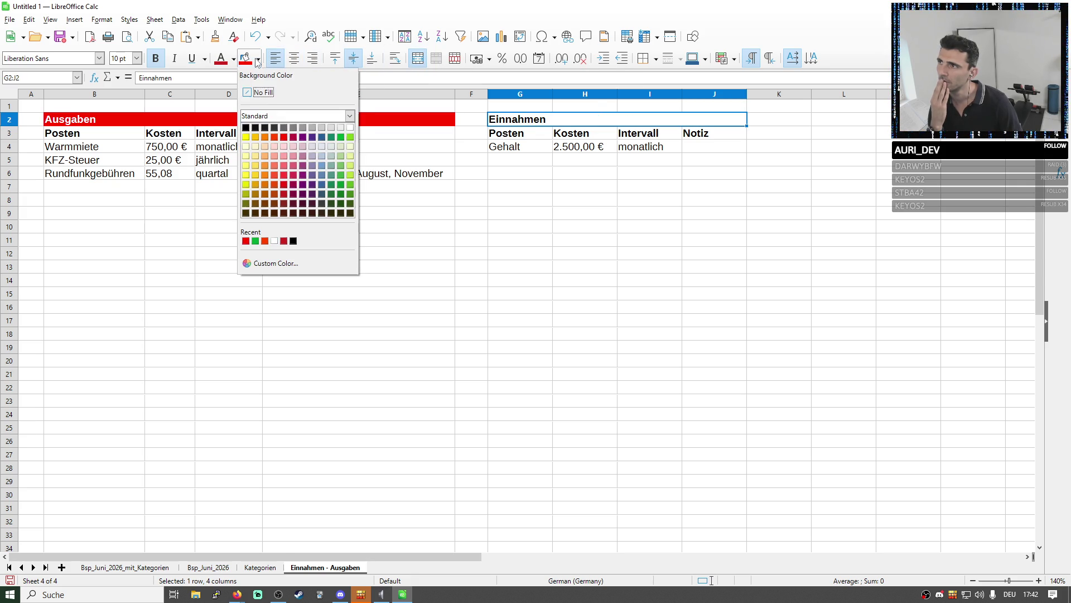
left_click(342, 139)
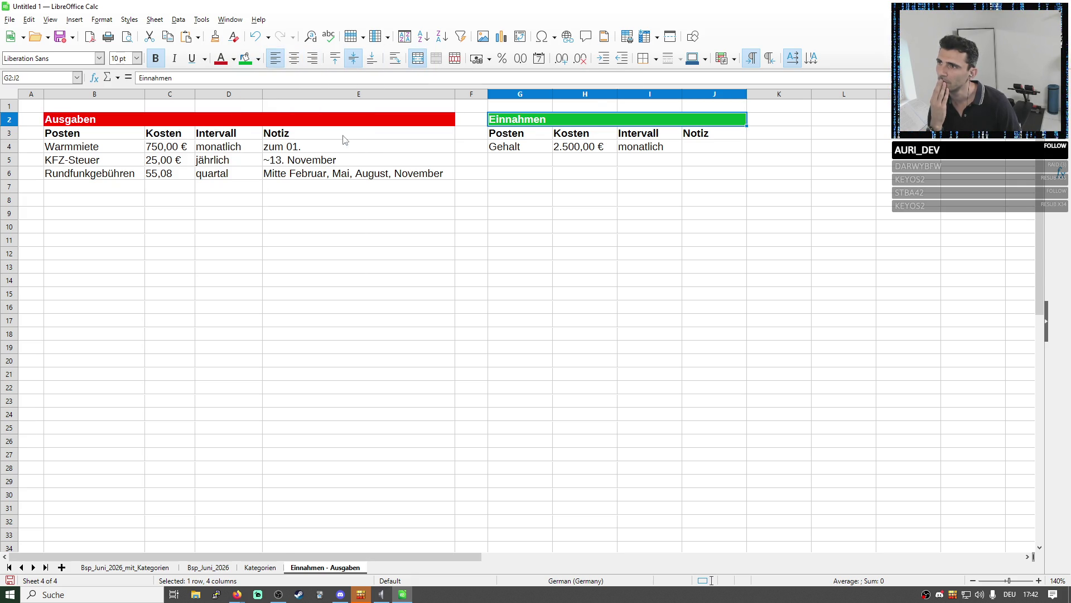
left_click(560, 184)
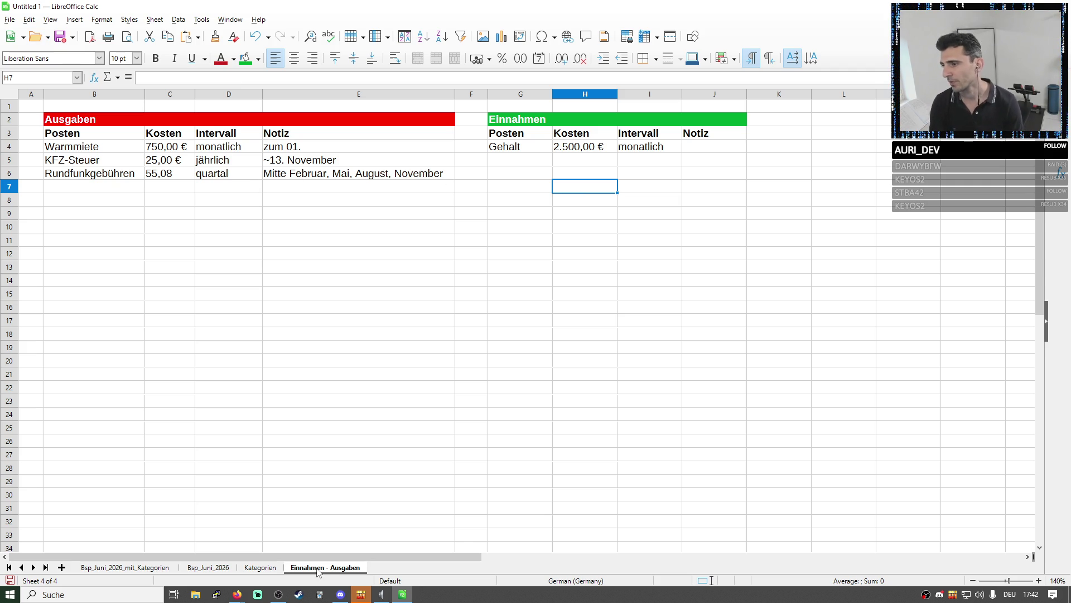
left_click(261, 568)
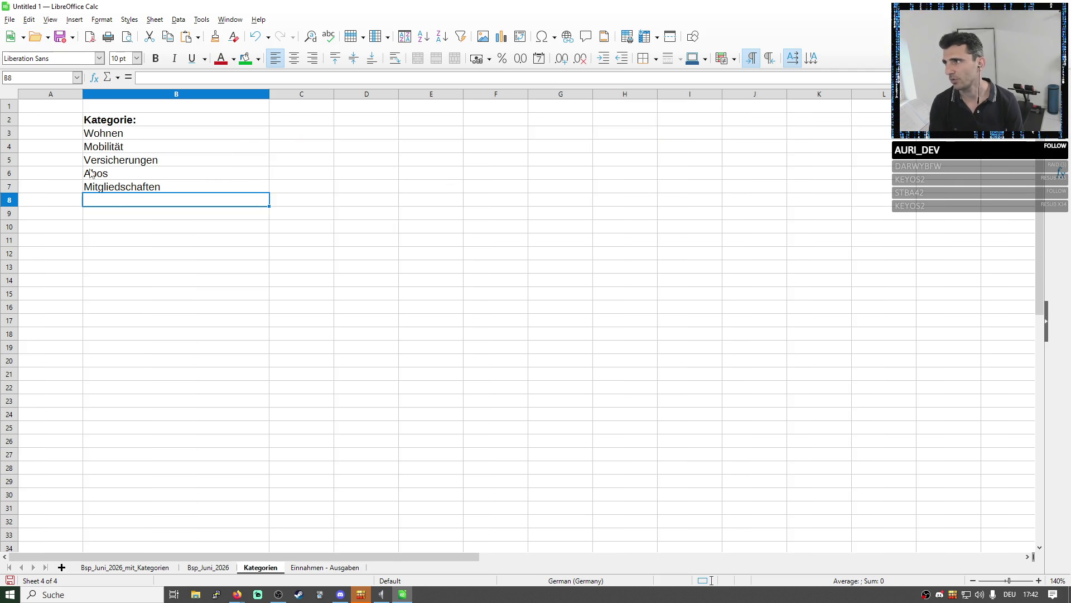
left_click(125, 122)
left_click_drag(144, 189, 138, 134)
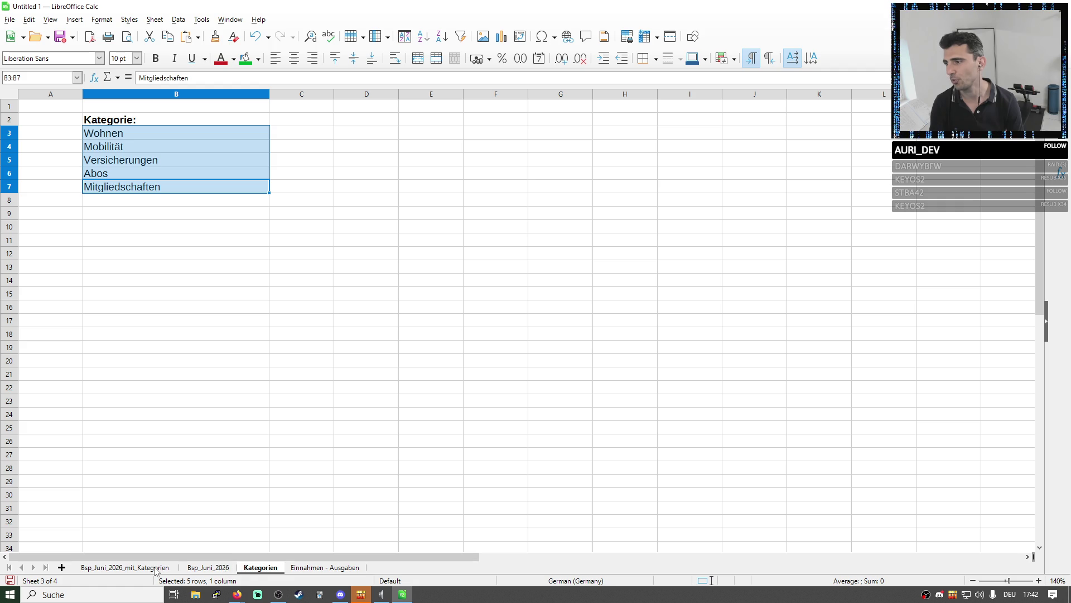
left_click(156, 569)
left_click(145, 172)
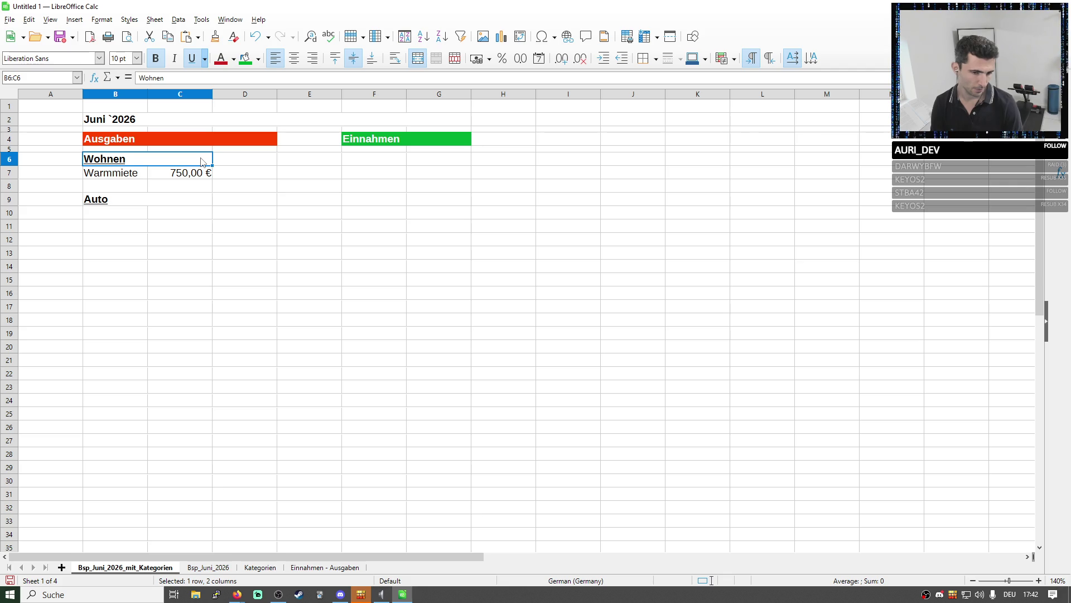
left_click(252, 175)
left_click(335, 568)
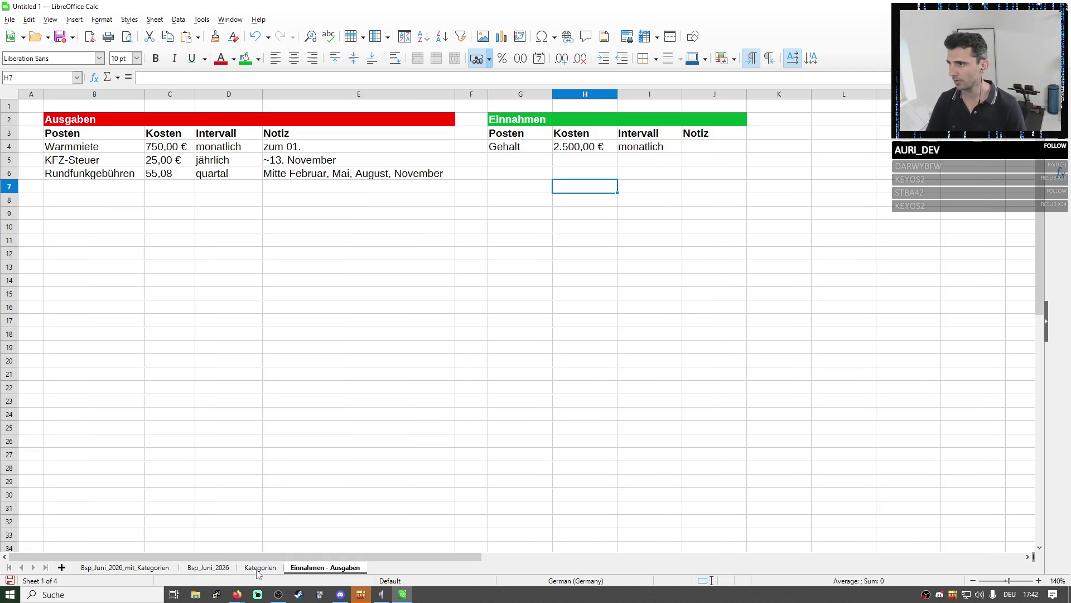
left_click(259, 568)
left_click_drag(130, 133, 134, 174)
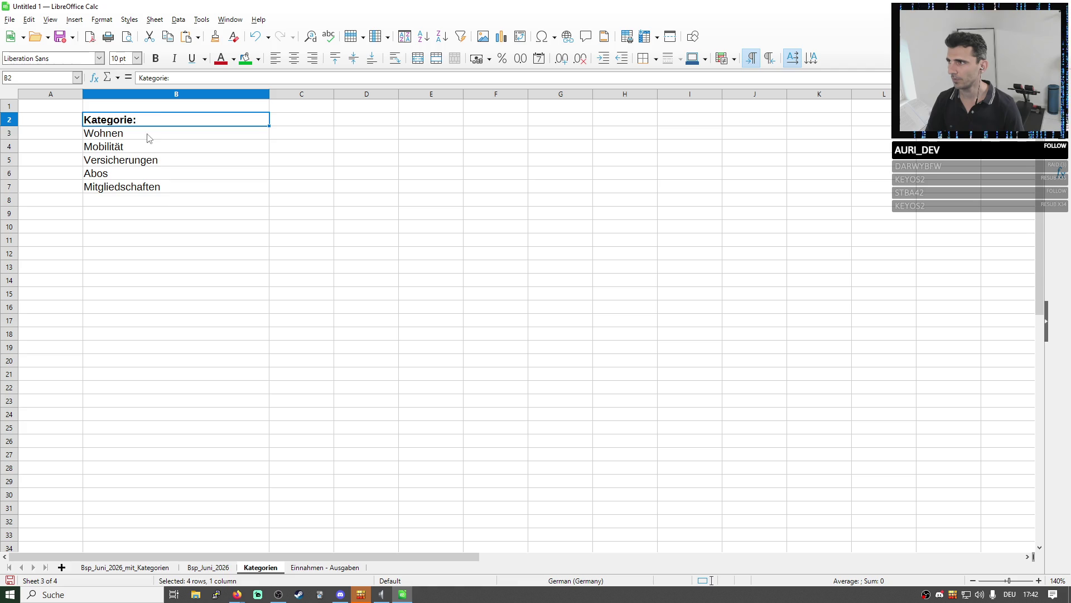
left_click_drag(151, 137, 165, 188)
left_click(341, 567)
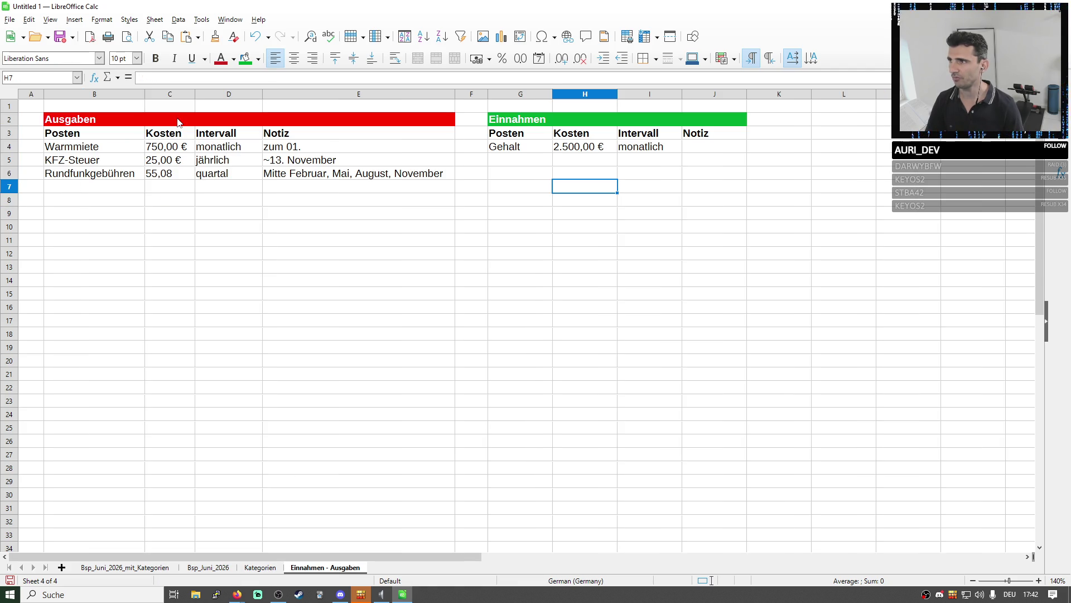
right_click(244, 97)
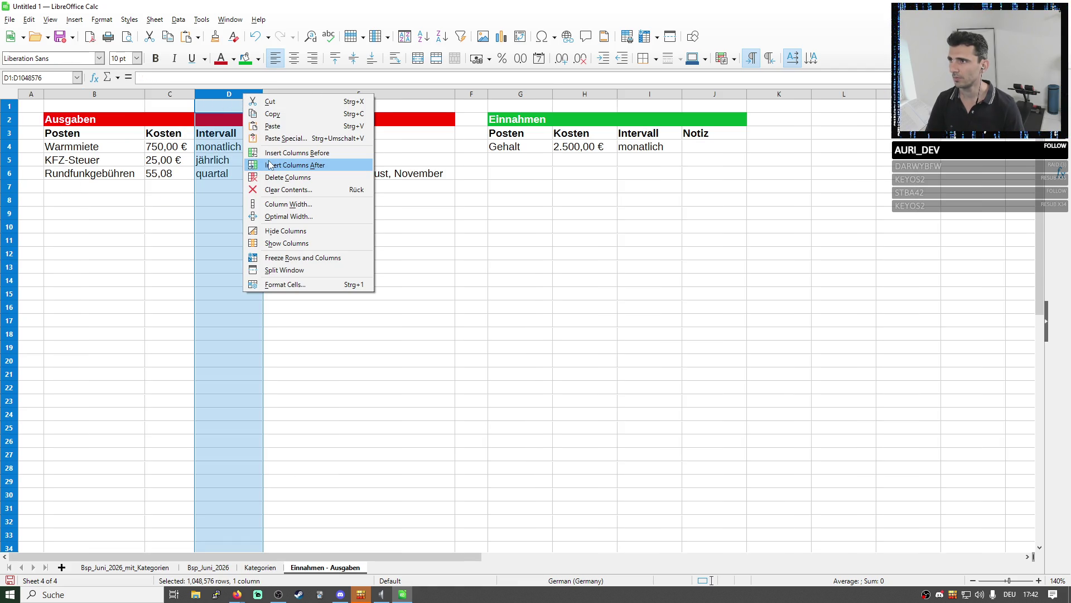
Insert a column after Notiz and merge the Ausgaben title over B2:F2
right_click(397, 96)
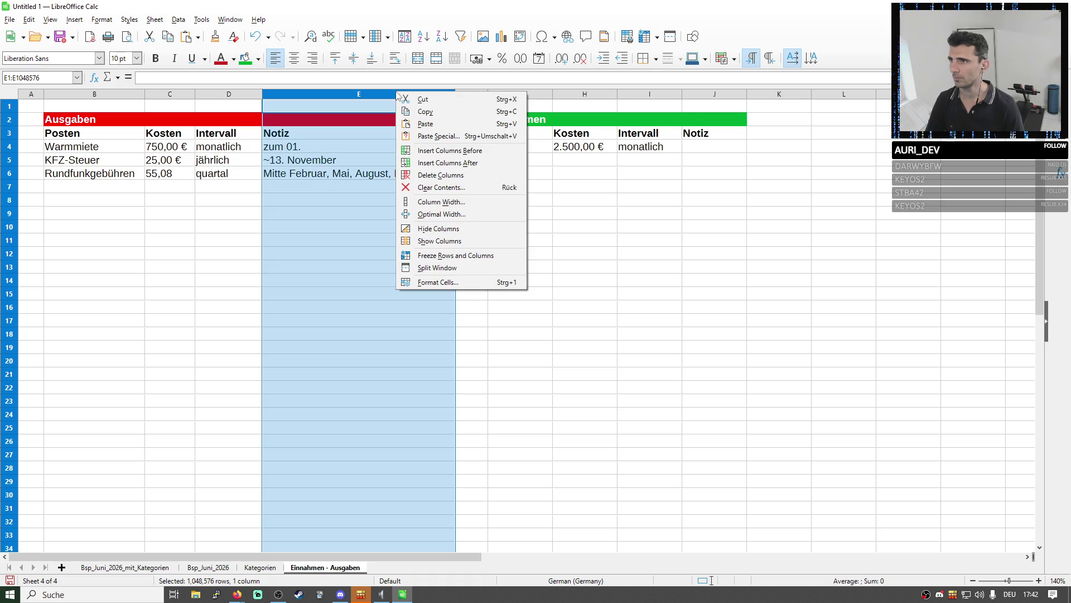
left_click(458, 164)
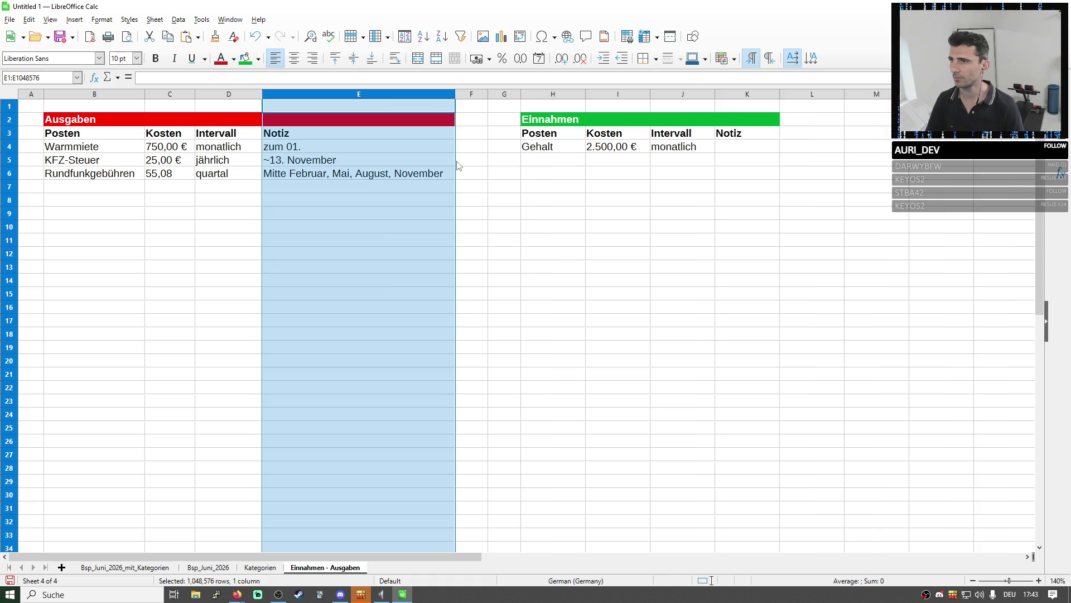
left_click(493, 154)
left_click(472, 120)
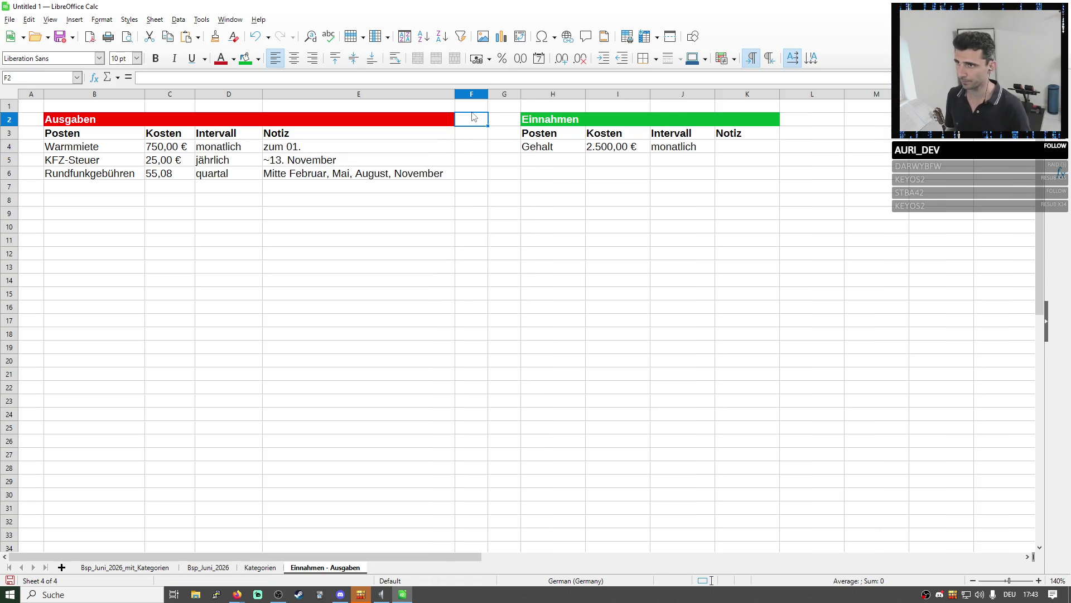
key("shift+Left")
key("shift+Left")
key("shift+Left")
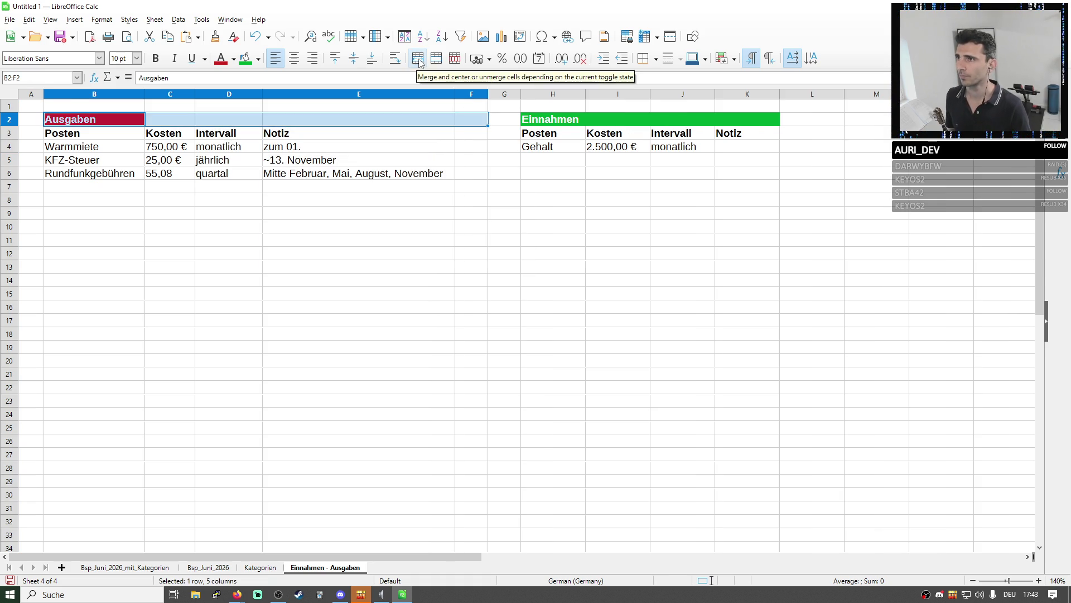
left_click(417, 58)
Enter the heading Kategorie in F3, correcting the Ketegorie typo
left_click(477, 138)
type("Ketegorie")
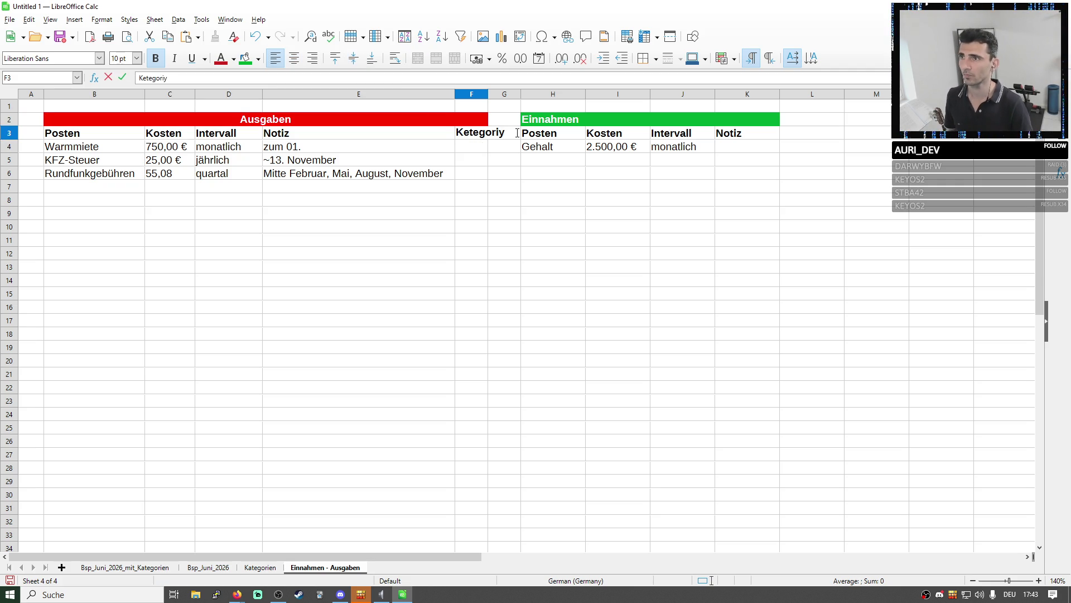
left_click(469, 134)
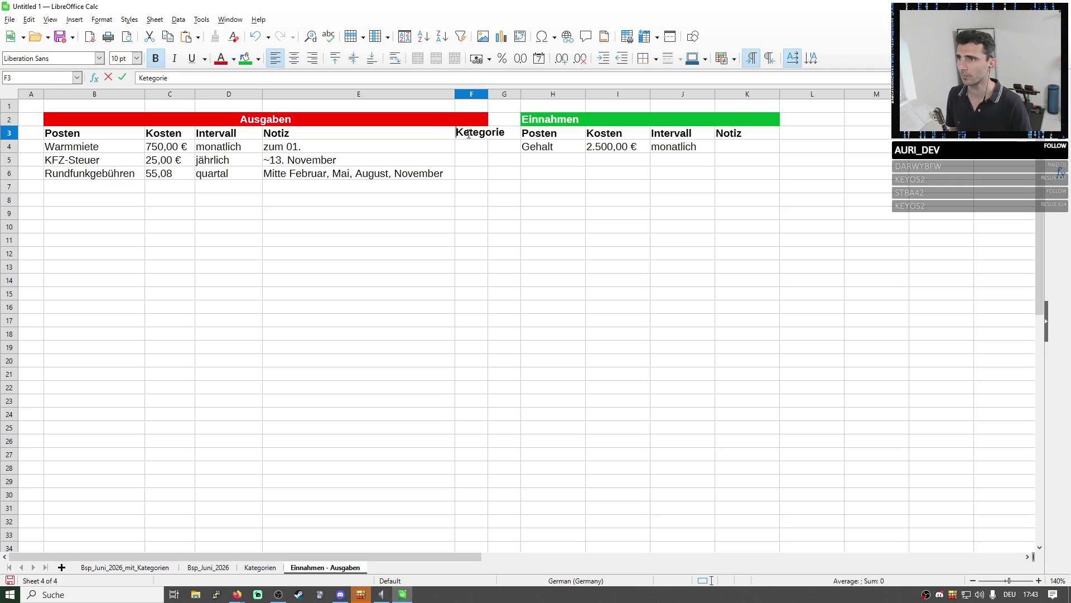
type("a")
key("Return")
Rename the E3 header to Anmerkung zum Intervall and copy it
double_click(276, 133)
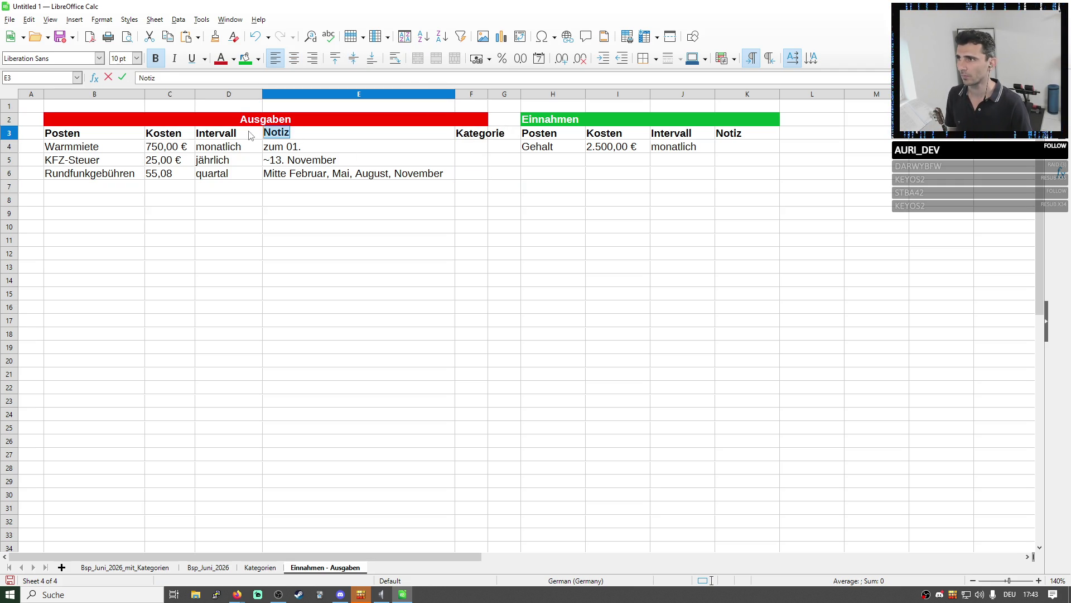
key("Left")
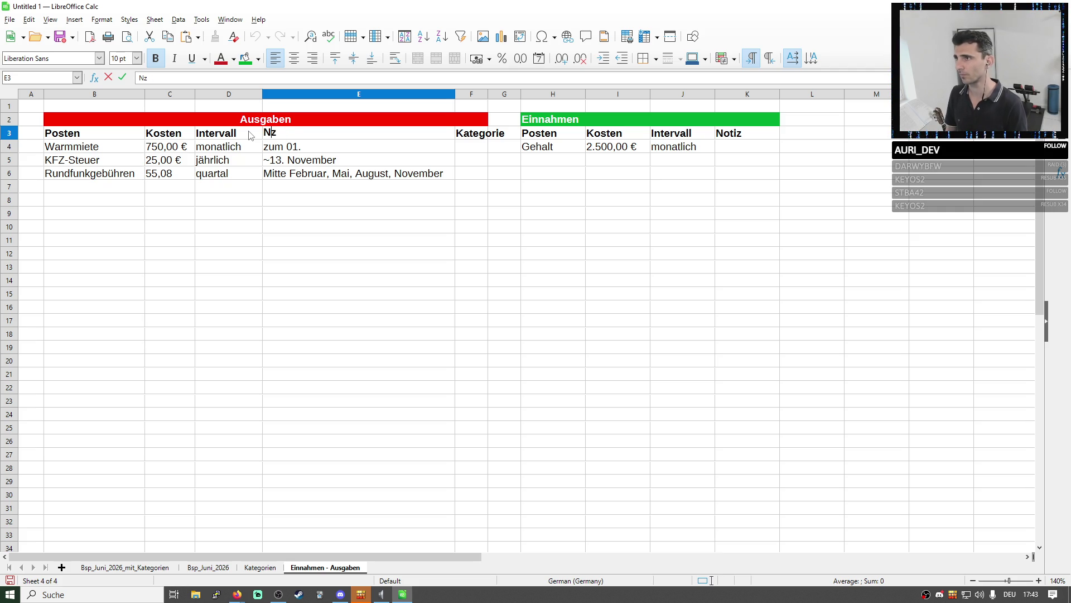
left_click(482, 202)
left_click(304, 140)
double_click(286, 139)
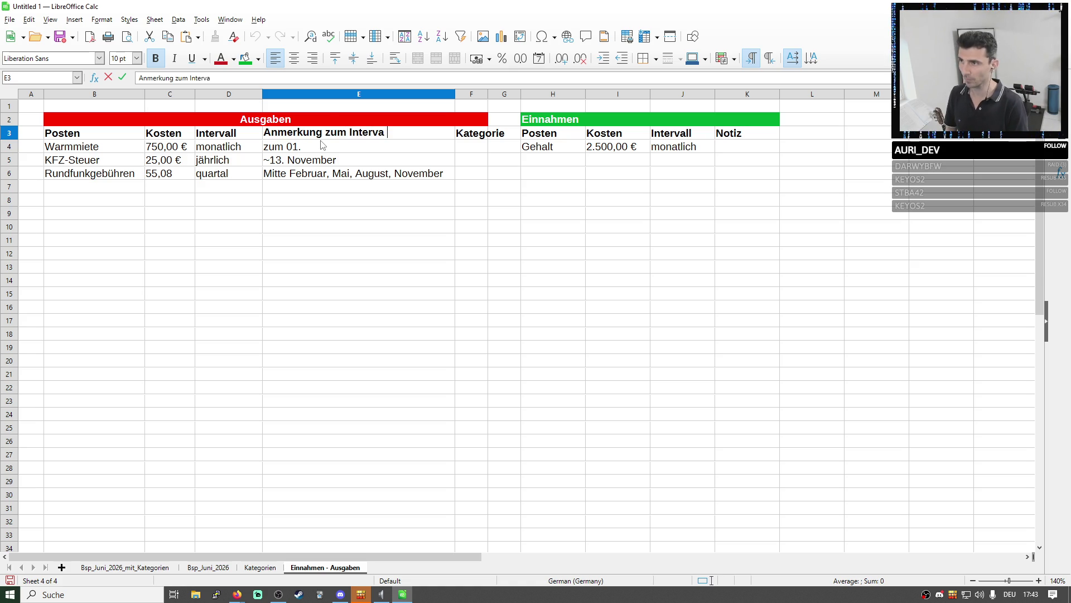
type("ll")
key("Return")
left_click(477, 186)
left_click(411, 134)
key("ctrl+c")
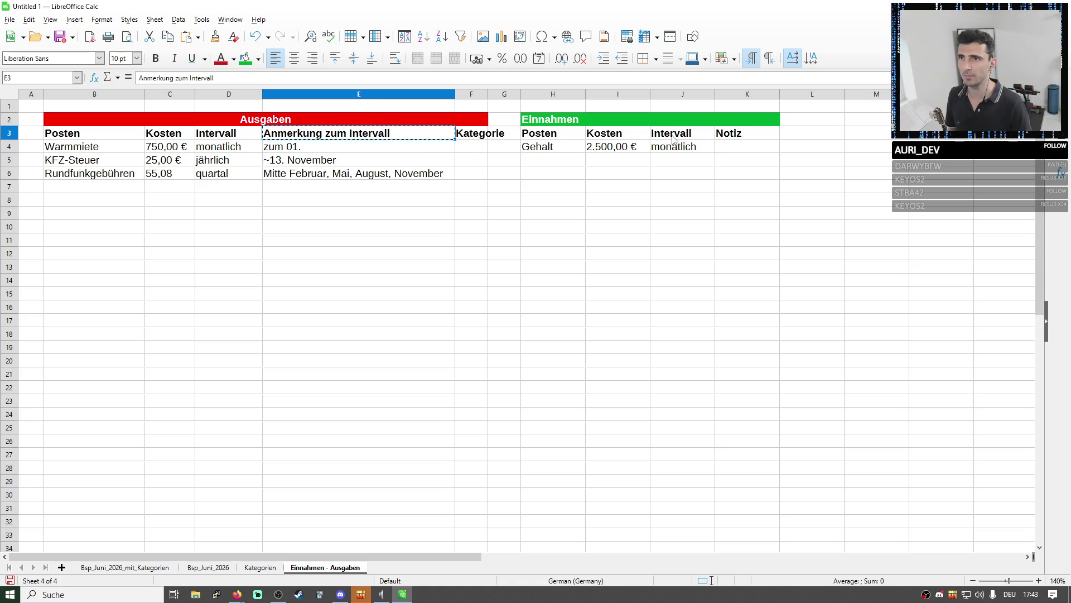
Paste Anmerkung zum Intervall over Notiz in K3 and copy the Kategorie column into column L
left_click(737, 135)
key("ctrl+v")
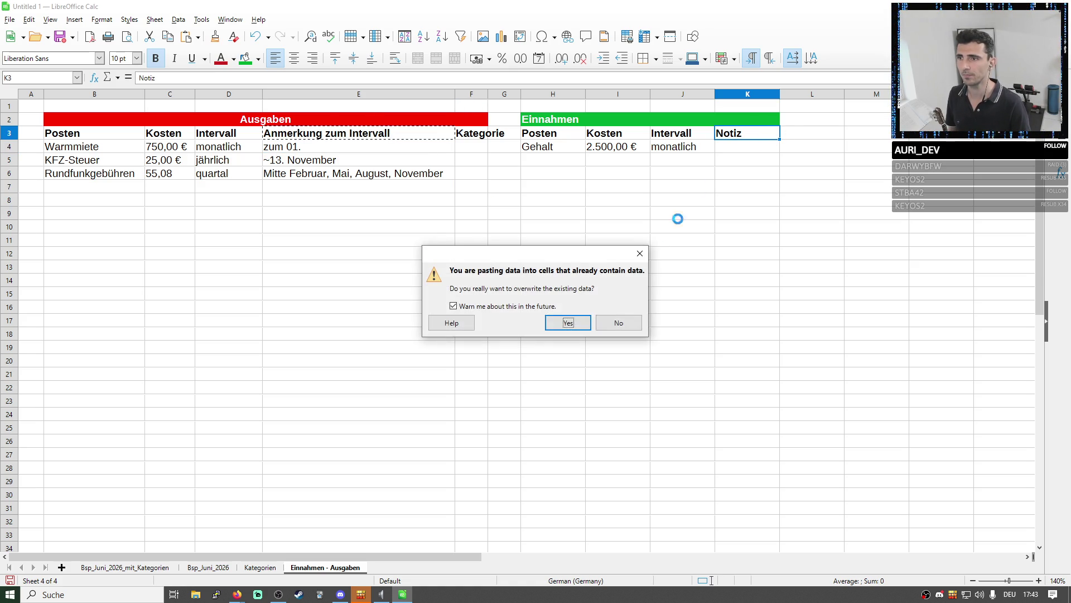
left_click(568, 322)
left_click(477, 99)
key("ctrl+c")
left_click(809, 101)
key("ctrl+v")
Merge the Einnahmen title across H2:L2 and left-align it
left_click_drag(786, 118, 553, 119)
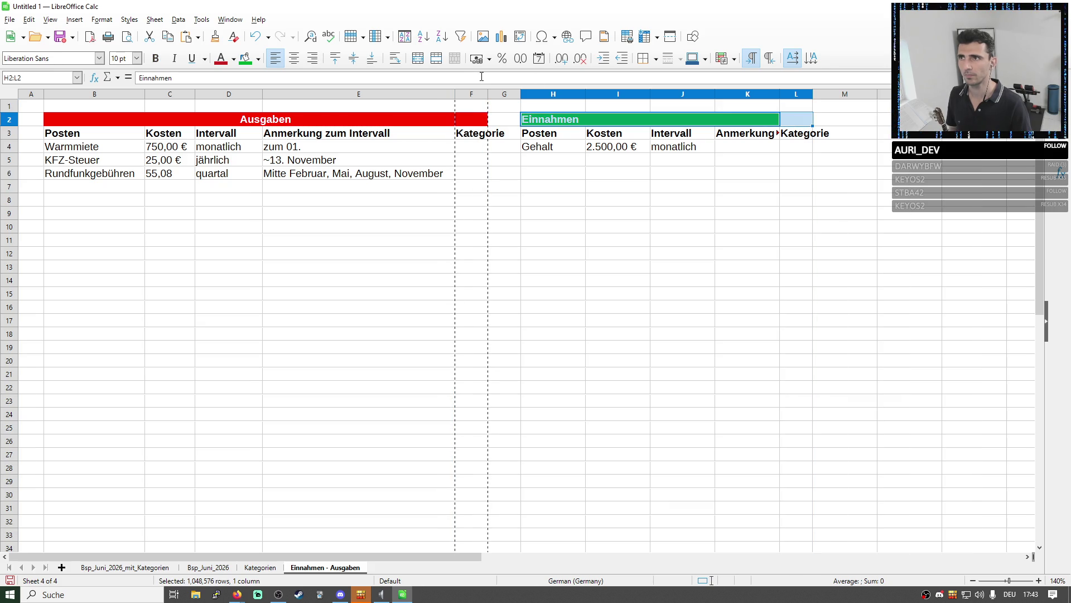
left_click(417, 57)
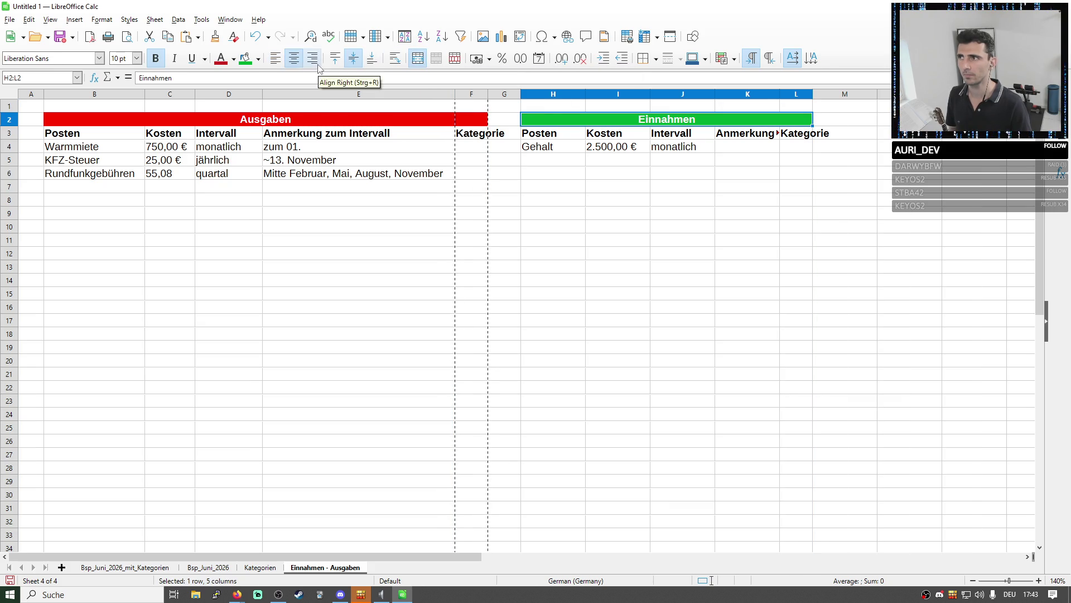
left_click(274, 58)
left_click(746, 199)
Widen columns K and F to fit their headings
left_click_drag(780, 93, 851, 94)
left_click(865, 174)
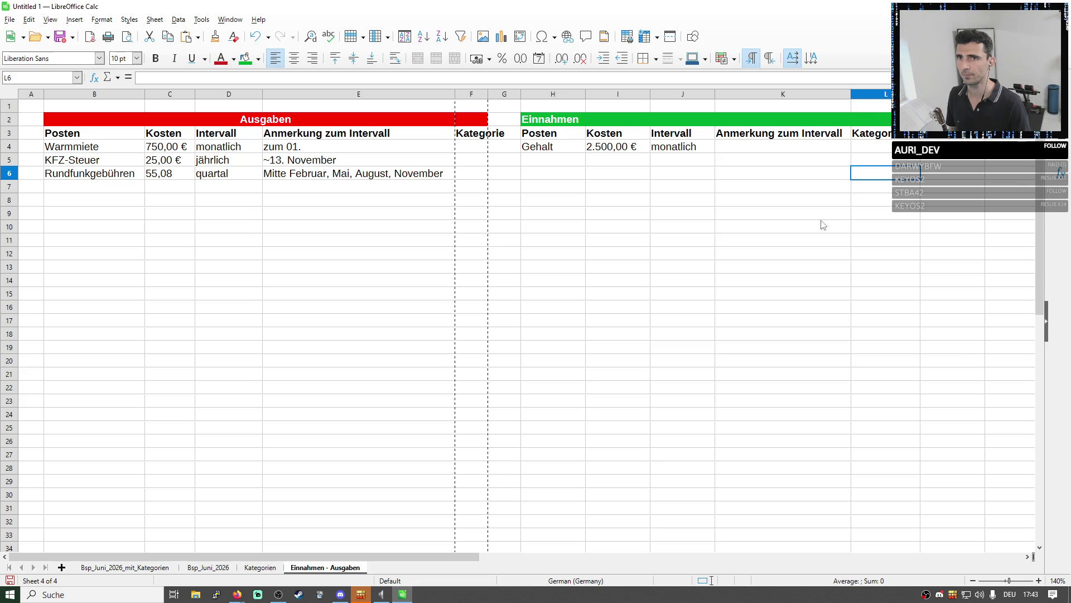
left_click(805, 229)
left_click_drag(489, 94, 542, 95)
left_click(503, 148)
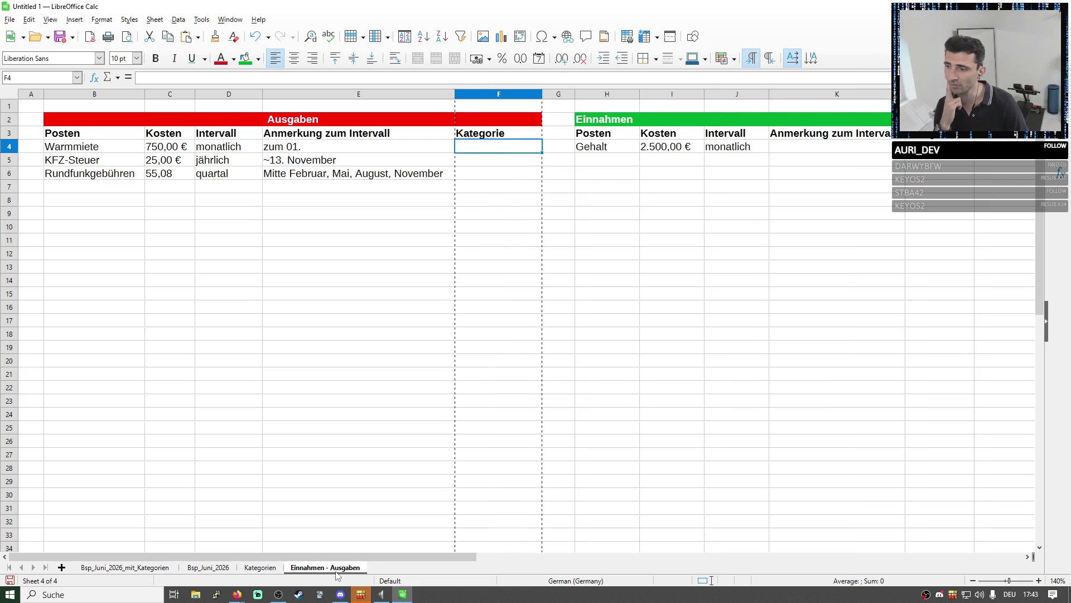
Check the category names Wohnen to Mitgliedschaften on the Kategorien sheet and return
left_click(256, 566)
left_click_drag(141, 134, 157, 187)
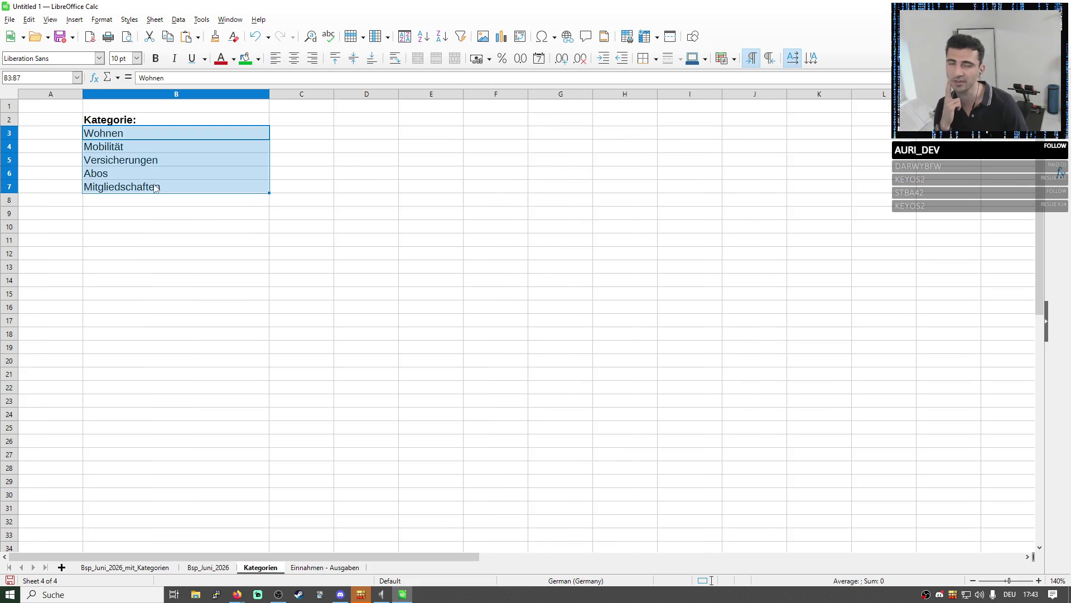
left_click(316, 566)
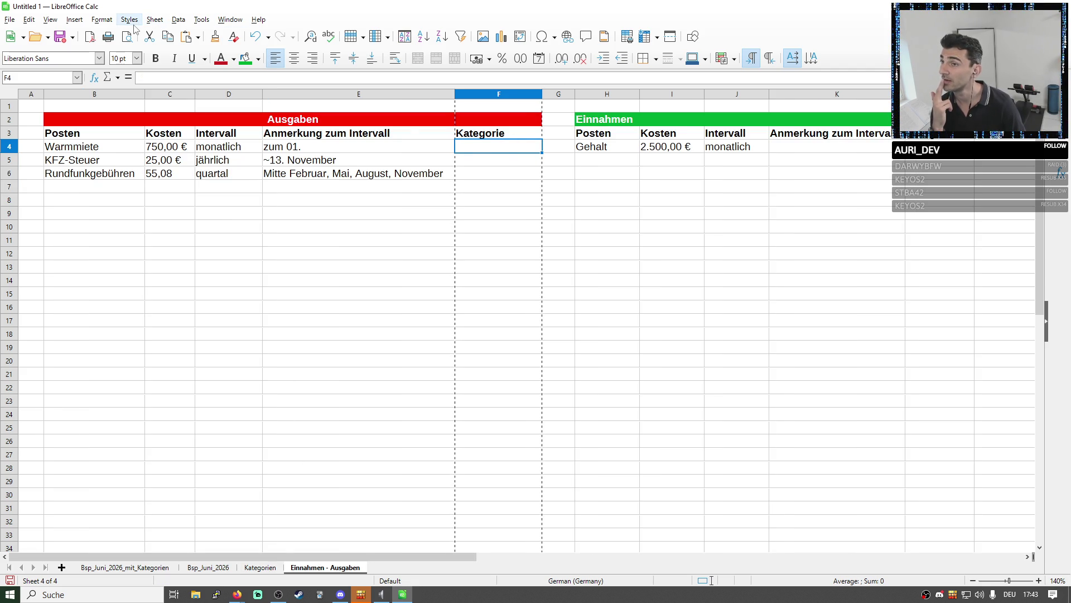
Try the Selection List for F4, then browse the Data, Format and Insert menus for list options
right_click(496, 148)
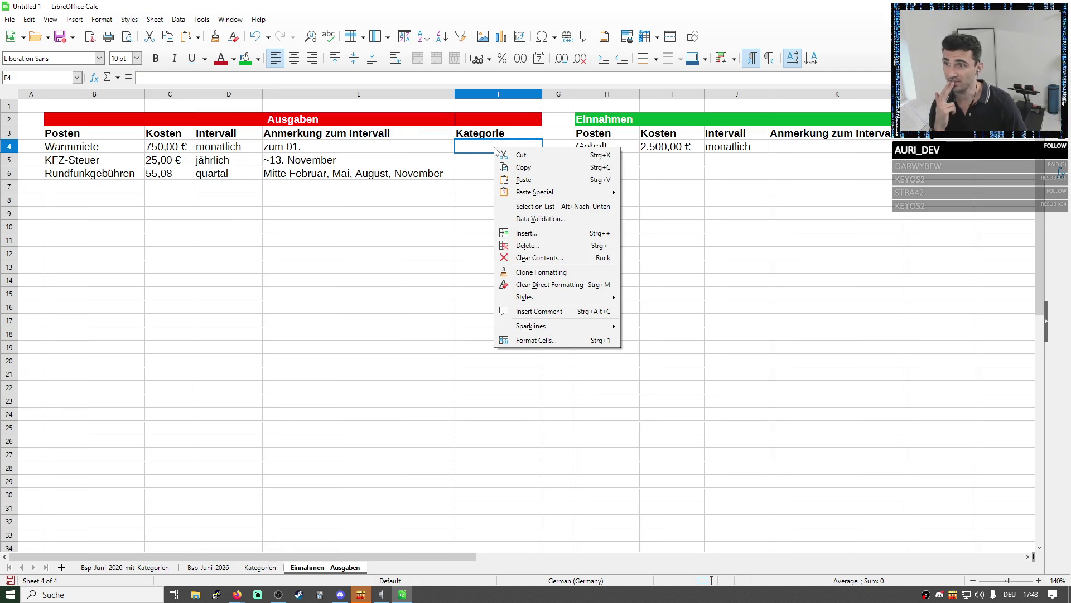
left_click(541, 207)
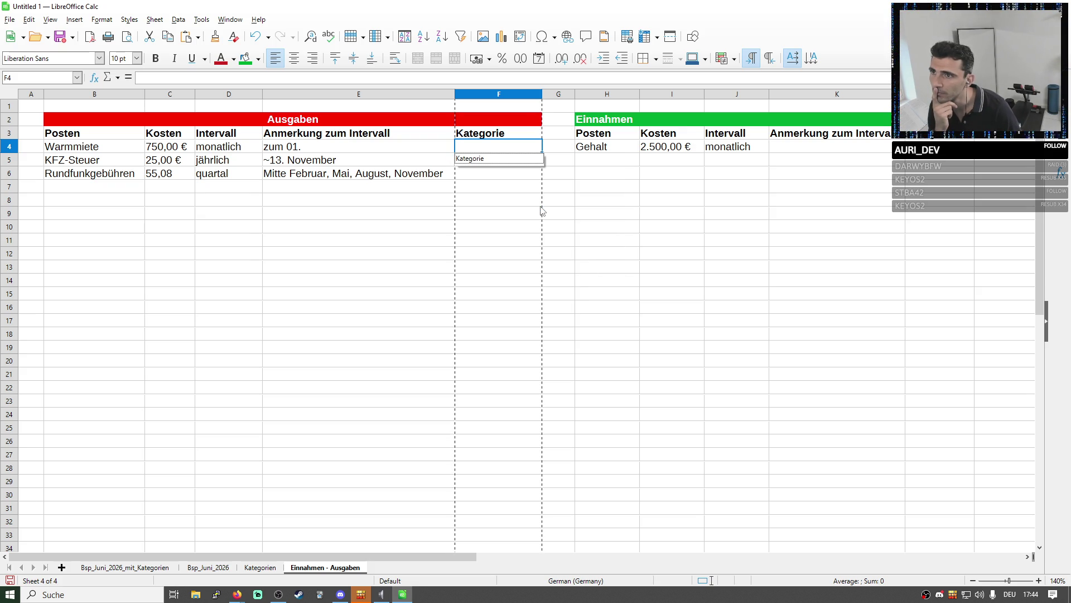
left_click(480, 151)
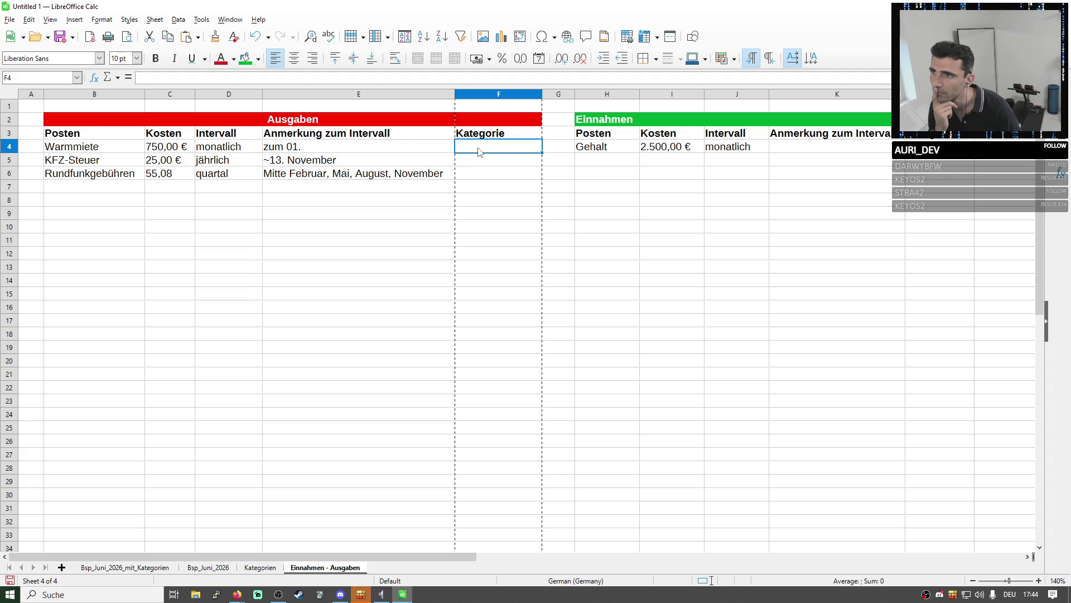
left_click(155, 19)
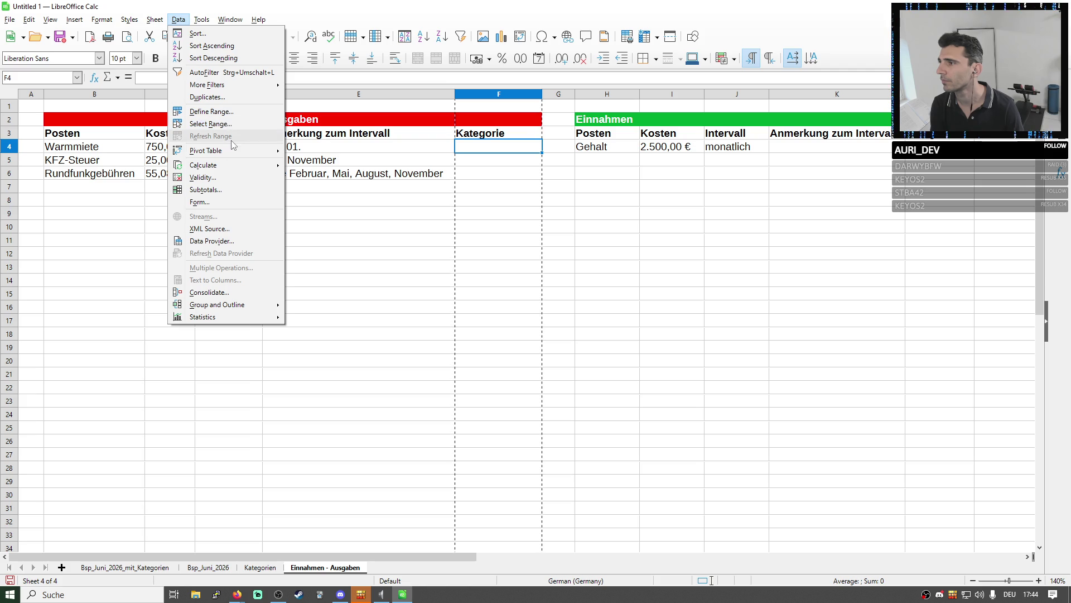
left_click(178, 20)
left_click(129, 20)
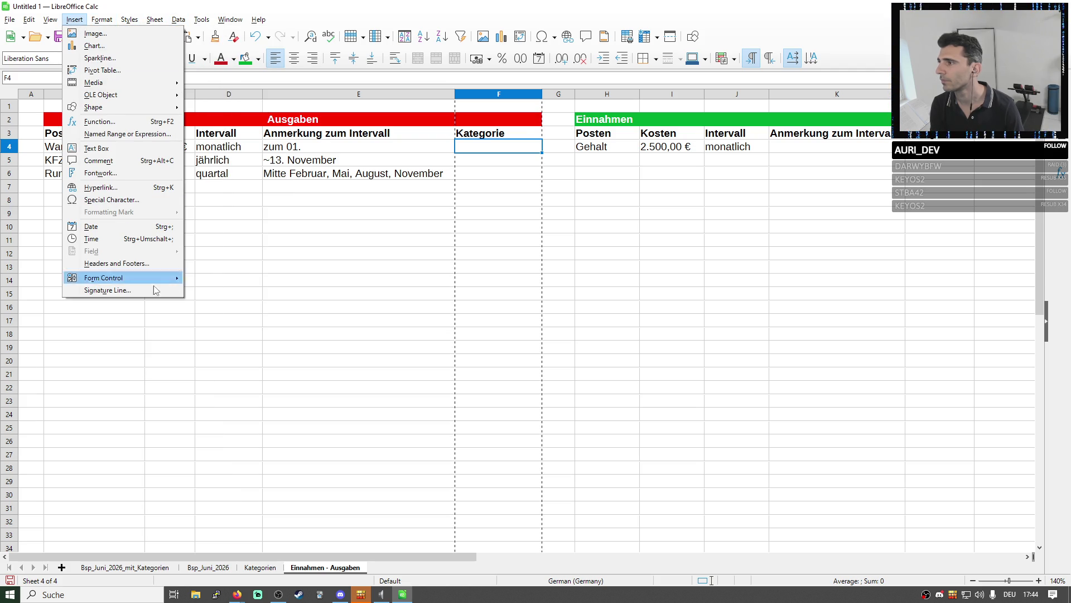
mouse_move(104, 277)
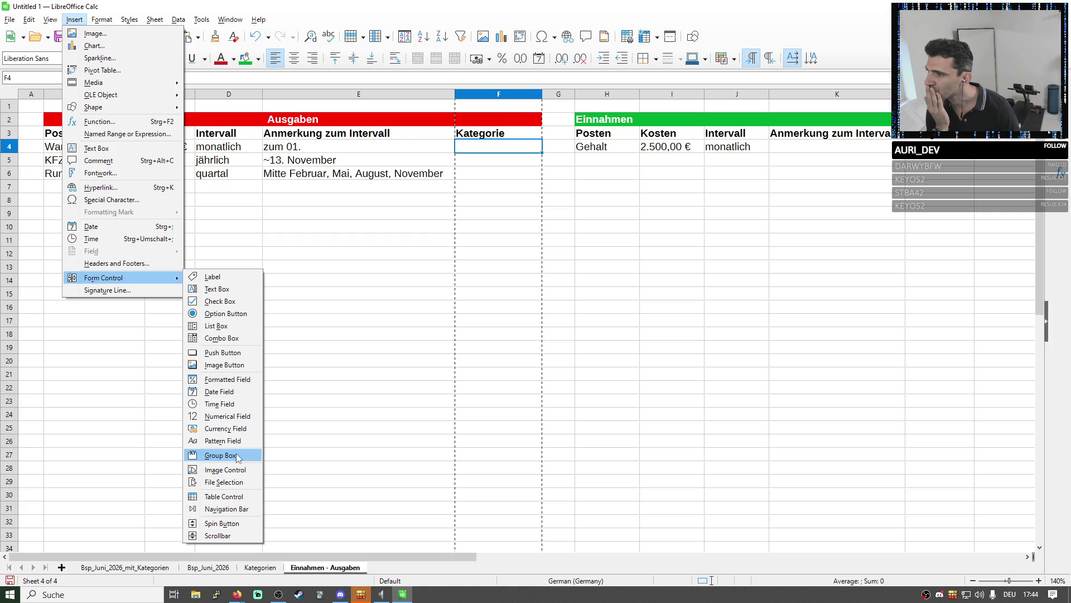
Abandon placing a form control and bring up the cell actions for F4
left_click(224, 338)
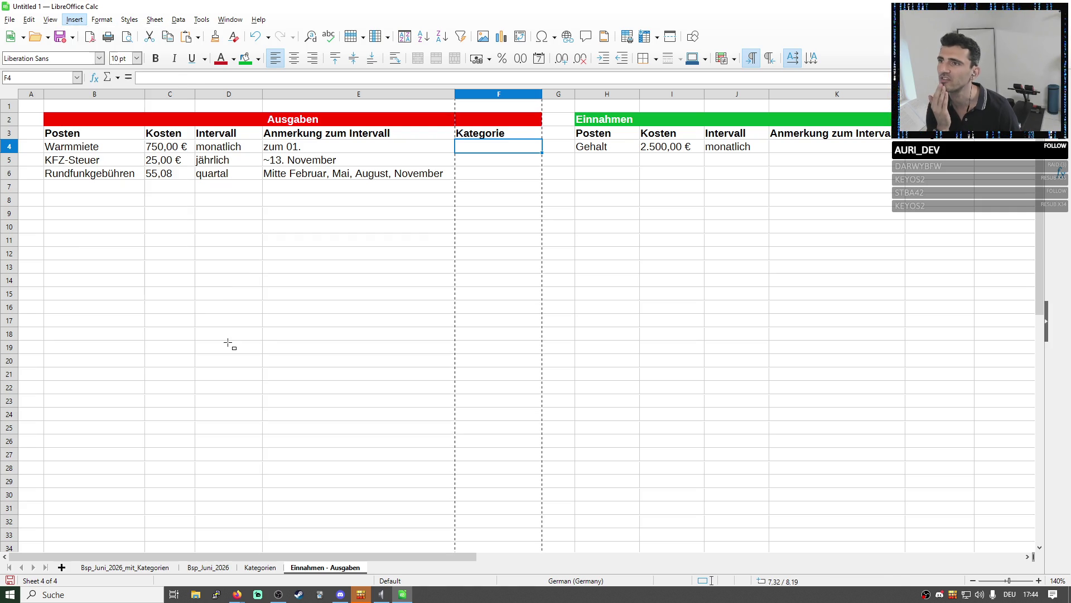
double_click(477, 147)
key("Escape")
right_click(479, 148)
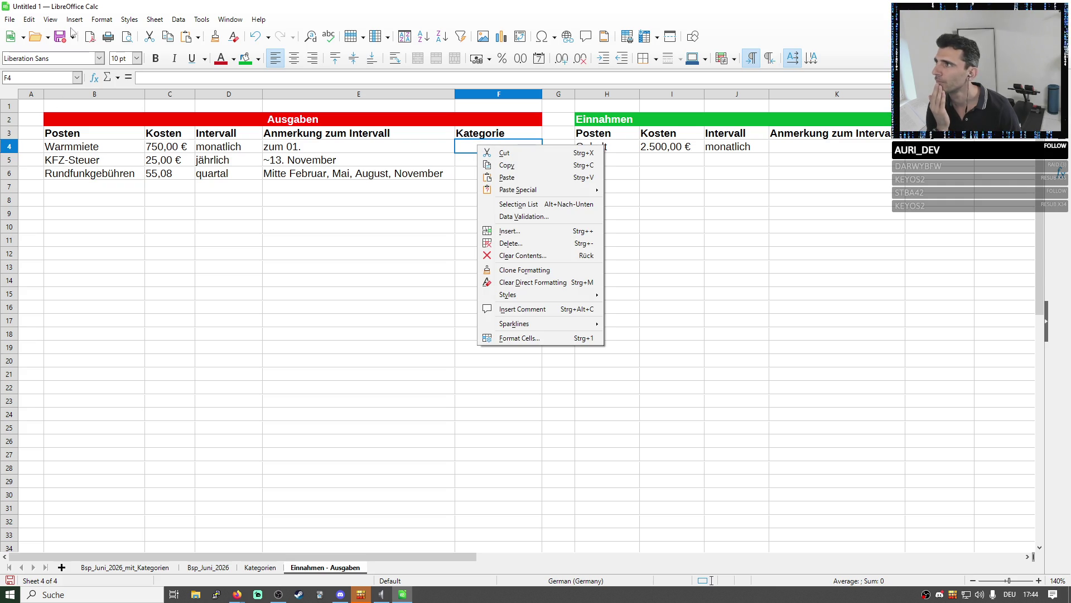
Browse the View and Data menus, then reopen the cell actions for F4
left_click(49, 22)
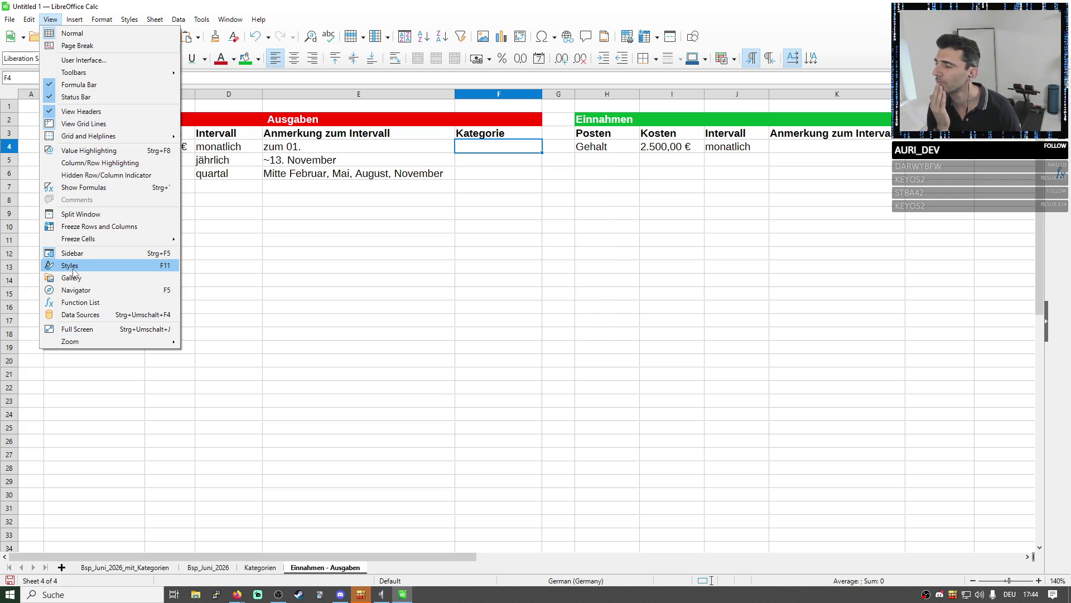
left_click(479, 193)
left_click(476, 137)
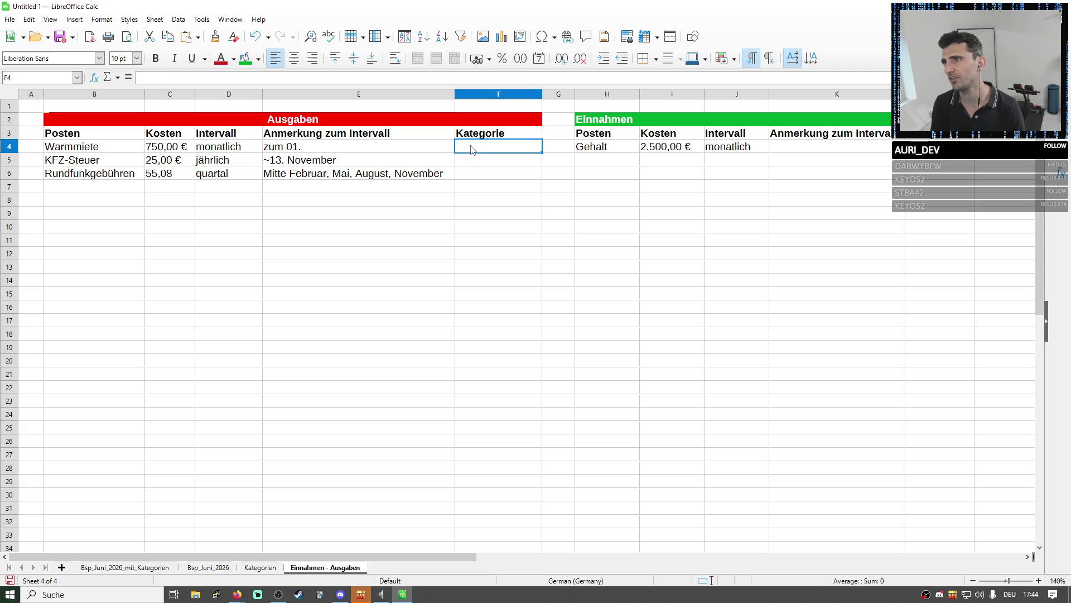
left_click(50, 19)
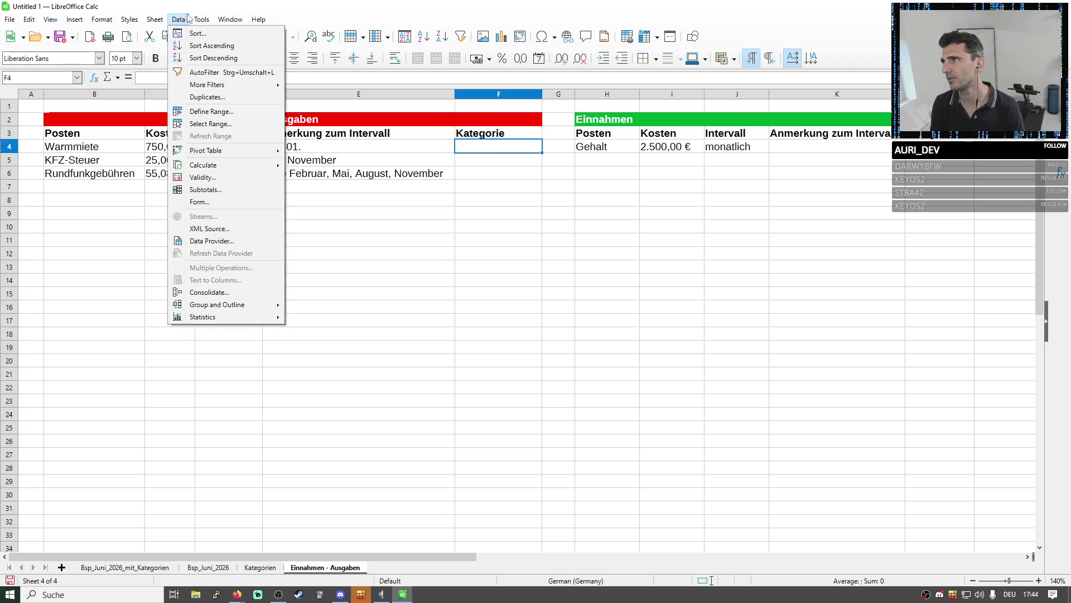
left_click(518, 151)
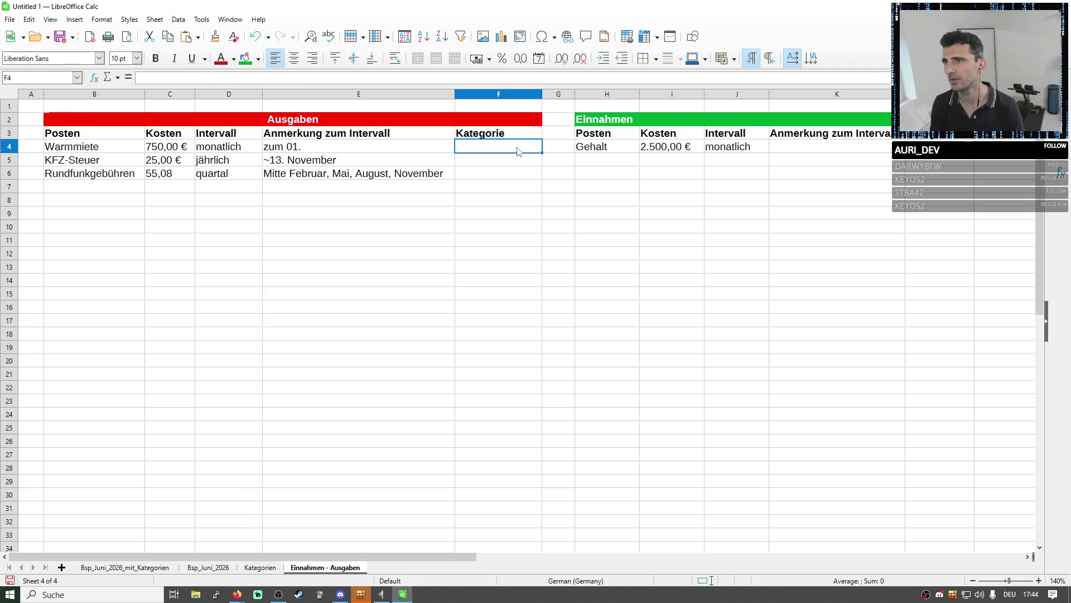
right_click(518, 151)
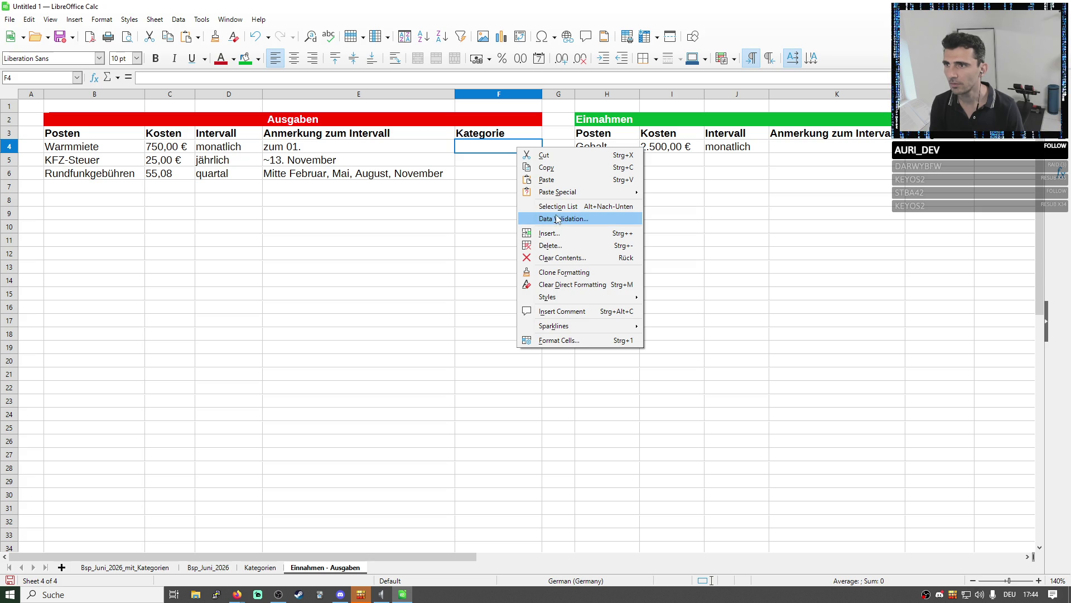
Set the data validation for F4 to allow a List and close the settings
left_click(559, 219)
left_click(567, 184)
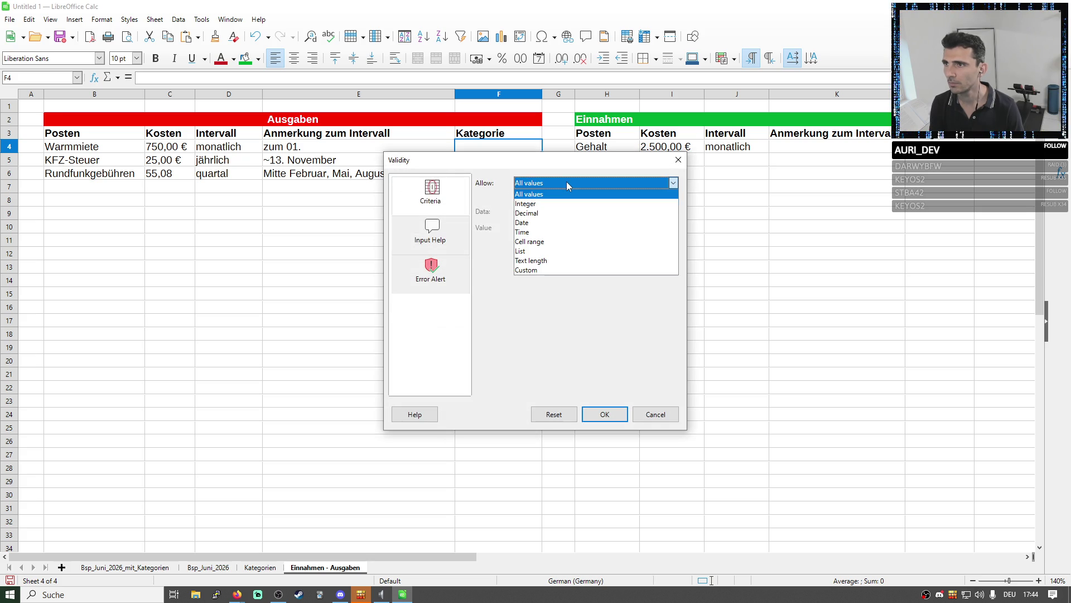
left_click(539, 250)
left_click(539, 258)
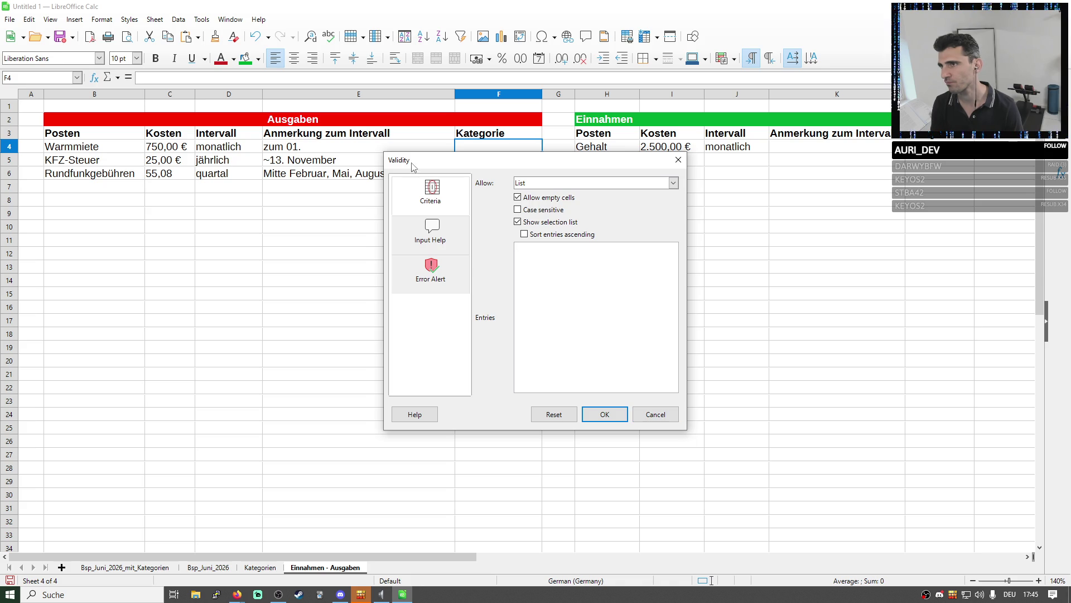
left_click(650, 414)
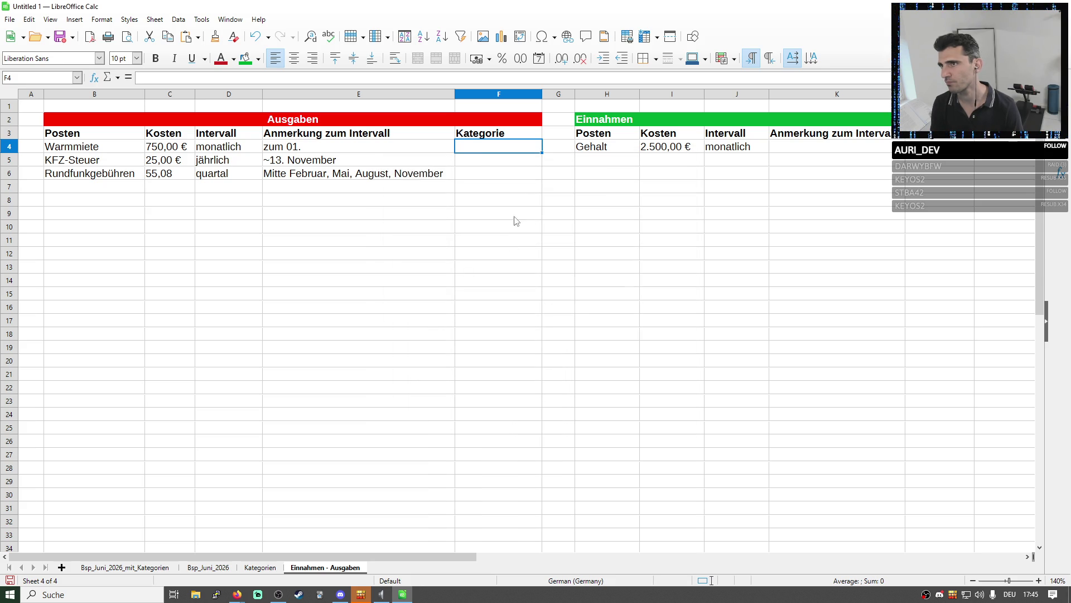
Enter Kategorie into F4 from the Selection List, clear it again, and switch to the Kategorien sheet
right_click(479, 152)
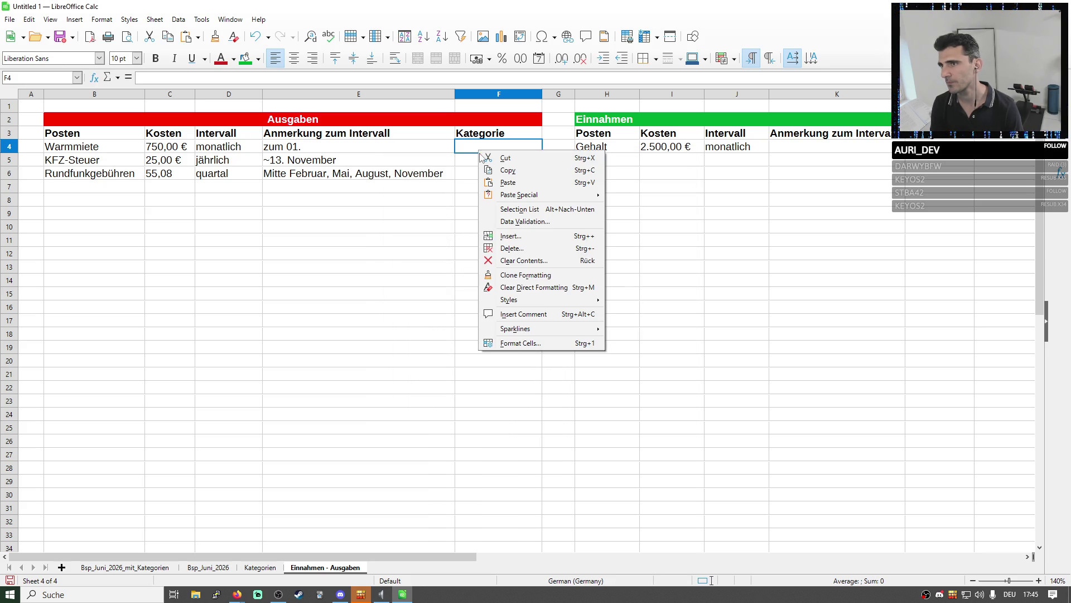
left_click(537, 210)
left_click(497, 162)
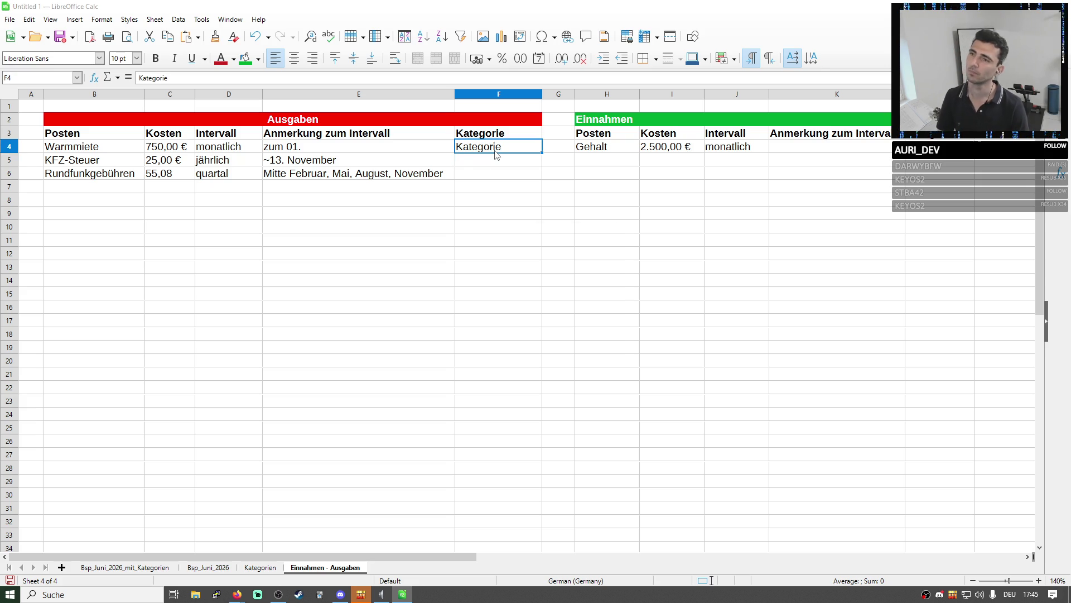
key("BackSpace")
left_click(537, 340)
left_click(260, 567)
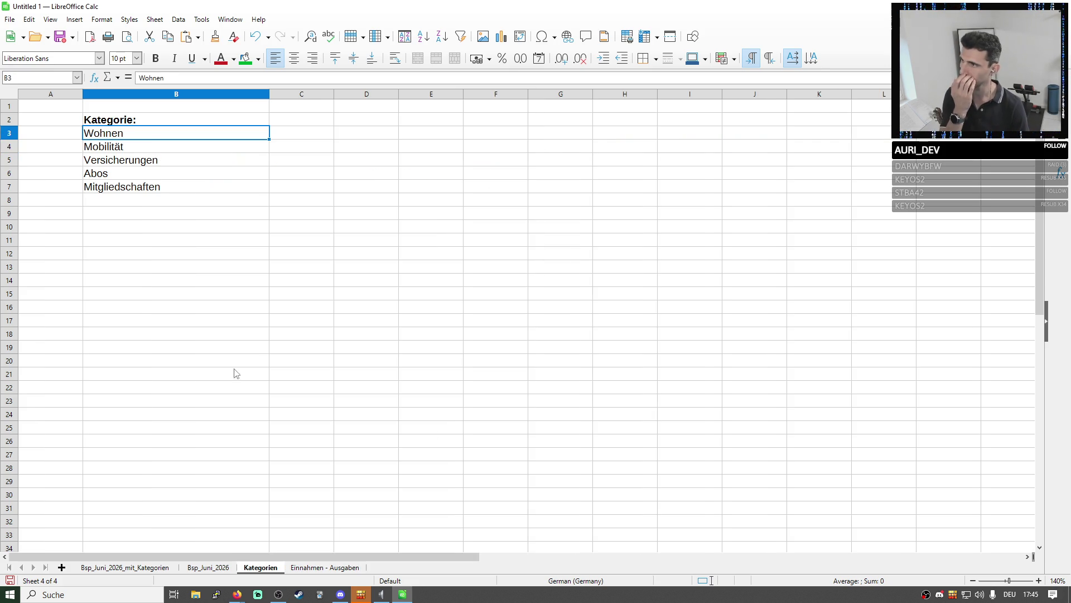
Select the categories Wohnen through Mitgliedschaften and browse the form control choices
left_click_drag(109, 134, 159, 189)
right_click(159, 189)
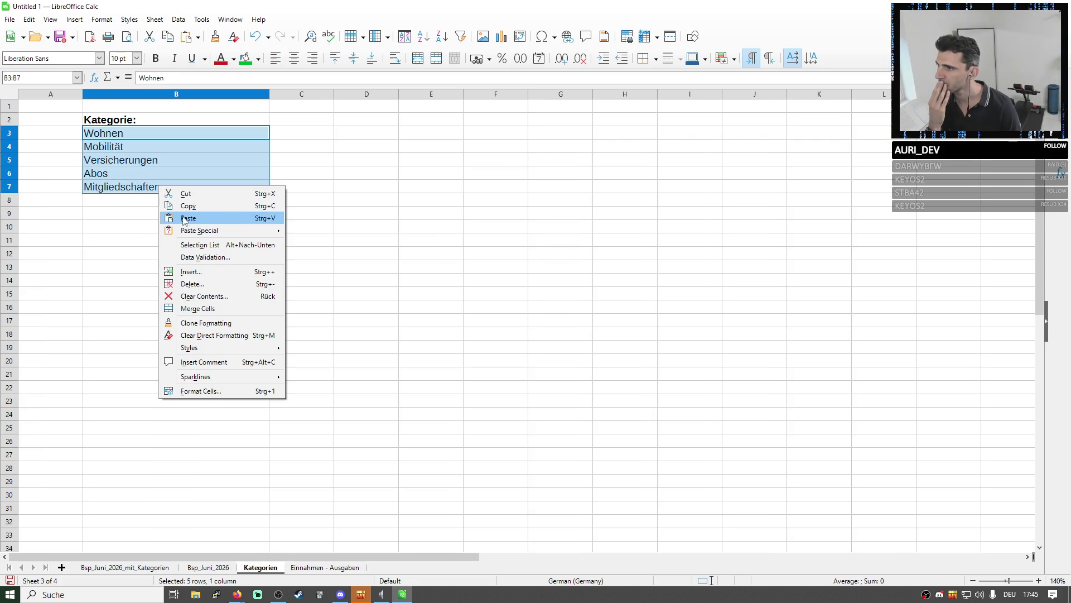
left_click(155, 20)
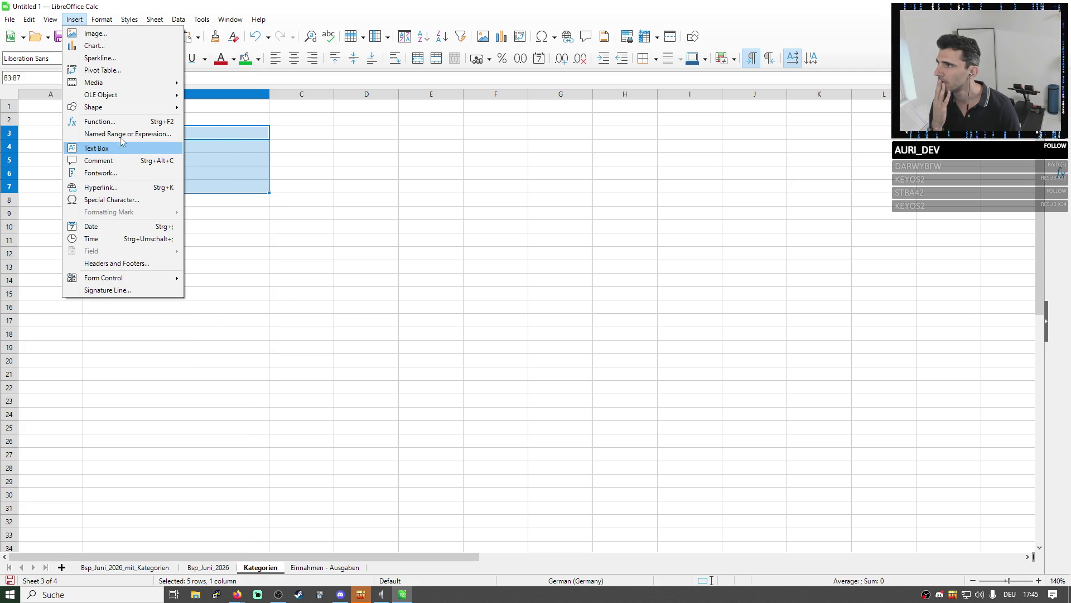
mouse_move(103, 276)
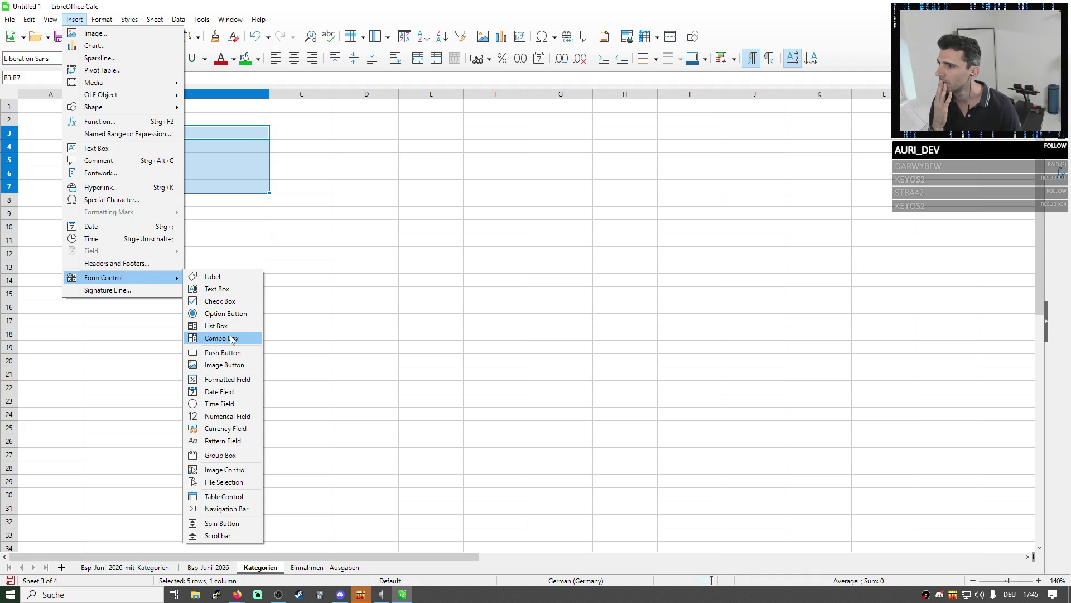
left_click(228, 339)
Look over the empty cells below the list and return to the Einnahmen - Ausgaben sheet
left_click_drag(103, 201, 179, 276)
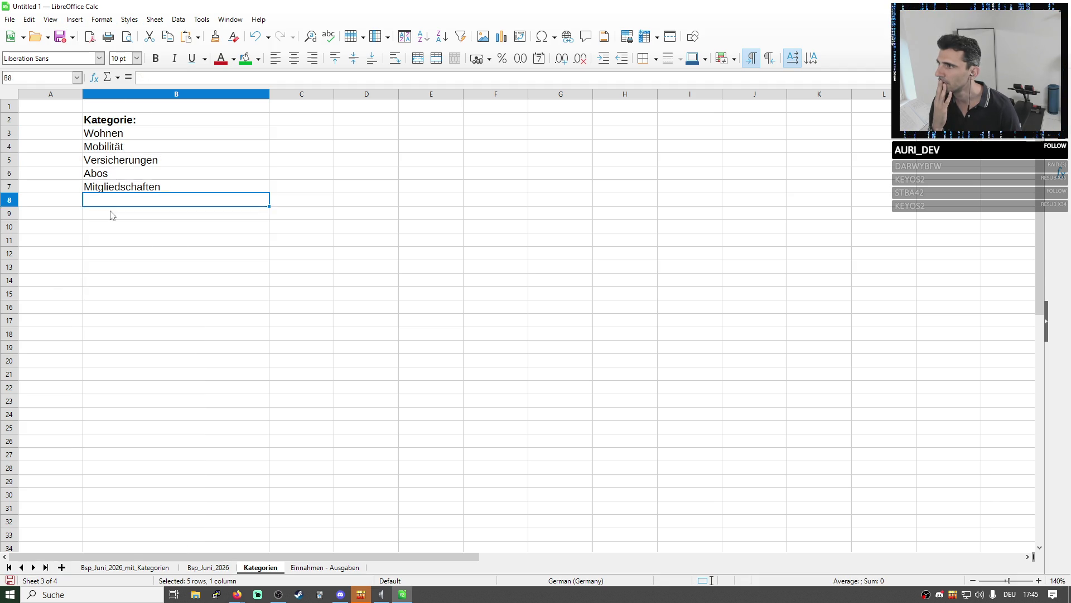
left_click(168, 251)
left_click(100, 132)
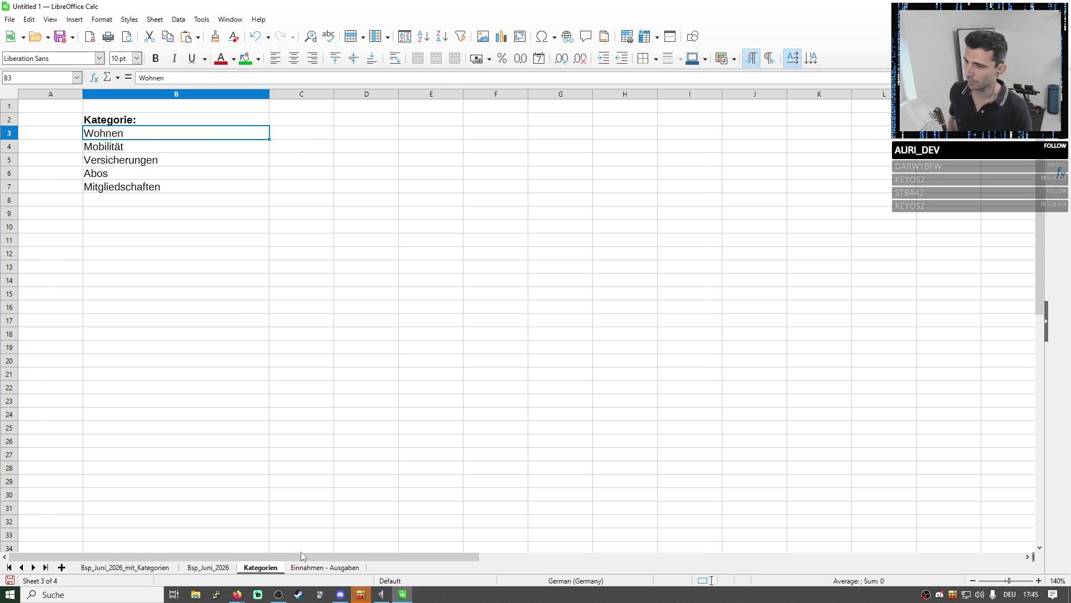
left_click(307, 570)
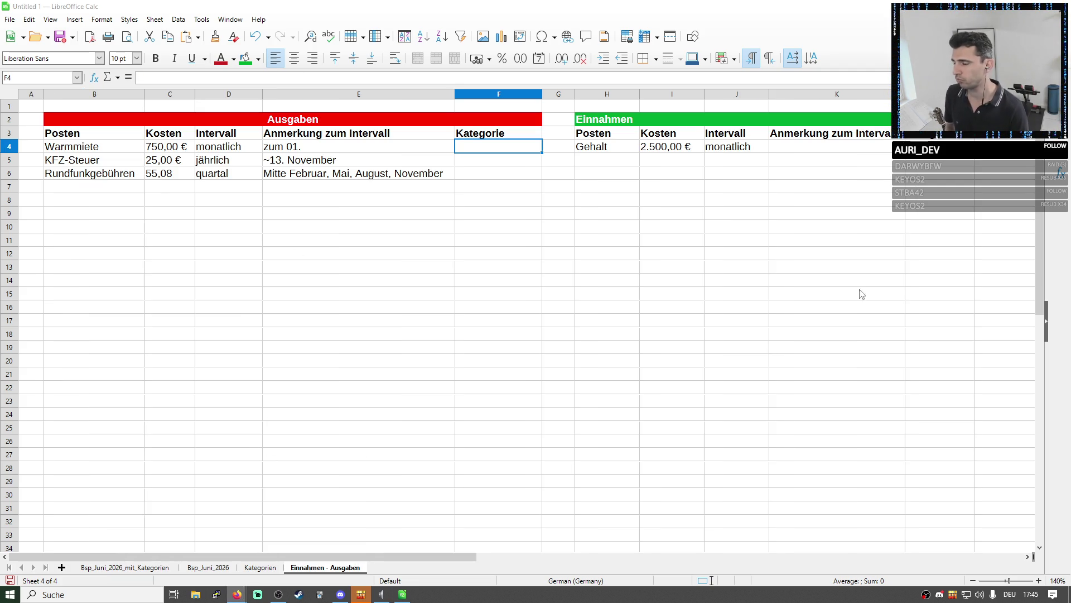
Search Google for 'libreoffice auswahlliste aus range' in Firefox
key("alt+Tab")
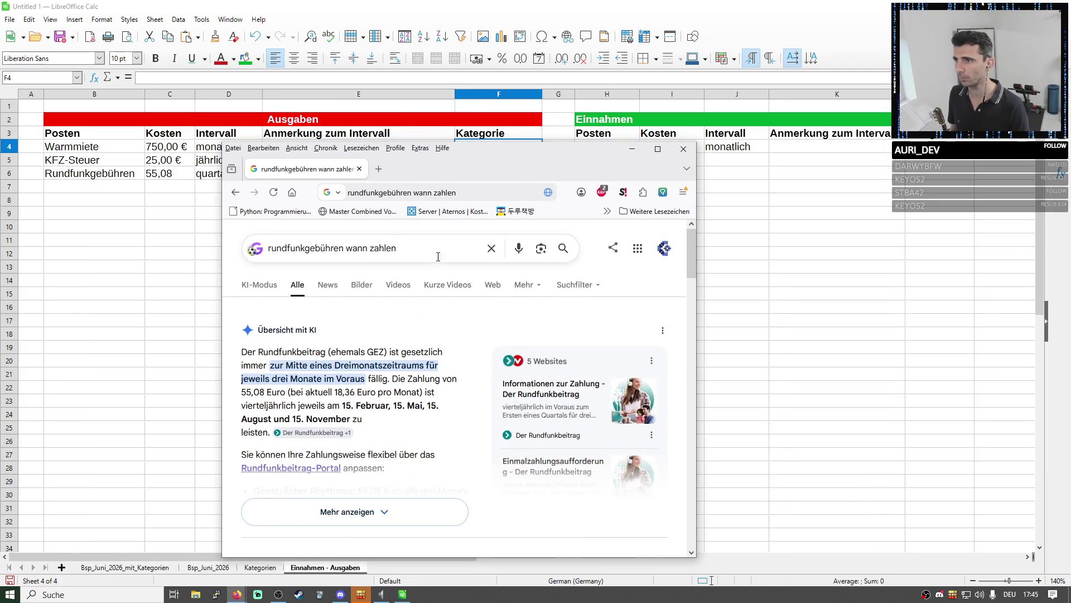
left_click_drag(396, 248, 151, 241)
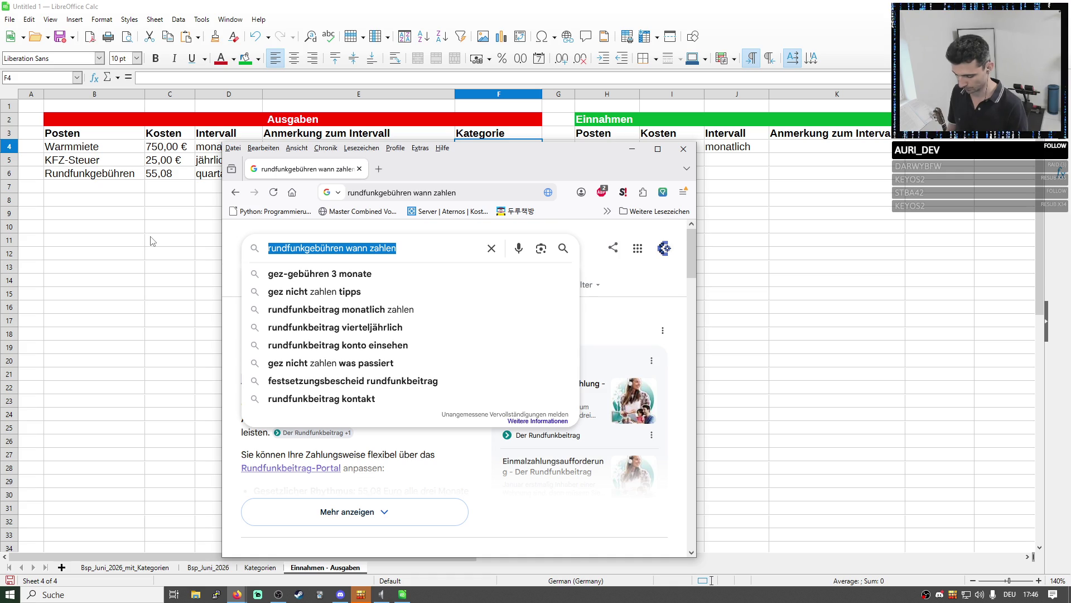
type("libreoffice c")
key("BackSpace")
type("l")
key("BackSpace")
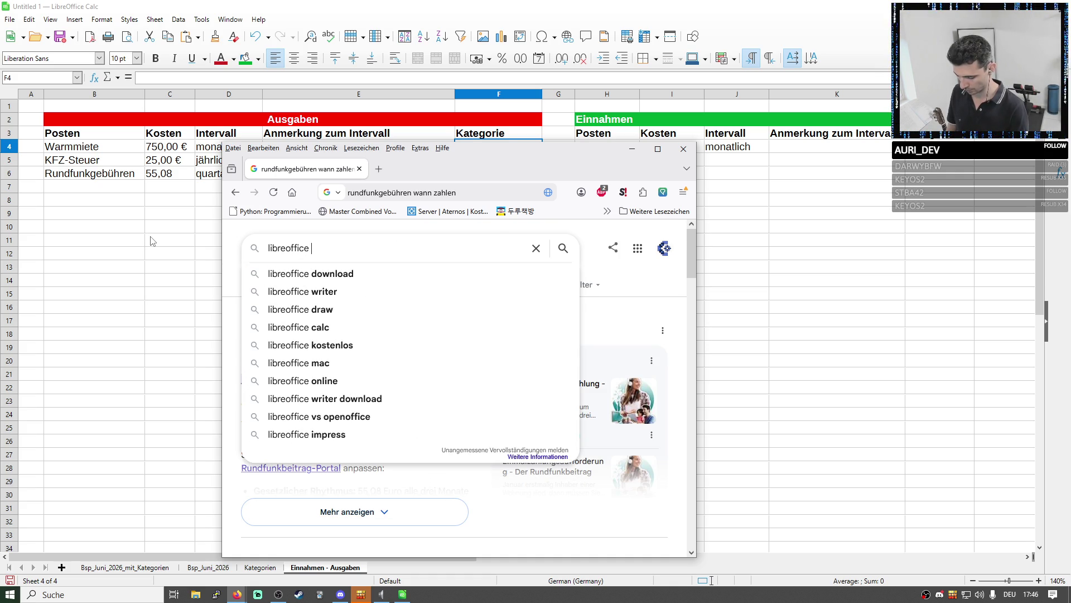
type("auswahlist")
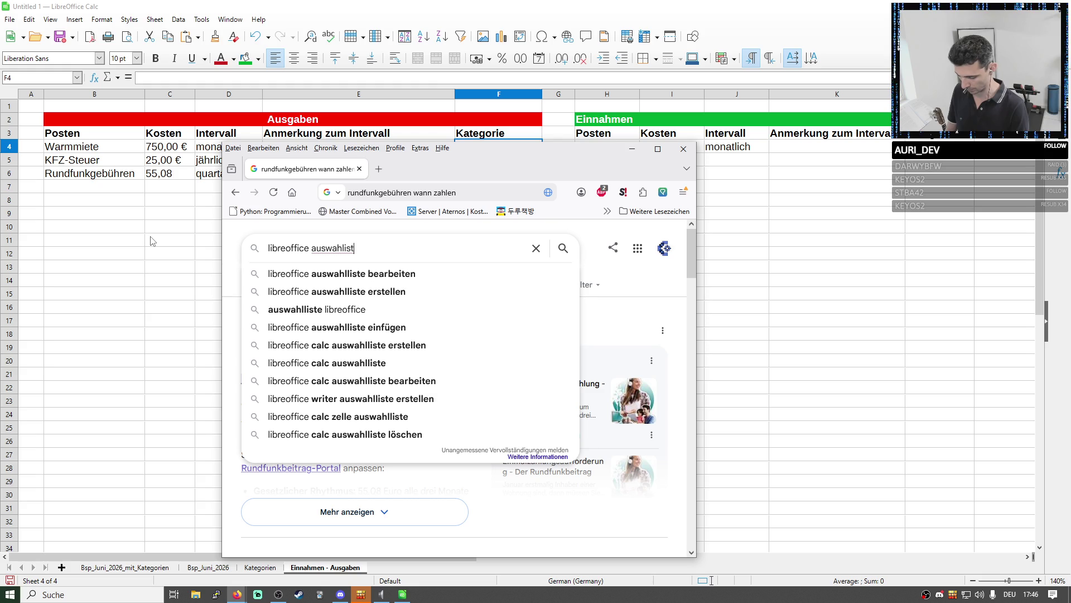
type("e aus range")
key("Return")
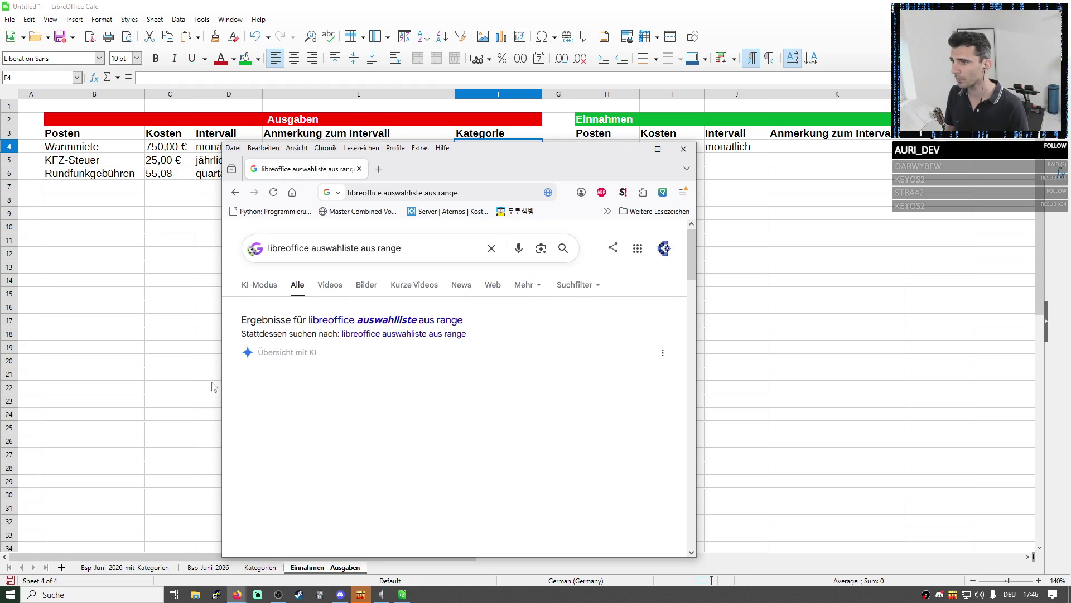
scroll(349, 411, "down", 1)
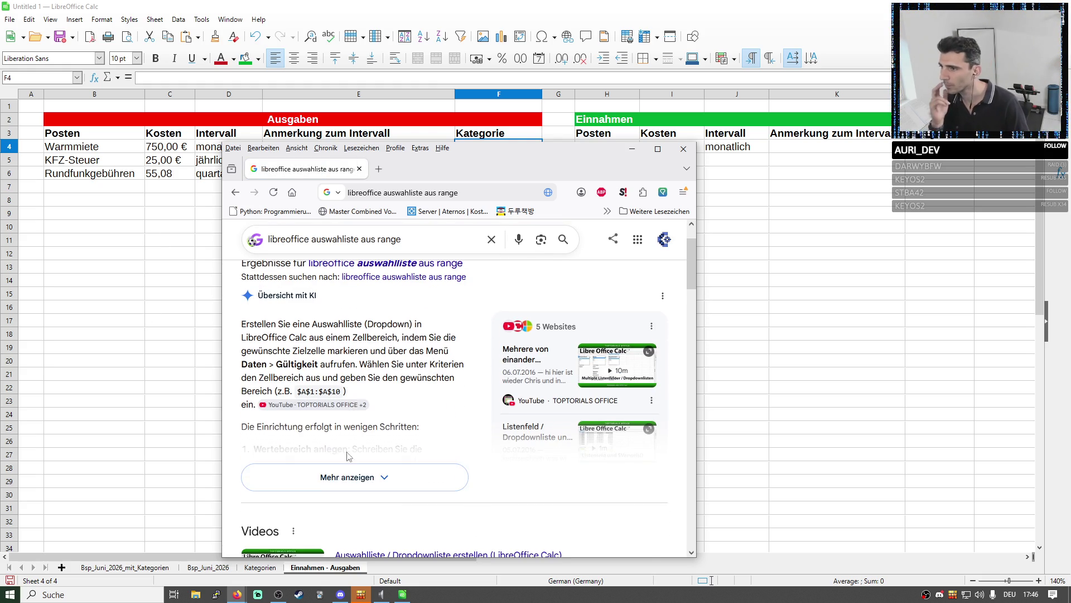
Read the AI overview's example cell range and hide the browser to return to Calc
left_click(352, 476)
mouse_move(264, 367)
left_mouse_down()
mouse_move(320, 365)
mouse_move(297, 392)
left_mouse_up()
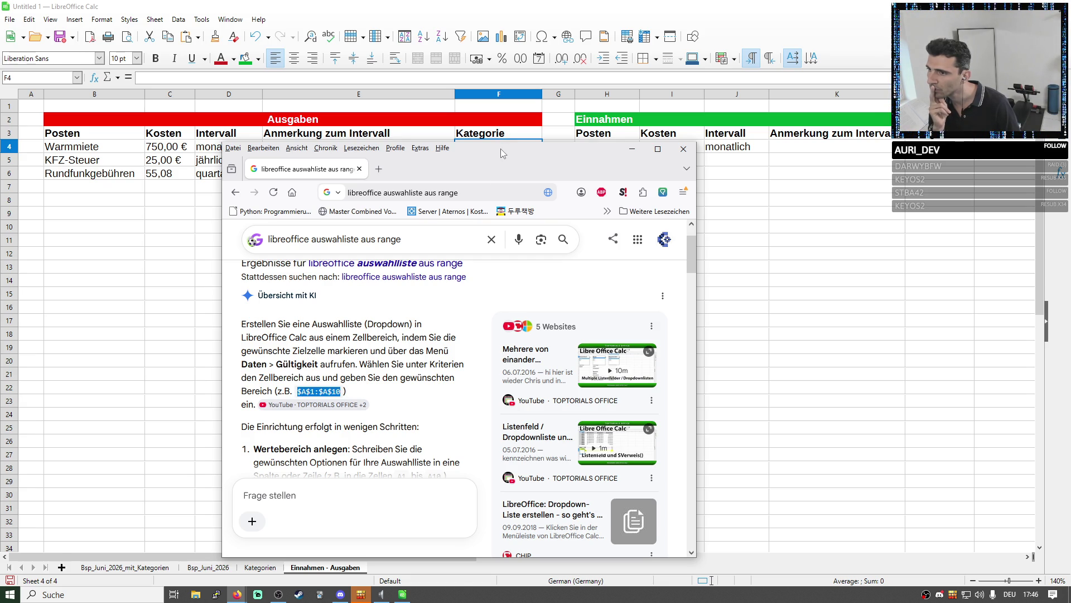
left_click(632, 148)
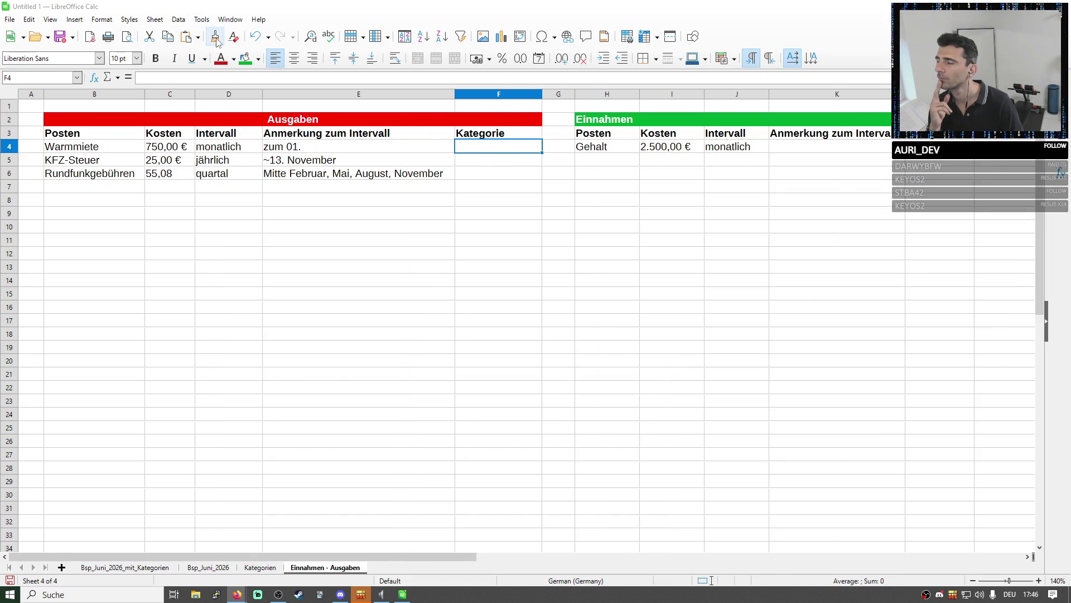
Bring up the Data commands while the empty Kategorie cell F4 is selected
left_click(178, 19)
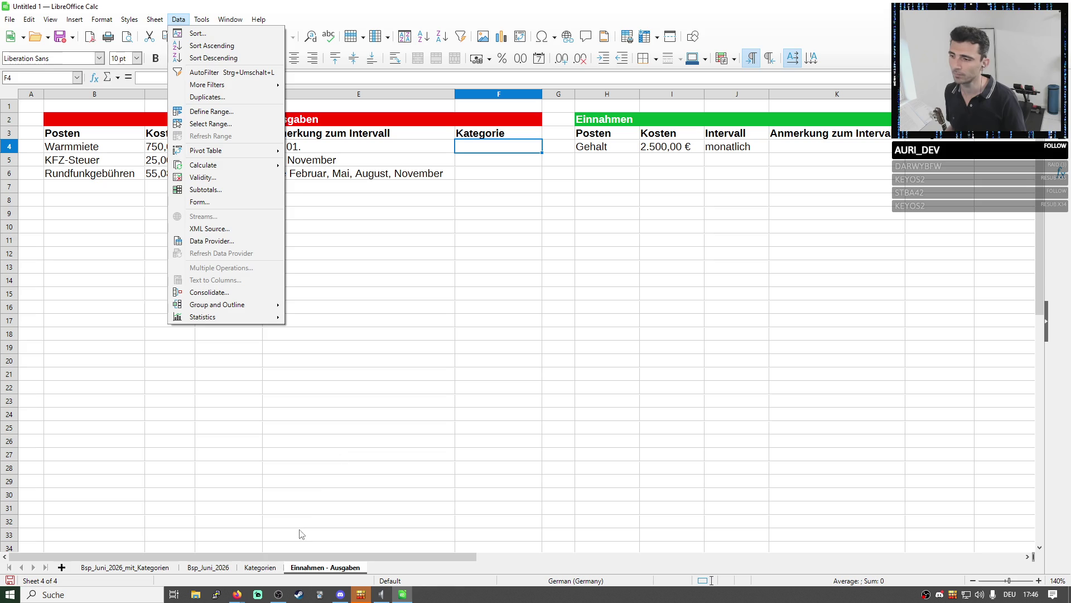
Switch to the Kategorien sheet and bring up the validity settings for cell B3
double_click(324, 567)
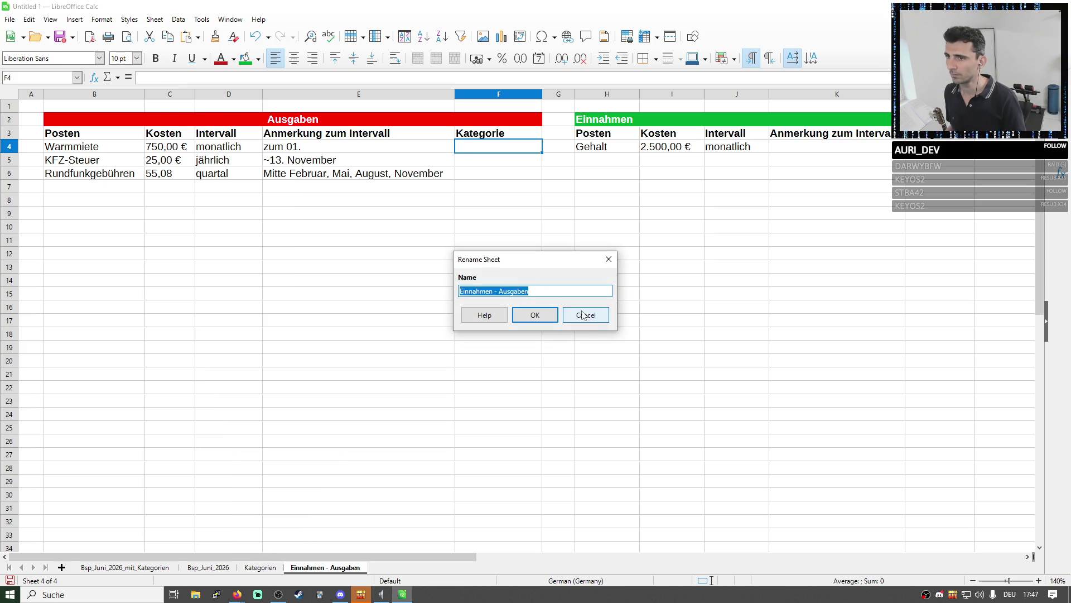
left_click(583, 314)
left_click(263, 570)
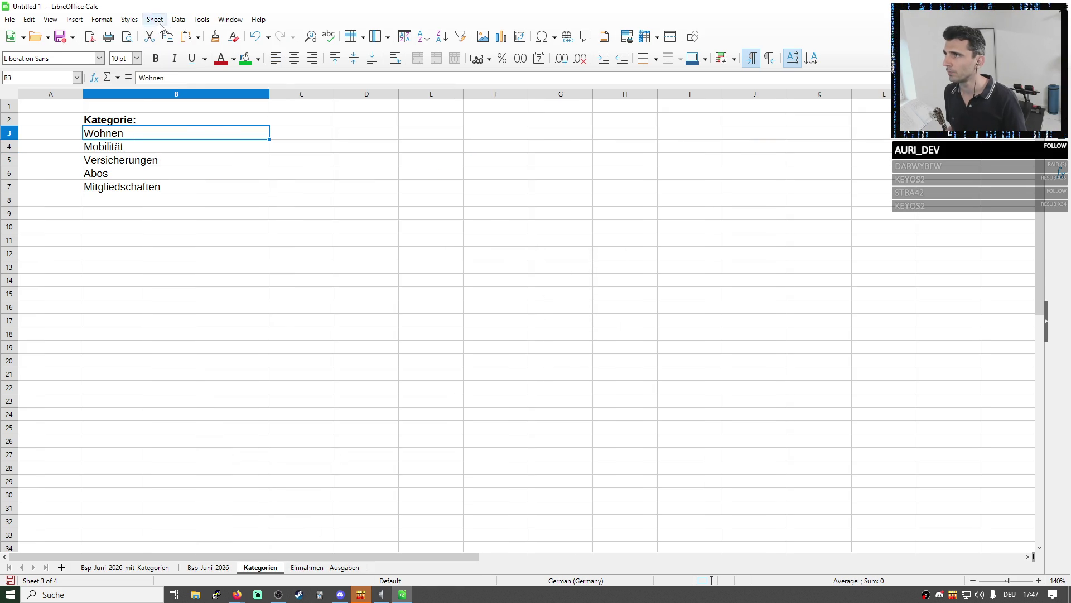
left_click(177, 19)
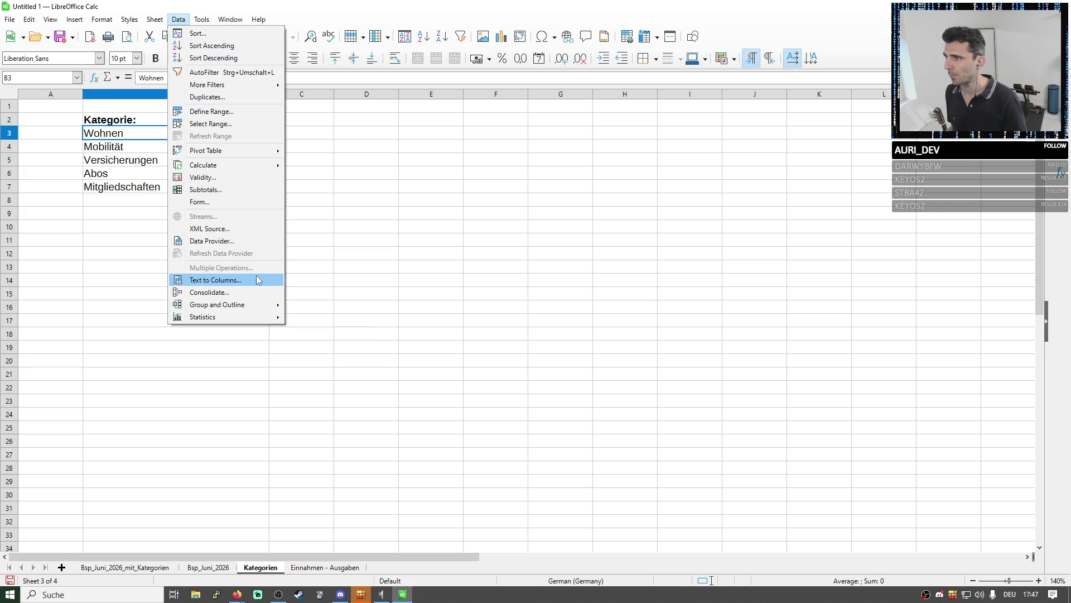
left_click(256, 176)
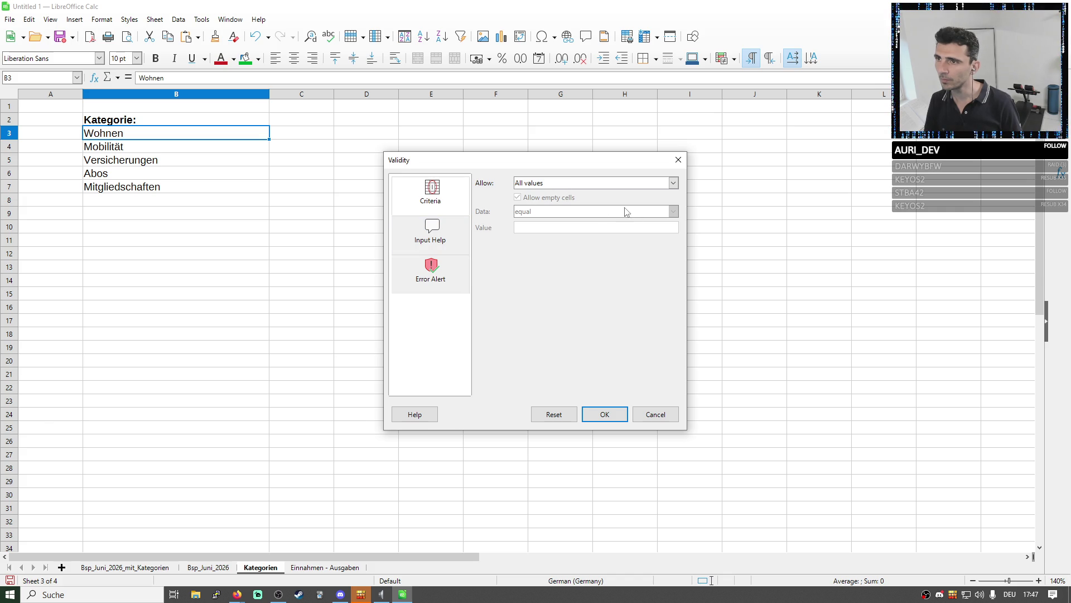
Try the List option, then set Allow to Custom with formula B3:B200 and confirm
left_click(565, 183)
left_click(529, 243)
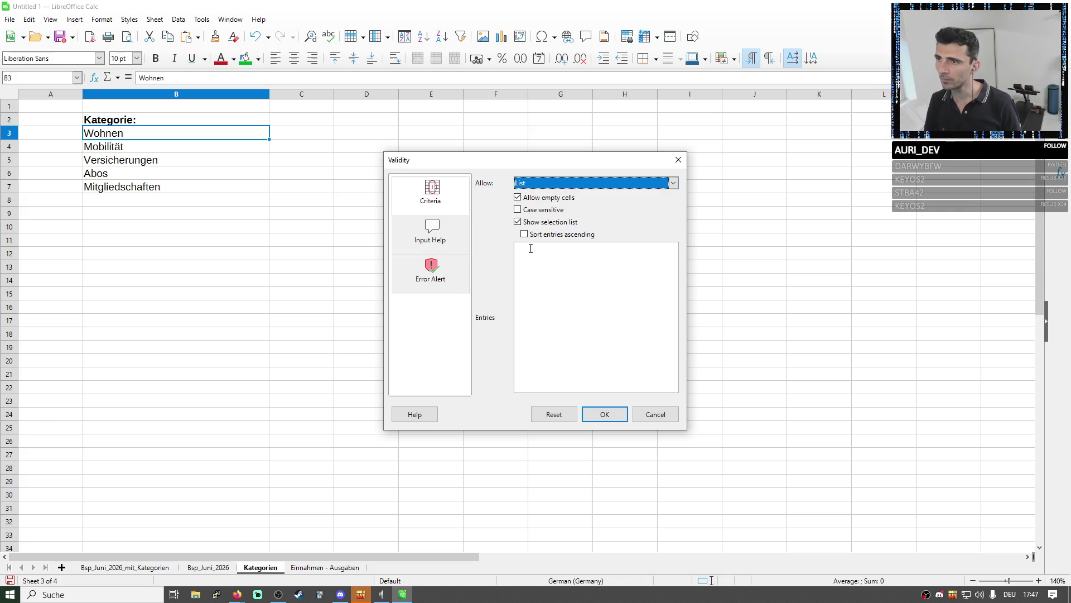
left_click(541, 249)
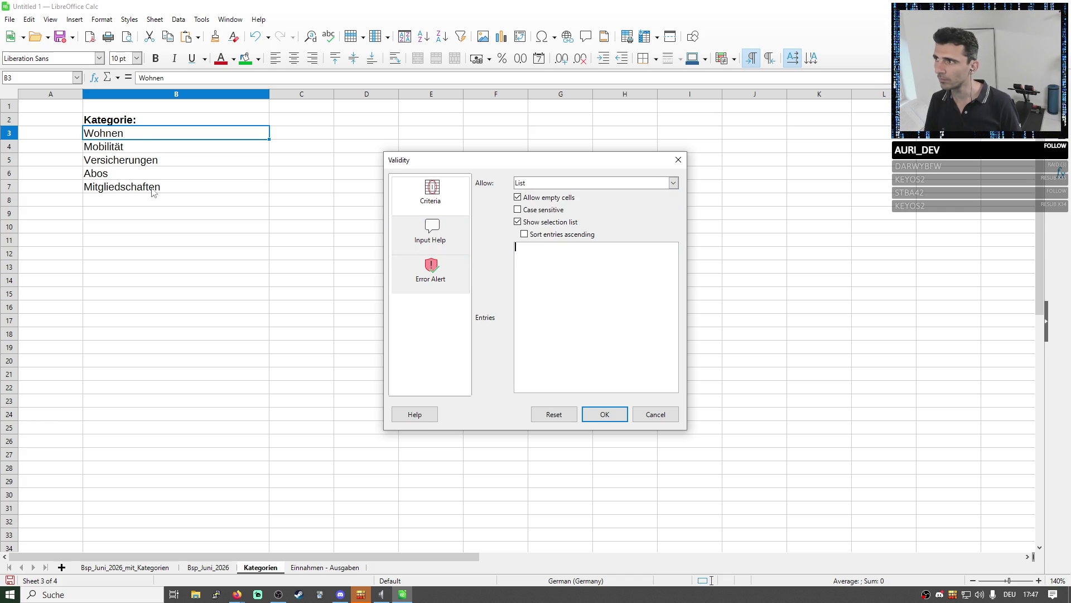
left_click(549, 185)
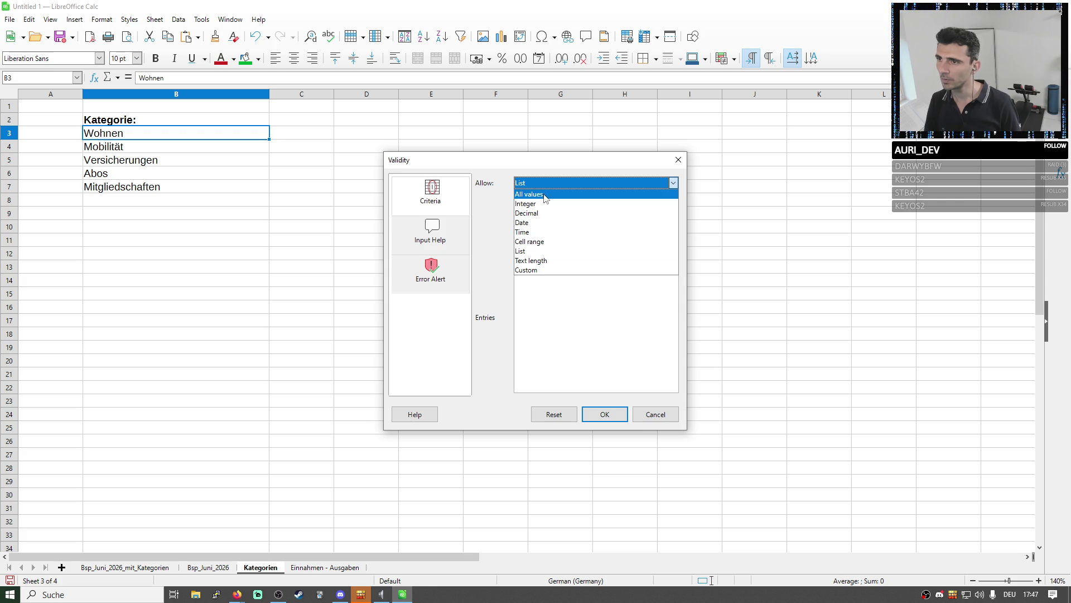
left_click(544, 269)
left_click(527, 223)
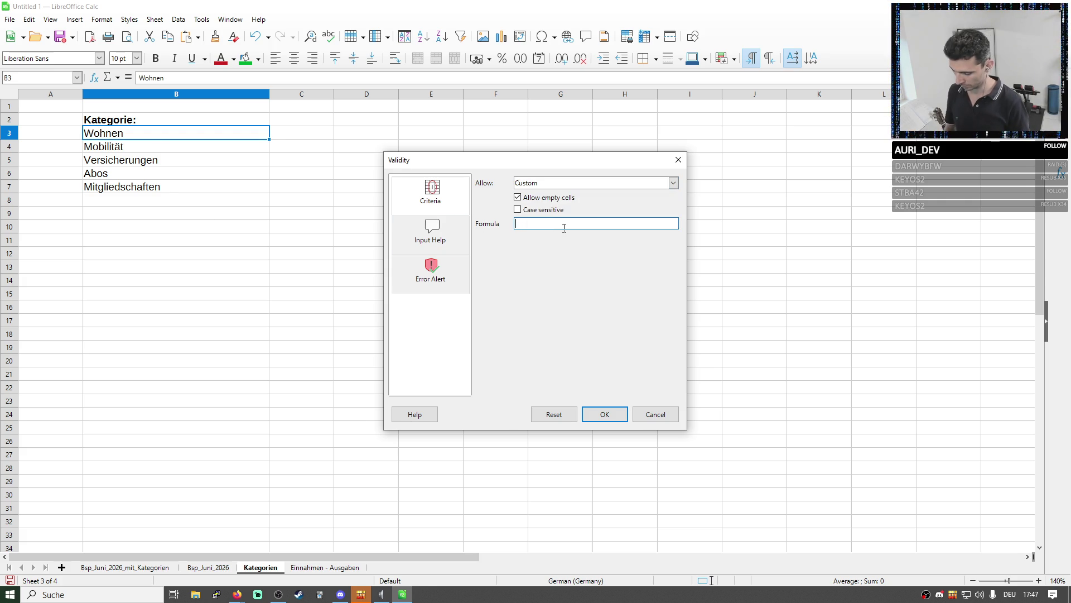
type("B3:B200")
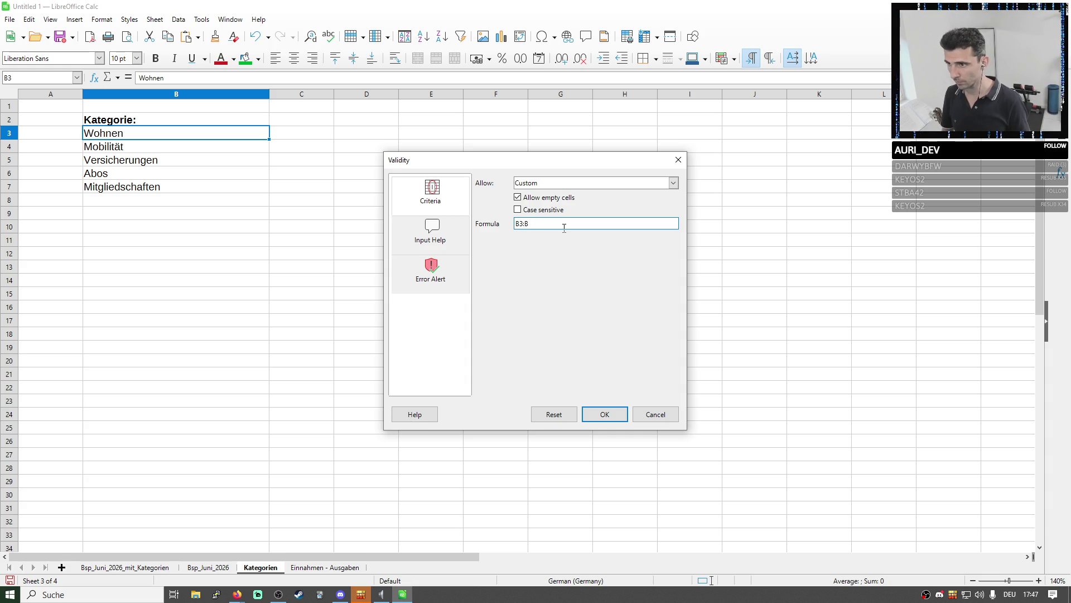
left_click(609, 418)
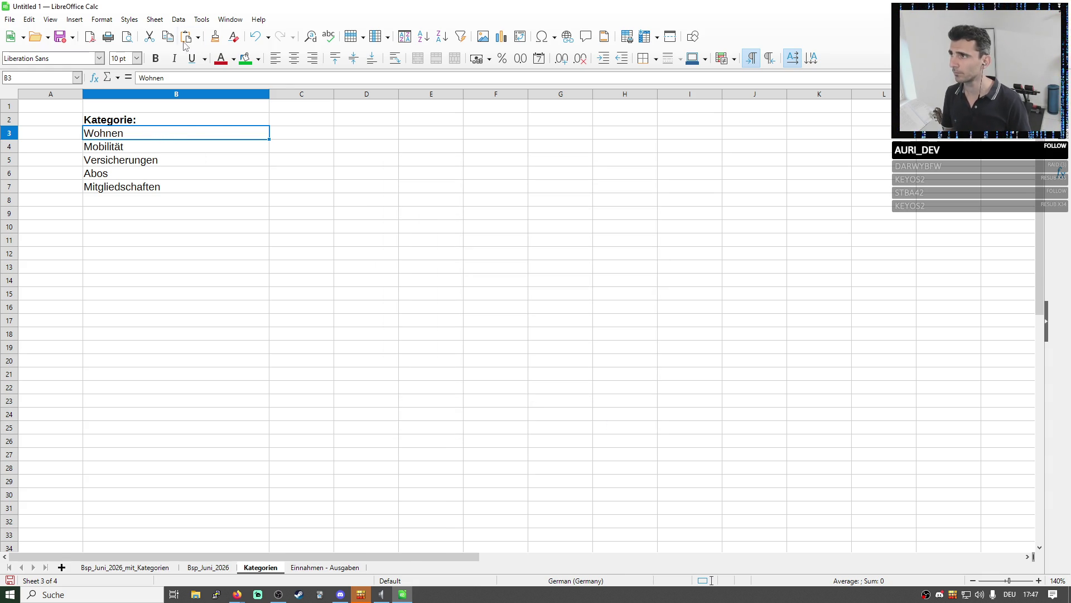
left_click(178, 19)
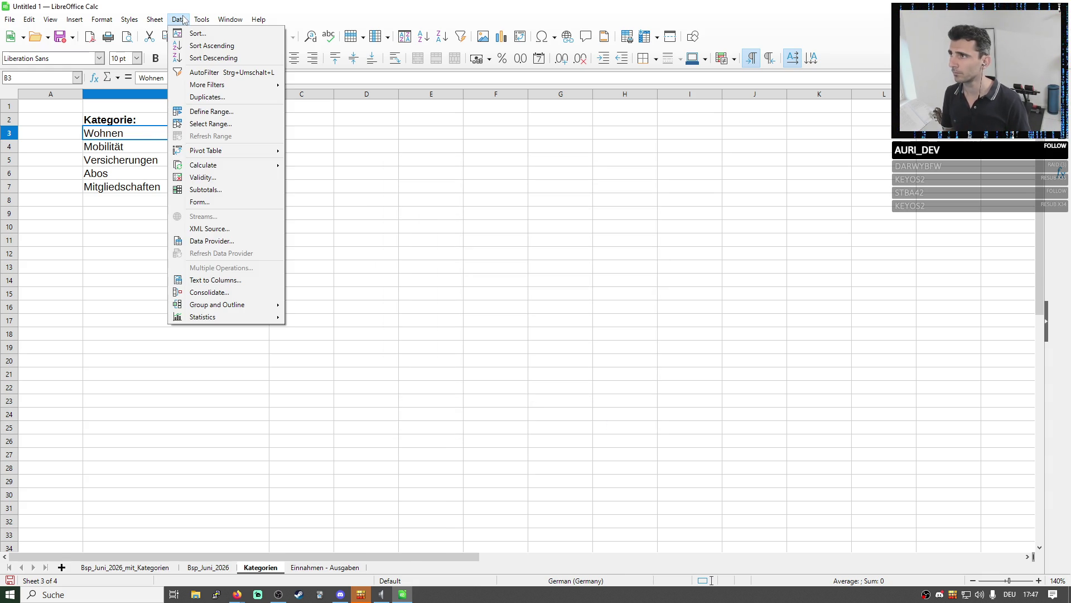
Return to the Einnahmen - Ausgaben sheet and look at the commands for Kategorie cell F4
left_click(154, 19)
left_click(325, 568)
right_click(494, 150)
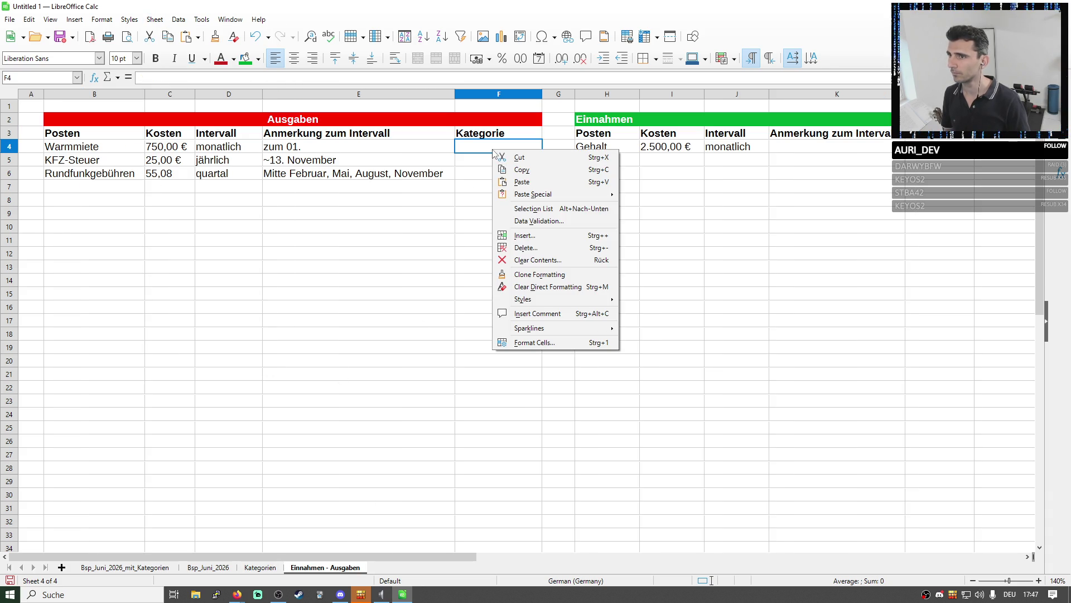
left_click(145, 23)
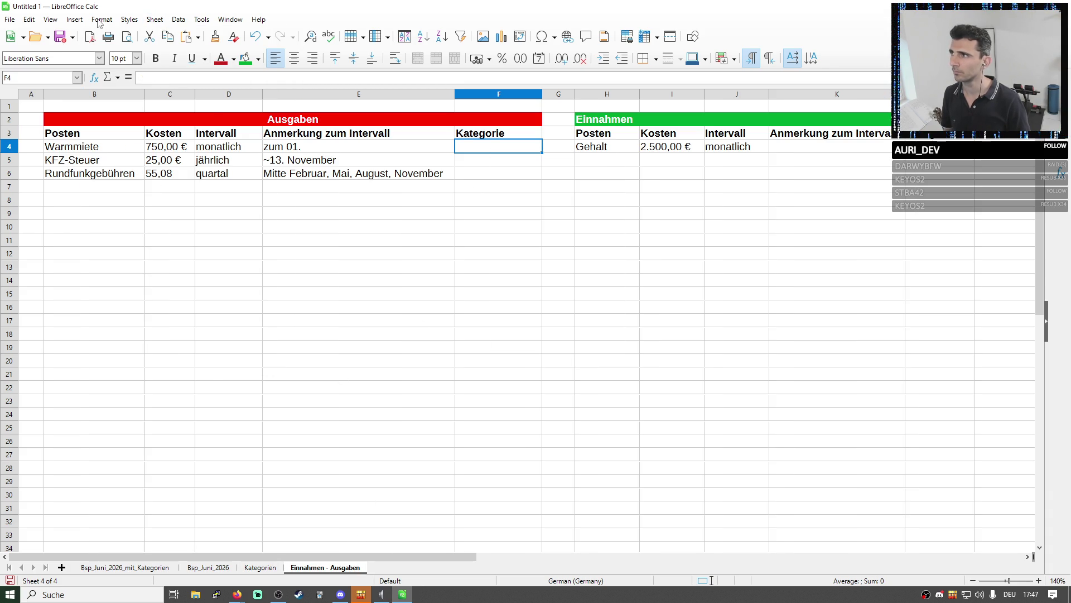
left_click(97, 23)
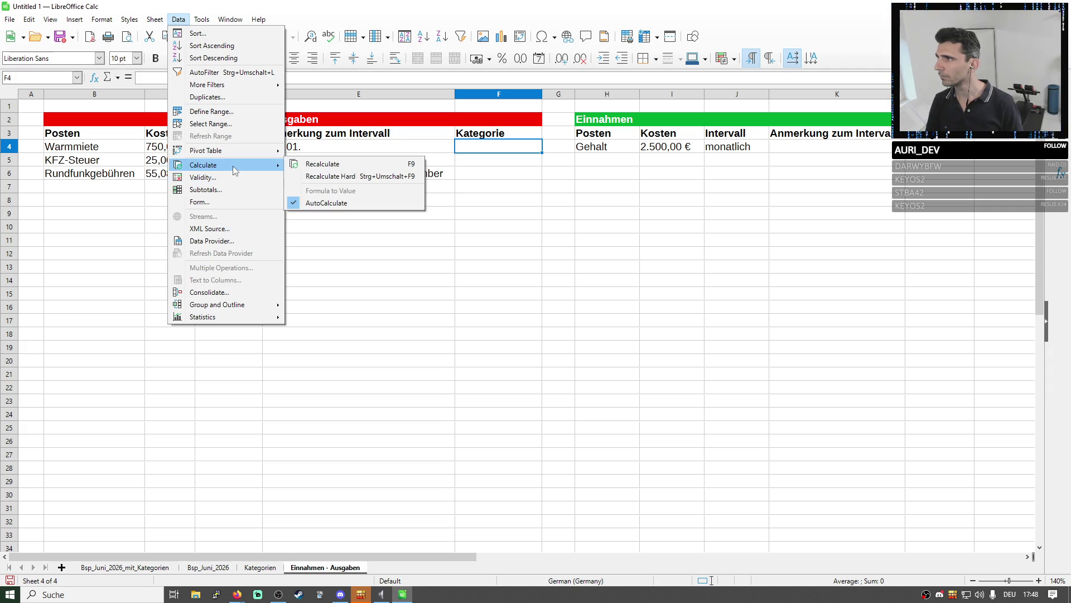
Inspect F4's validity criteria and input help settings, then cancel without changes
left_click(231, 174)
left_click(431, 230)
left_click(436, 199)
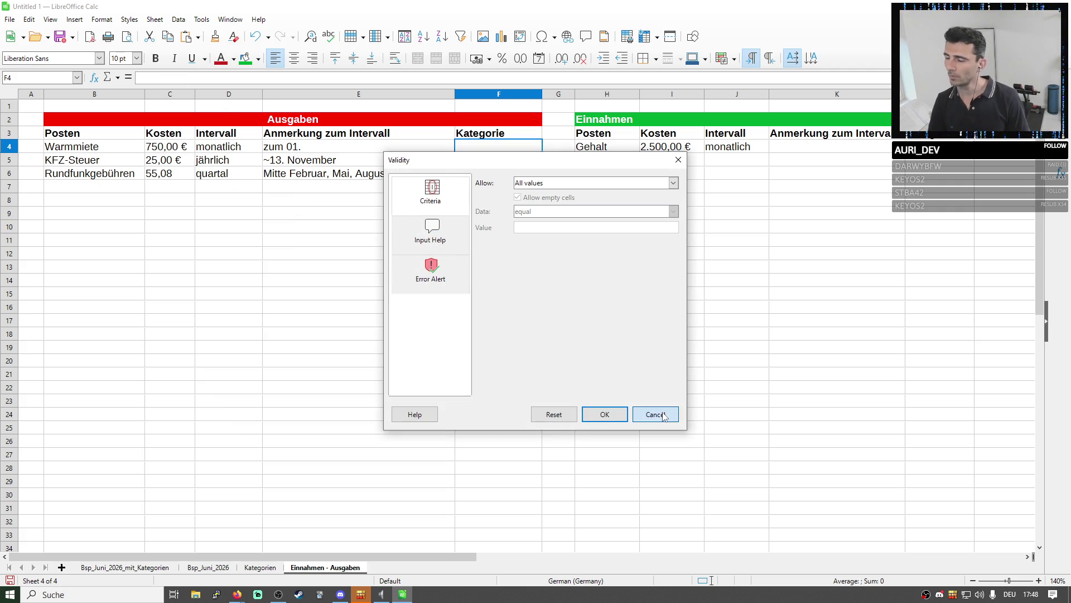
left_click(654, 414)
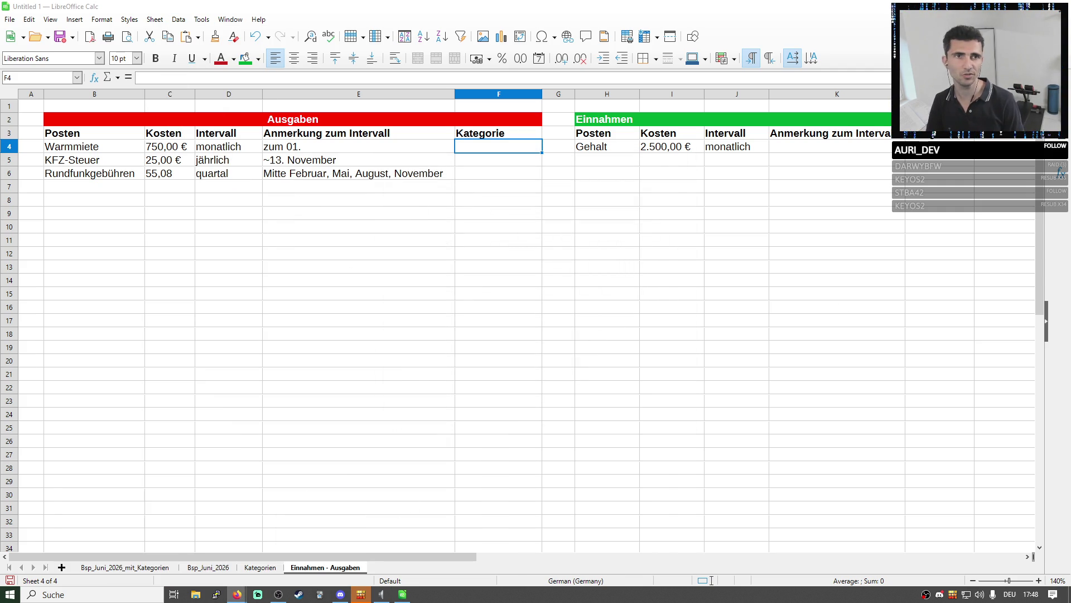
key("alt+Tab")
double_click(603, 118)
scroll(266, 221, "up", 2)
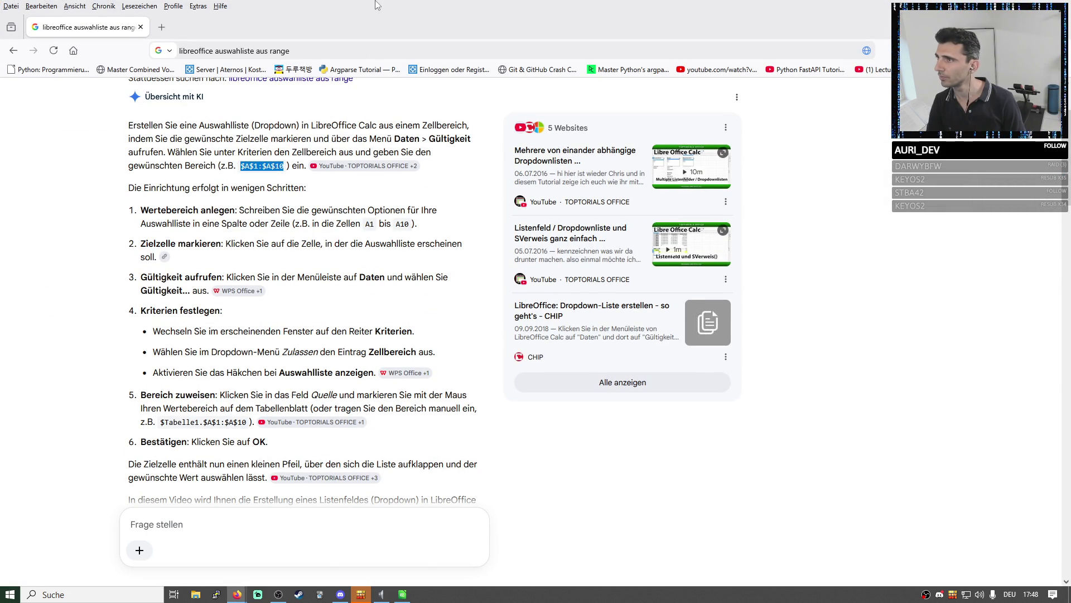
left_click_drag(349, 32, 639, 185)
left_click(216, 192)
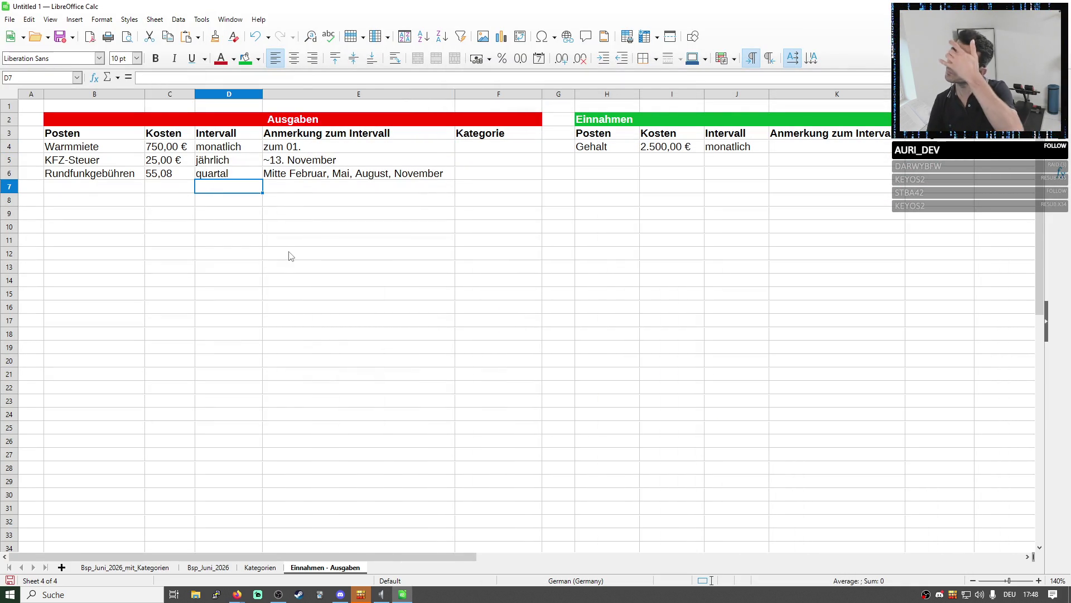
On Kategorien B3, clear the old B3:B200 formula and set Allow to Cell range
left_click(261, 568)
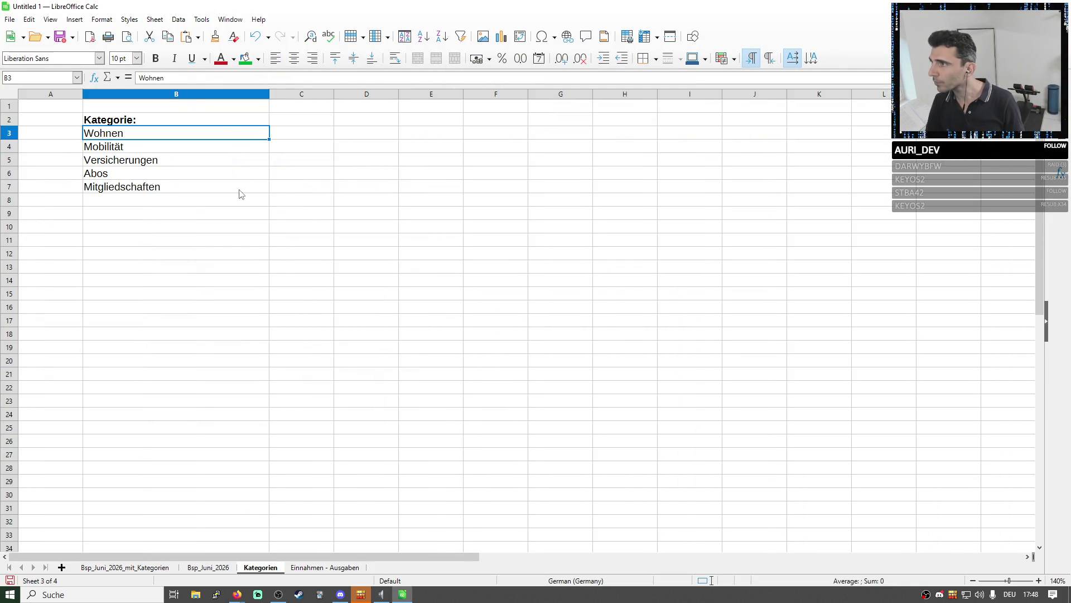
left_click(179, 19)
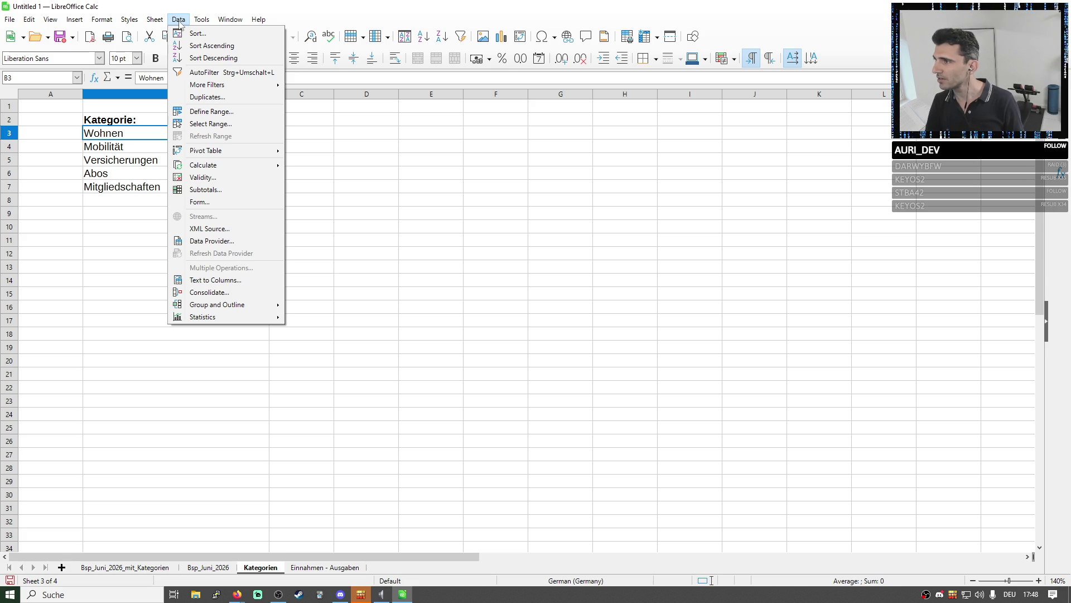
left_click(202, 177)
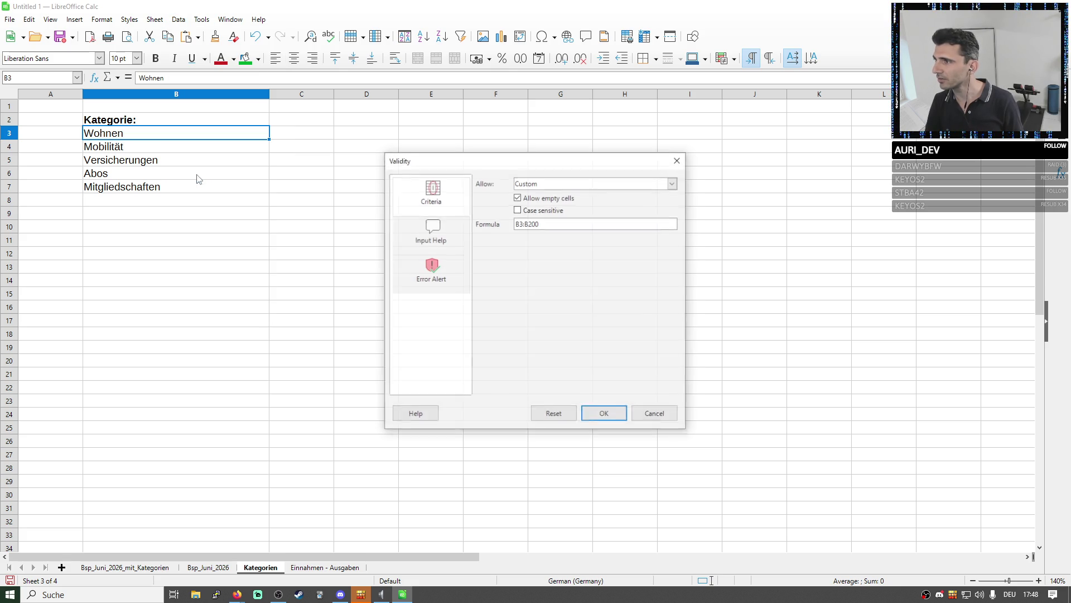
triple_click(536, 223)
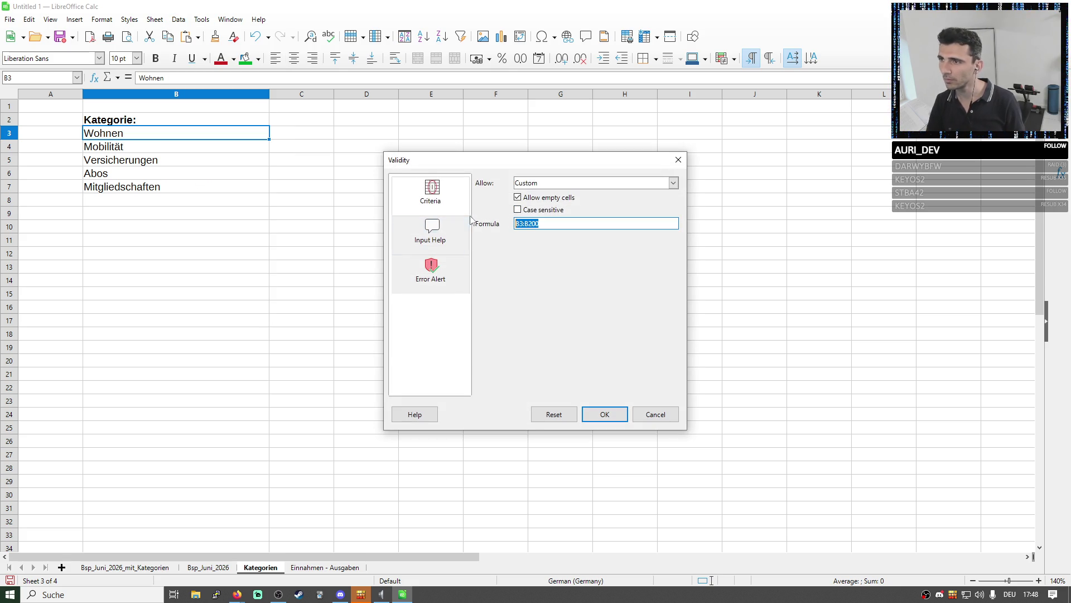
key("BackSpace")
left_click(539, 182)
key("Up")
key("Up")
key("Up")
key("Up")
key("Up")
key("Up")
key("Up")
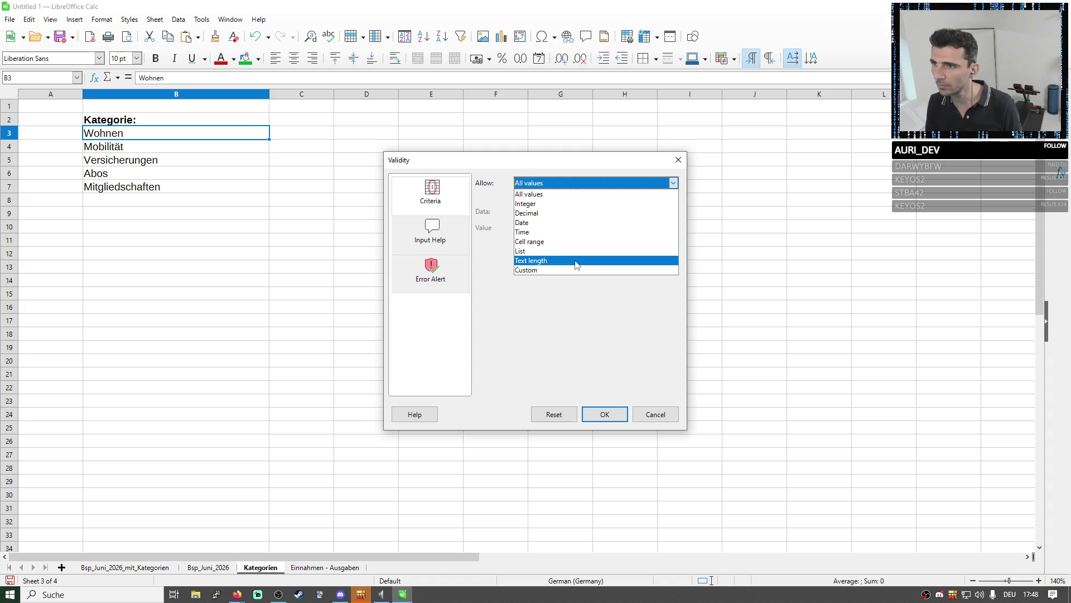
left_click(567, 242)
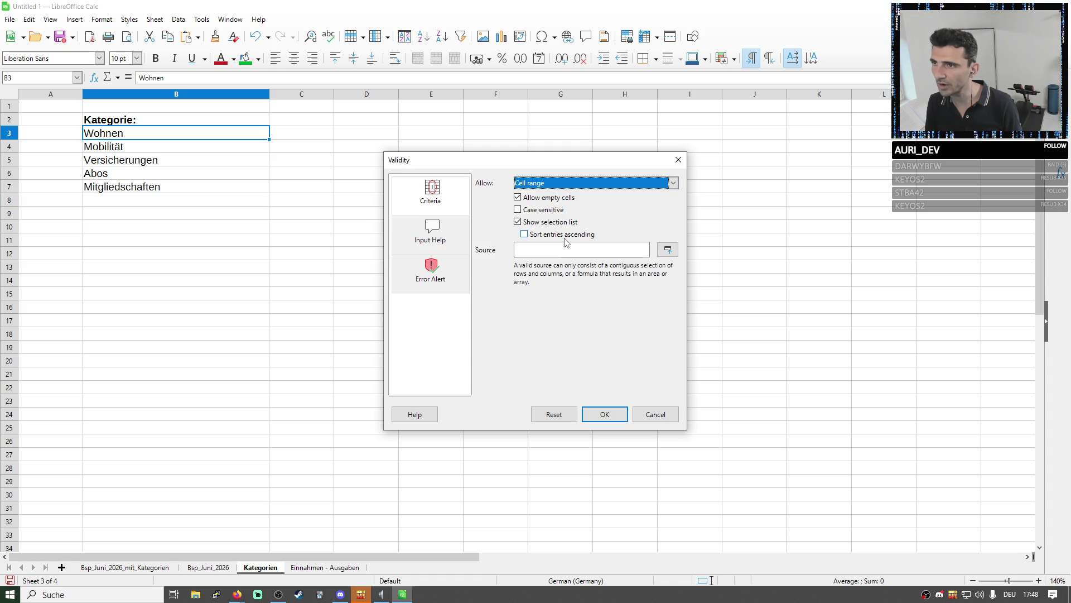
Pick source $Kategorien.$B$3:$B$100, disallow empty cells, sort entries ascending and confirm
left_click(667, 250)
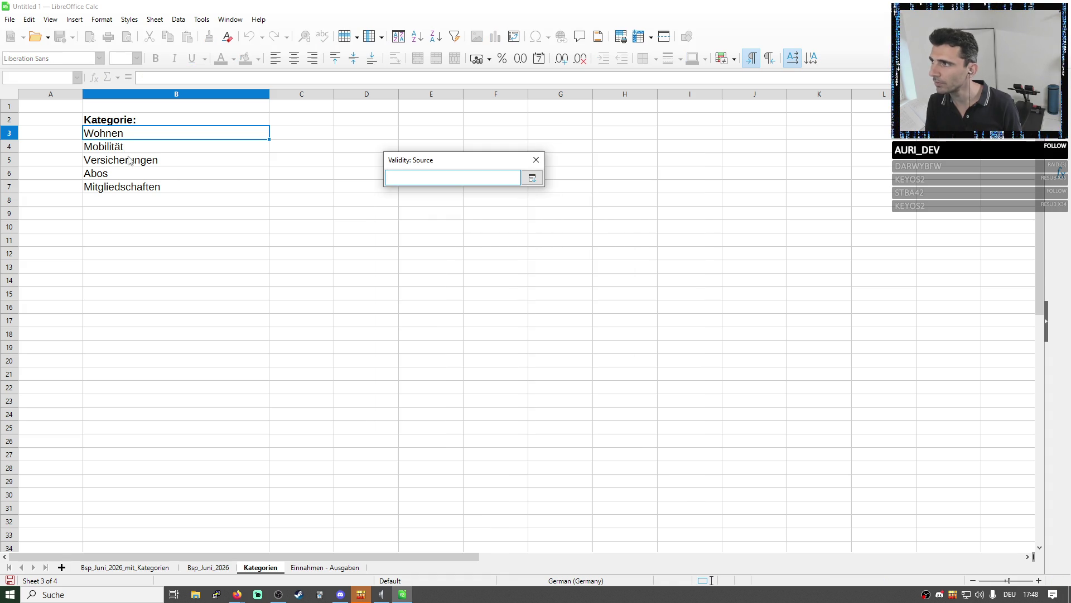
left_click_drag(122, 136, 201, 550)
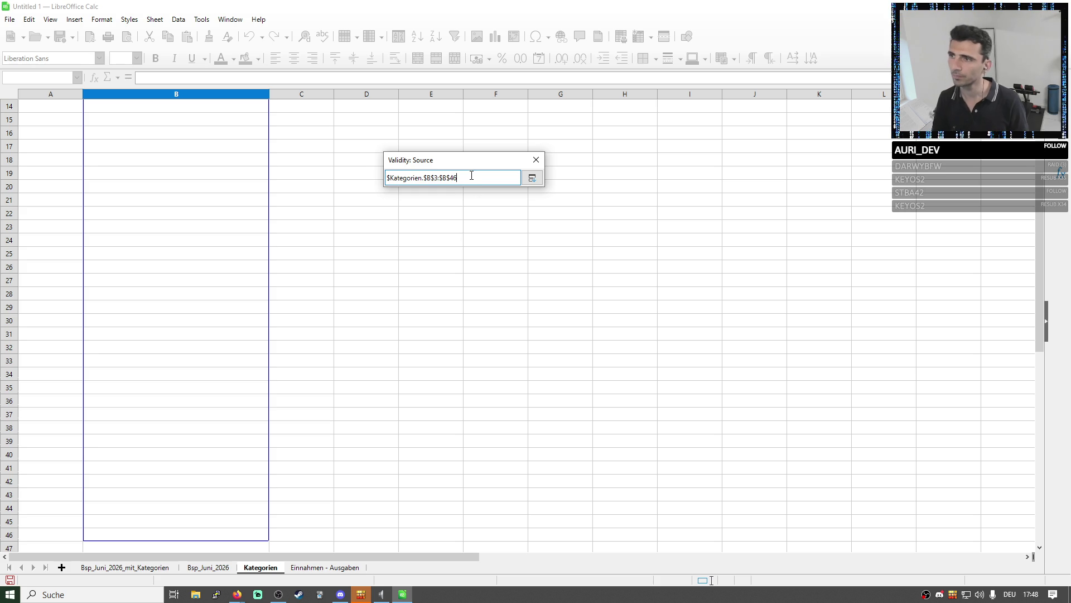
key("BackSpace")
key("BackSpace")
type("100")
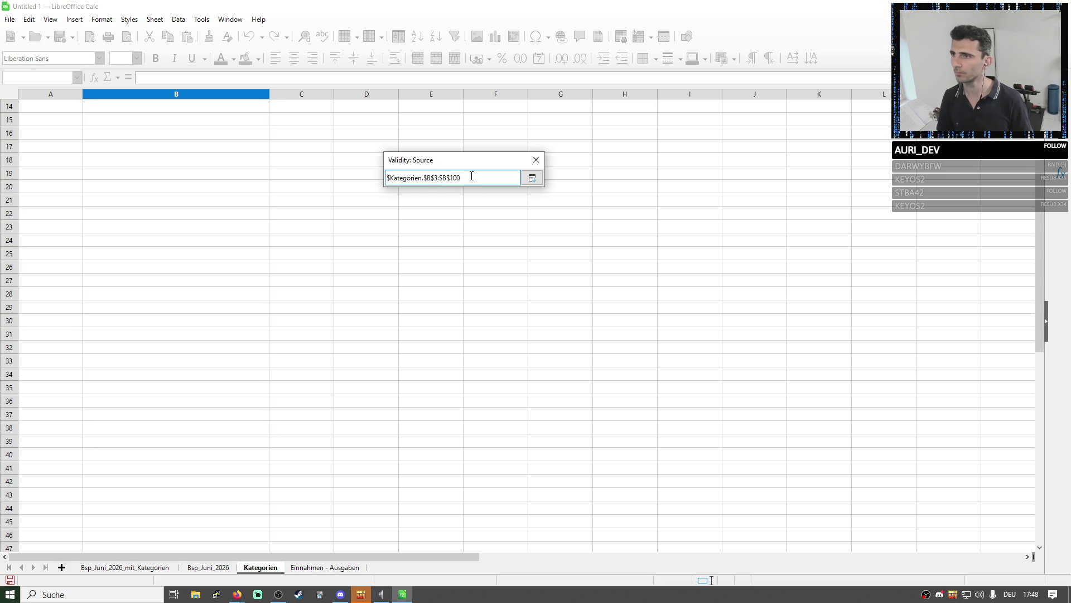
key("Return")
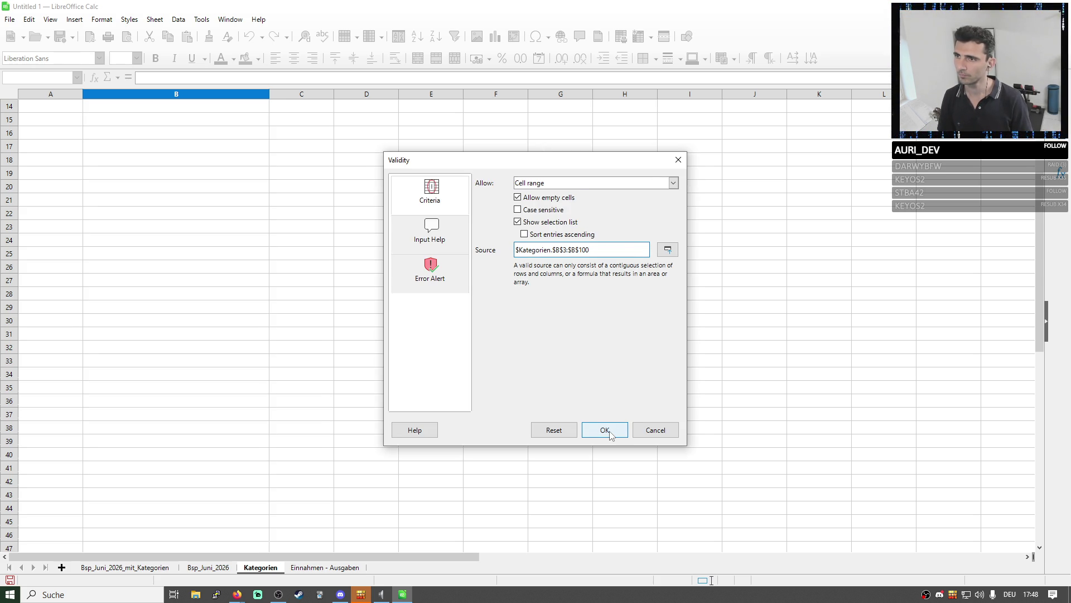
left_click(533, 199)
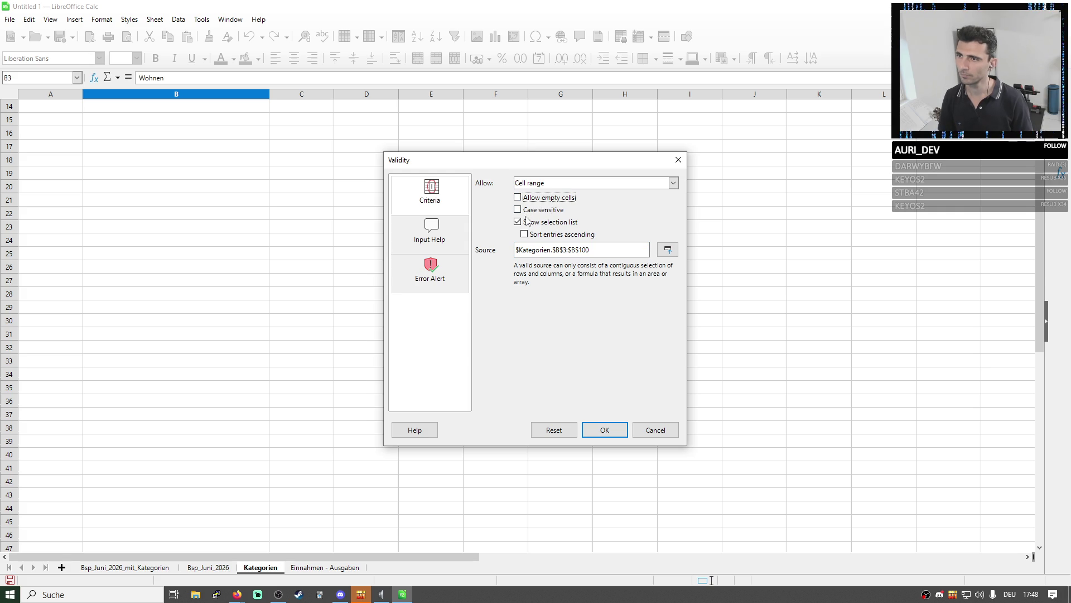
left_click(546, 239)
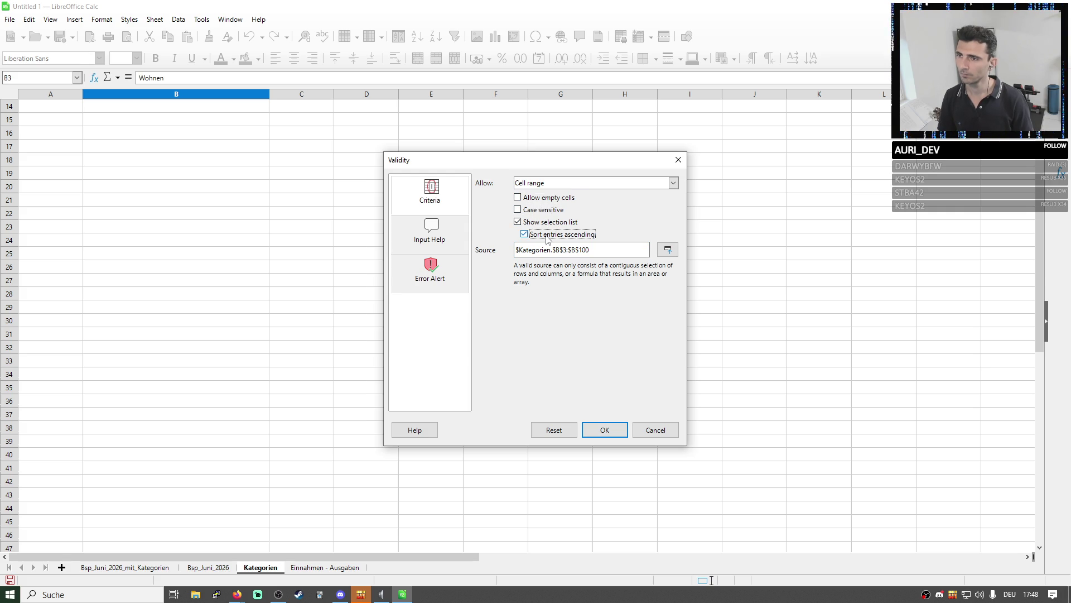
left_click(605, 430)
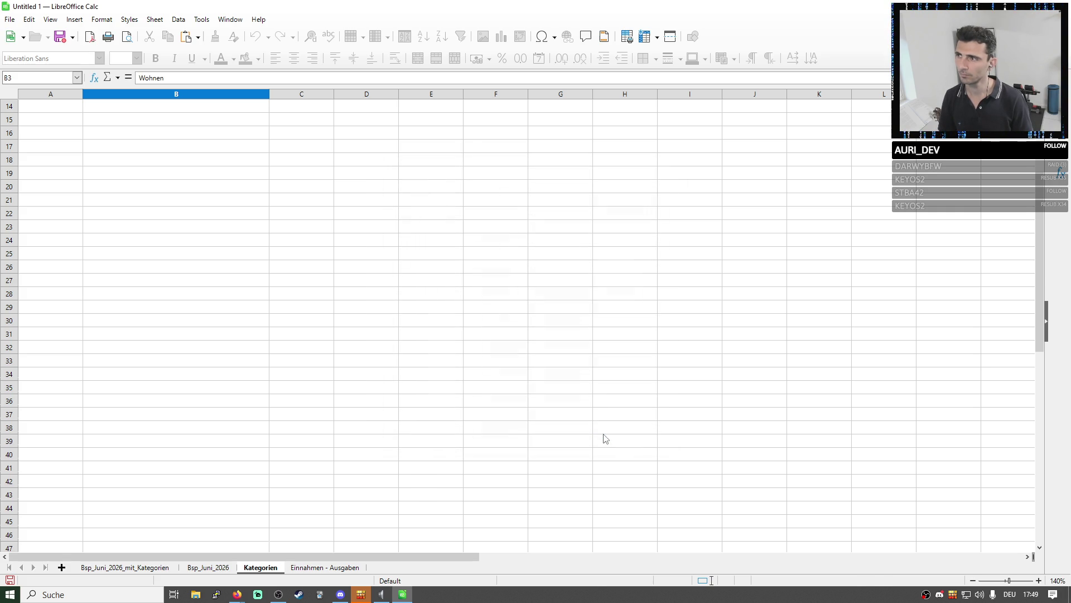
Test B3's new category dropdown by opening and closing it
left_click(308, 157)
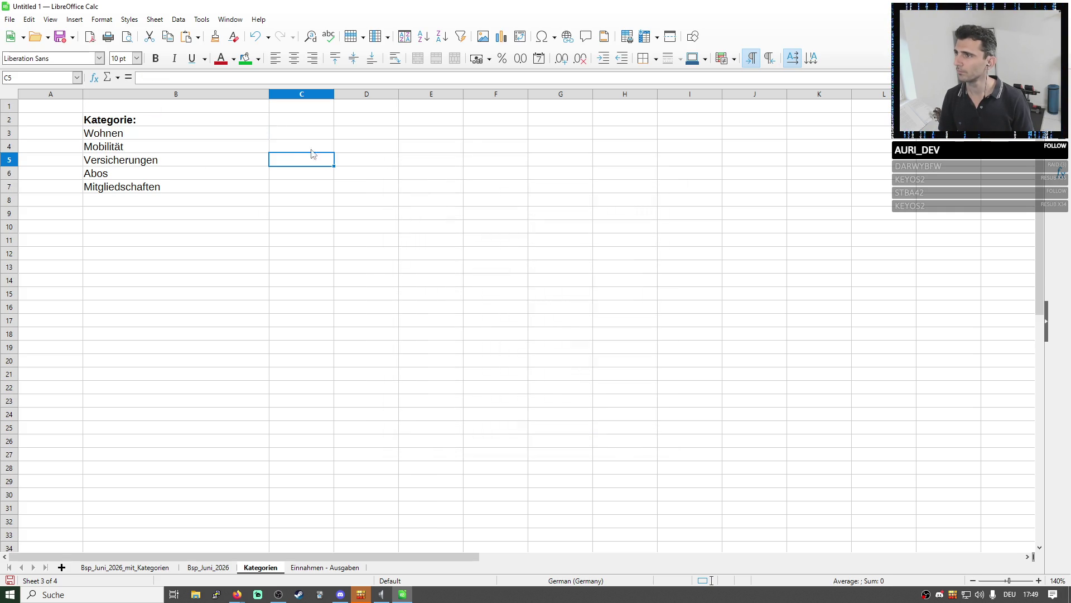
left_click(240, 137)
left_click(279, 136)
left_click(247, 137)
left_click(274, 134)
left_click(329, 161)
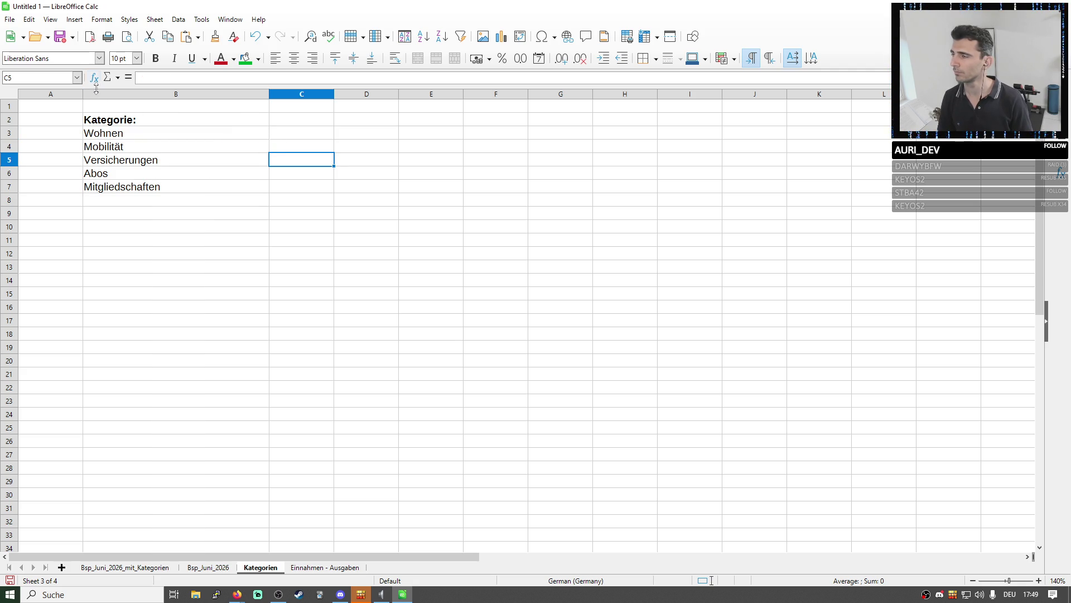
left_click(196, 134)
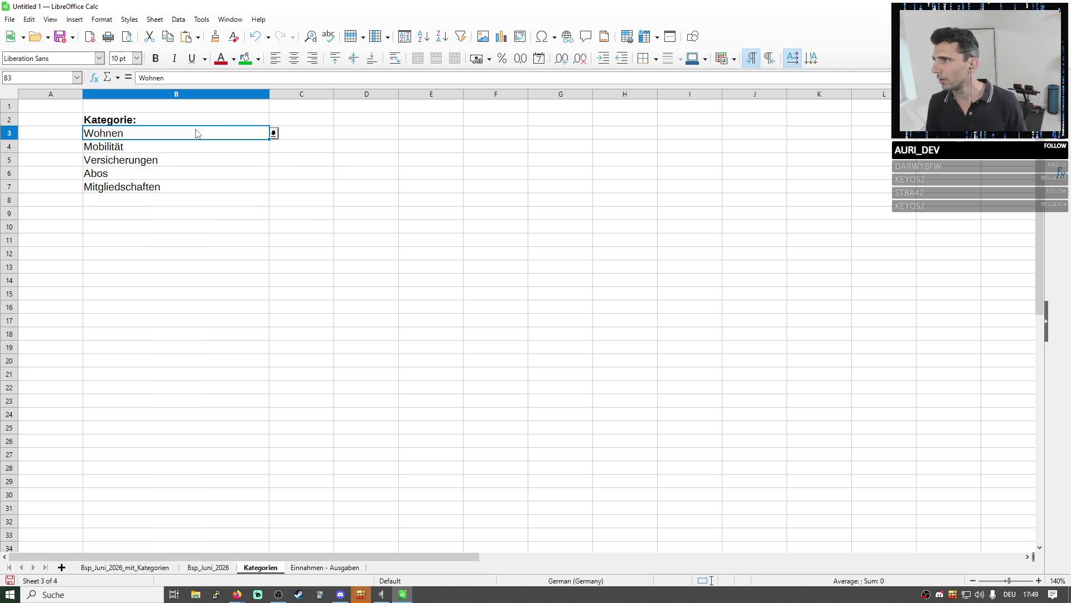
left_click(270, 148)
Look over column B and the Kategorie: heading on the Kategorien sheet
left_click(273, 149)
left_click(222, 143)
left_click(193, 96)
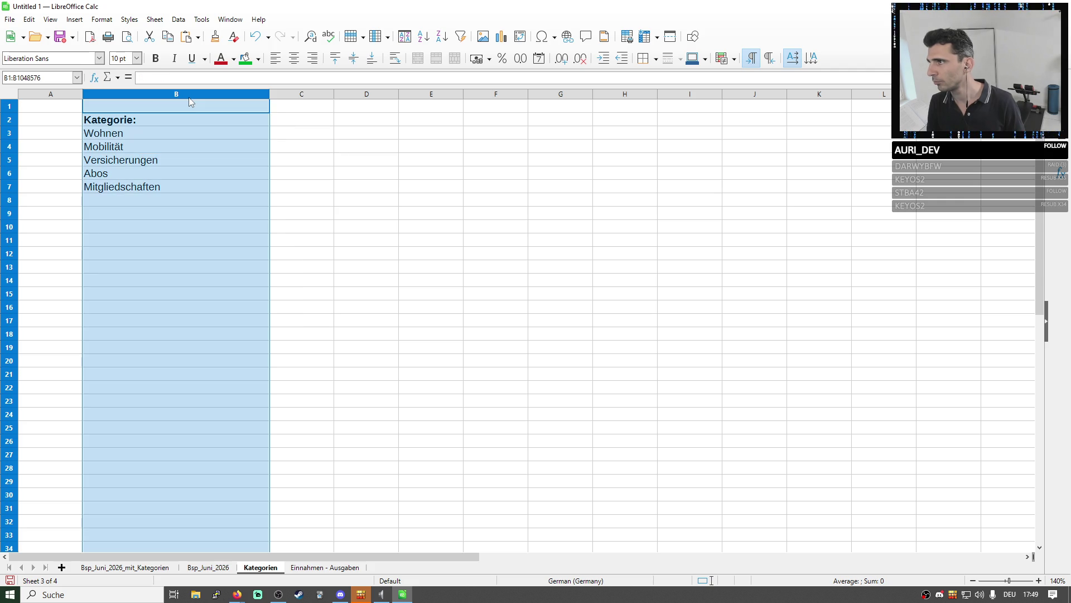
left_click(214, 126)
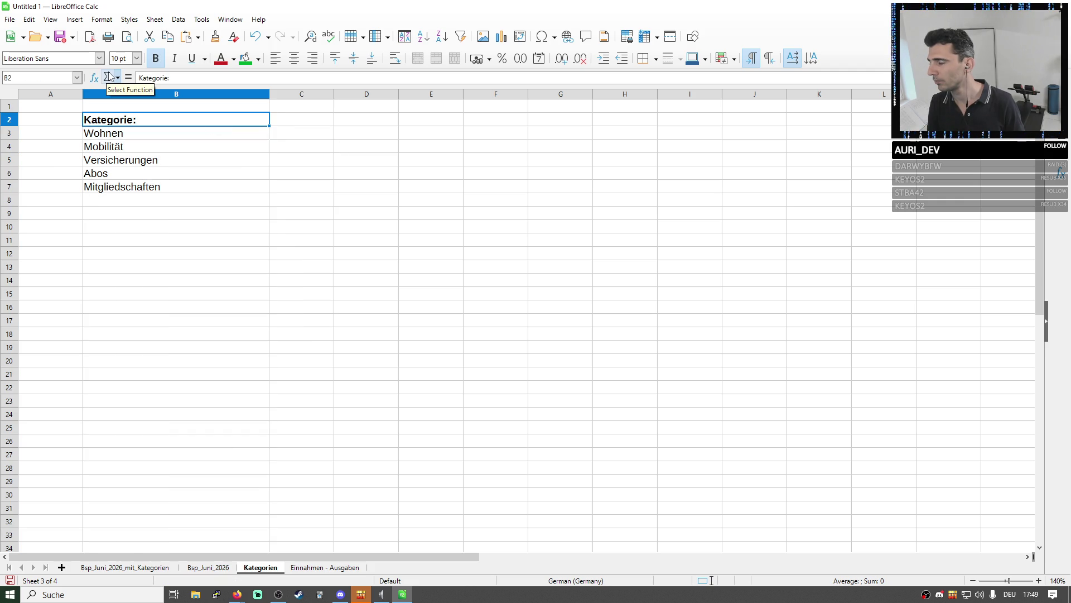
left_click(126, 95)
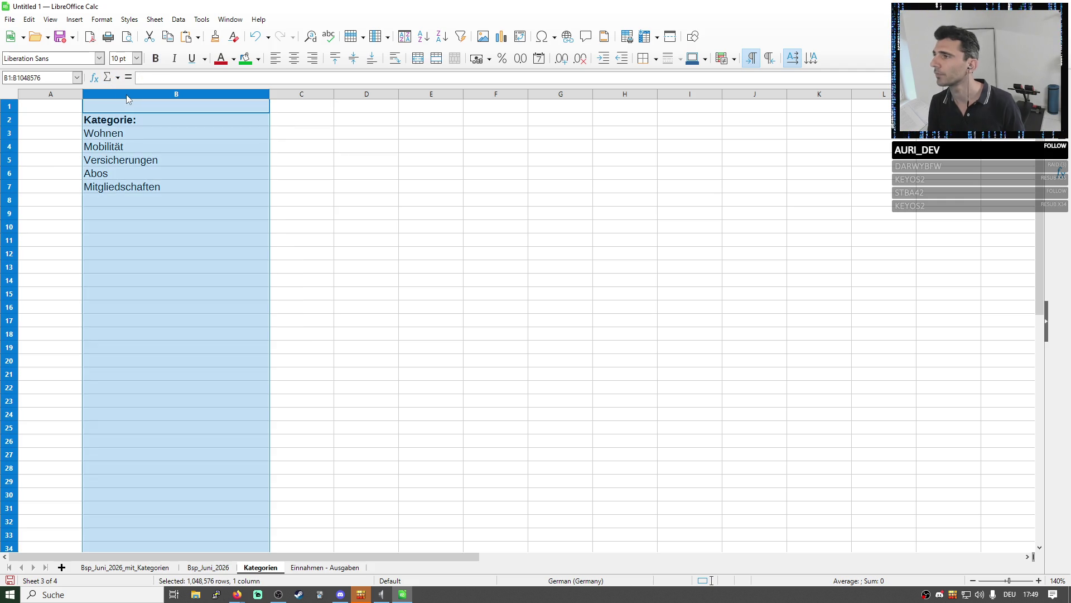
left_click(155, 131)
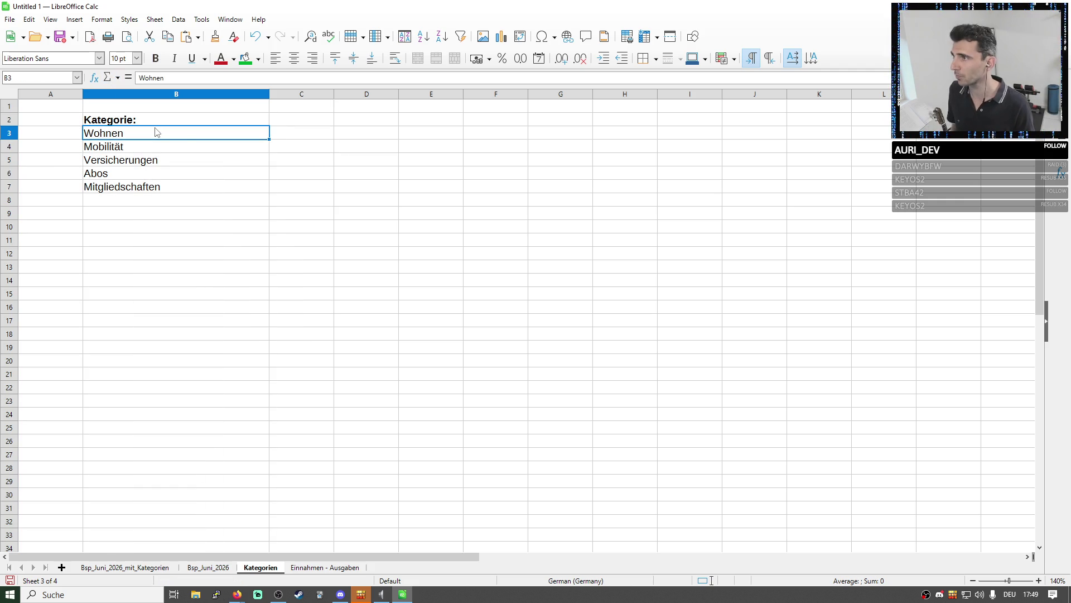
left_click(339, 157)
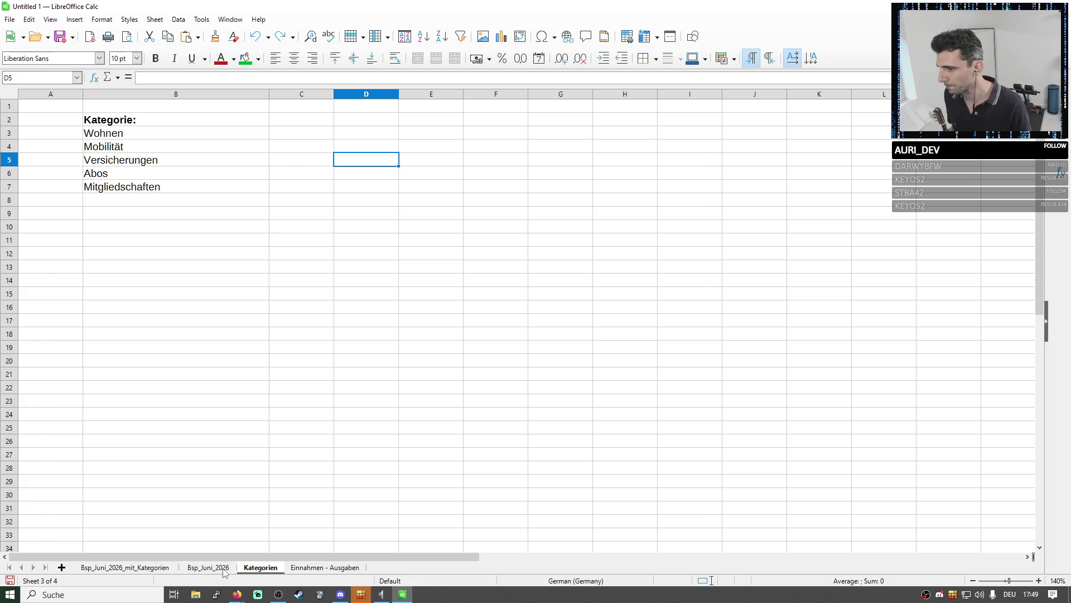
Switch to Einnahmen - Ausgaben and bring up the options for Kategorie cell F4
left_click(325, 568)
left_click(488, 149)
right_click(489, 150)
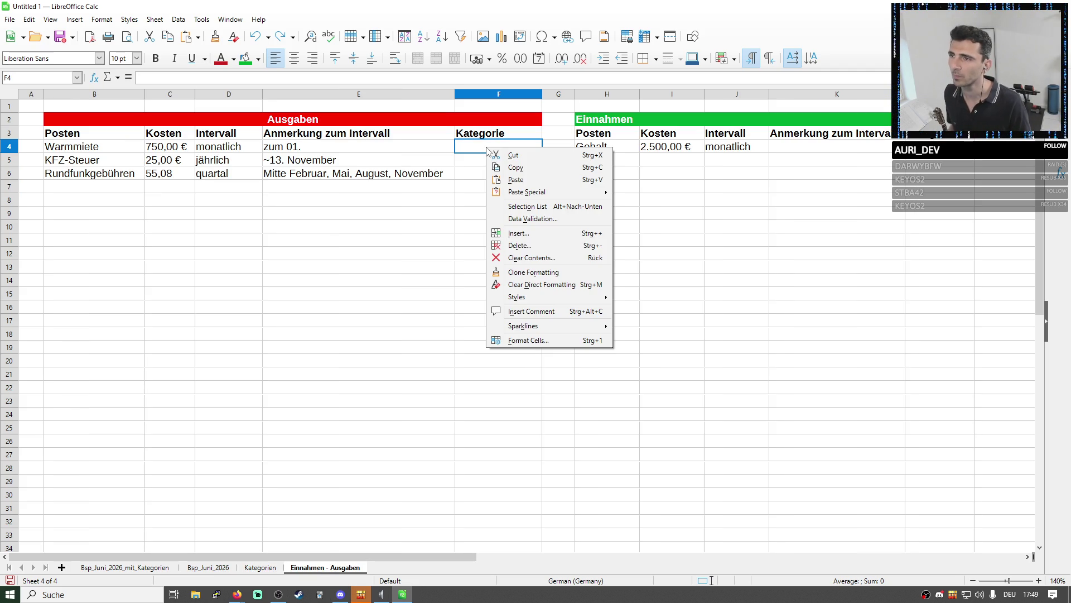
In F4's validity settings, set Allow to Cell range with entries sorted ascending
left_click(178, 21)
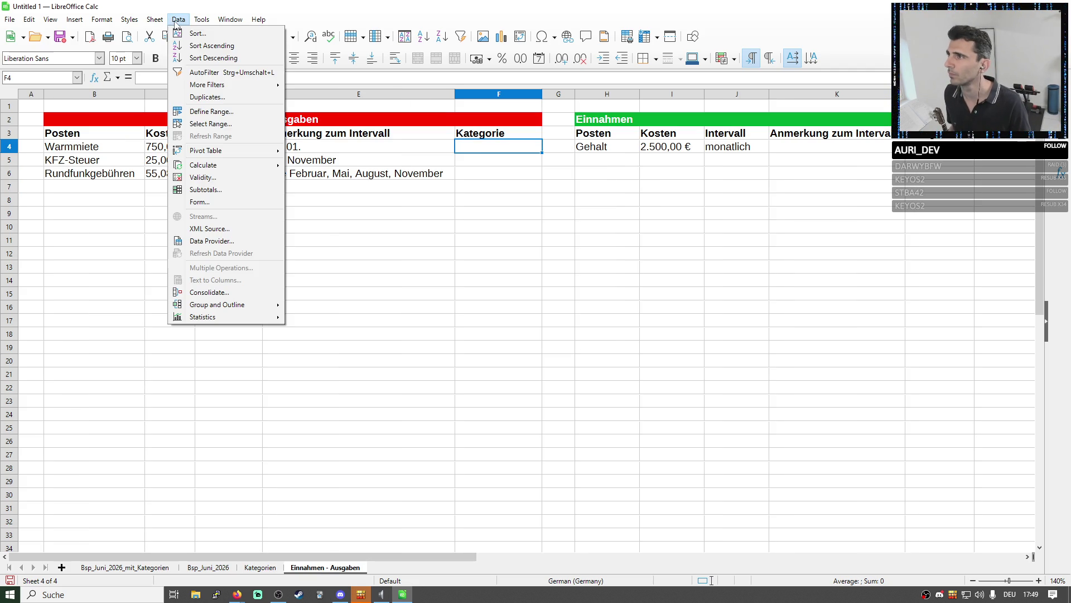
left_click(215, 182)
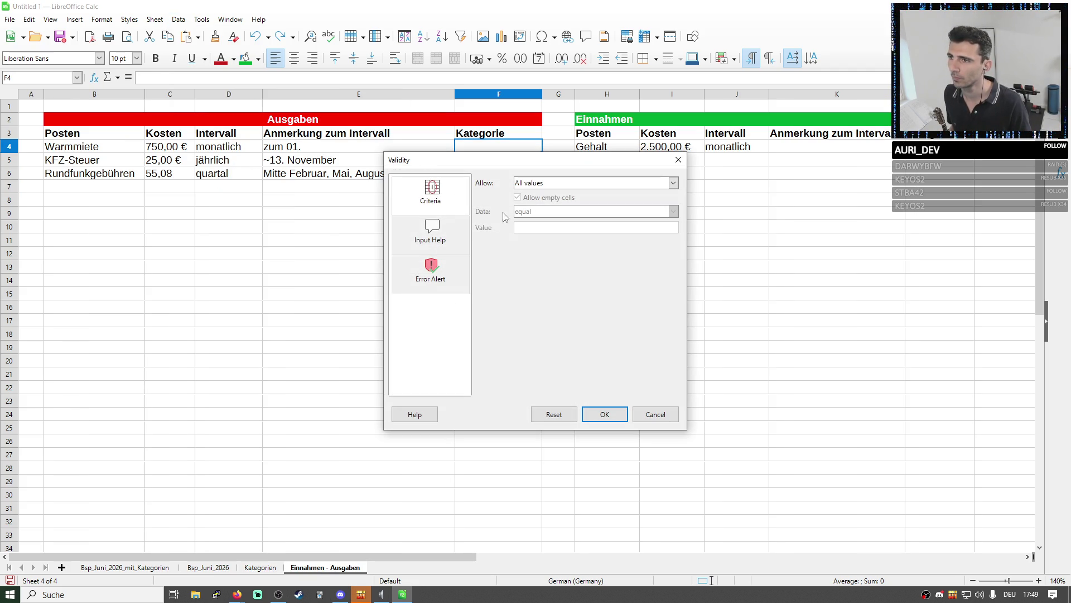
left_click(554, 183)
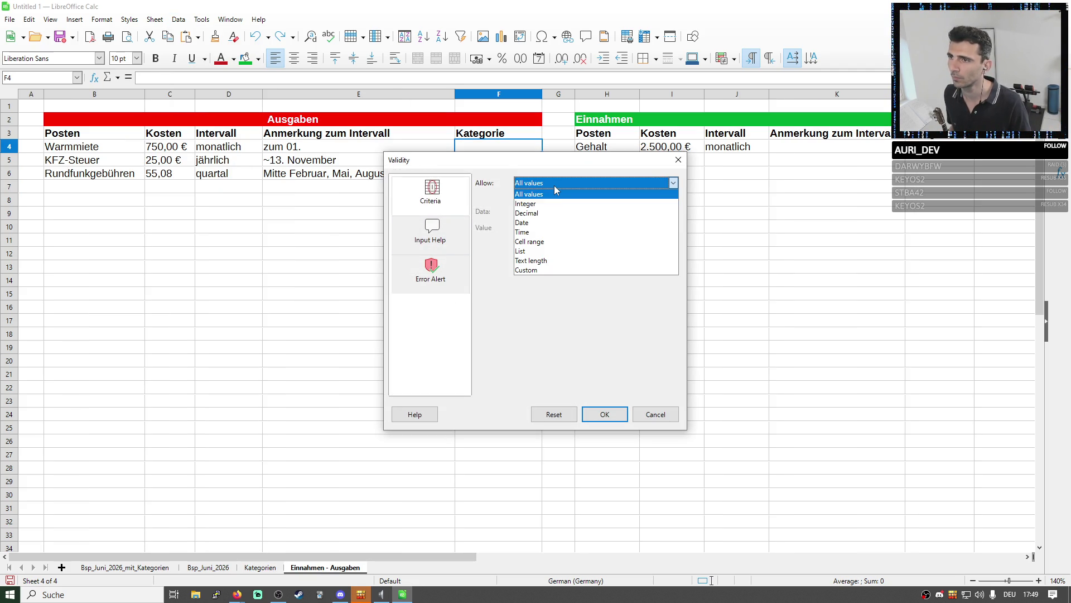
left_click(543, 240)
left_click(551, 239)
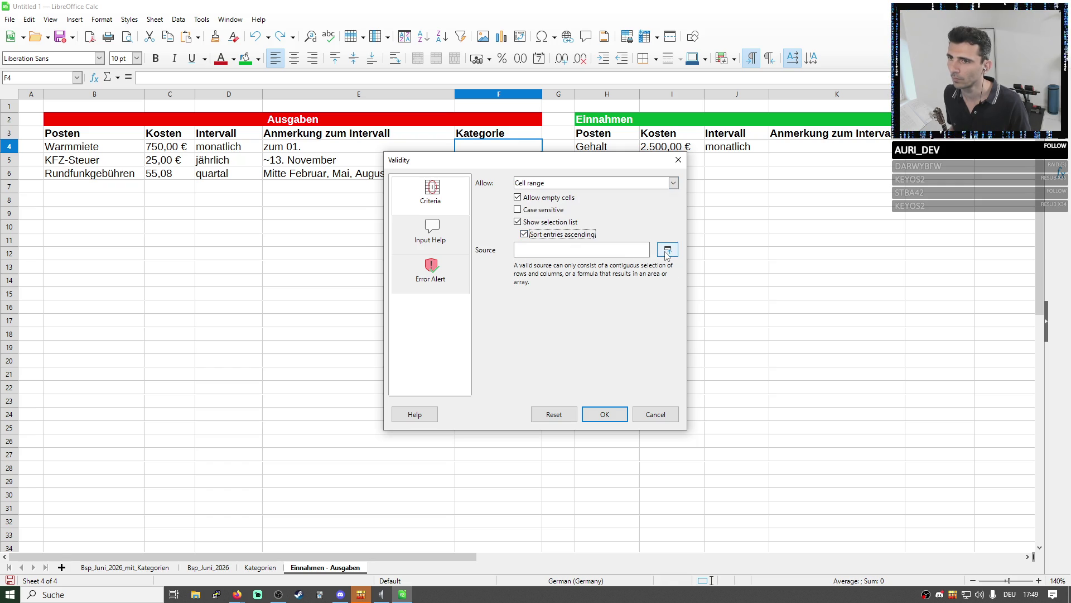
Select Kategorien B3:B100 as the source, disallow empty cells and apply the dropdown to F4
left_click(668, 250)
left_click(533, 177)
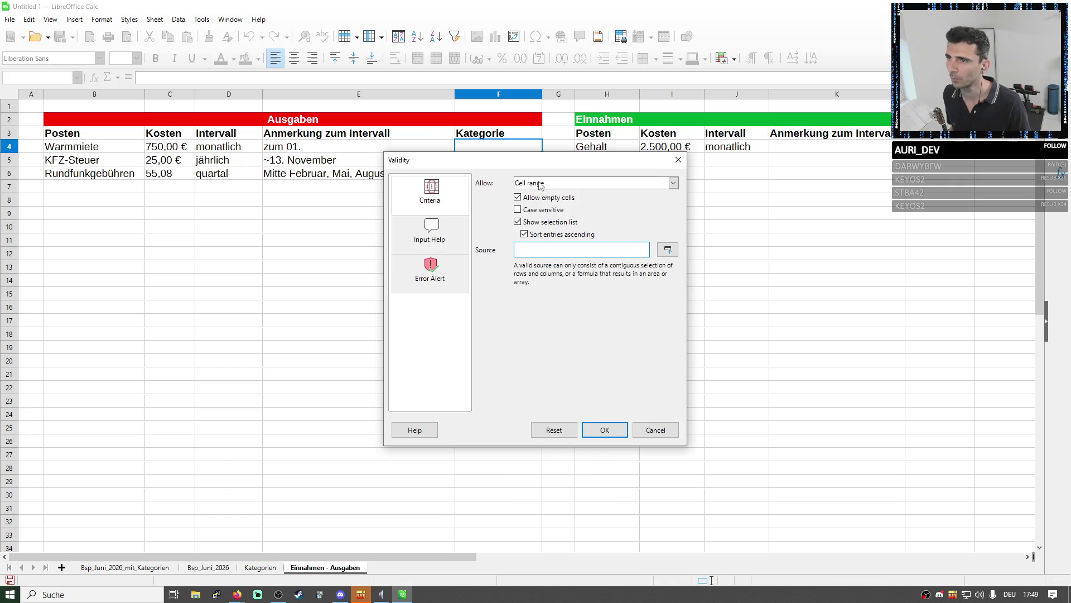
left_click(667, 249)
left_click(269, 569)
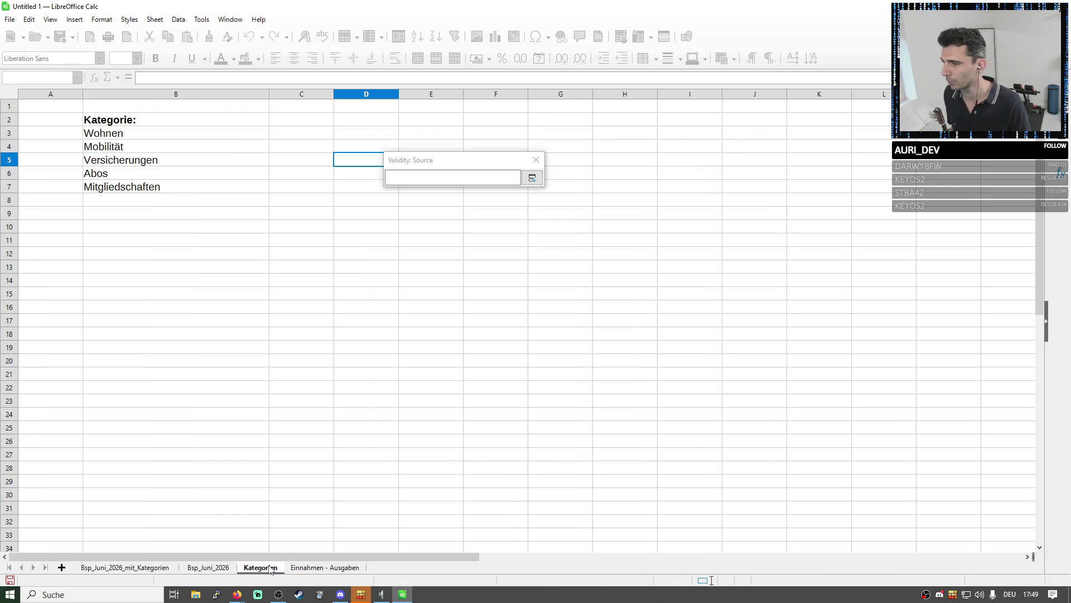
left_click(135, 95)
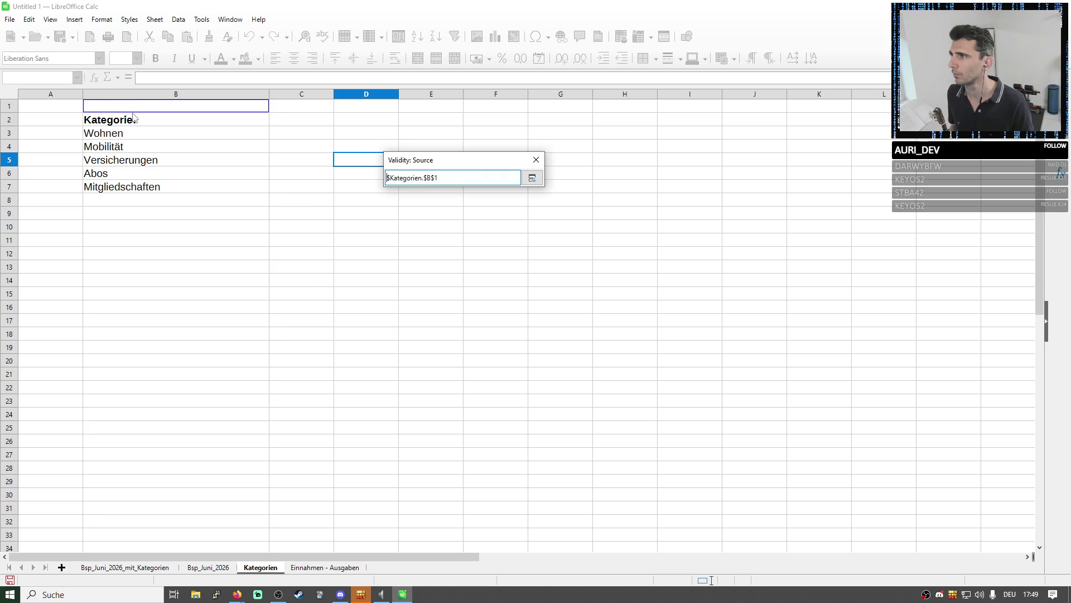
left_click_drag(123, 136, 132, 365)
key("BackSpace")
key("BackSpace")
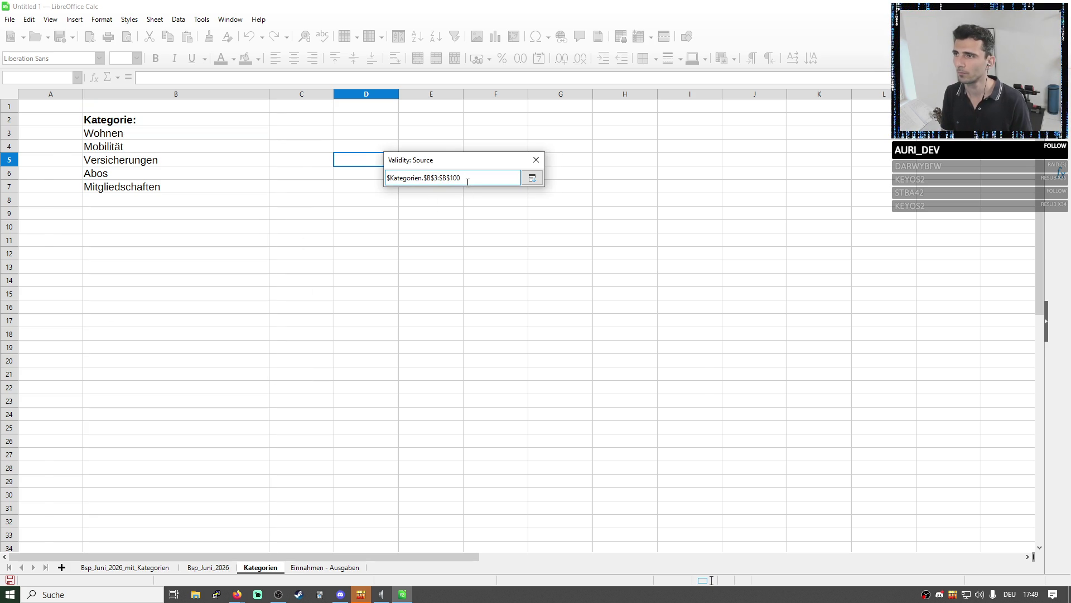
key("Return")
left_click(531, 199)
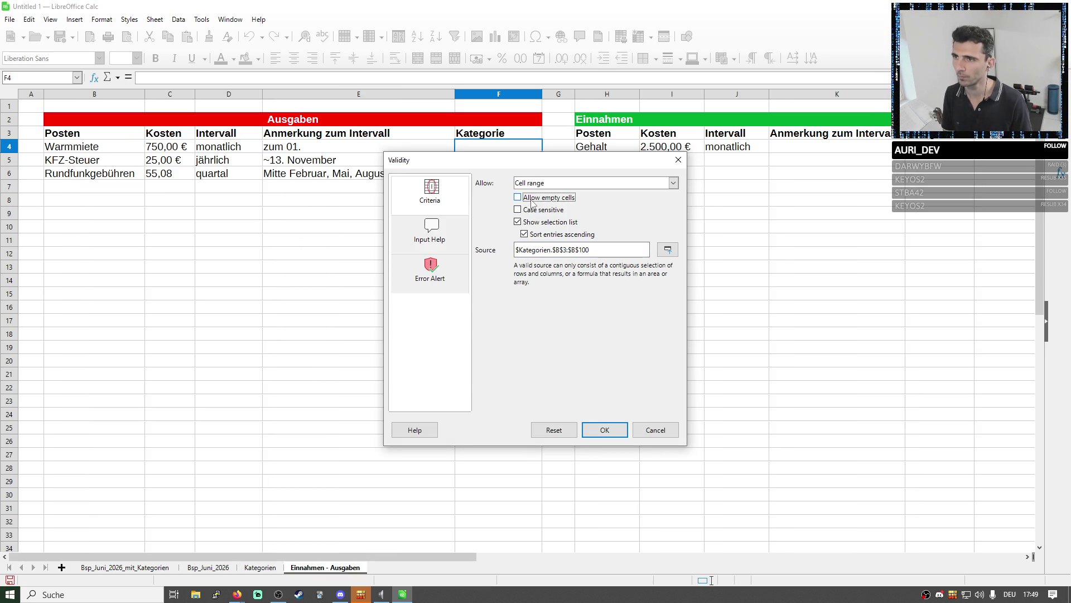
left_click(605, 430)
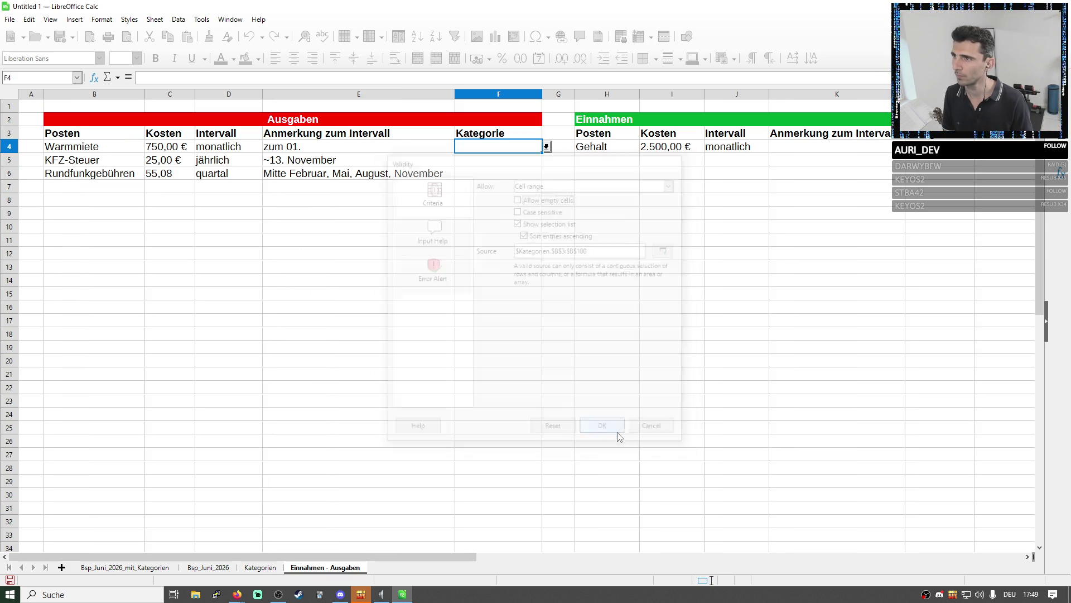
Check F4's category list, then change its validity to allow empty cells
left_click(546, 146)
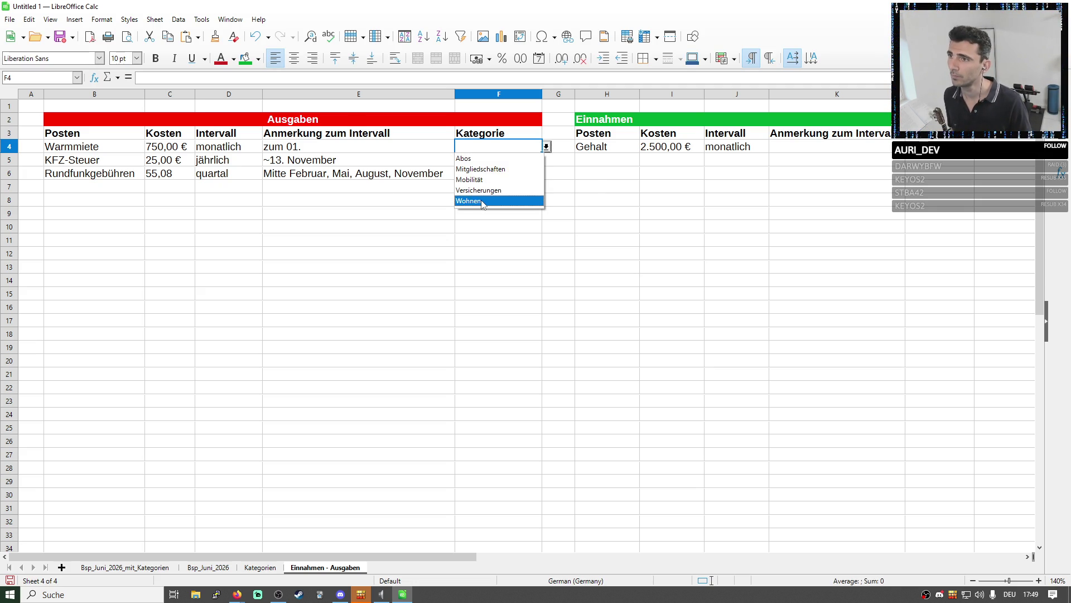
left_click(507, 150)
left_click(558, 183)
left_click(524, 158)
right_click(524, 149)
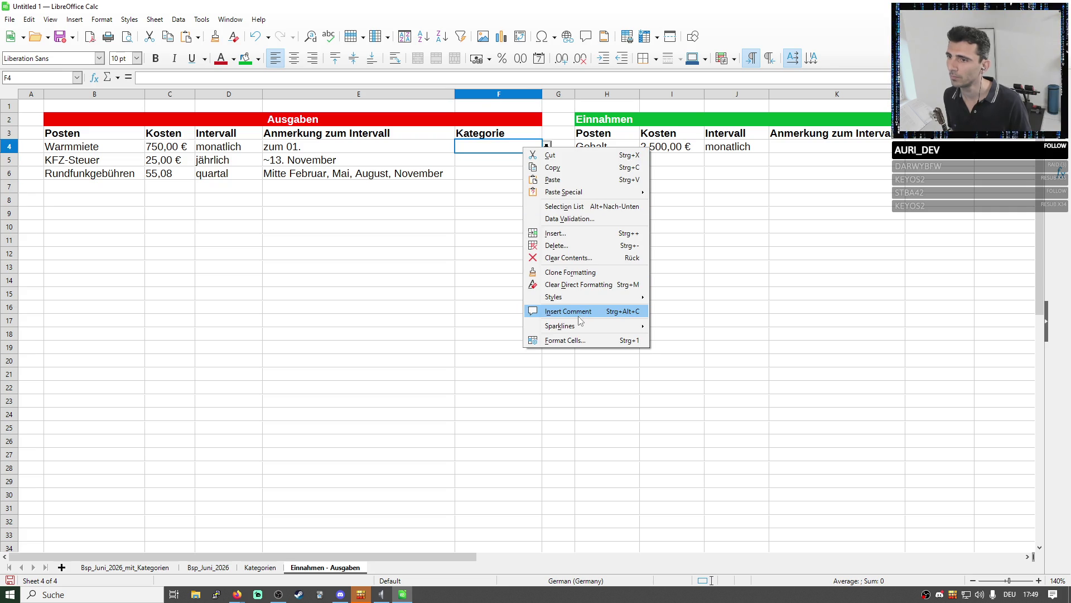
left_click(581, 219)
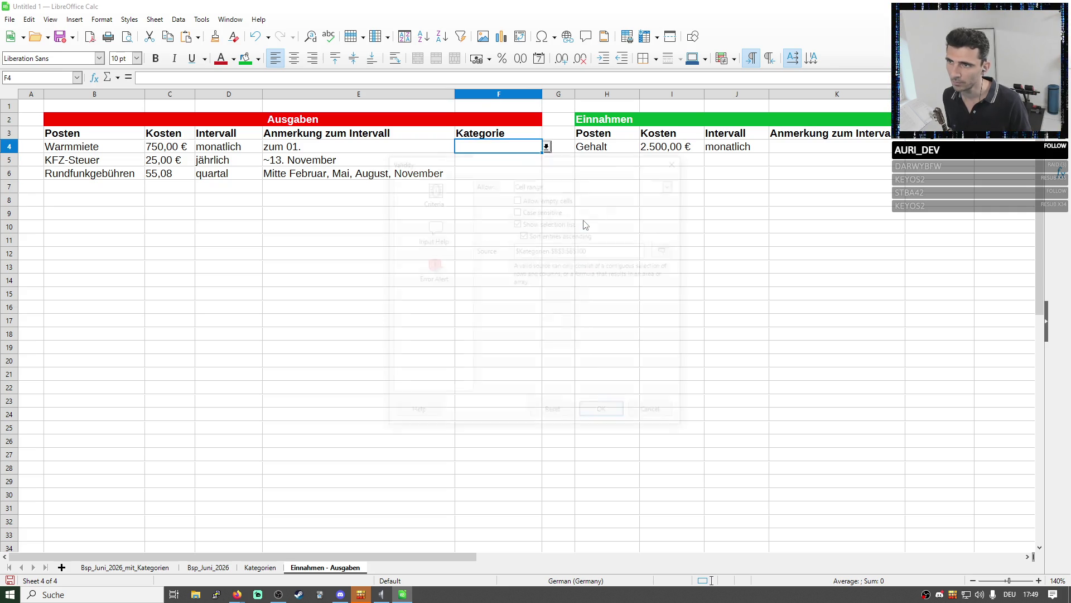
left_click(540, 199)
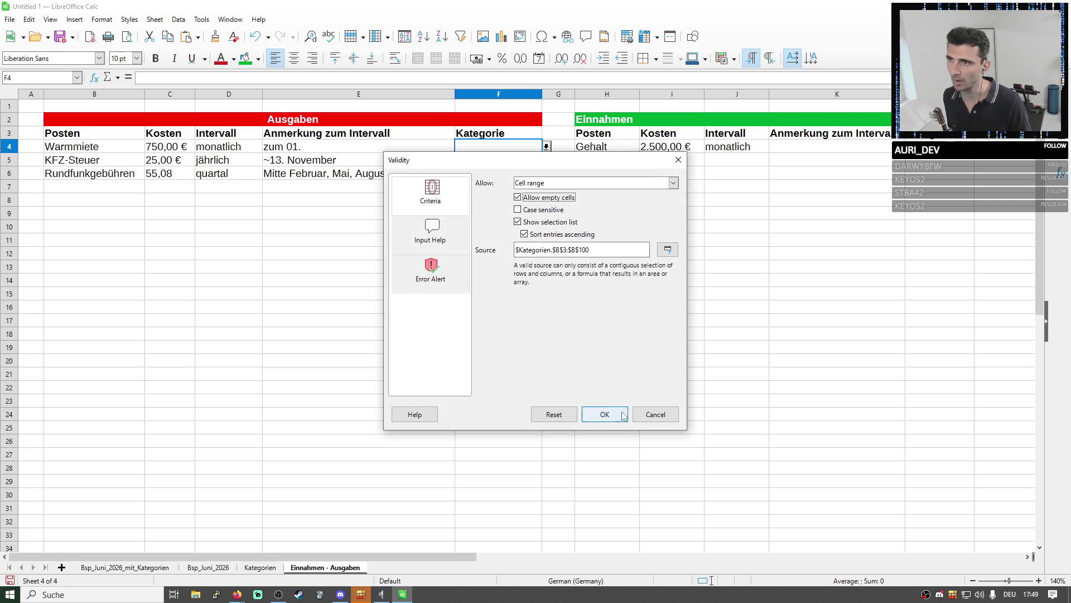
left_click(604, 414)
Copy the dropdown cell F4 and fill it far down column F
left_click(494, 175)
left_click(491, 148)
key("ctrl+c")
key("Down")
key("Down")
left_click(486, 150)
key("Down")
key("Down")
left_click(494, 159)
left_click(522, 177)
mouse_move(542, 180)
left_mouse_down()
mouse_move(521, 599)
mouse_move(566, 381)
left_mouse_up()
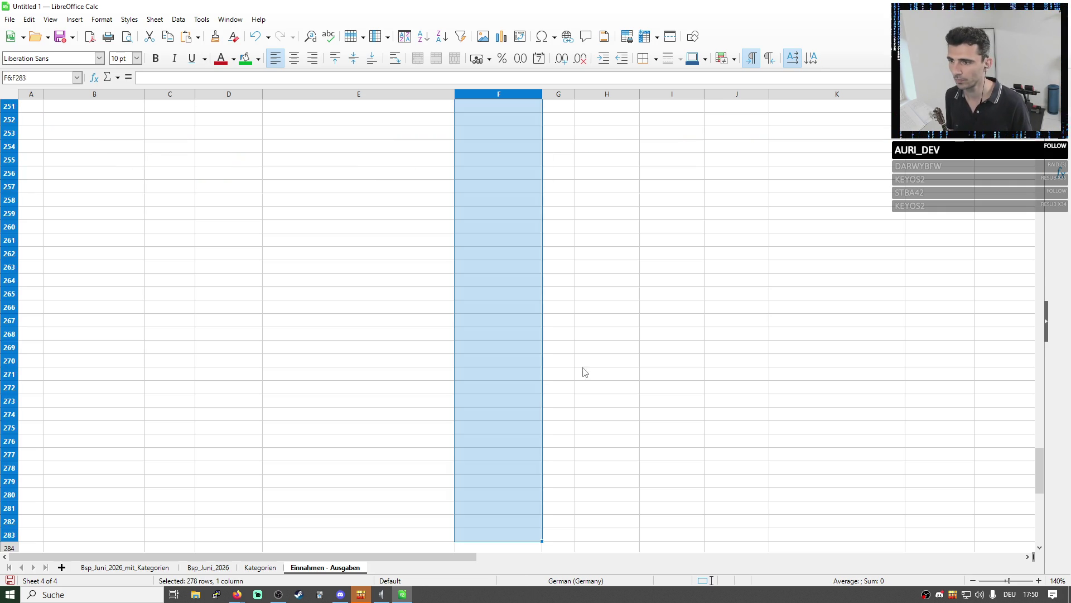
left_click(592, 359)
Verify the dropdown on F4 and return to the Kategorien sheet
left_click(524, 293)
scroll(526, 263, "up", 12)
scroll(529, 263, "up", 12)
scroll(529, 263, "up", 13)
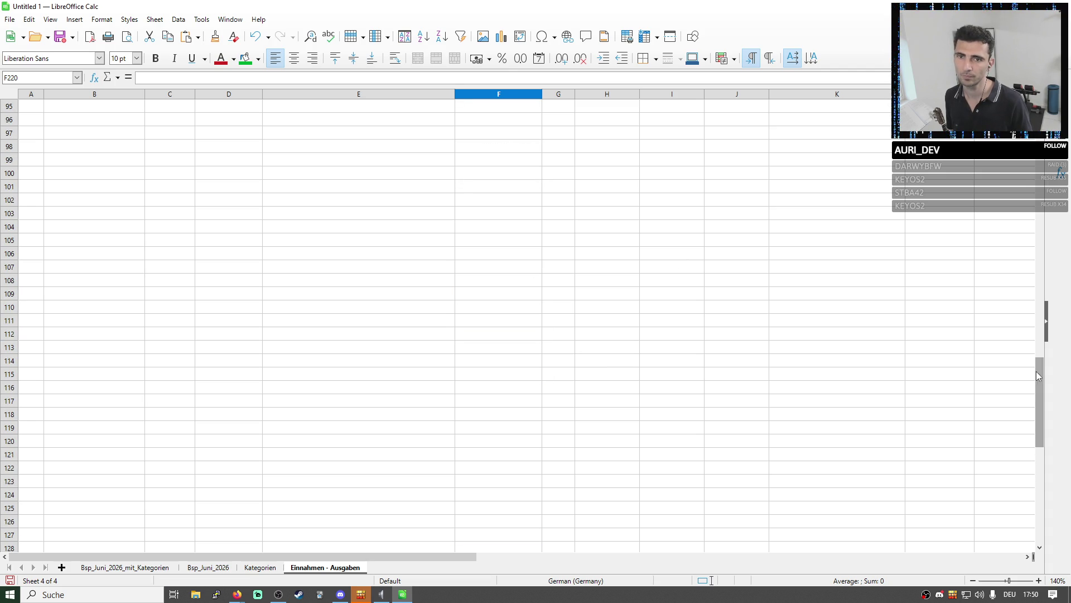
left_click_drag(1040, 403, 1040, 209)
left_click(742, 198)
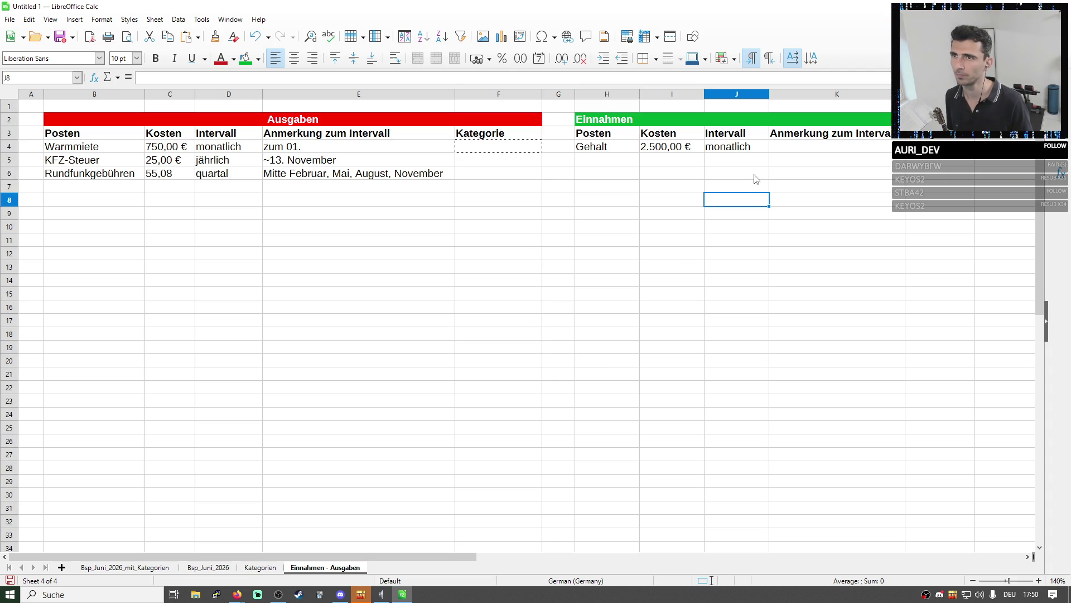
left_click(479, 149)
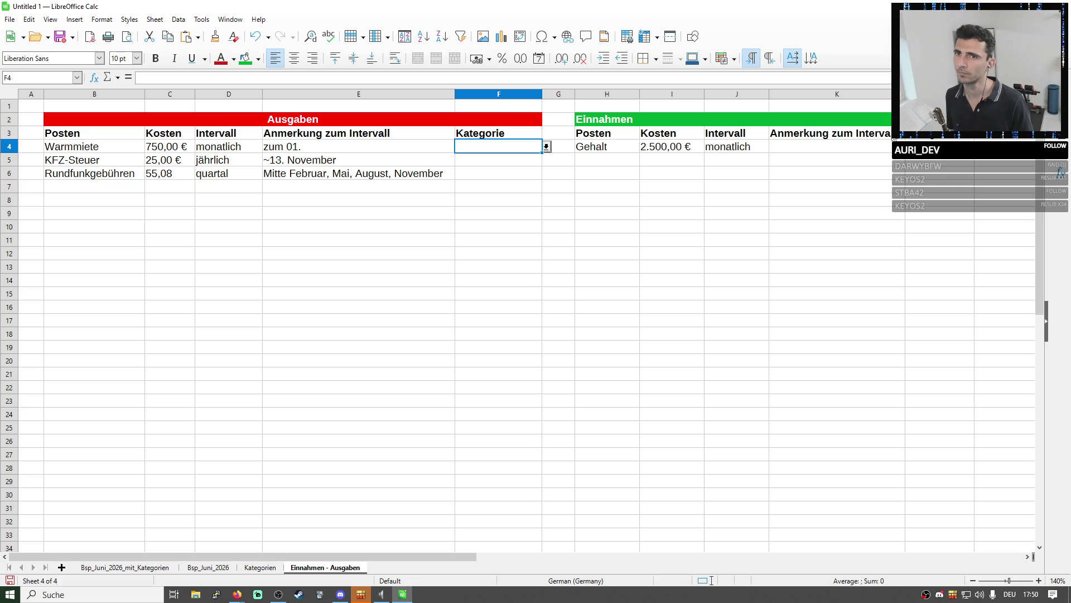
left_click(939, 147)
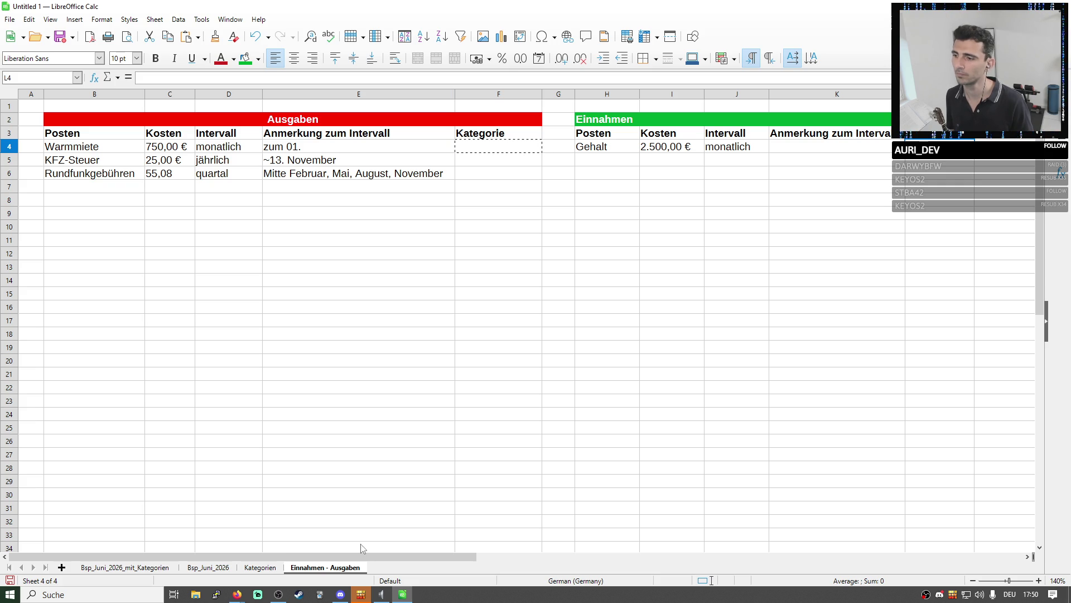
left_click(265, 568)
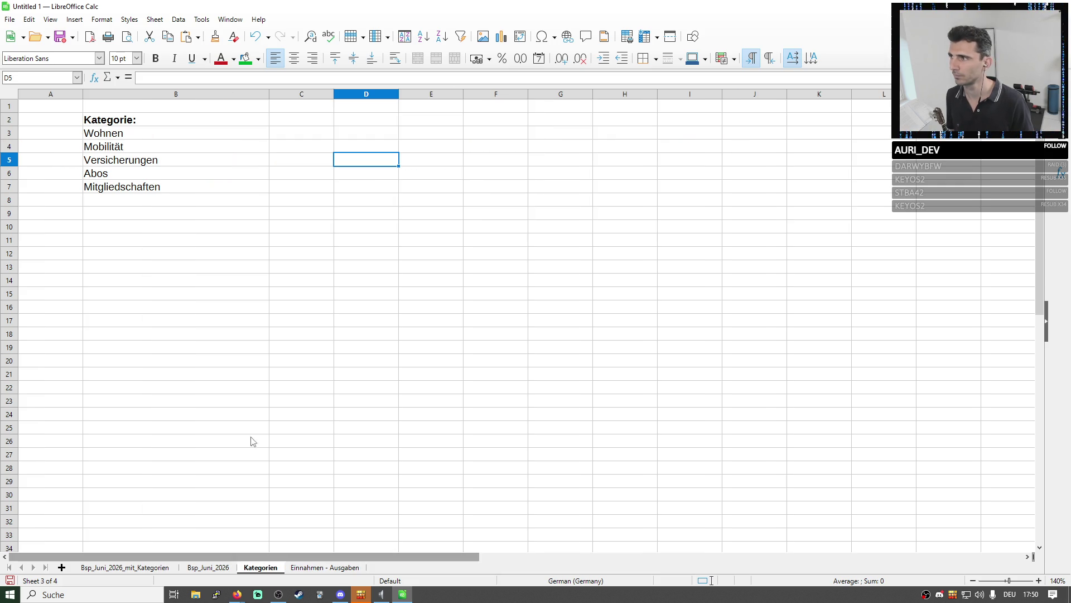
Rename heading B2 to 'Kategorie Ausgaben:' and copy it
left_click(203, 126)
double_click(93, 119)
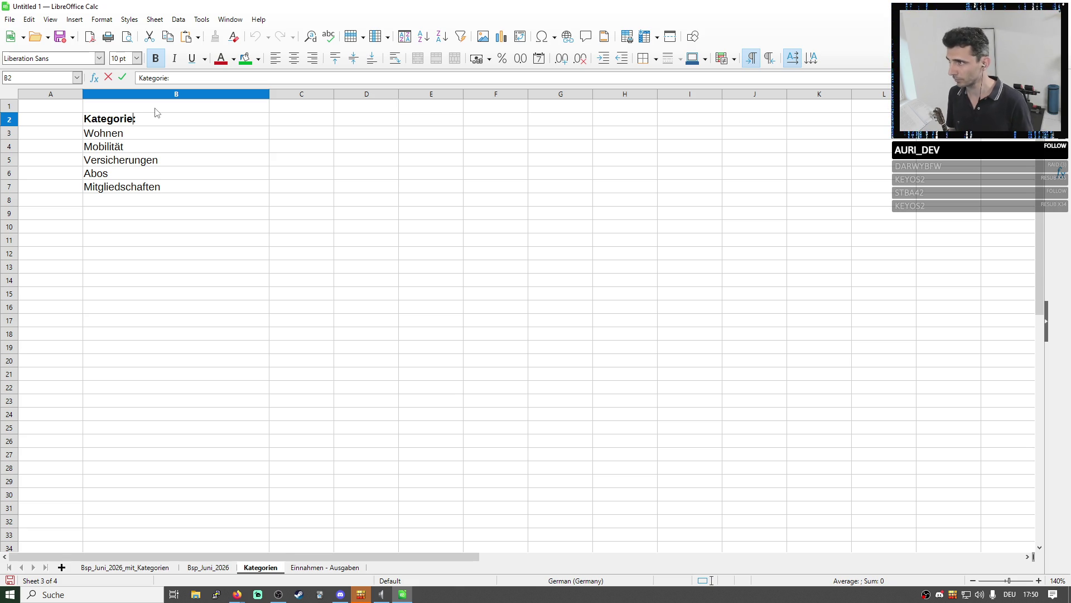
type("Ausgaben")
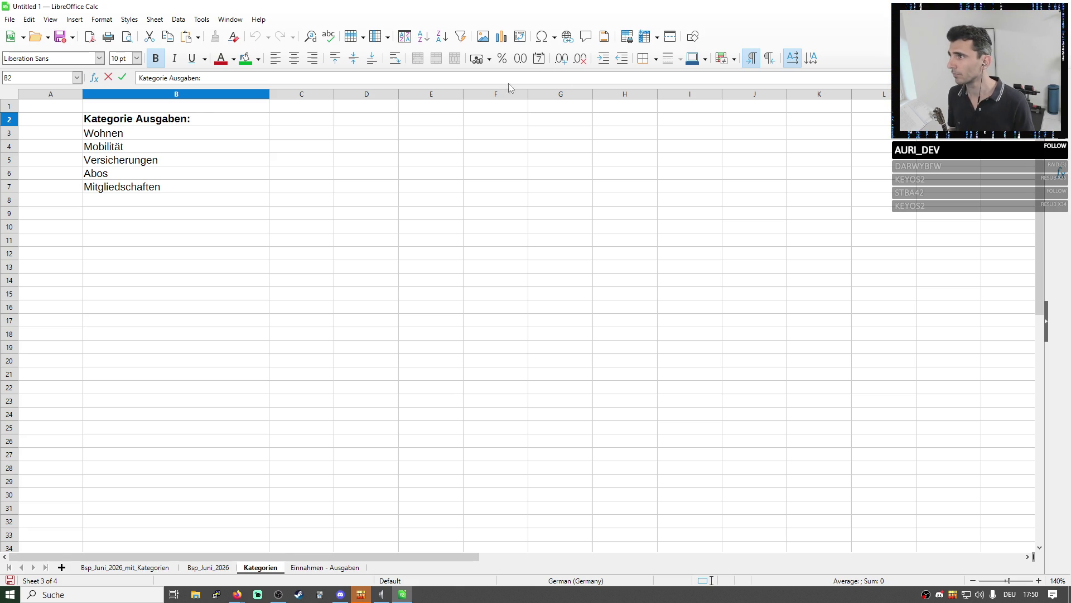
left_click_drag(289, 160, 343, 159)
left_click(251, 120)
key("ctrl+c")
left_click(323, 122)
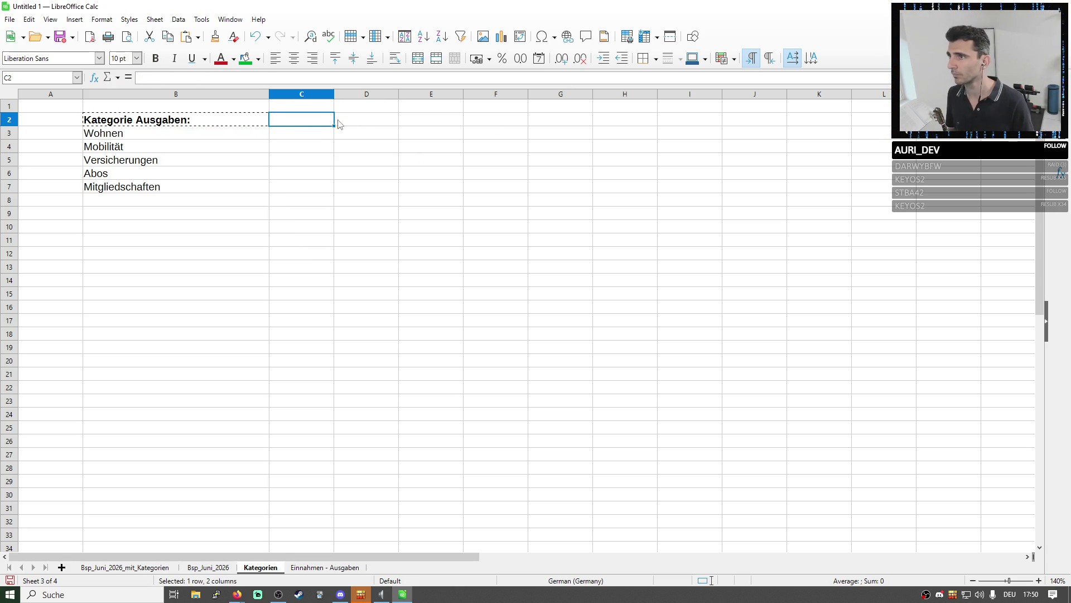
Paste the heading into D2 and change it to 'Kategorie Einnahmen:'
left_click(371, 120)
key("ctrl+v")
triple_click(399, 123)
left_click(399, 122)
double_click(398, 120)
type("E")
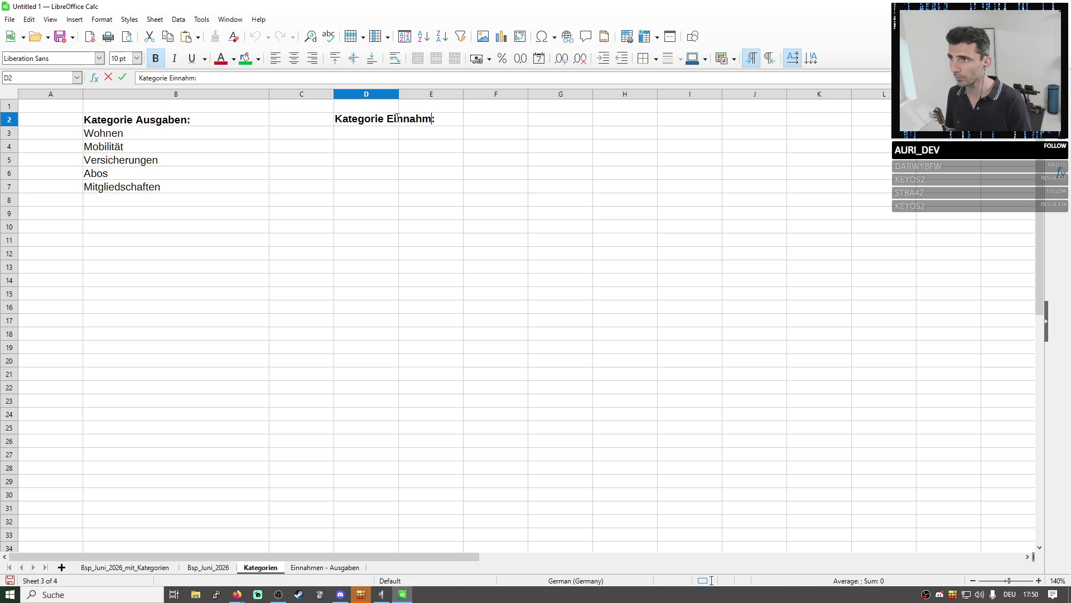
type("en")
key("Return")
Enter Gehalt in D3 as the first income category and return to Einnahmen - Ausgaben
double_click(398, 94)
left_click(400, 132)
type("Gehalt")
key("Return")
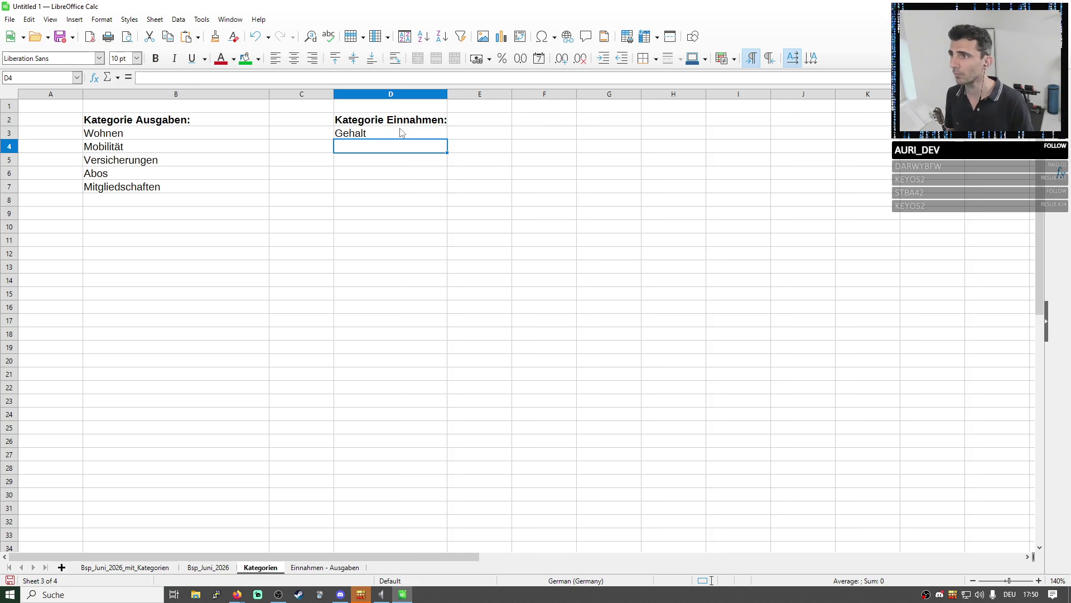
left_click(304, 568)
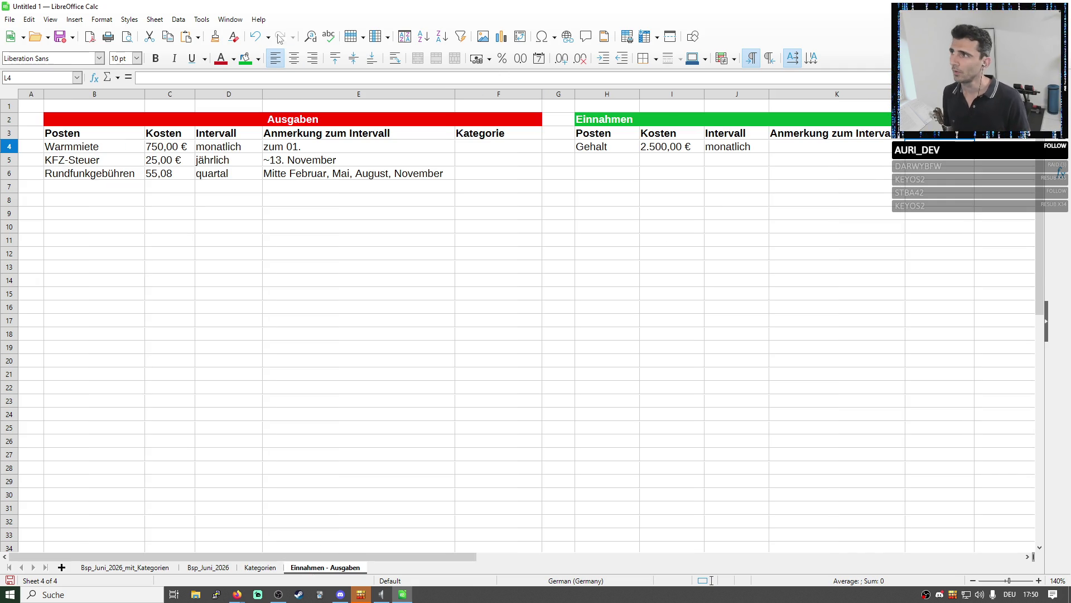
Validate L4 against an ascending cell-range list picked from the Kategorien sheet's column D
left_click(154, 19)
mouse_move(179, 20)
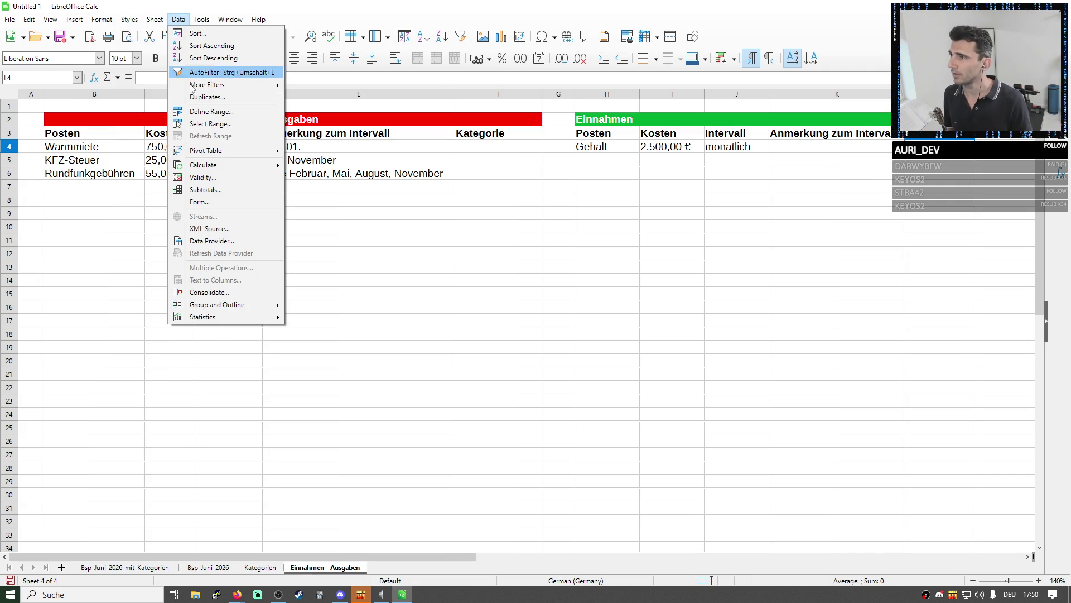
left_click(202, 177)
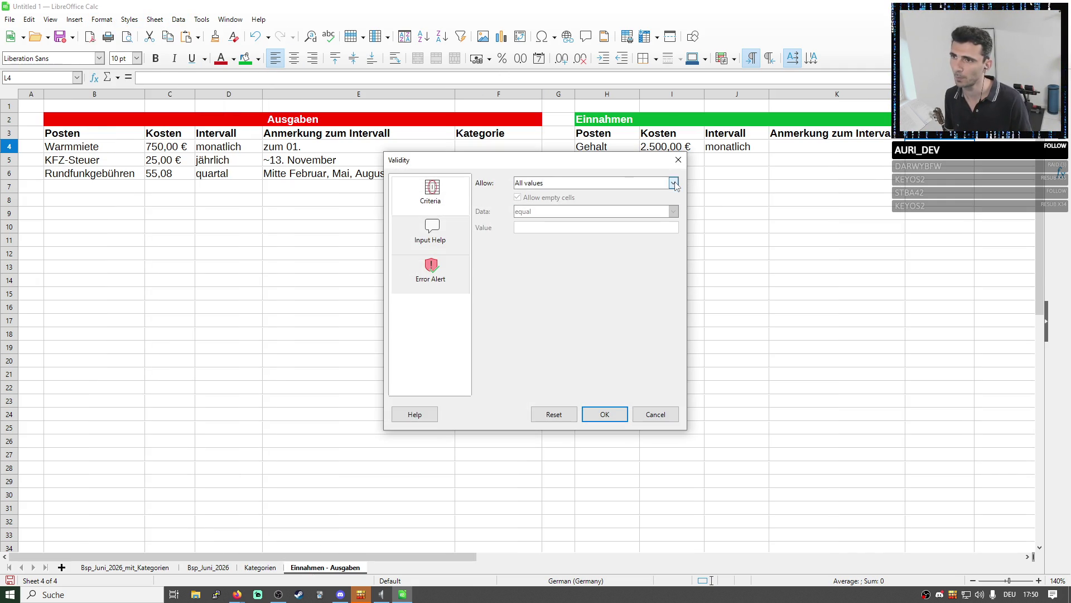
left_click(675, 186)
left_click(558, 245)
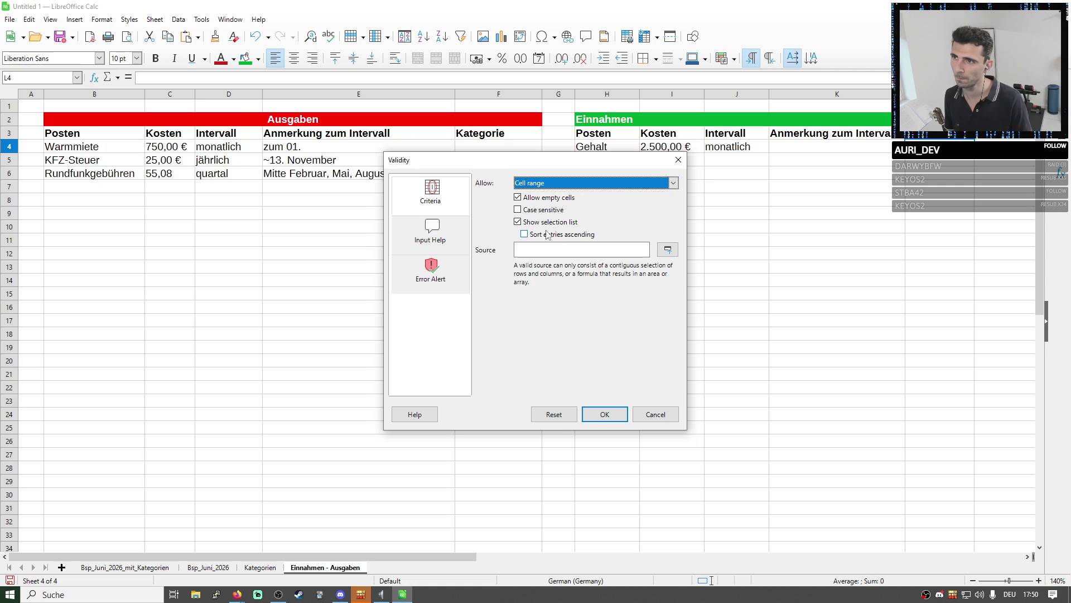
left_click(527, 235)
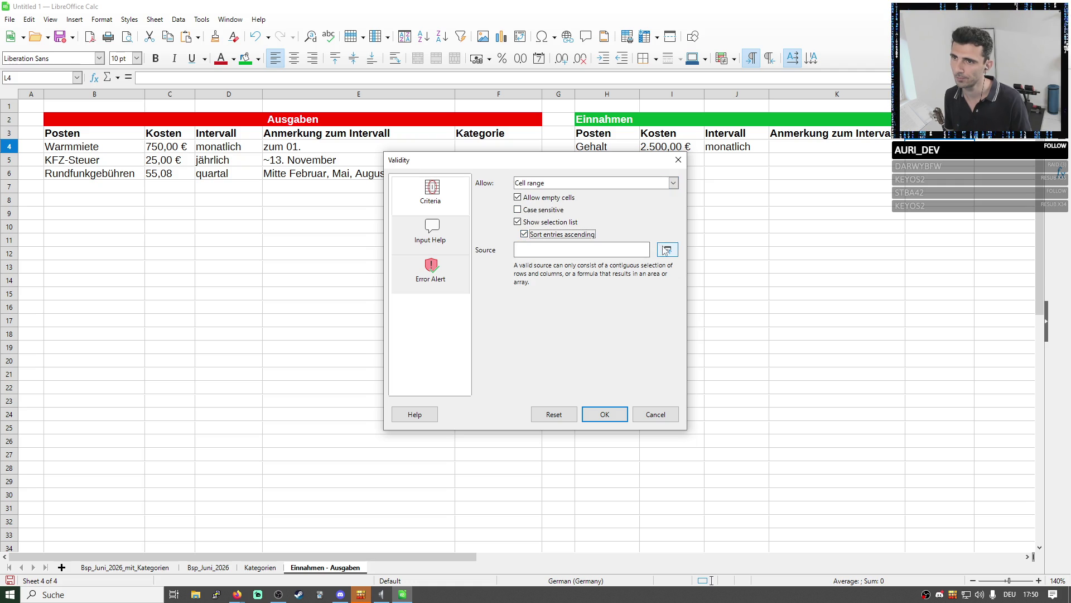
left_click(667, 250)
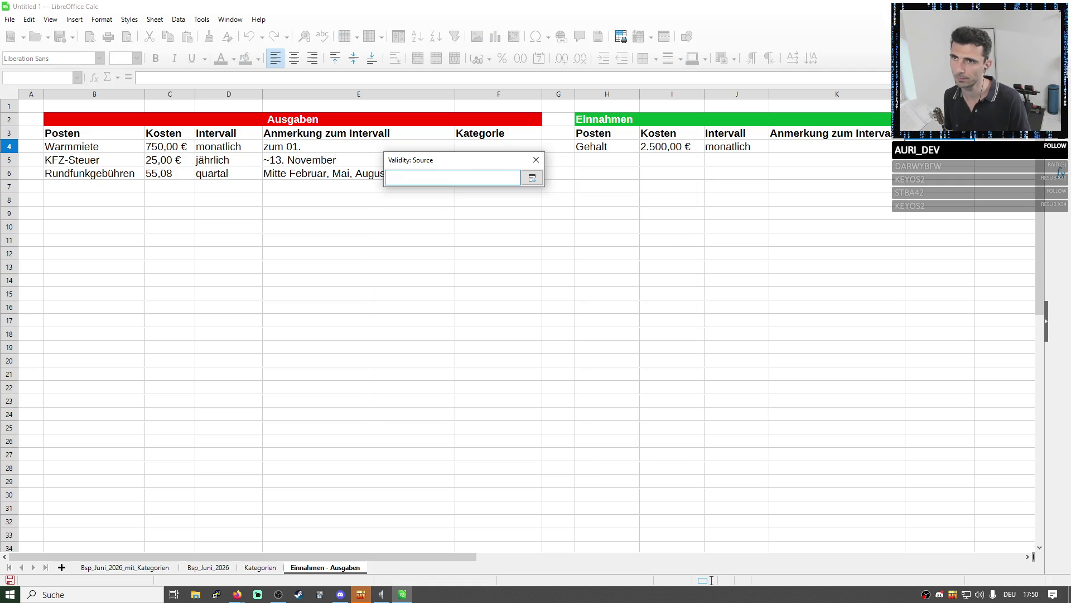
left_click(263, 568)
left_click(382, 136)
key("BackSpace")
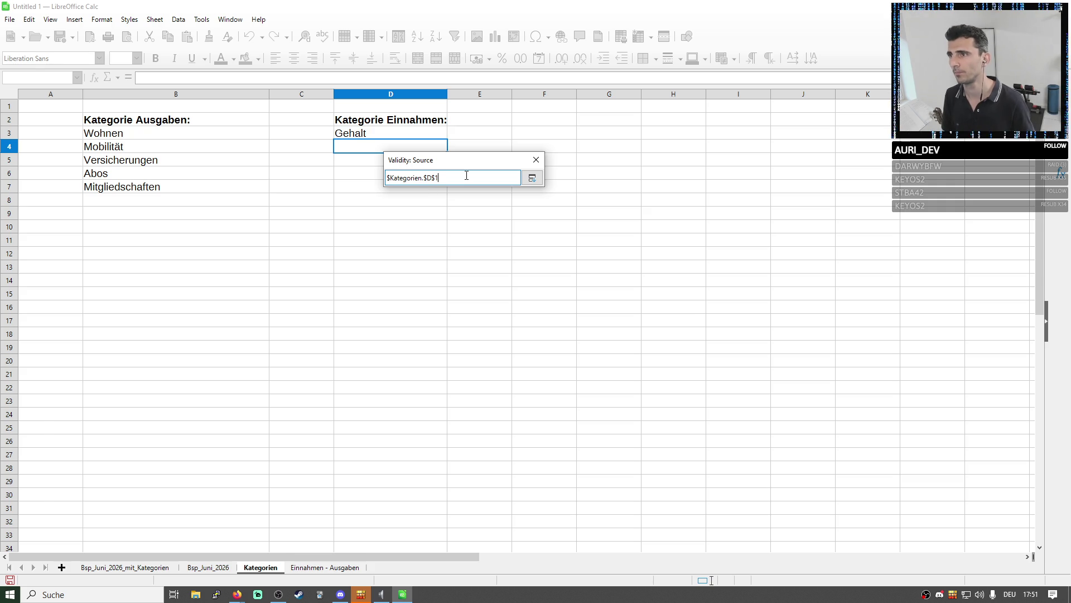
key("Return")
left_click(605, 429)
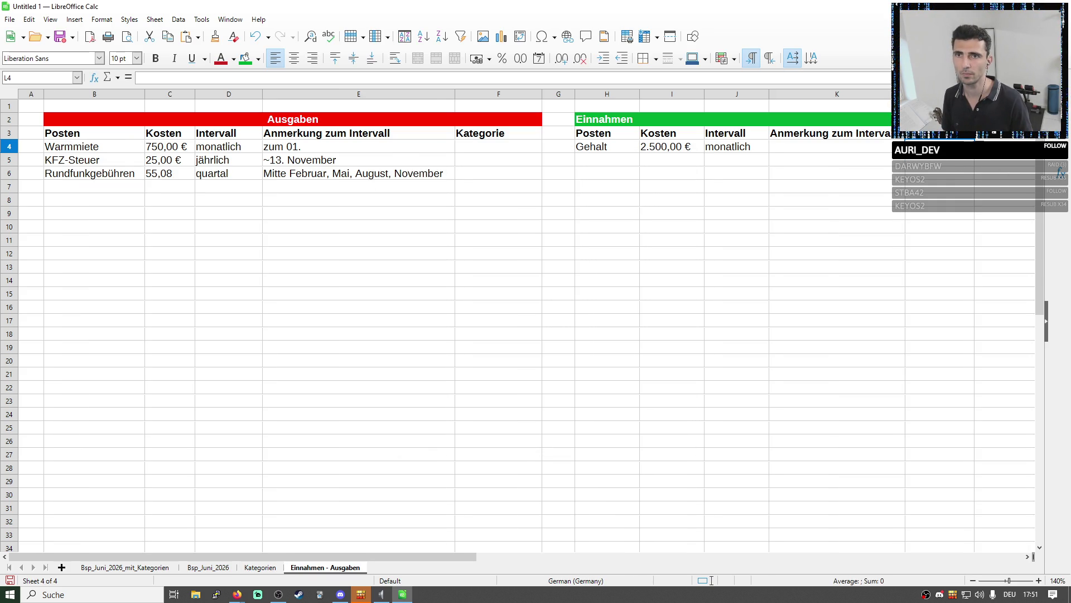
Reopen L4's validation rule and correct the source reference text by hand
left_click(253, 570)
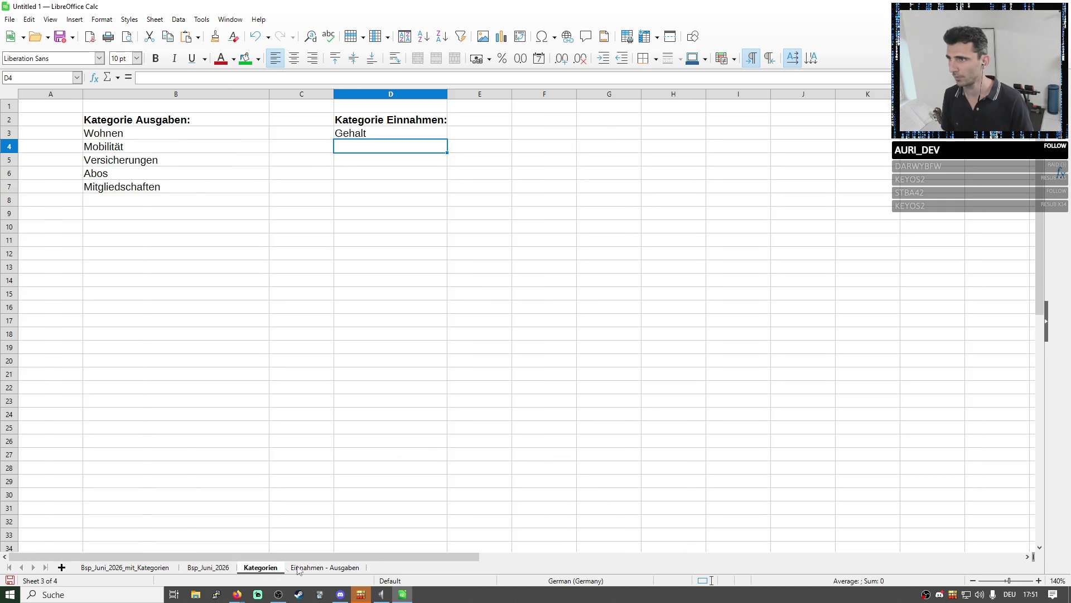
left_click(305, 569)
right_click(832, 144)
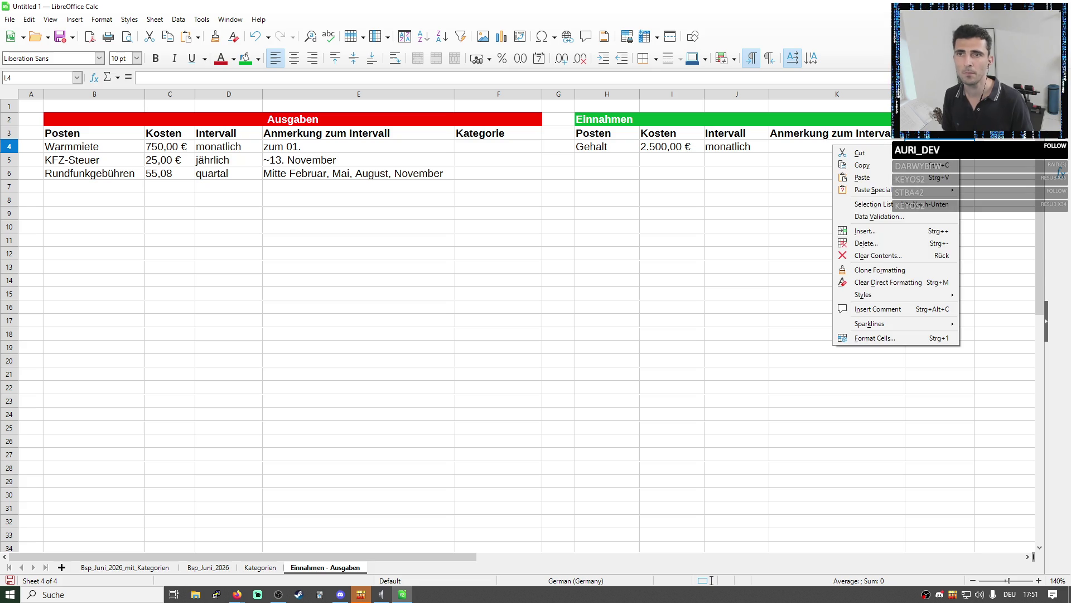
left_click(877, 221)
left_click(628, 248)
left_click(570, 249)
type("3$100")
key("Right")
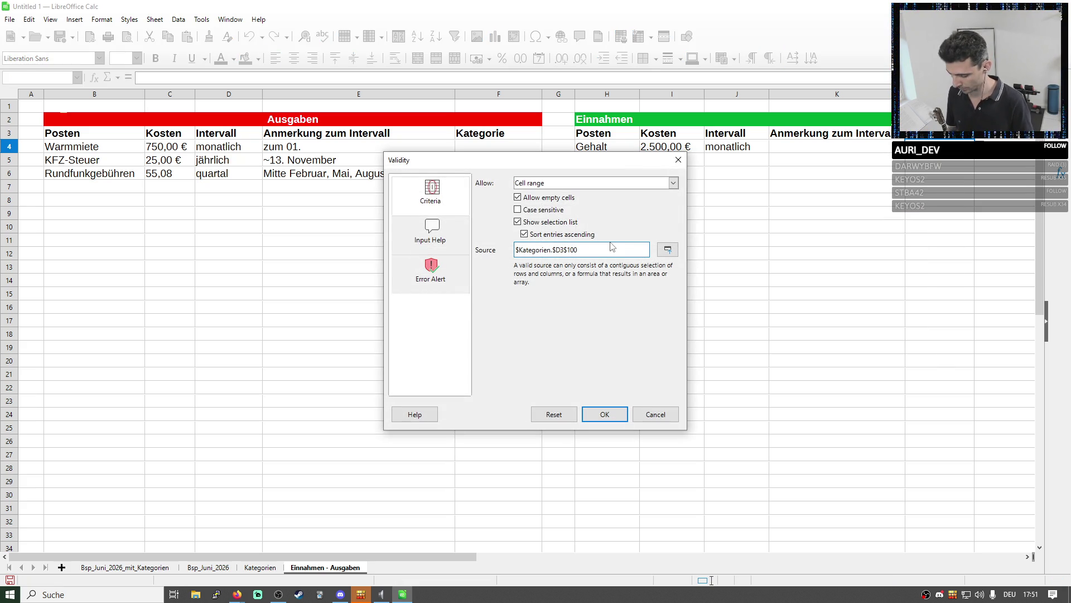
left_click(605, 414)
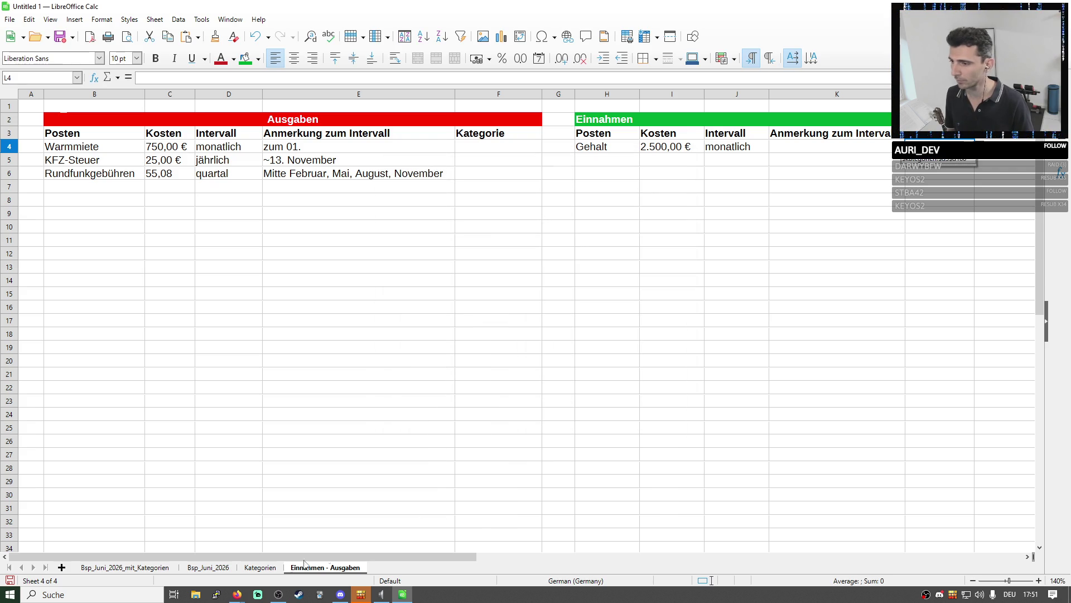
Reopen L4's validation once more and set the source to $Kategorien.$D$3:$D$100
double_click(262, 569)
key("Escape")
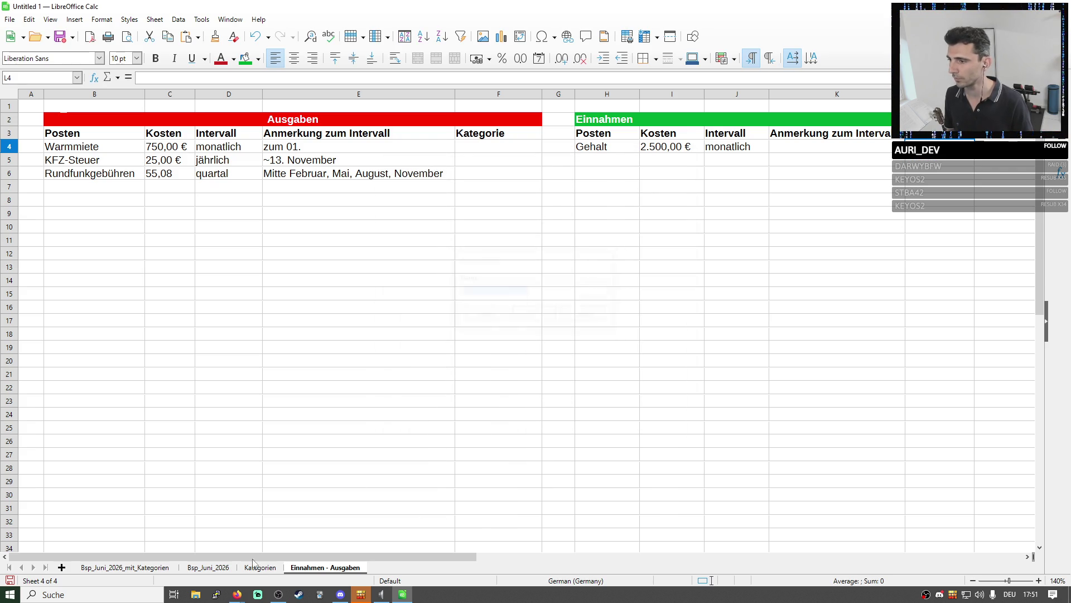
left_click(259, 567)
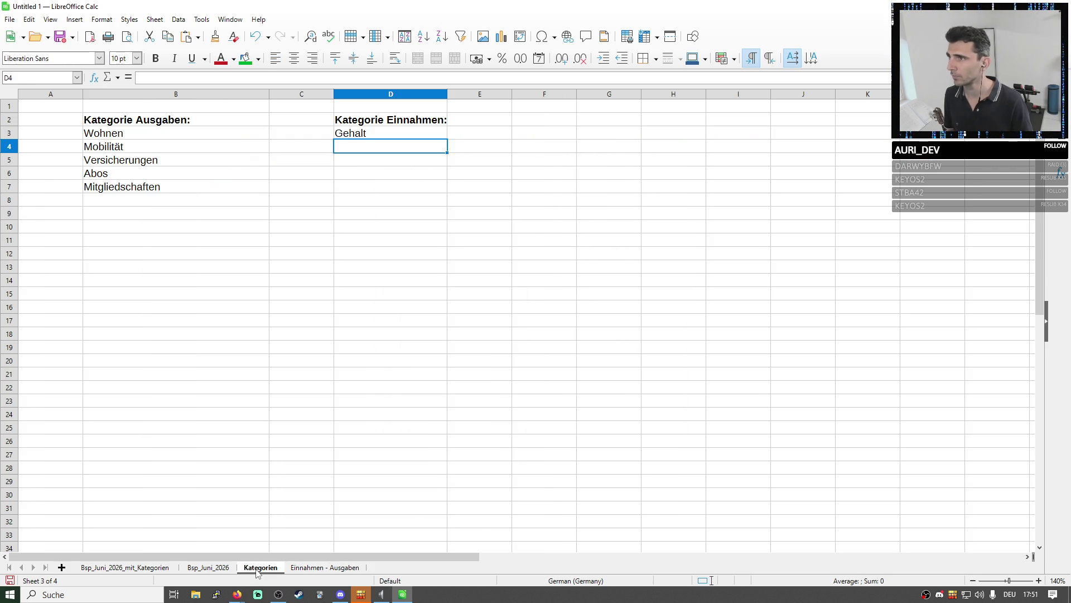
left_click(335, 568)
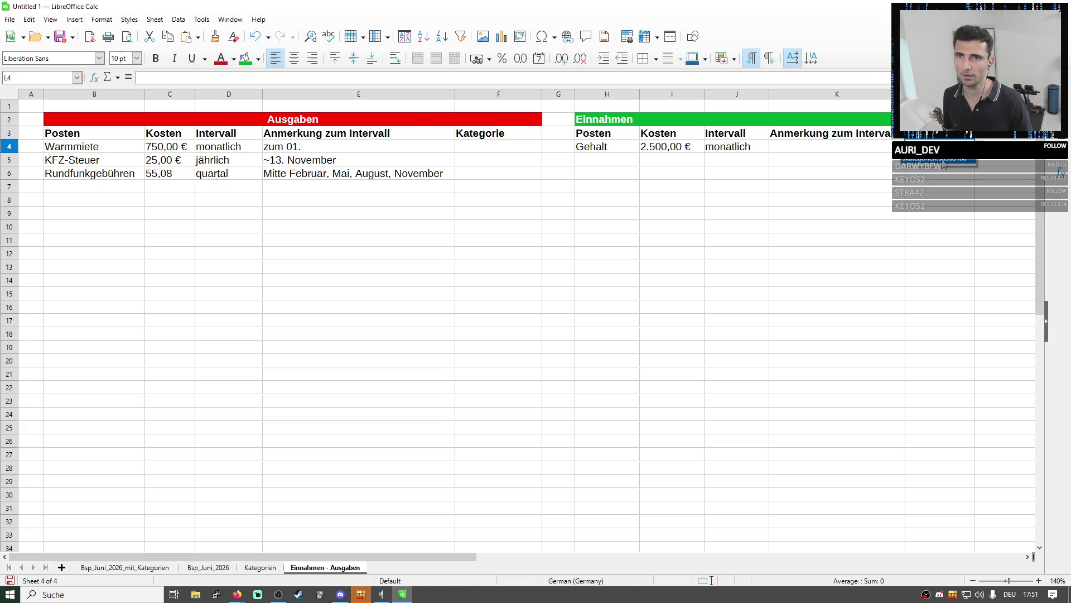
right_click(986, 149)
key("Escape")
right_click(830, 146)
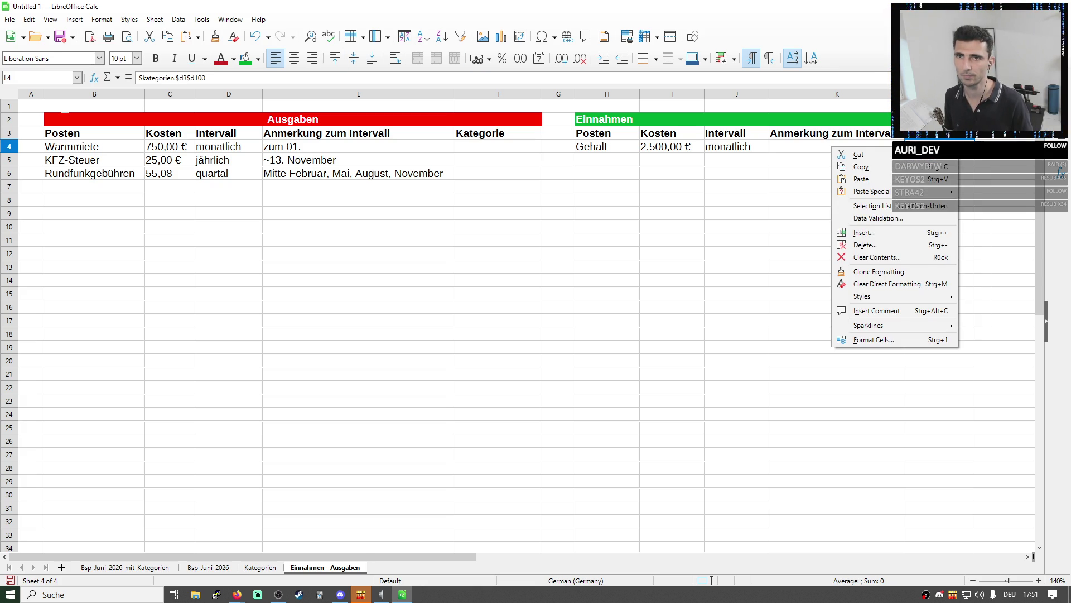
left_click(877, 219)
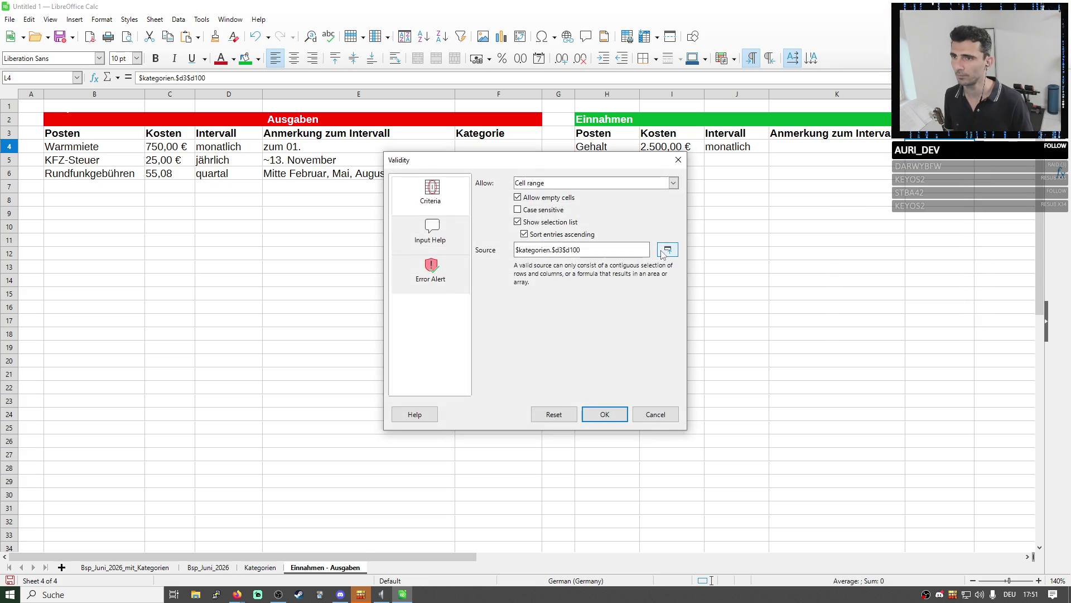
left_click(667, 250)
left_click(253, 568)
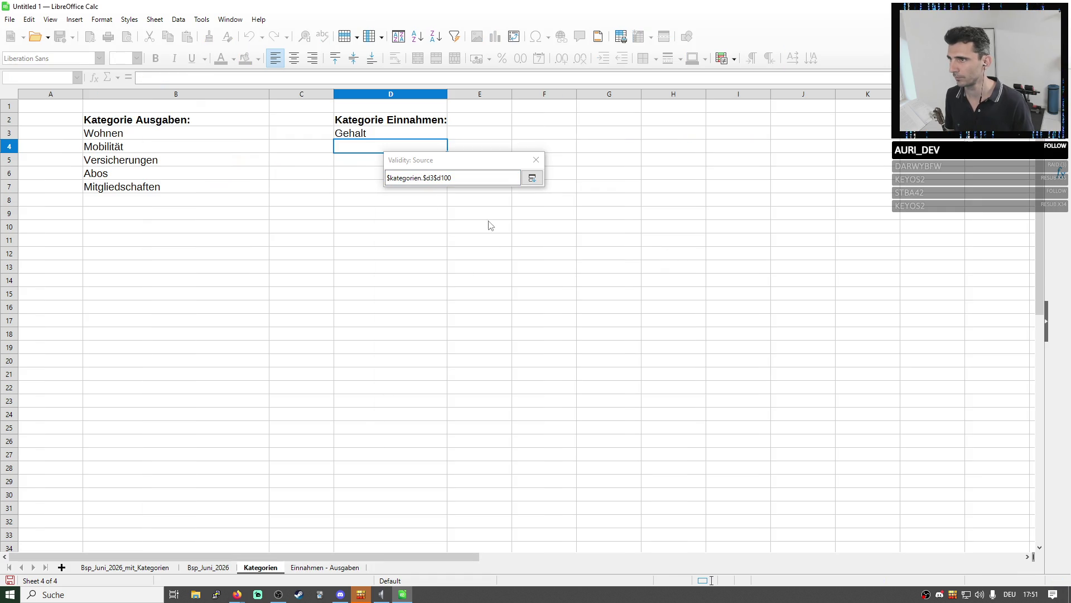
left_click(345, 134)
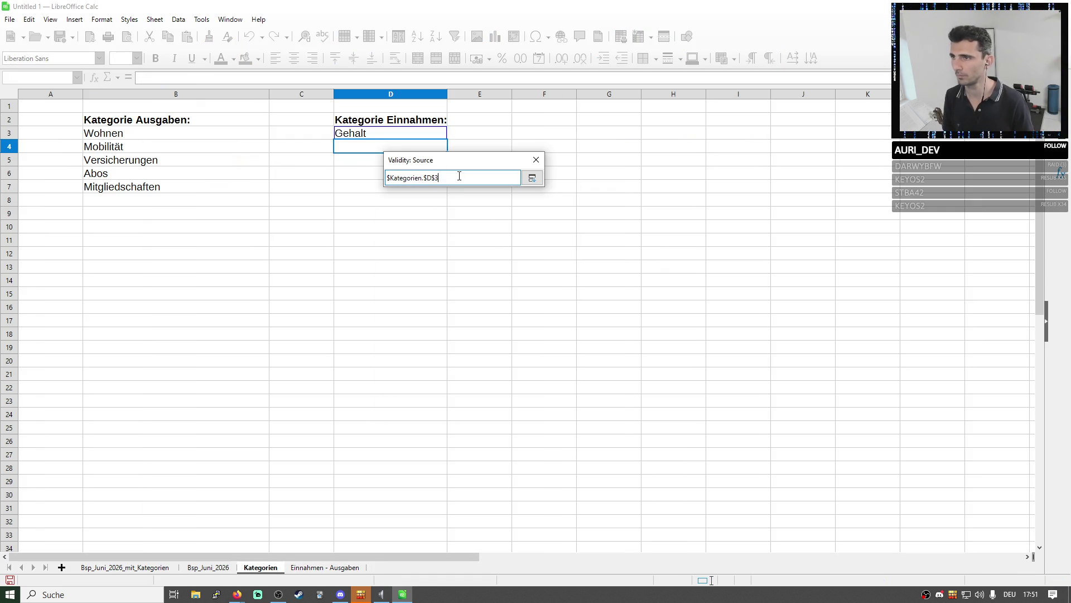
type(":$D$100")
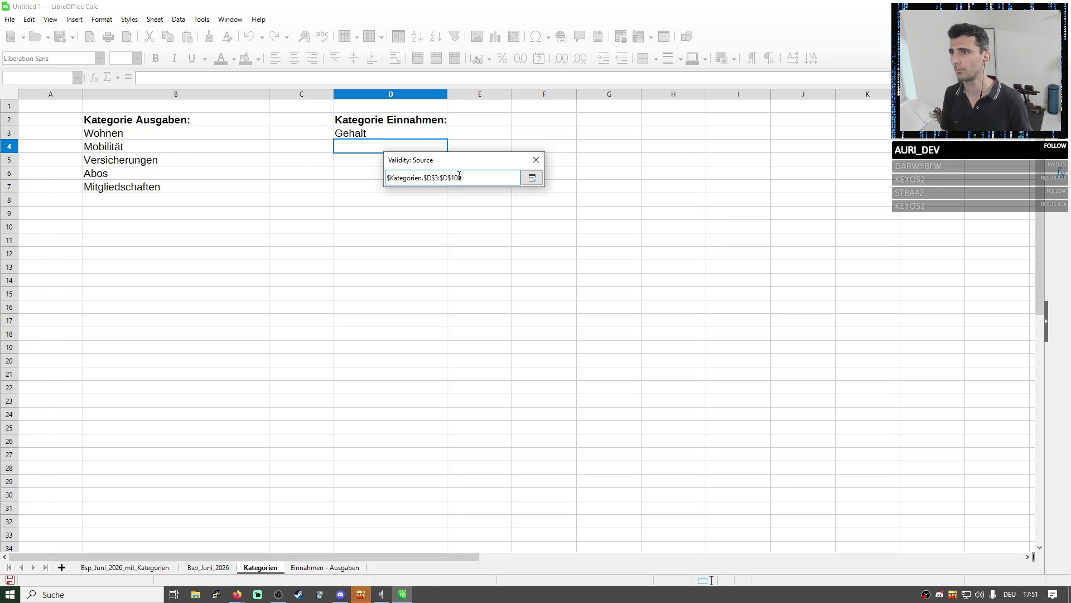
key("Return")
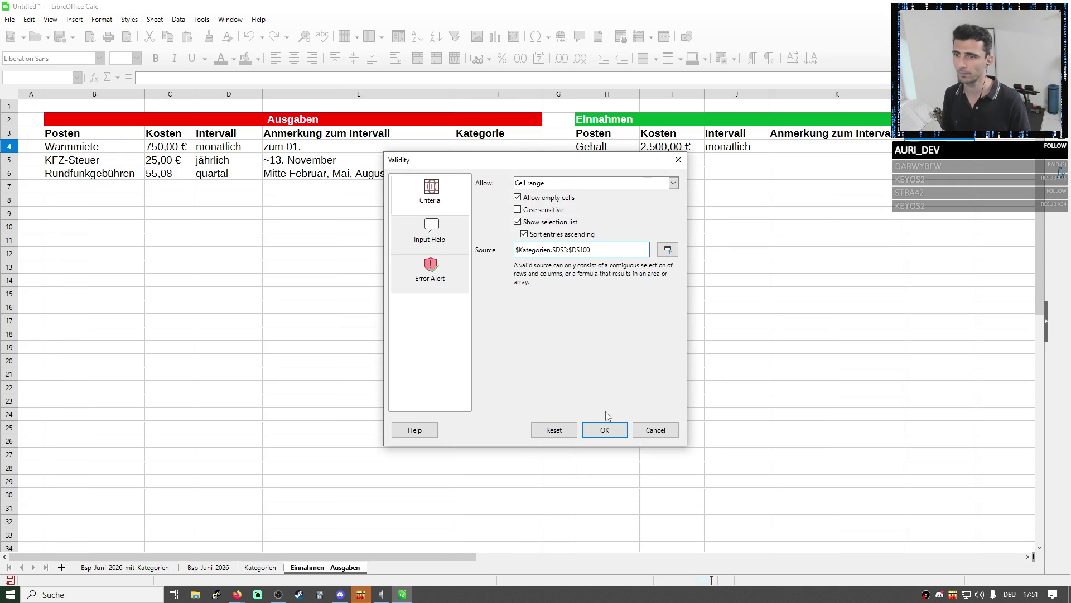
left_click(604, 431)
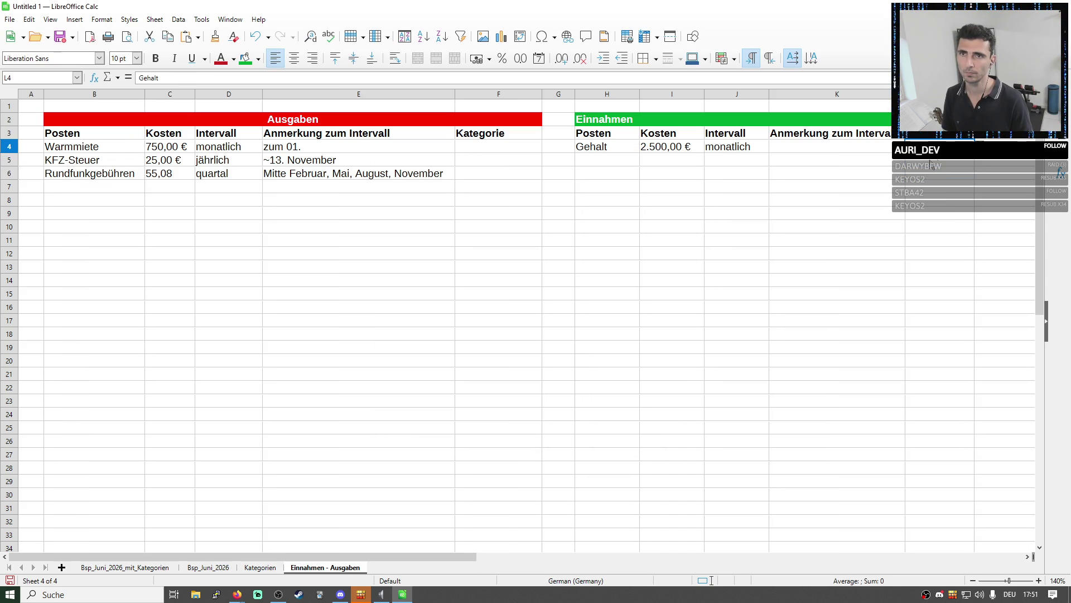
Clear Gehalt from L4 and fill its pick list down to L200
key("Down")
key("Up")
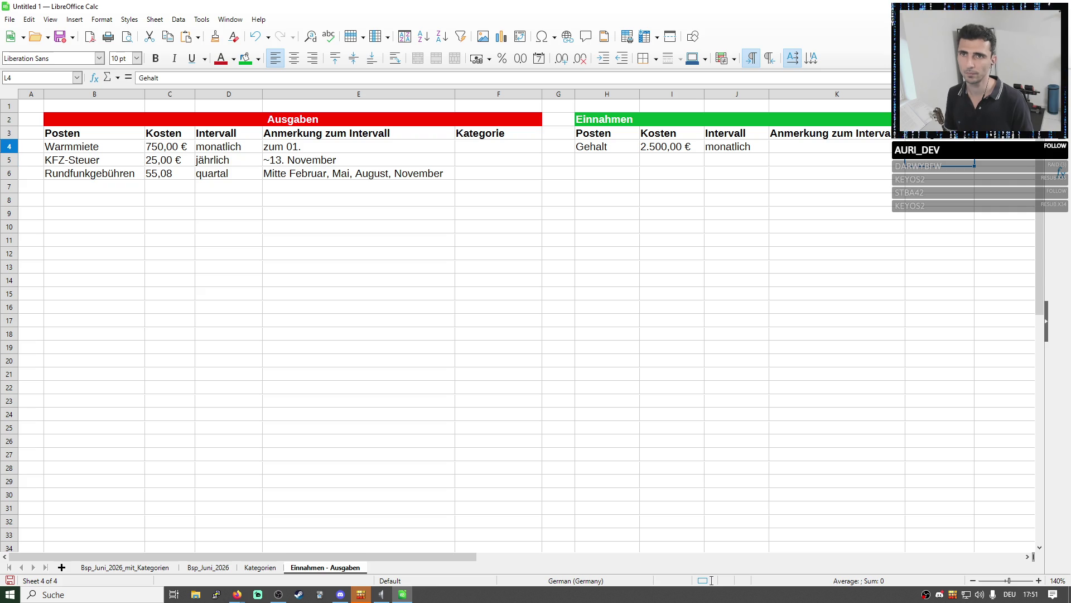
key("Delete")
left_click_drag(972, 159, 940, 548)
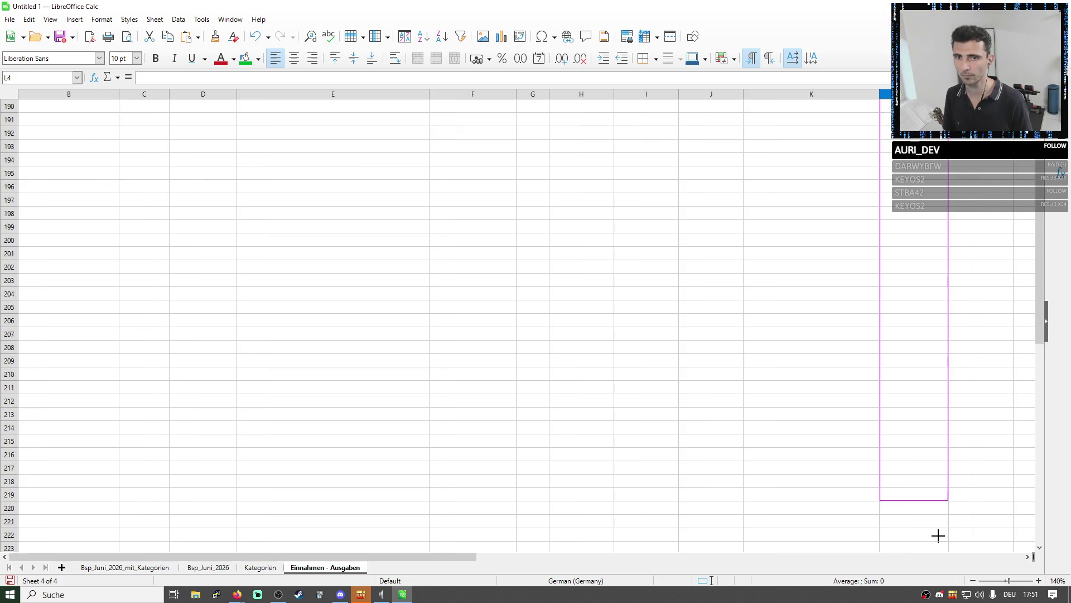
mouse_move(940, 548)
left_mouse_down()
mouse_move(908, 339)
mouse_move(906, 181)
left_mouse_up()
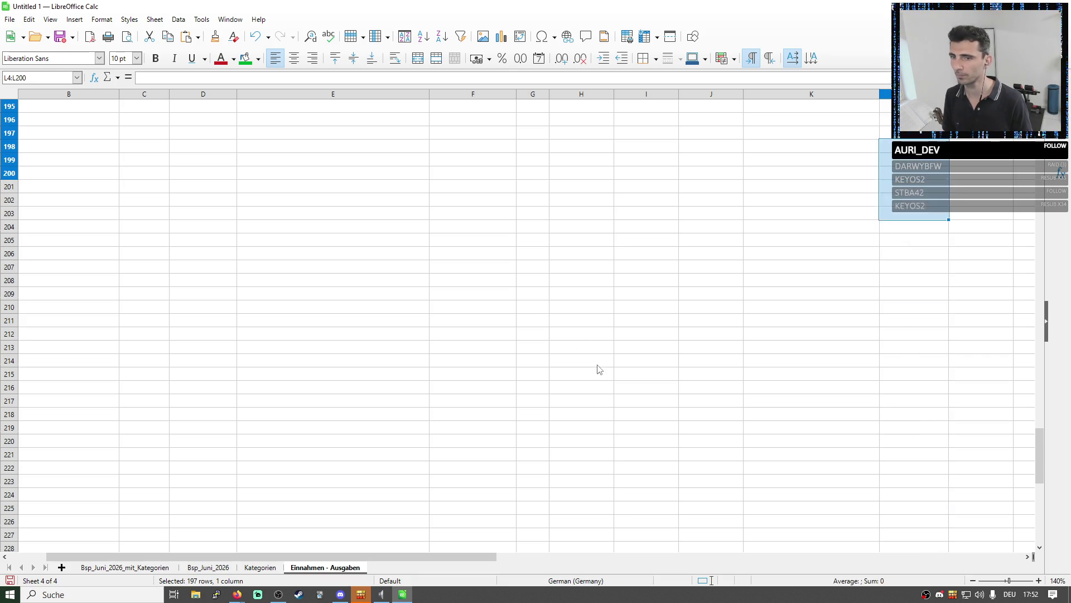
scroll(597, 373, "up", 6)
scroll(343, 319, "up", 18)
left_click(349, 309)
scroll(351, 310, "up", 18)
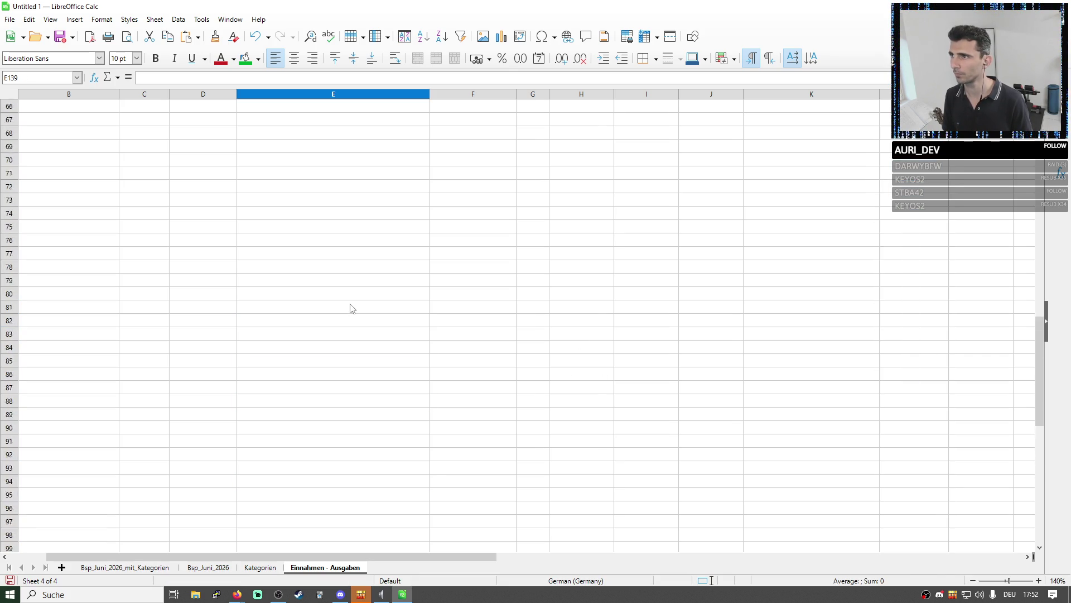
scroll(351, 309, "up", 11)
scroll(351, 309, "up", 12)
Fill F4's pick list down to F200 and jump back to the sheet's top
left_click(481, 149)
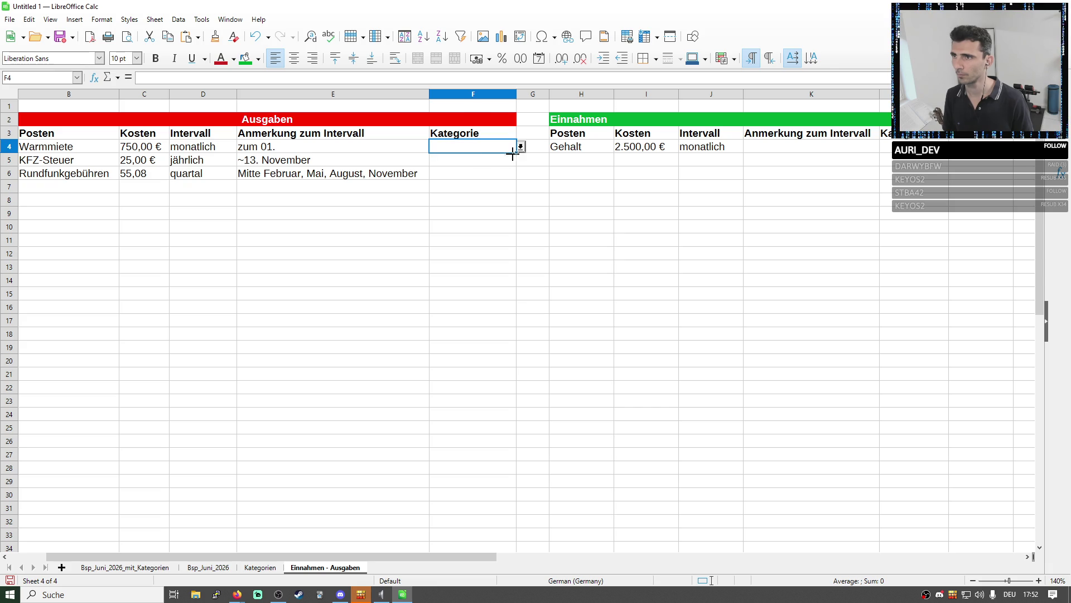
mouse_move(516, 152)
left_mouse_down()
mouse_move(478, 580)
mouse_move(471, 495)
left_mouse_up()
scroll(472, 494, "up", 18)
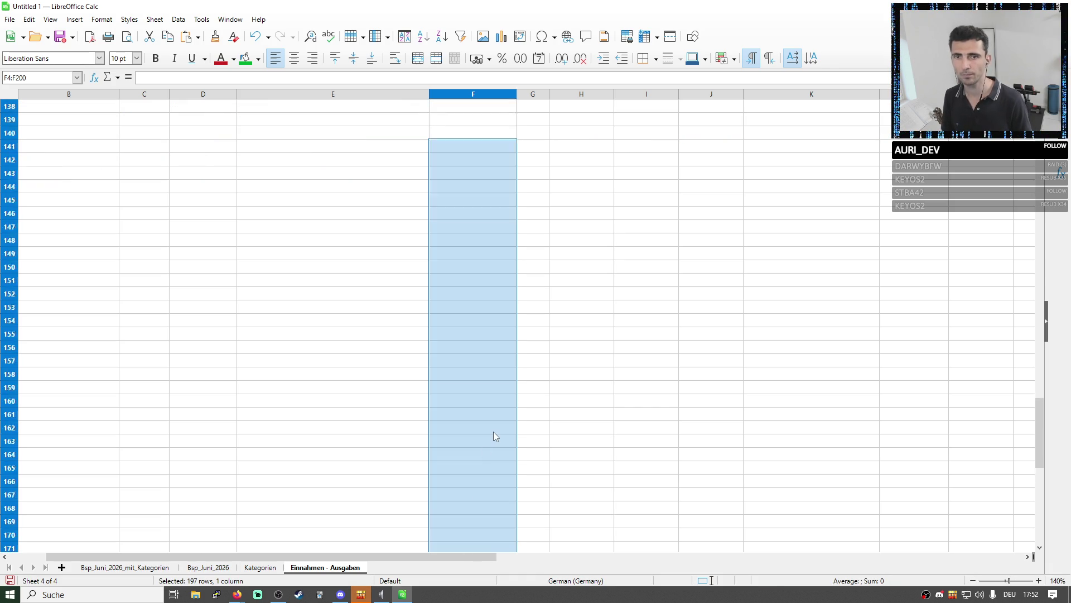
left_click_drag(1038, 418, 1038, 218)
left_click(533, 212)
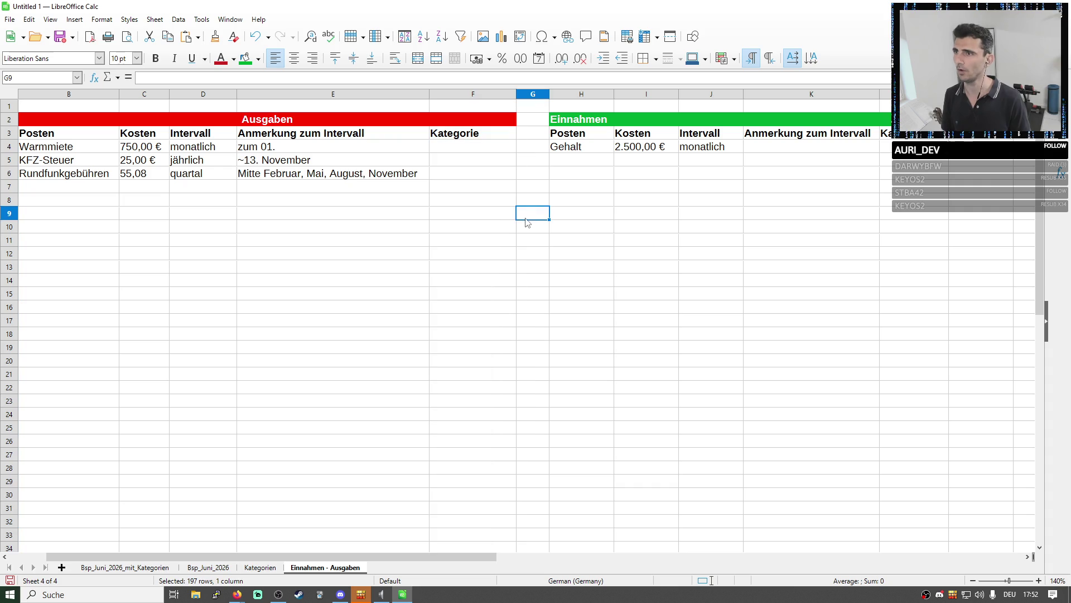
left_click(548, 201)
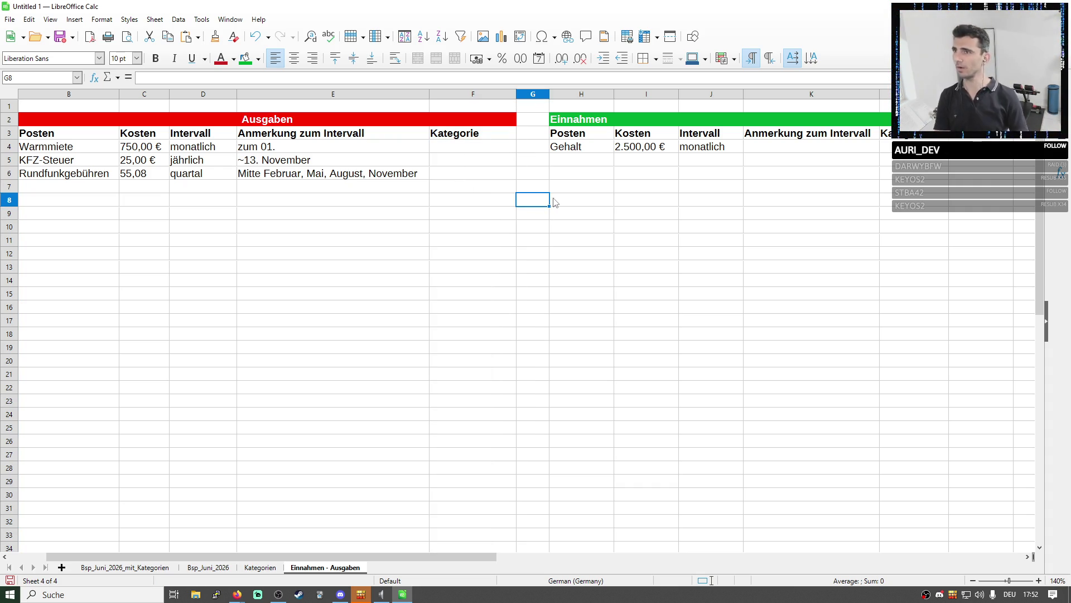
key("ctrl+Home")
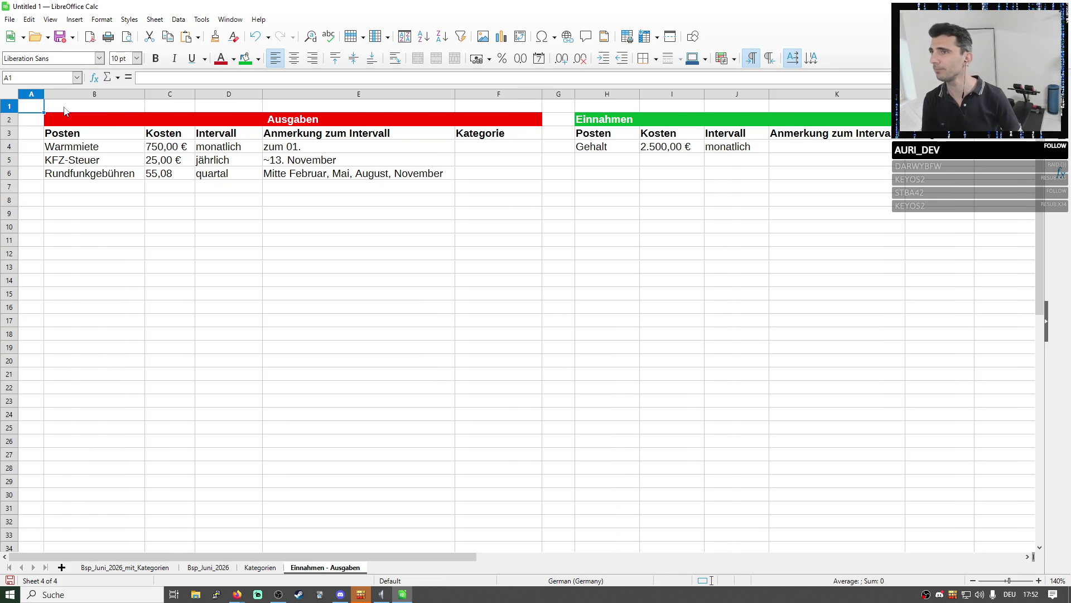
Fill the Kategorie Ausgaben heading orange-red and the Kategorie Einnahmen heading green
left_click(283, 202)
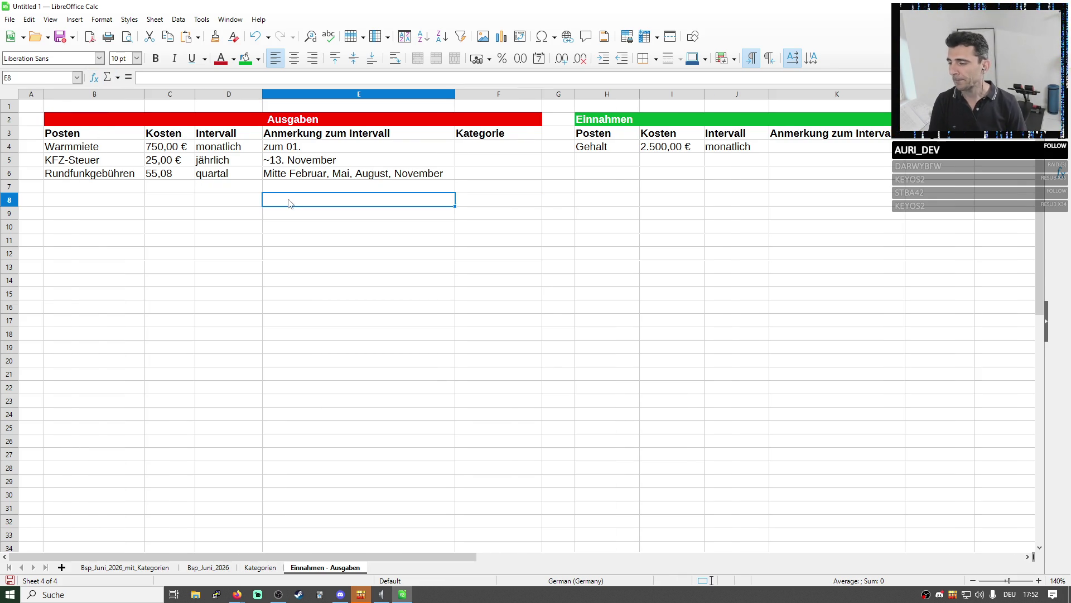
left_click(260, 568)
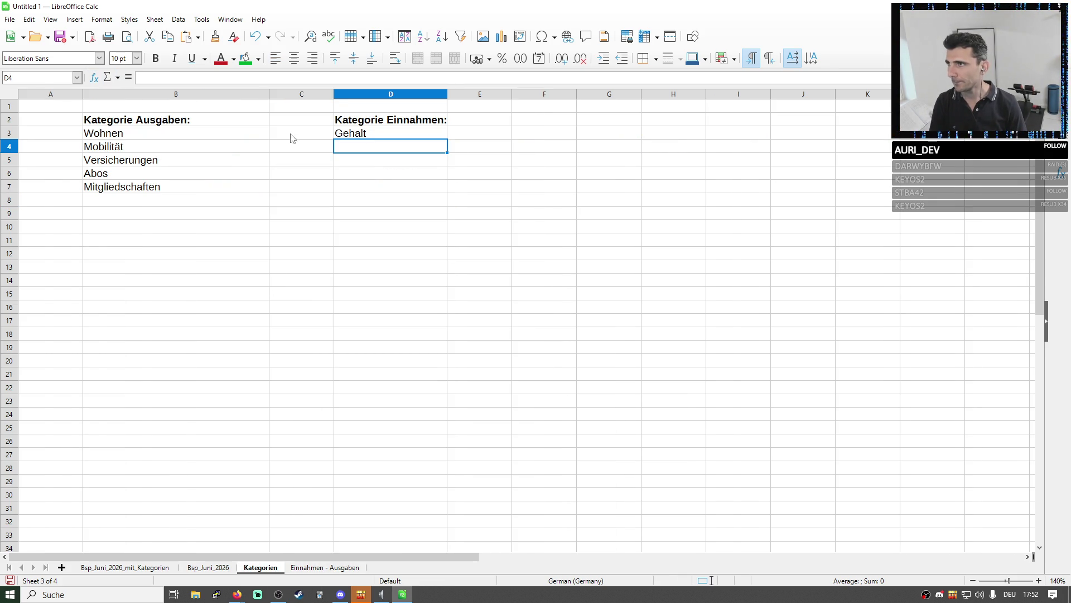
double_click(269, 91)
left_click(170, 121)
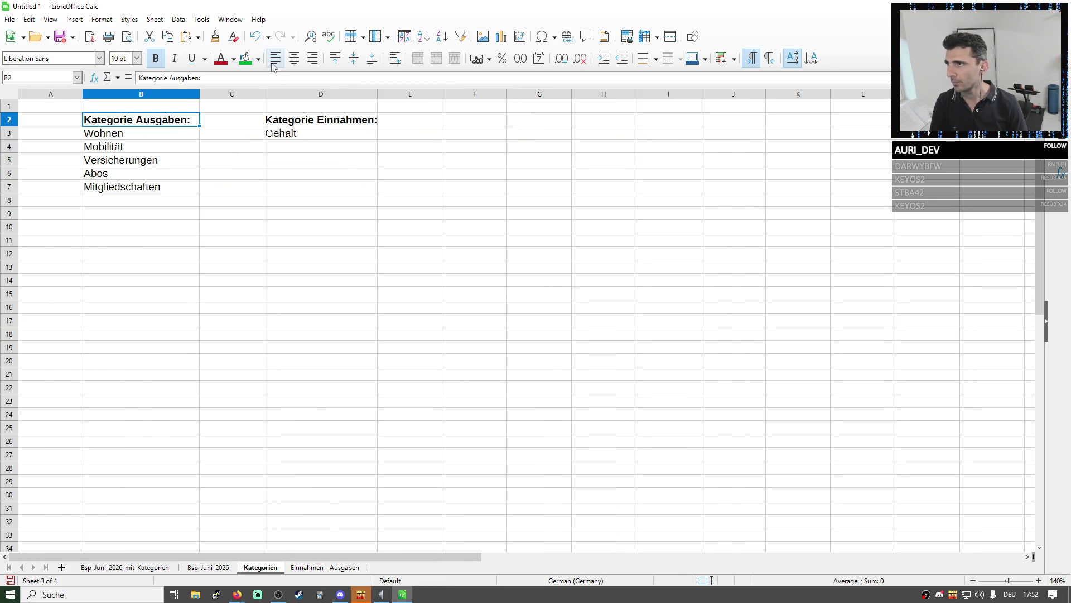
left_click(259, 58)
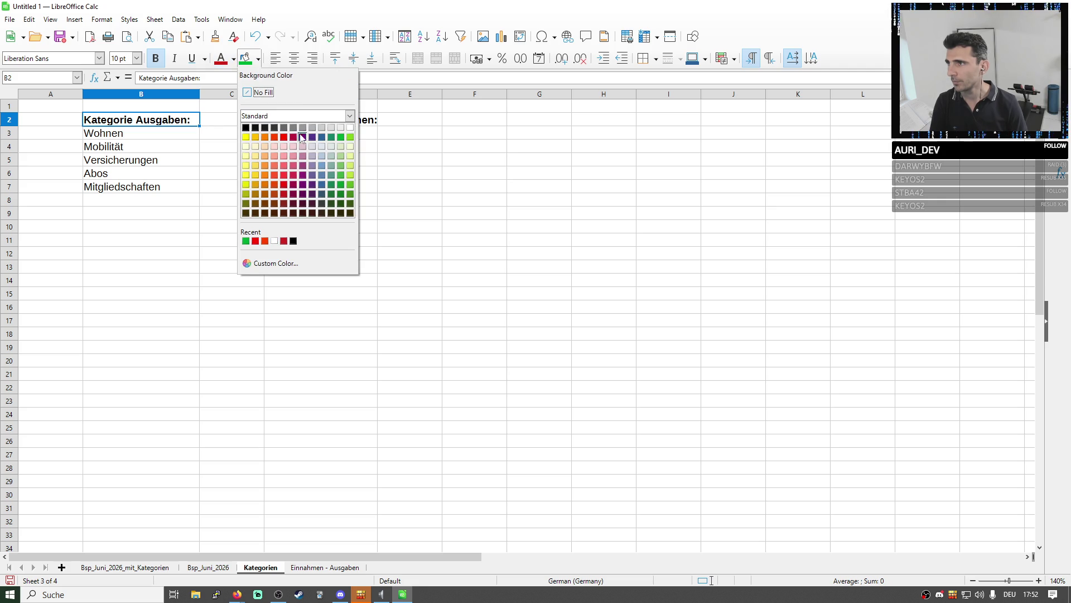
left_click(274, 137)
left_click(307, 124)
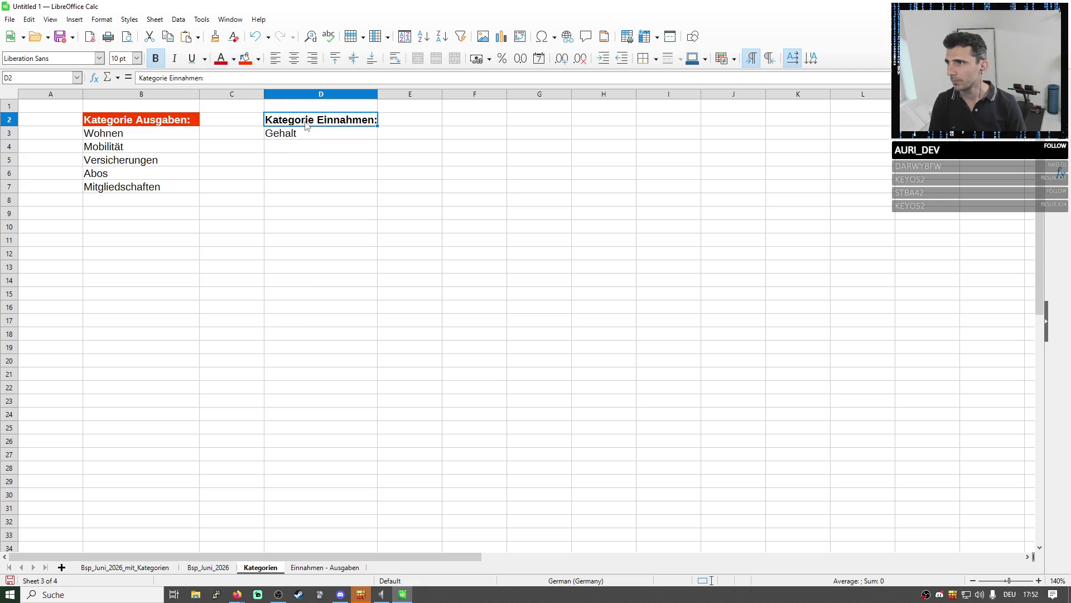
left_click(258, 58)
left_click(341, 136)
Resize columns B, C and D on the Kategorien sheet to suit the headings
left_click_drag(390, 159, 391, 168)
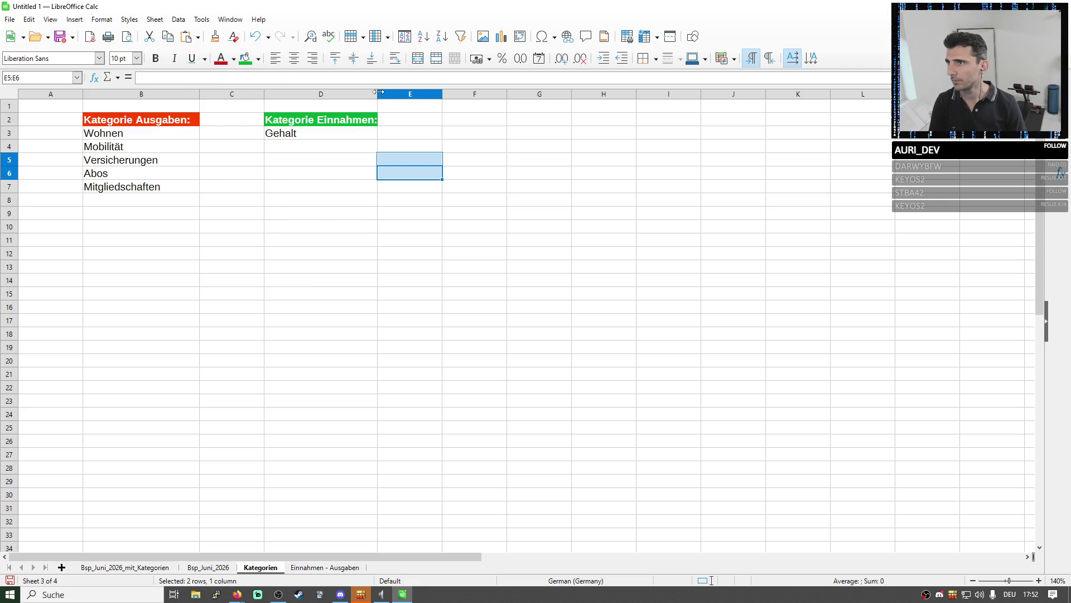
left_click_drag(377, 94, 329, 93)
double_click(329, 94)
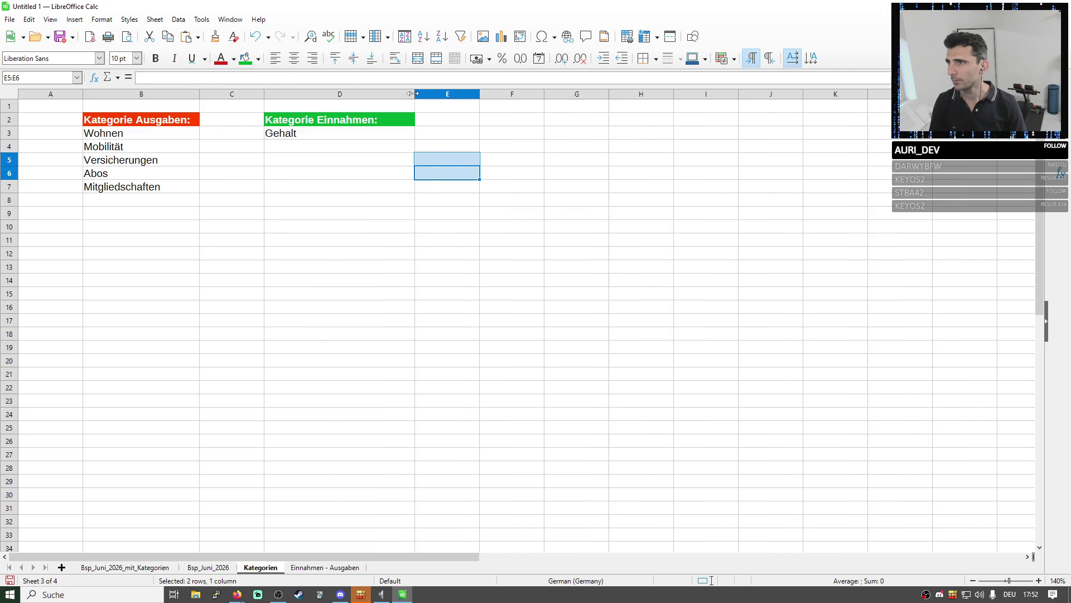
left_click_drag(263, 94, 288, 94)
left_click_drag(201, 95, 254, 95)
left_click(354, 175)
key("Up")
key("Up")
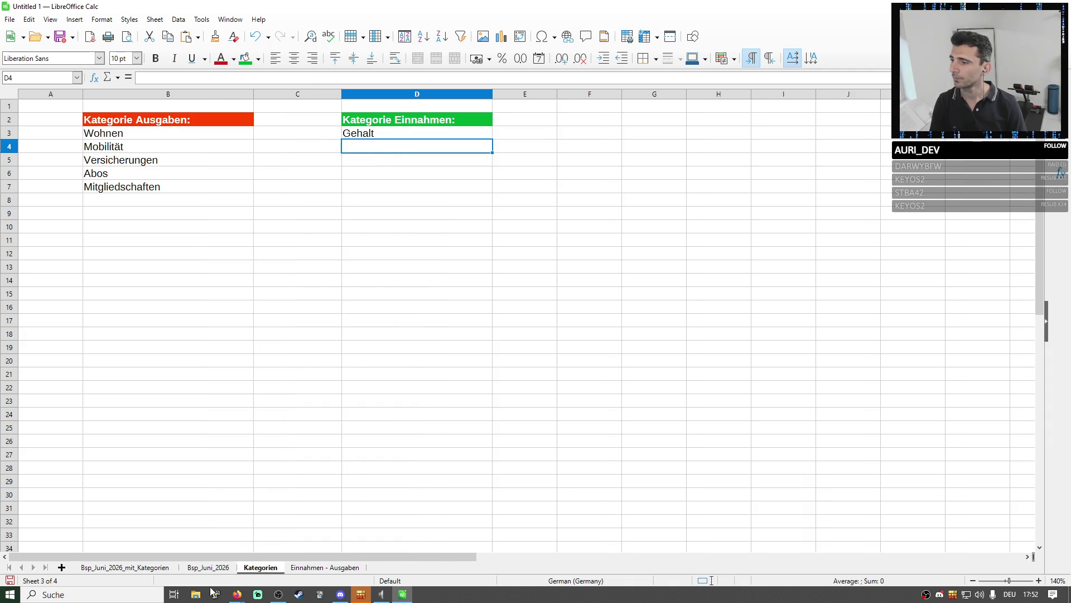
left_click(208, 568)
left_click(260, 568)
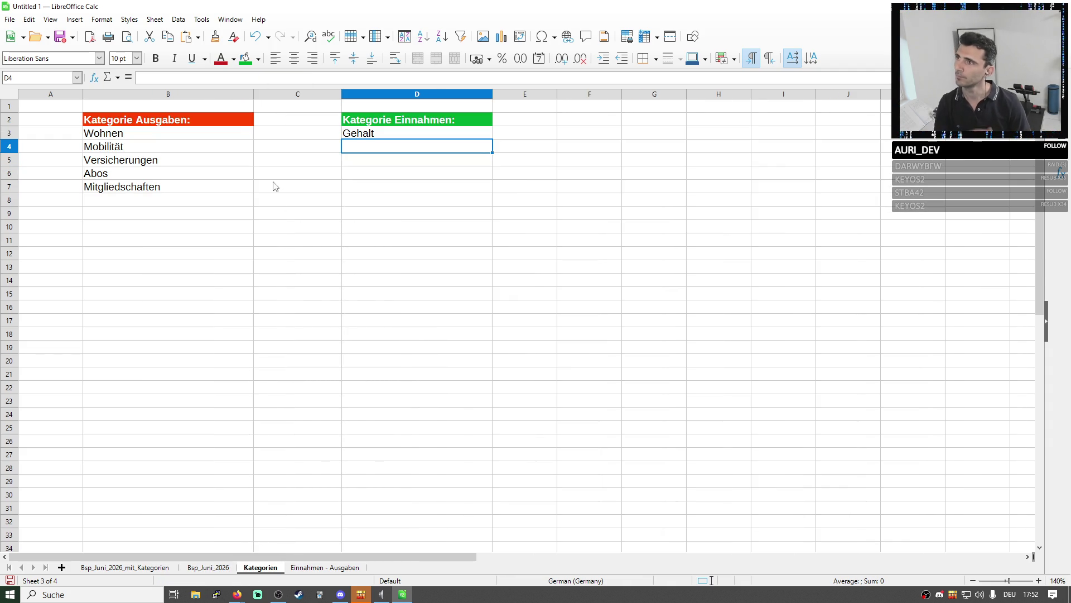
Widen columns C and D further and select cell C2 for a new heading
left_click(241, 123)
left_click(272, 135)
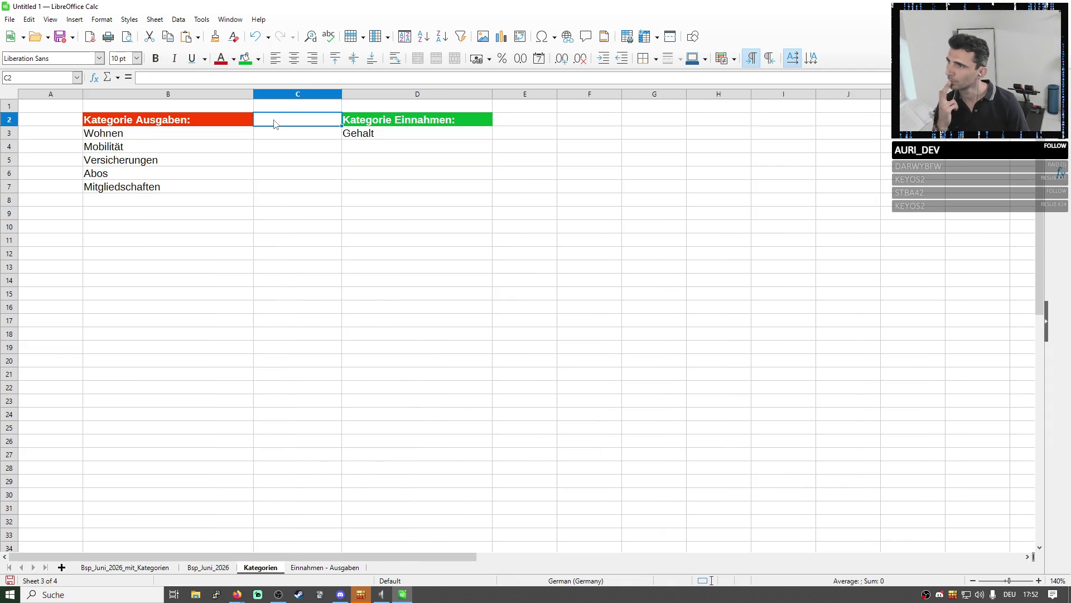
key("Down")
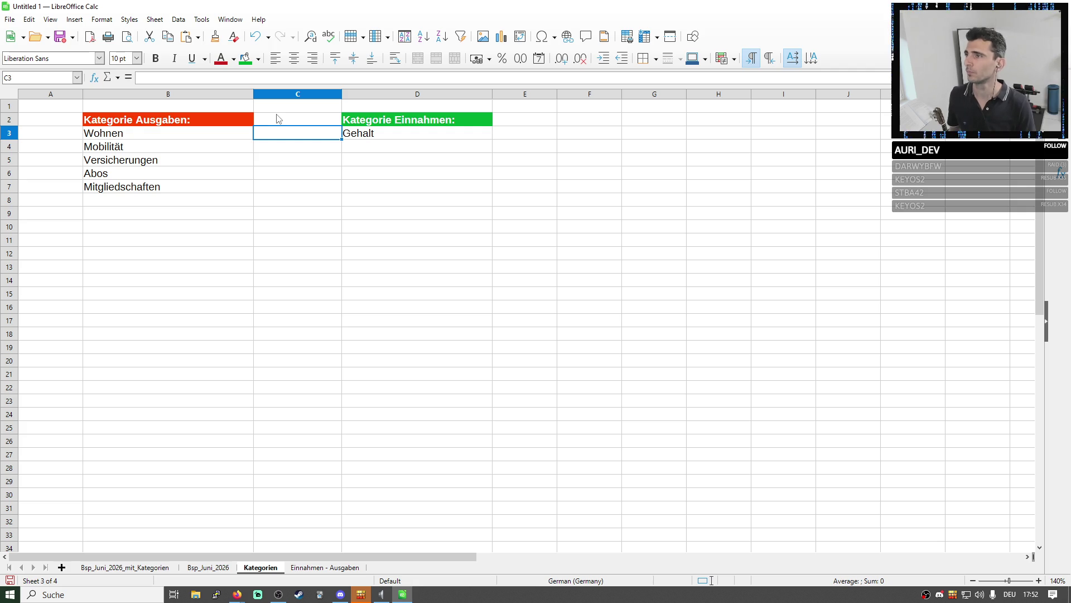
left_click(277, 119)
left_click(291, 136)
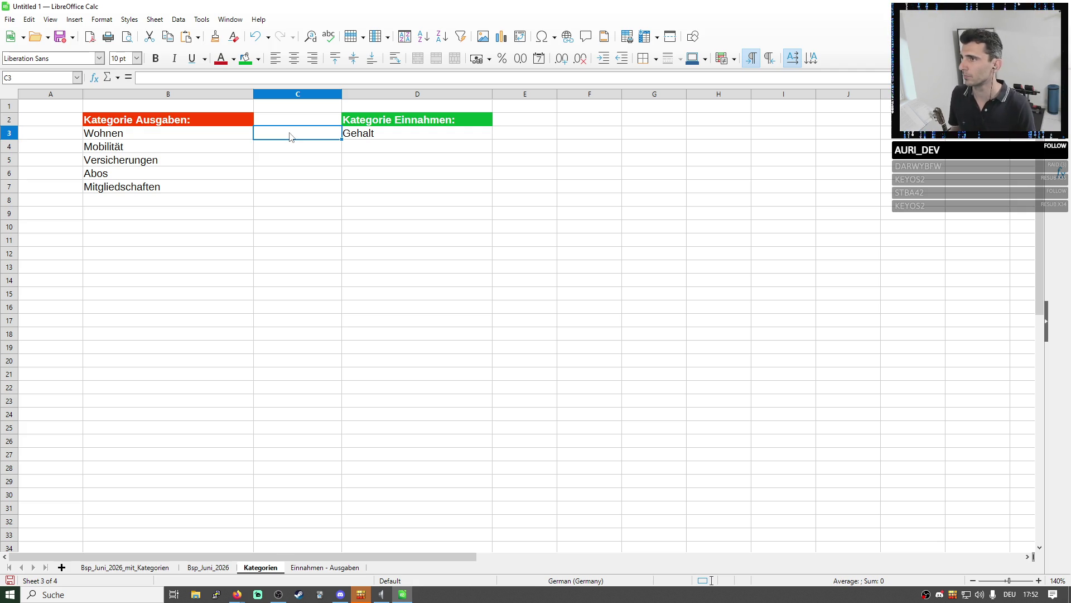
left_click_drag(342, 93, 352, 94)
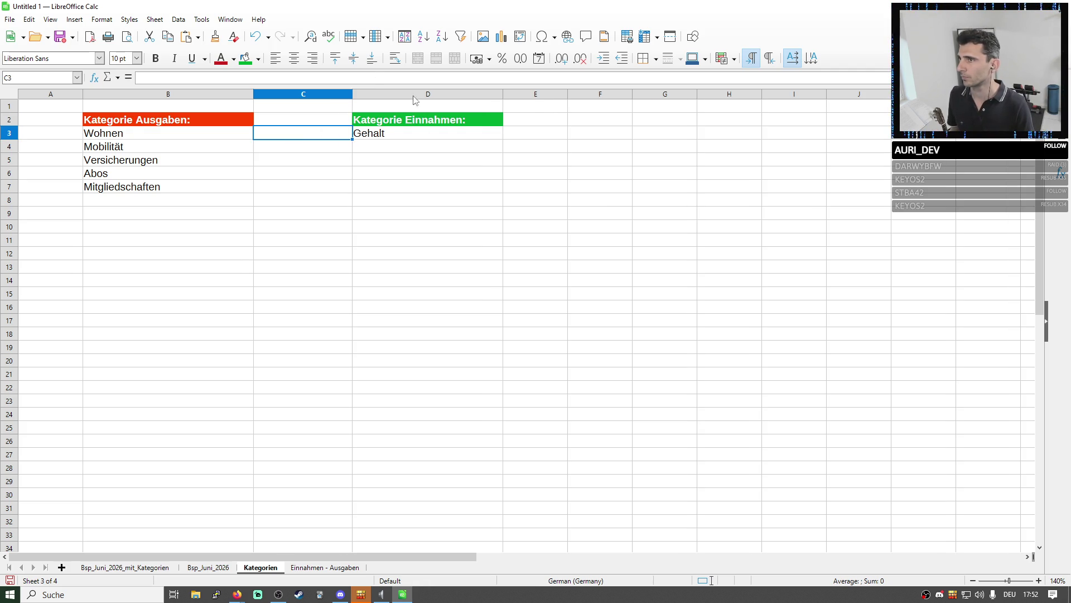
left_click_drag(505, 93, 567, 93)
left_click(278, 122)
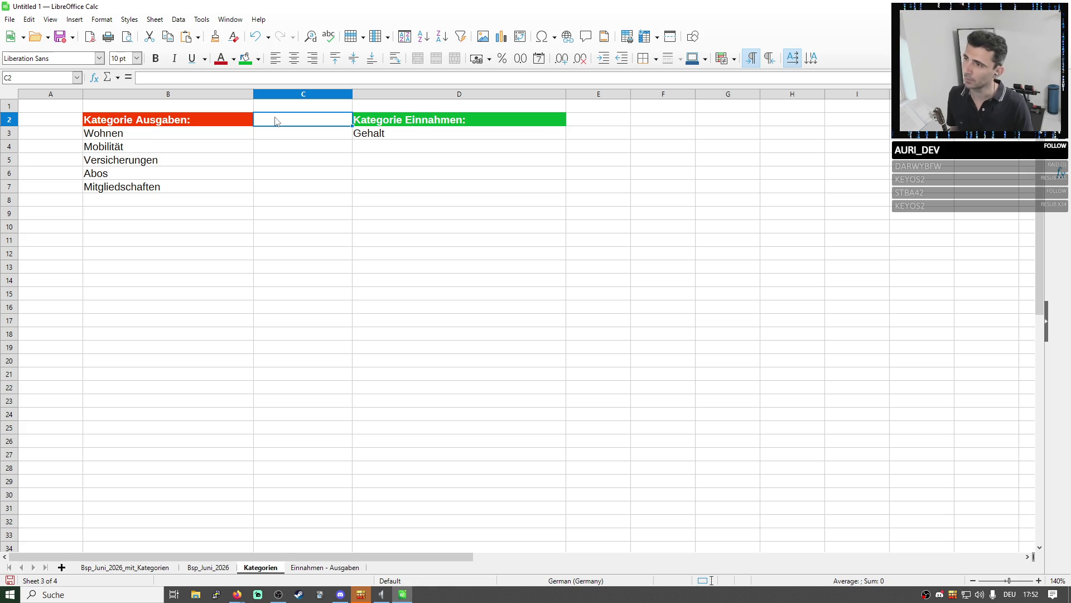
type("Notiz")
Enter Notiz in C2, make it bold and give it a red fill
key("Return")
key("Up")
left_click(156, 58)
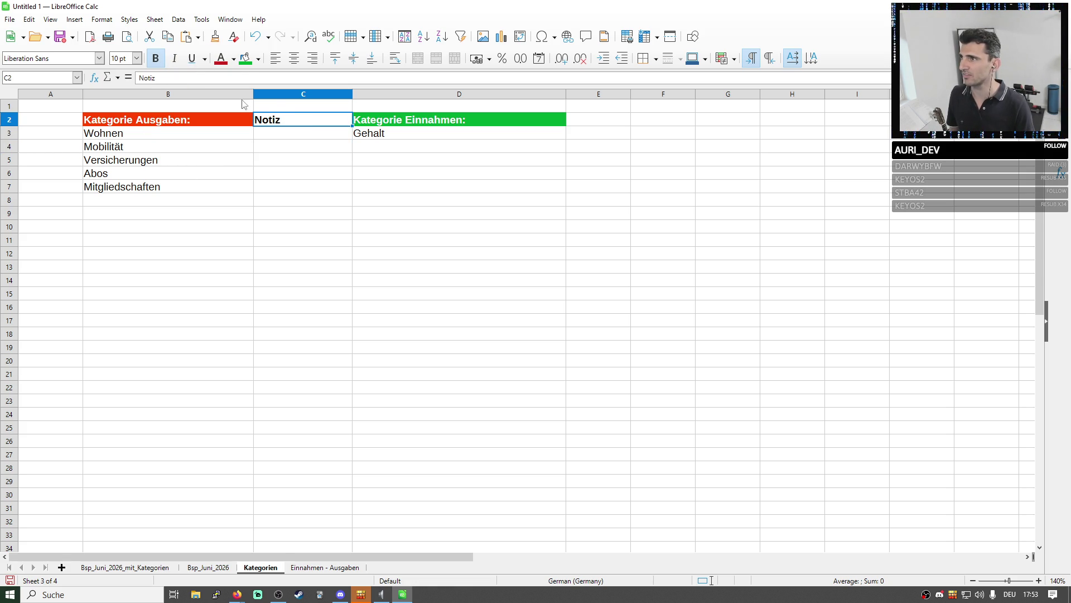
left_click(258, 58)
left_click(286, 137)
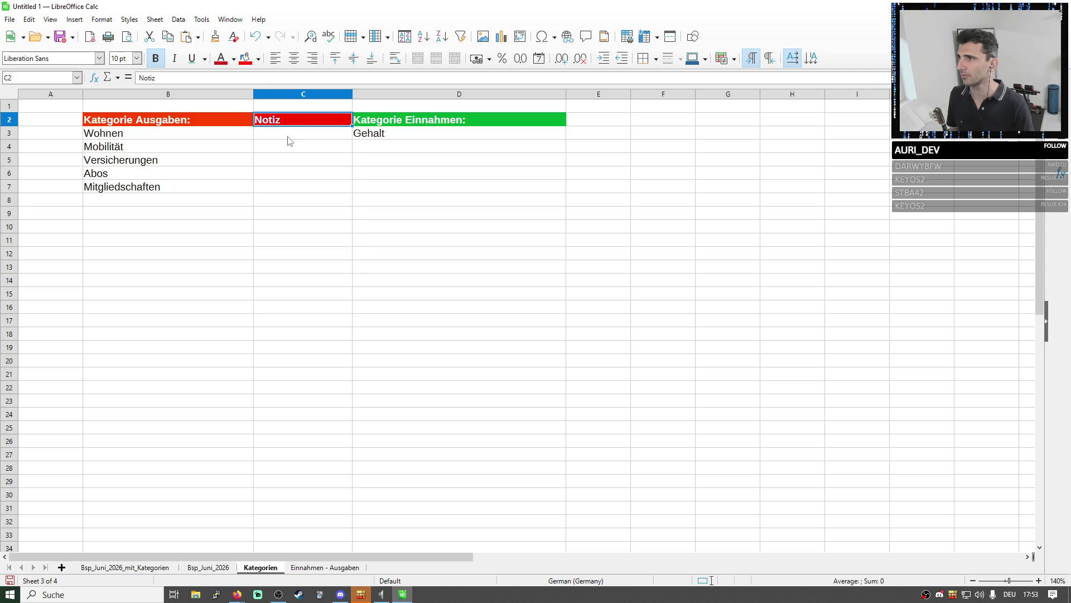
left_click(293, 119)
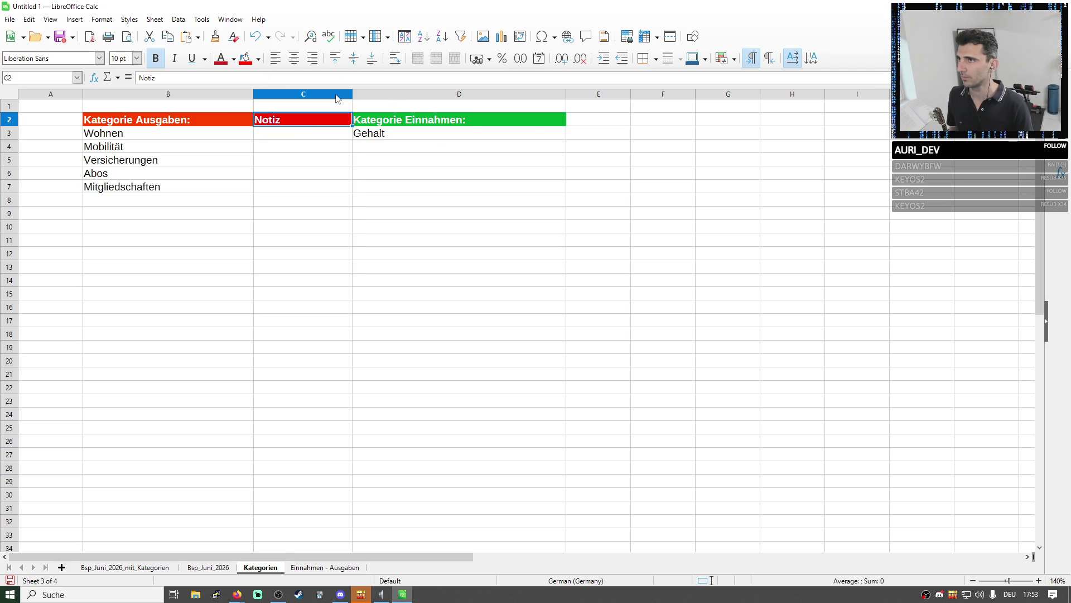
Insert a column after Notiz, clear all its contents and formatting, and narrow it as a spacer
right_click(336, 95)
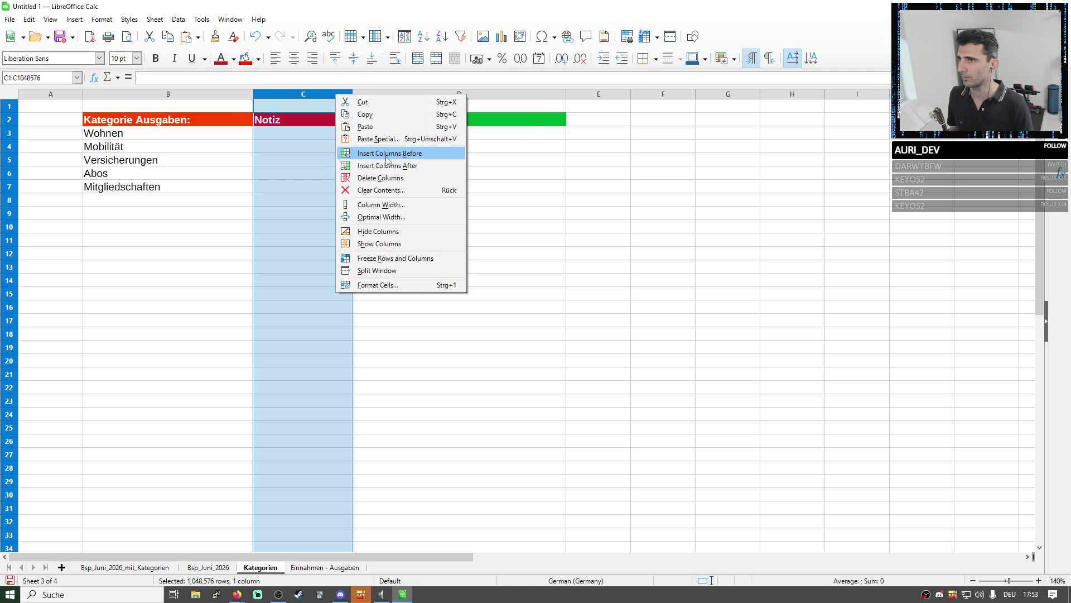
left_click(388, 166)
left_click(462, 176)
right_click(444, 96)
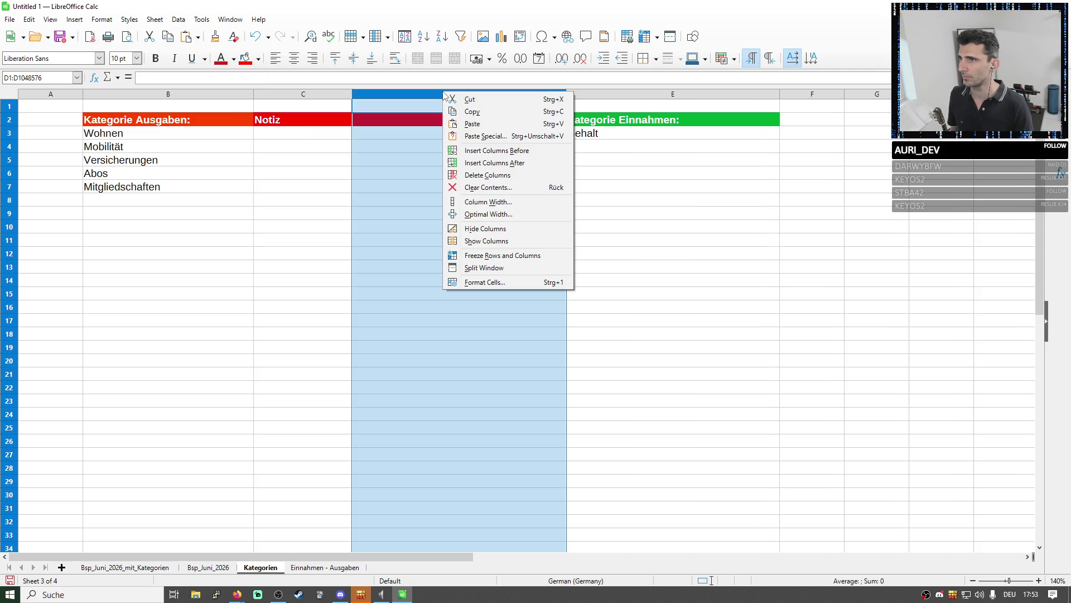
left_click(482, 187)
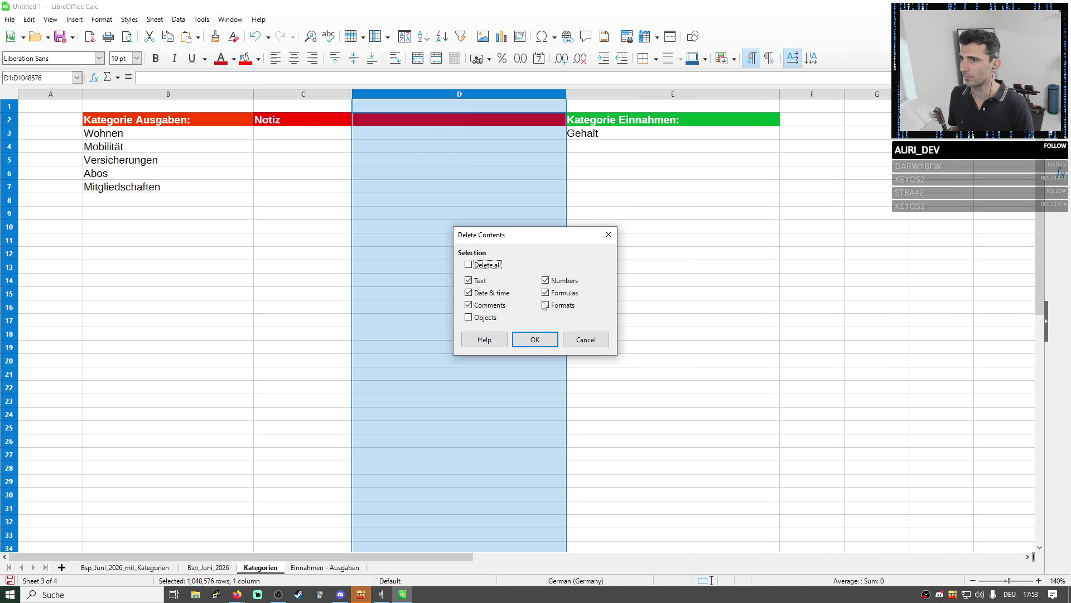
left_click(494, 264)
left_click(529, 341)
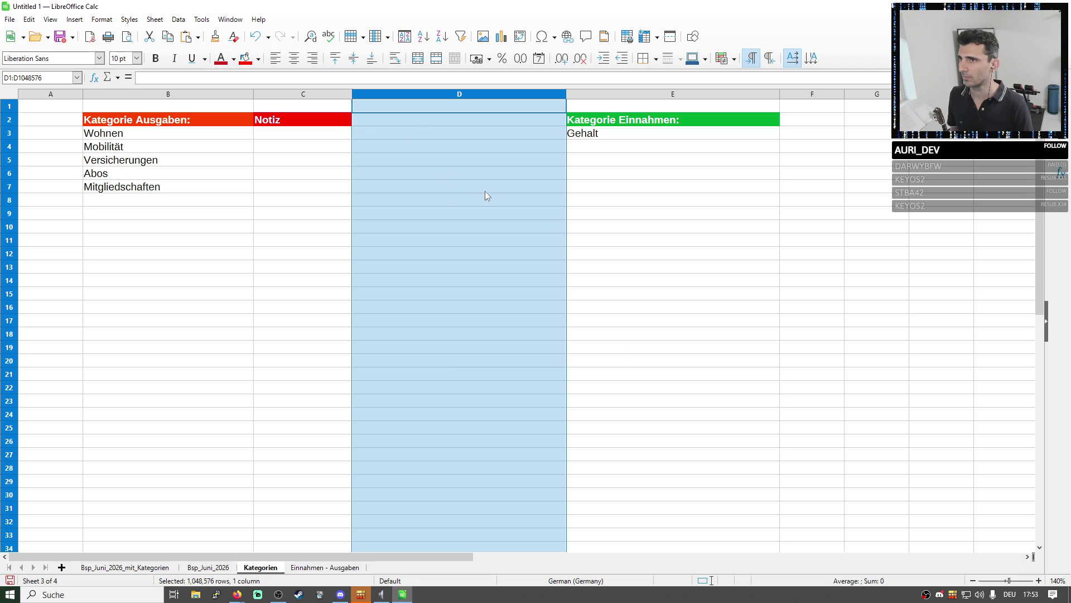
left_click(486, 187)
left_click_drag(566, 97, 380, 96)
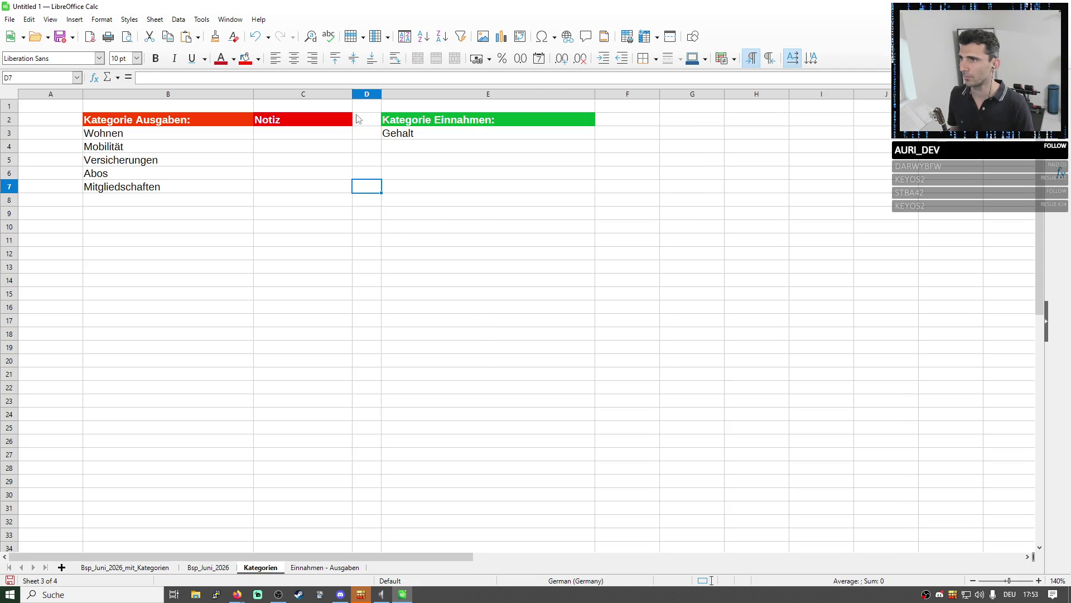
Copy the Notiz heading to F2, fill it green and resize columns E and F
left_click(299, 121)
key("ctrl+c")
left_click(612, 124)
key("ctrl+v")
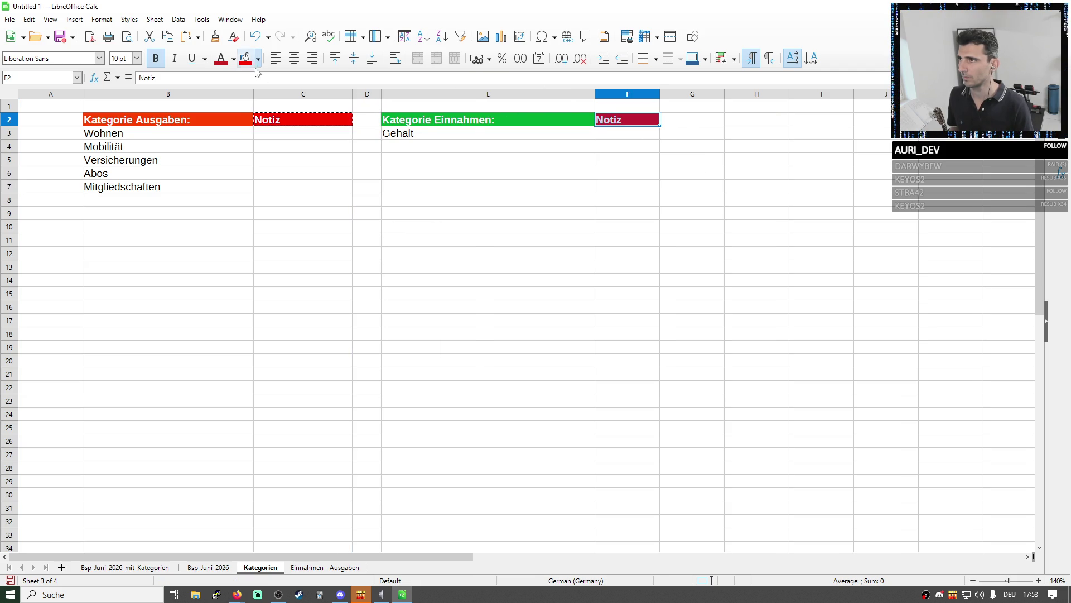
left_click(259, 57)
left_click(347, 134)
left_click(495, 179)
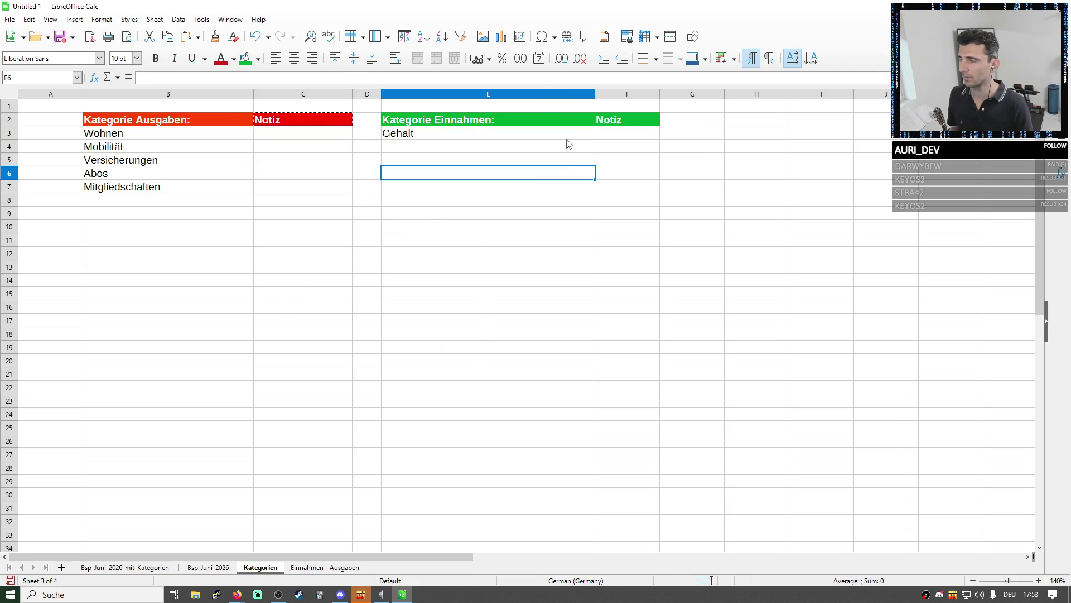
mouse_move(596, 94)
left_mouse_down()
mouse_move(620, 94)
mouse_move(568, 93)
left_mouse_up()
left_click_drag(633, 93, 703, 94)
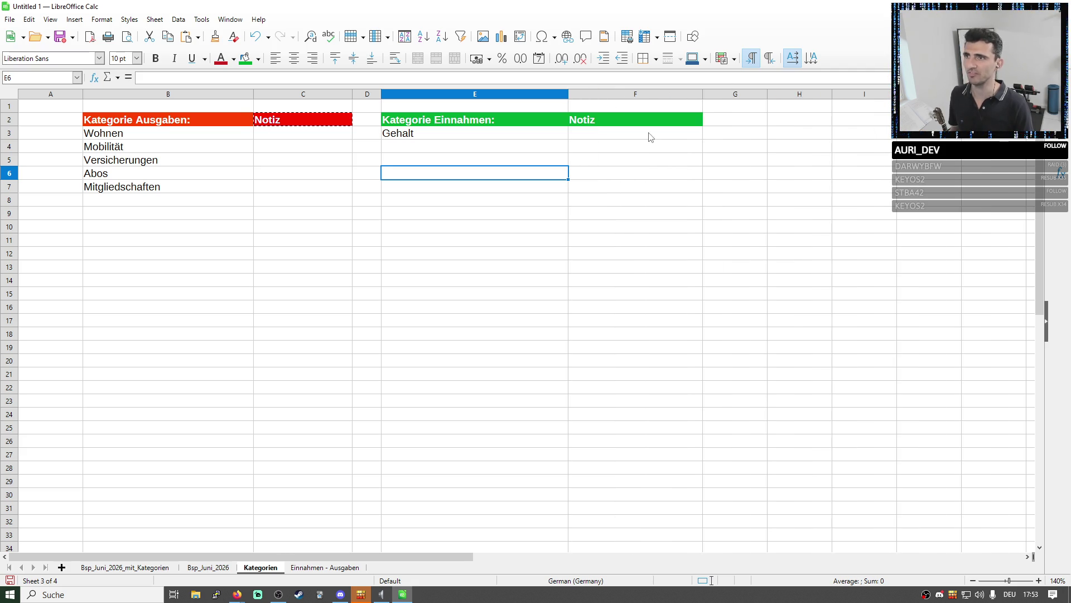
left_click(327, 171)
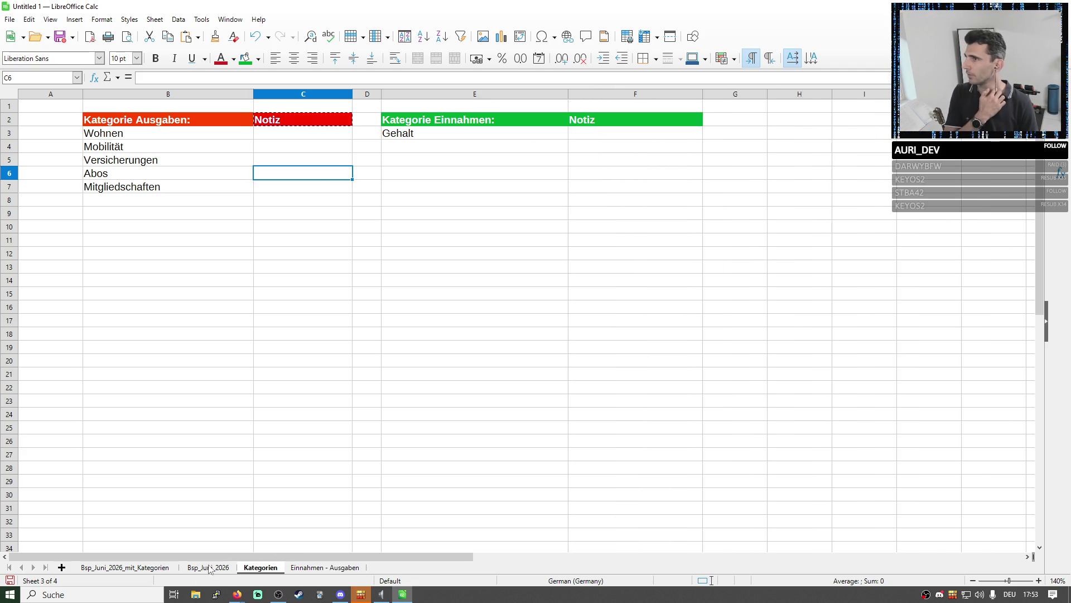
Left-align the merged Ausgaben heading and move to the Bsp_Juni_2026_mit_Kategorien sheet
left_click(319, 568)
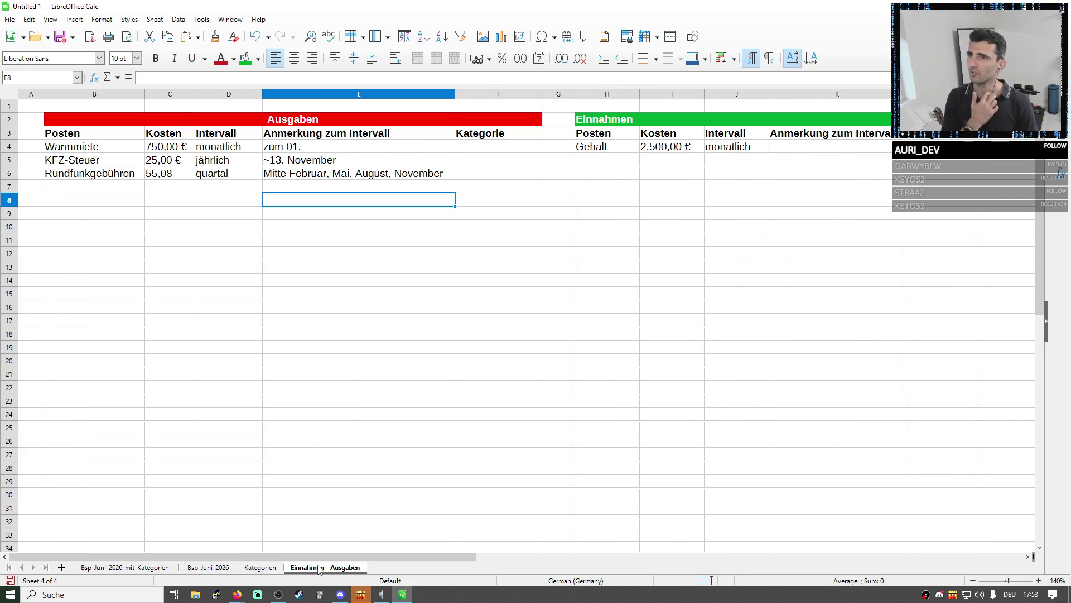
left_click(339, 121)
left_click(273, 60)
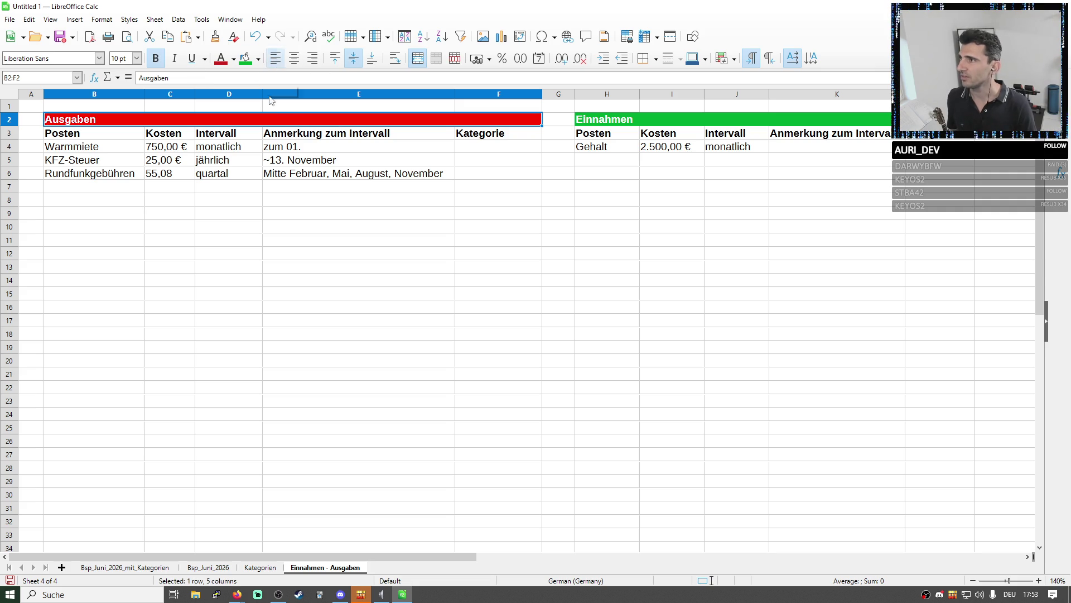
left_click(229, 213)
left_click(260, 567)
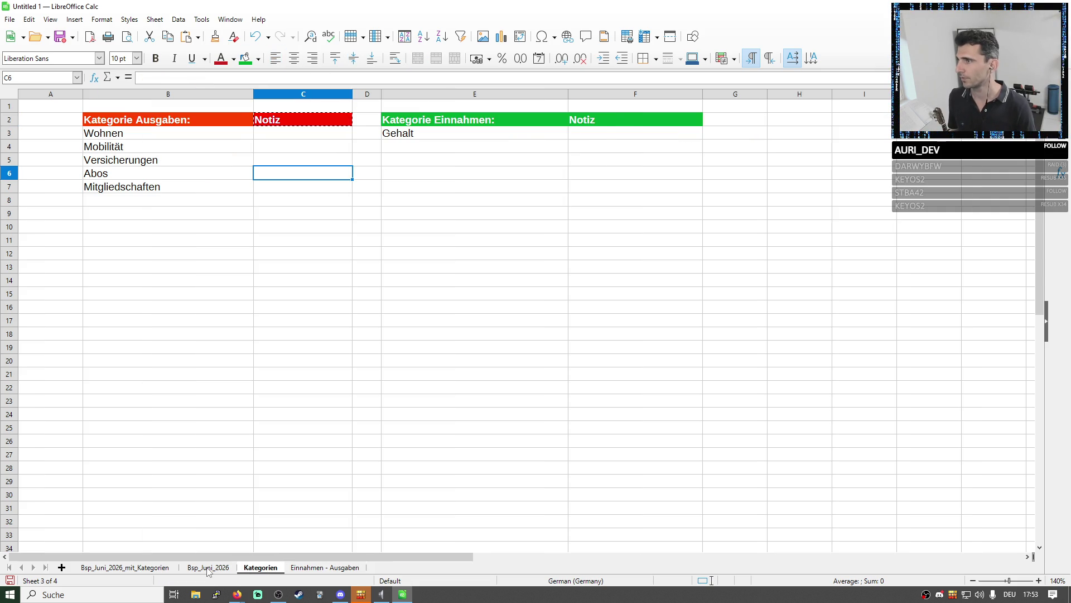
left_click(209, 567)
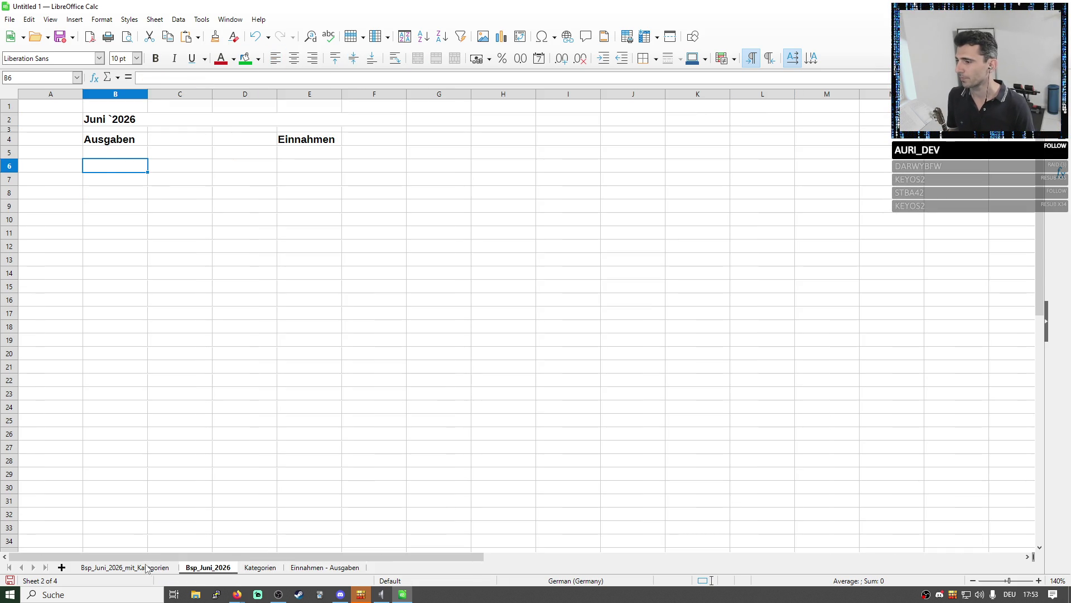
left_click(148, 567)
Merge B6:D6 into one Wohnen heading cell kept left-aligned
left_click(126, 161)
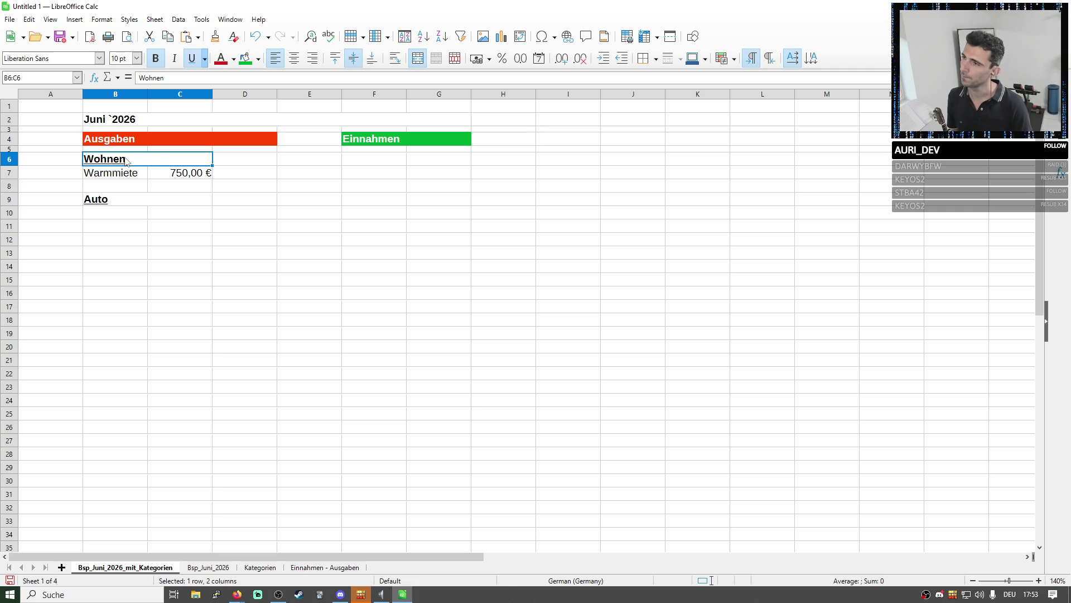
left_click_drag(161, 162, 247, 160)
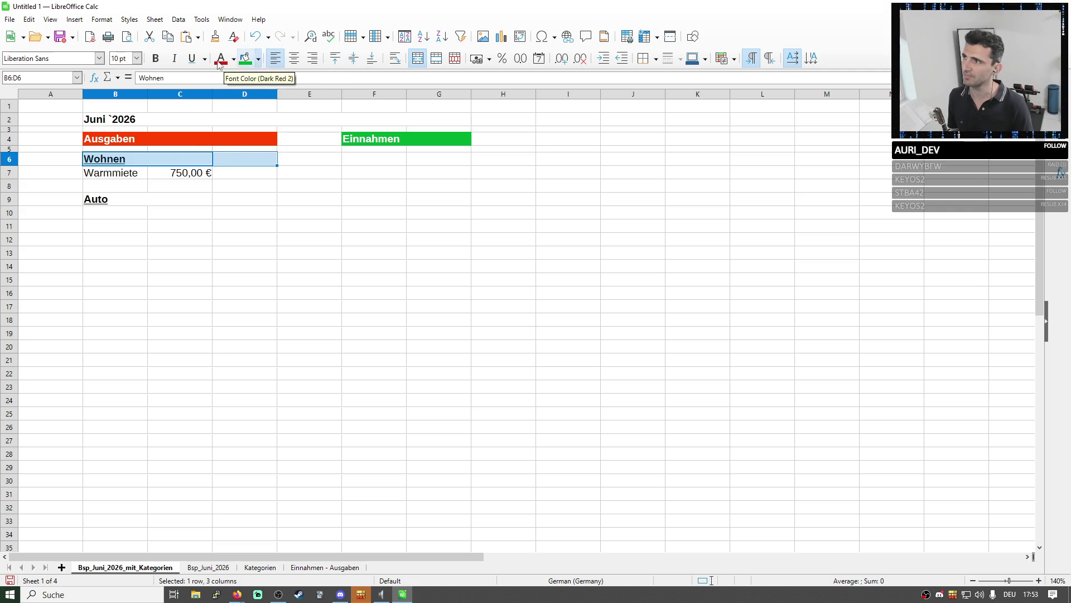
left_click(275, 61)
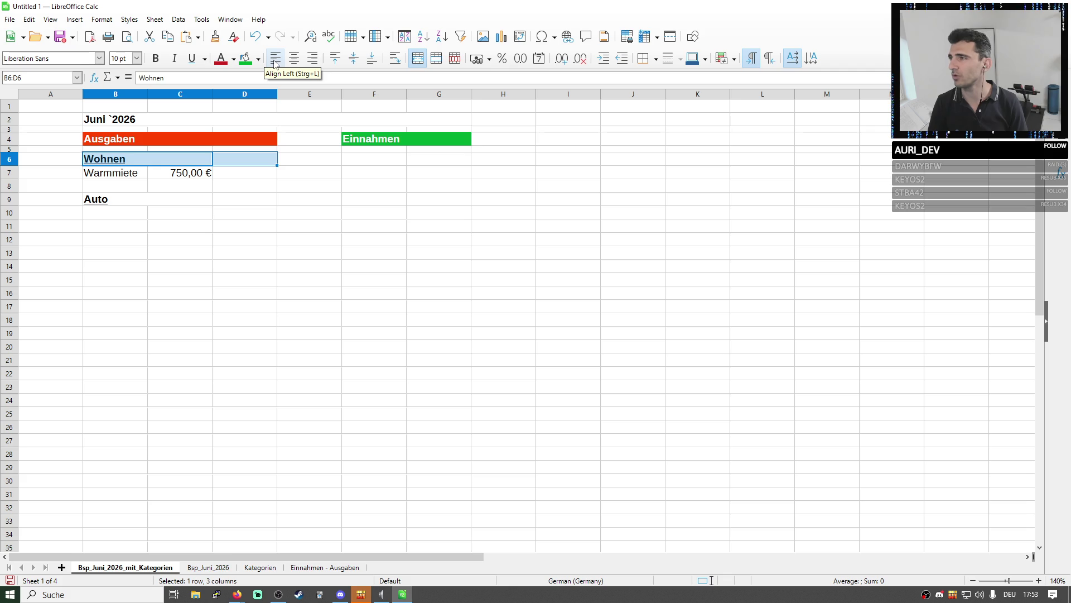
left_click(416, 59)
left_click(184, 173)
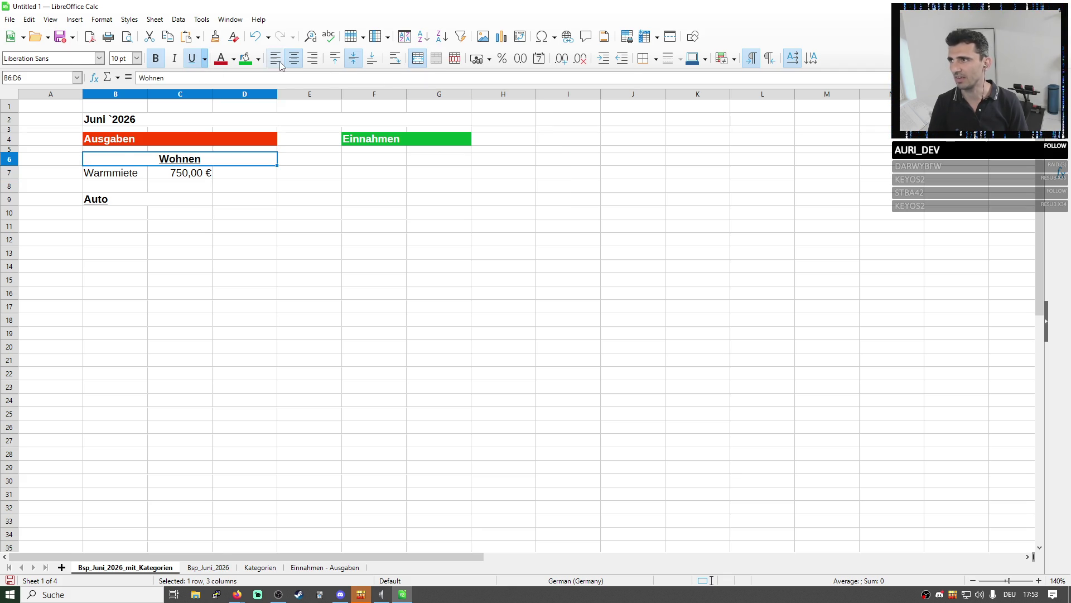
key("ctrl+l")
left_click(142, 171)
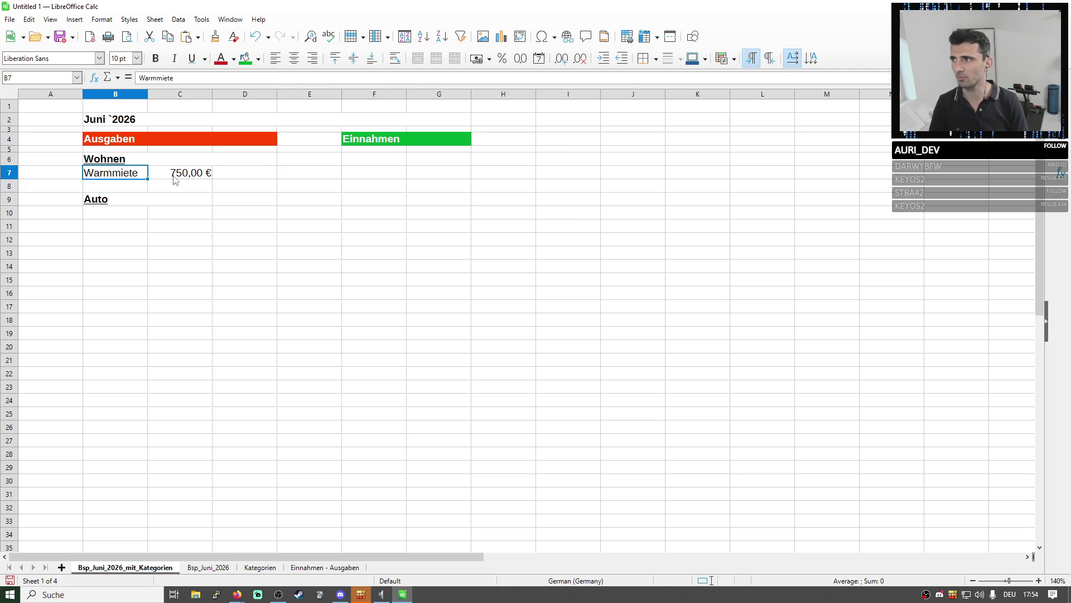
Make Warmmiete's C7 amount a formula referencing Einnahmen - Ausgaben cell C4
left_click(175, 176)
double_click(180, 77)
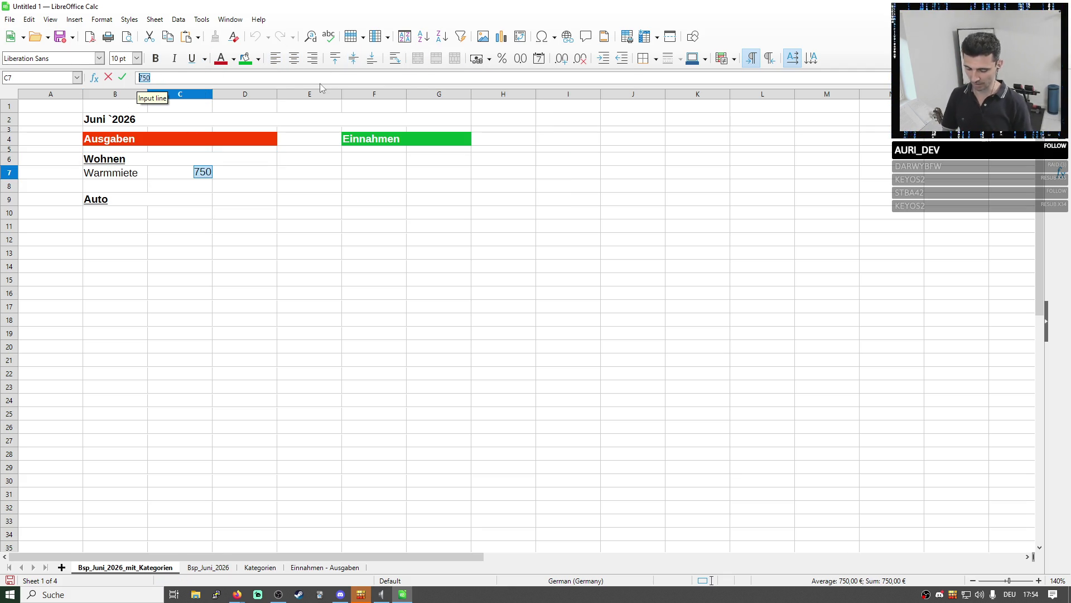
type("=")
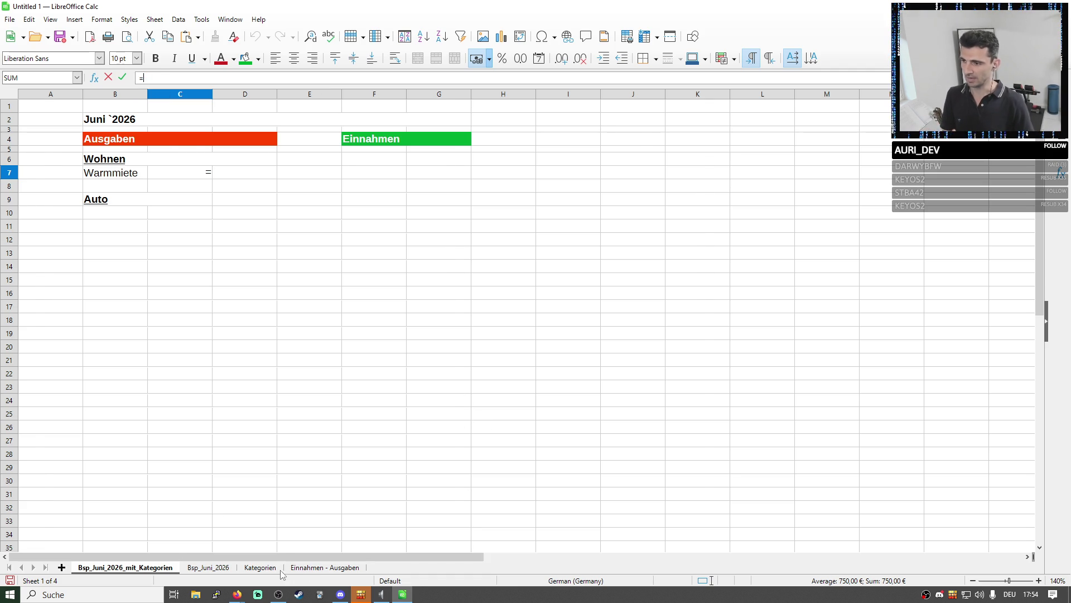
left_click(317, 570)
left_click(172, 149)
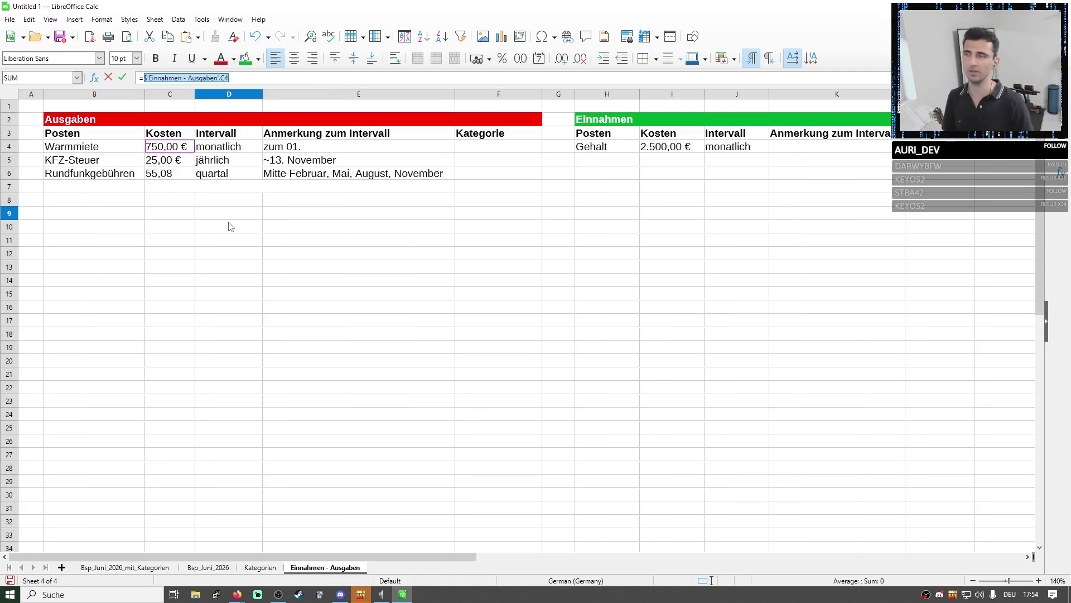
key("Return")
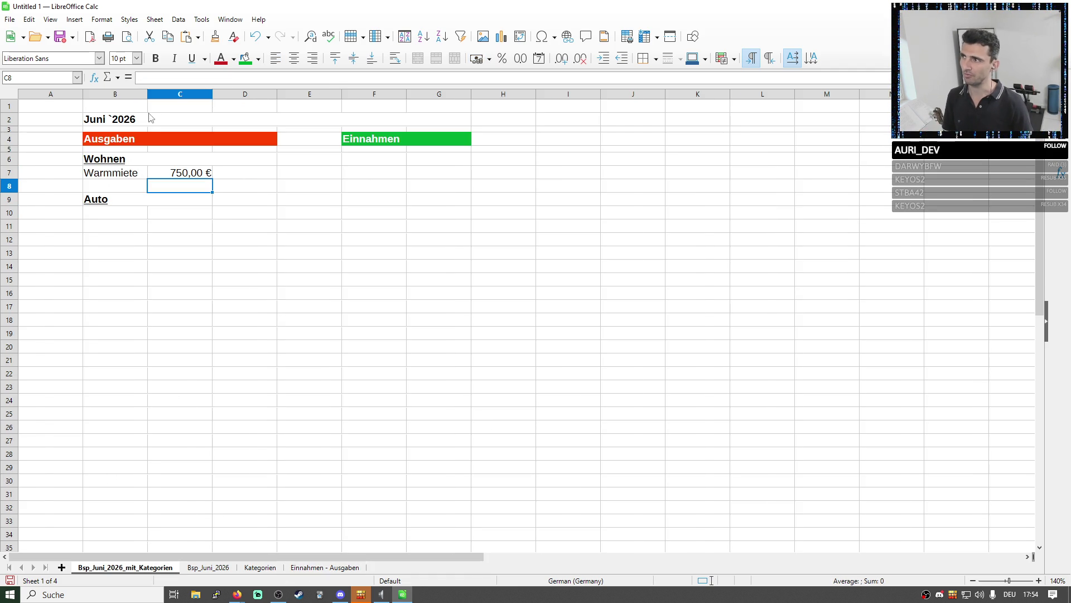
Check the formula in C7, then view C4 on the Einnahmen - Ausgaben sheet
left_click(122, 178)
left_click(192, 174)
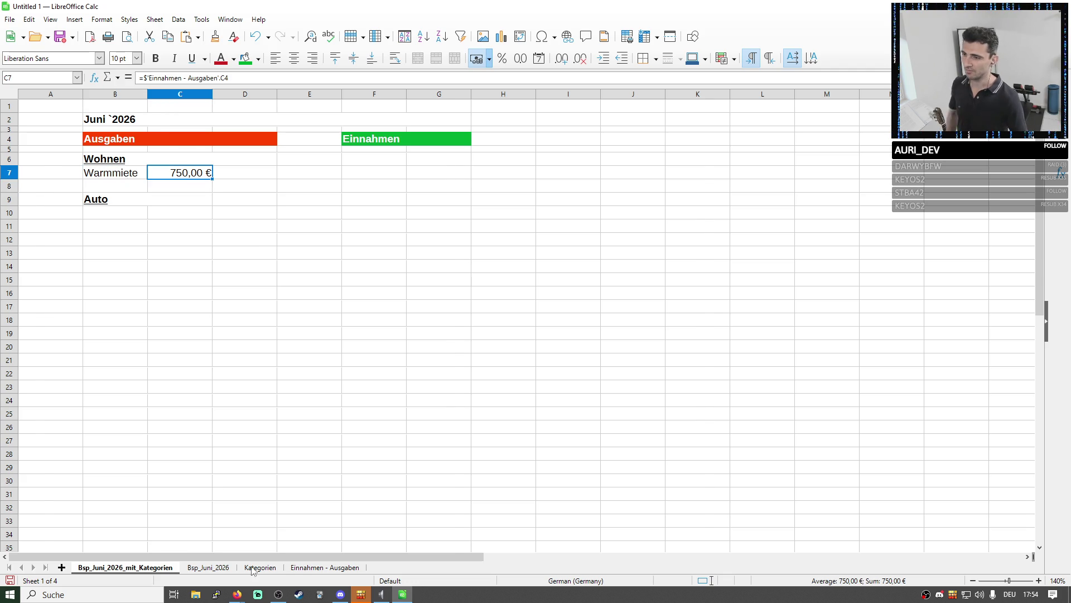
left_click(306, 569)
left_click(164, 150)
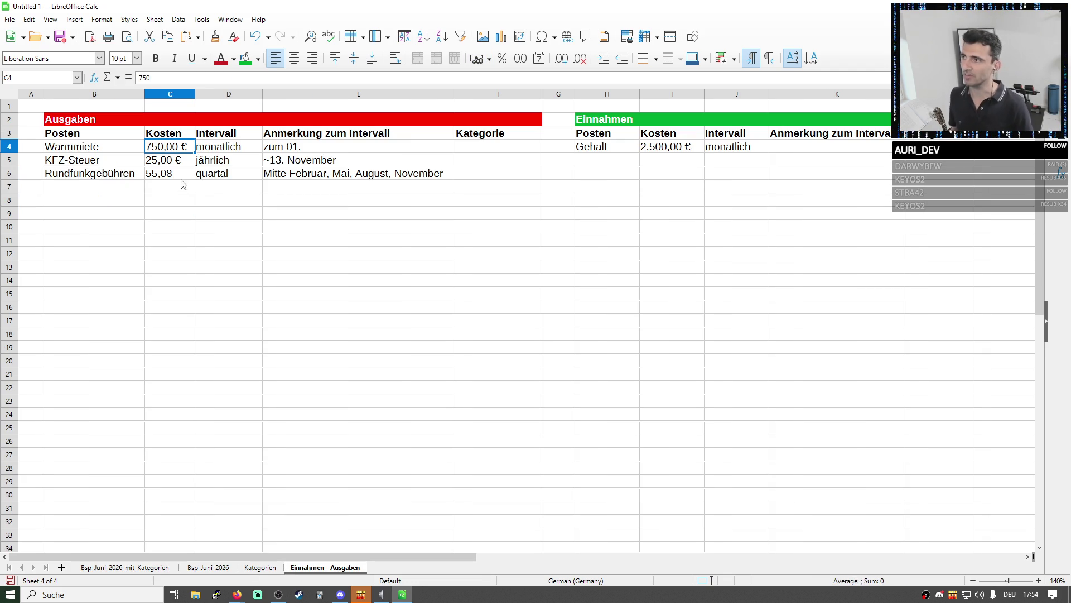
Change the Warmmiete cost in C4 from 750 to 900 and confirm C7 follows on the monthly sheet
double_click(161, 146)
key("BackSpace")
key("BackSpace")
type("900")
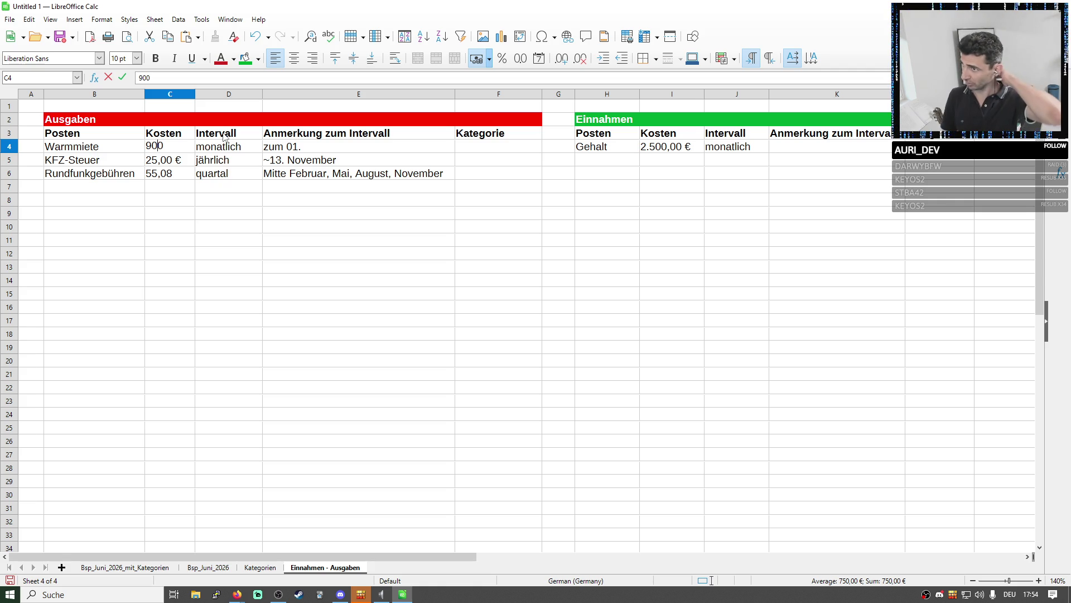
key("Return")
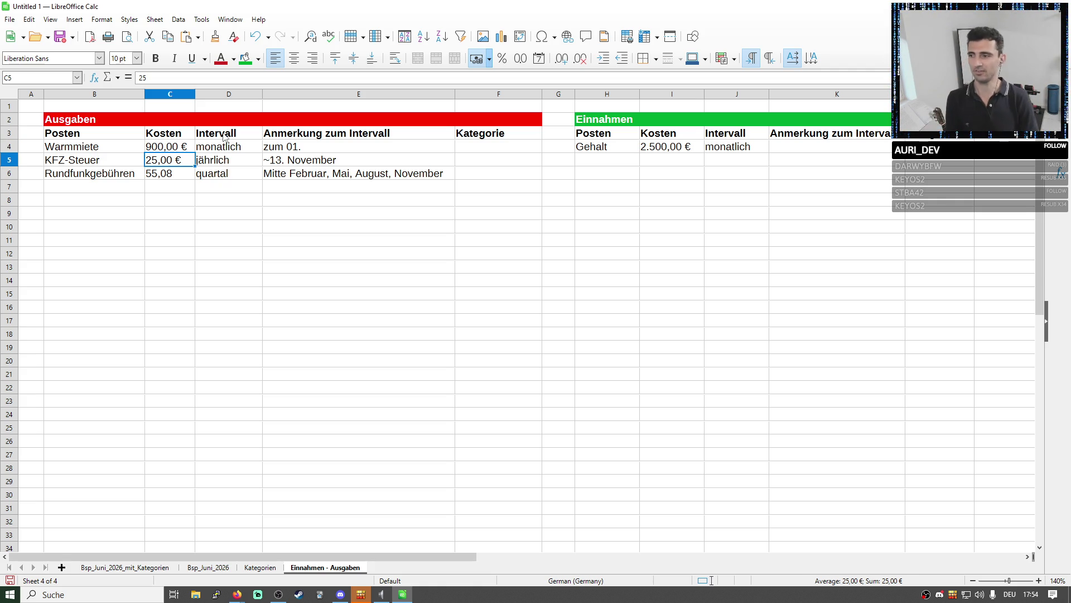
left_click(117, 568)
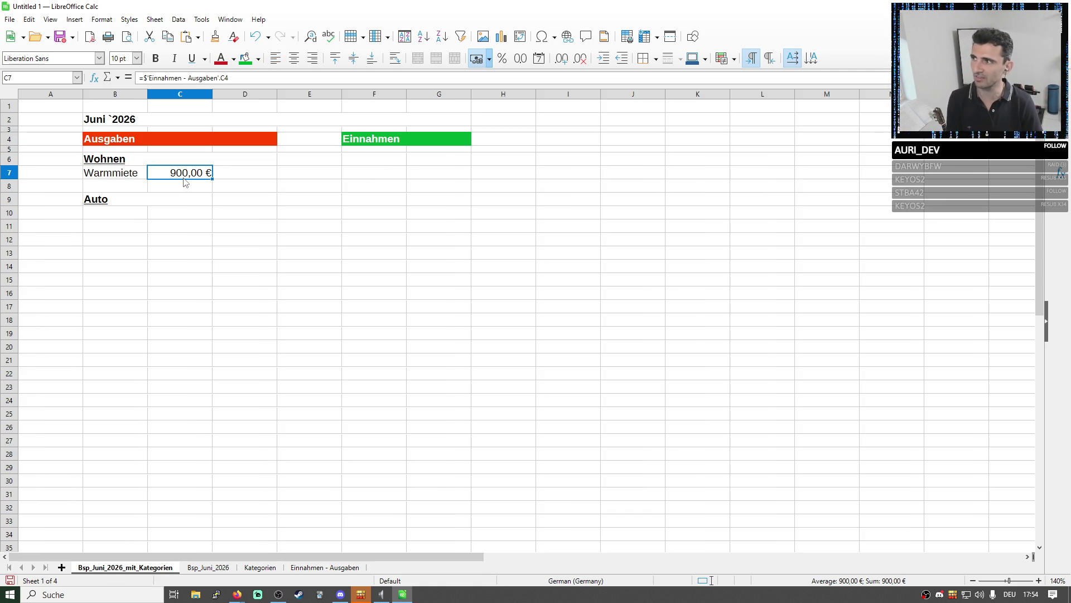
left_click(124, 120)
left_click(201, 175)
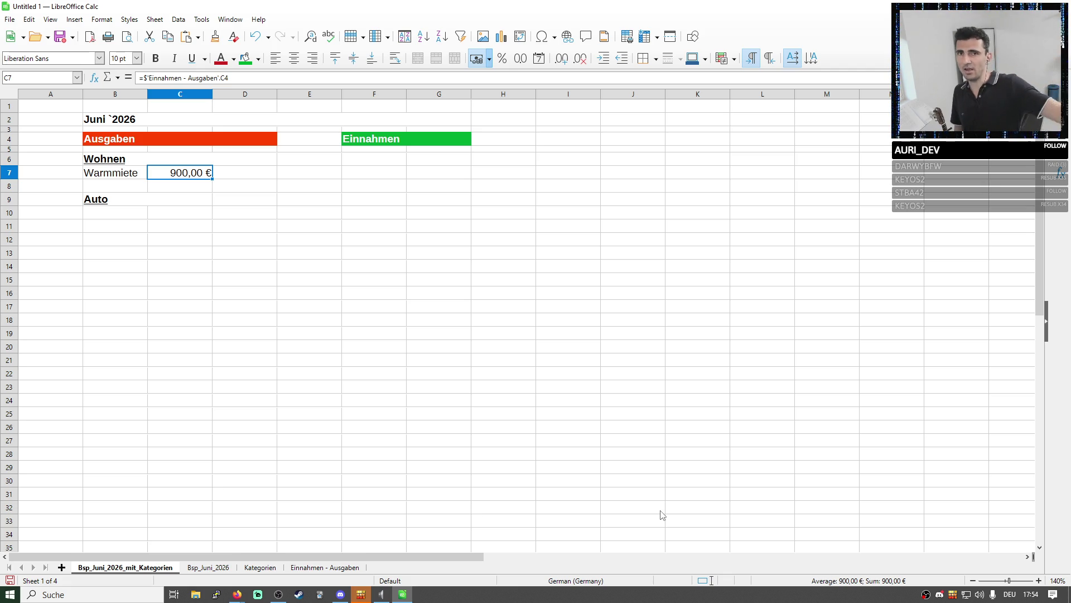
Return to Einnahmen - Ausgaben and select the Ausgaben items with their costs in B4:C6
right_click(624, 494)
left_click(127, 218)
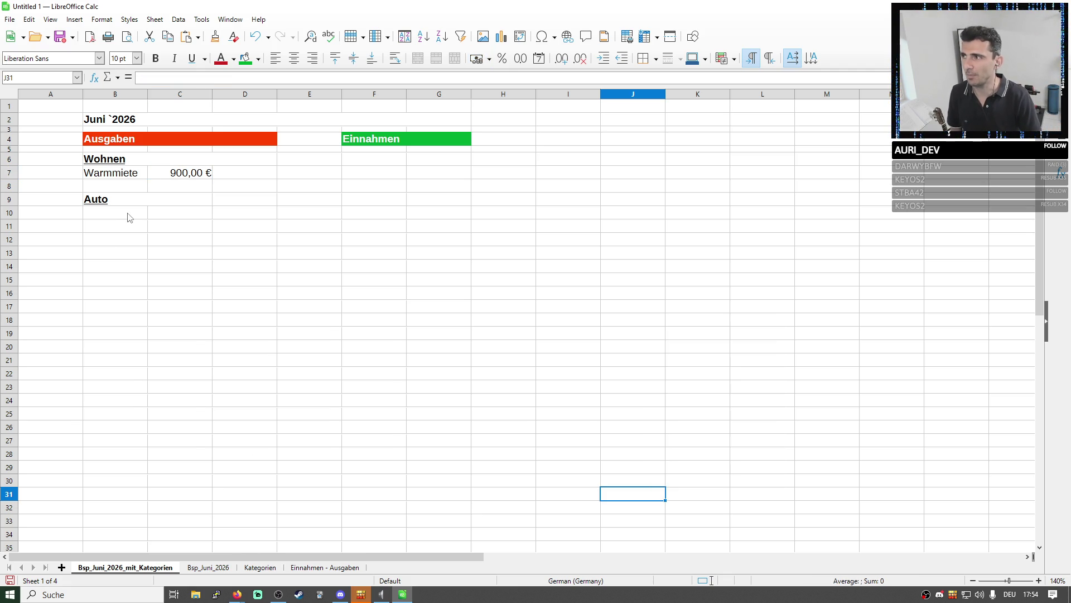
left_click(157, 177)
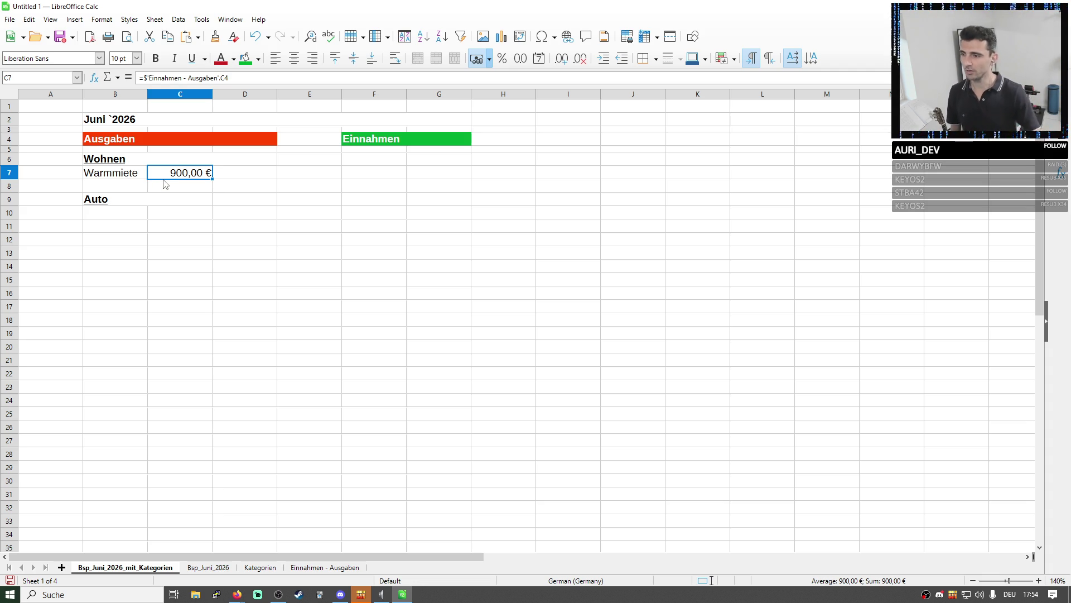
left_click(260, 567)
left_click(325, 567)
left_click(173, 146)
left_click_drag(168, 174, 98, 147)
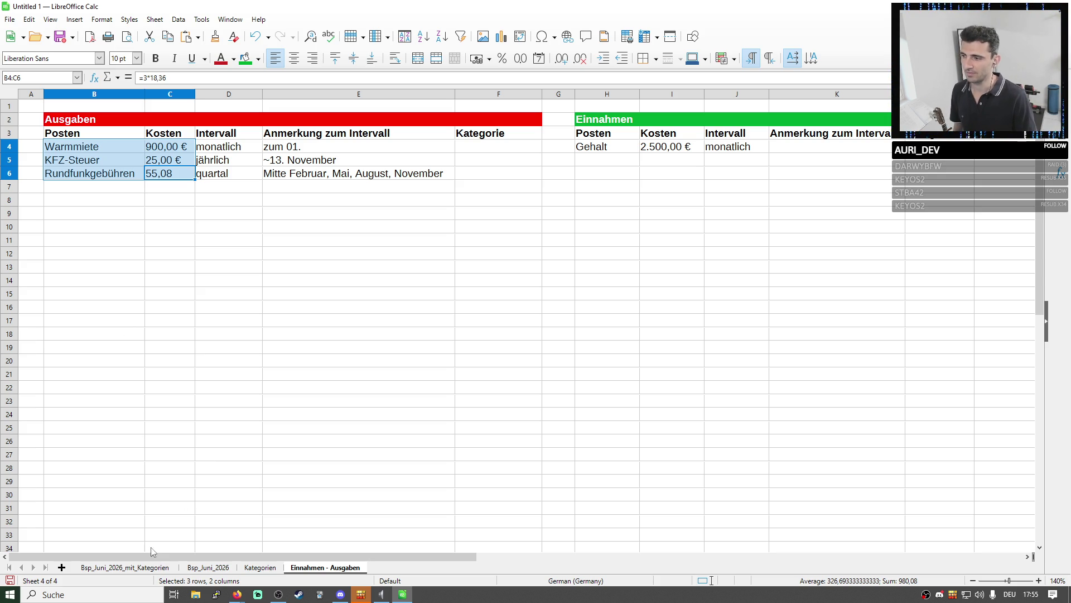
Overwrite the Warmmiete formula in C7 with a fixed 750 amount on the monthly sheet
left_click(132, 569)
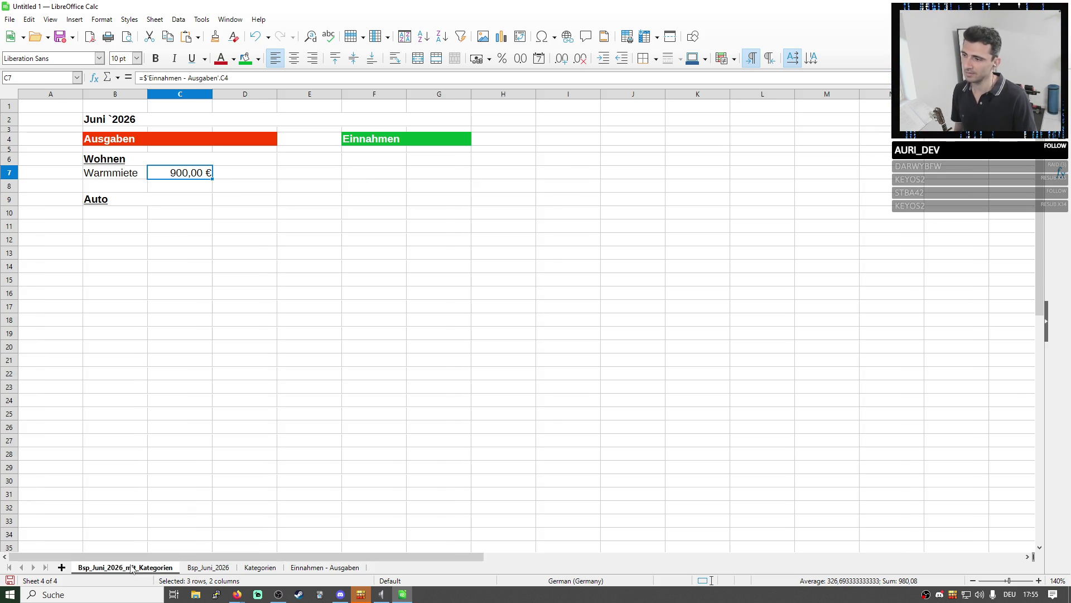
left_click(193, 77)
key("ctrl+a")
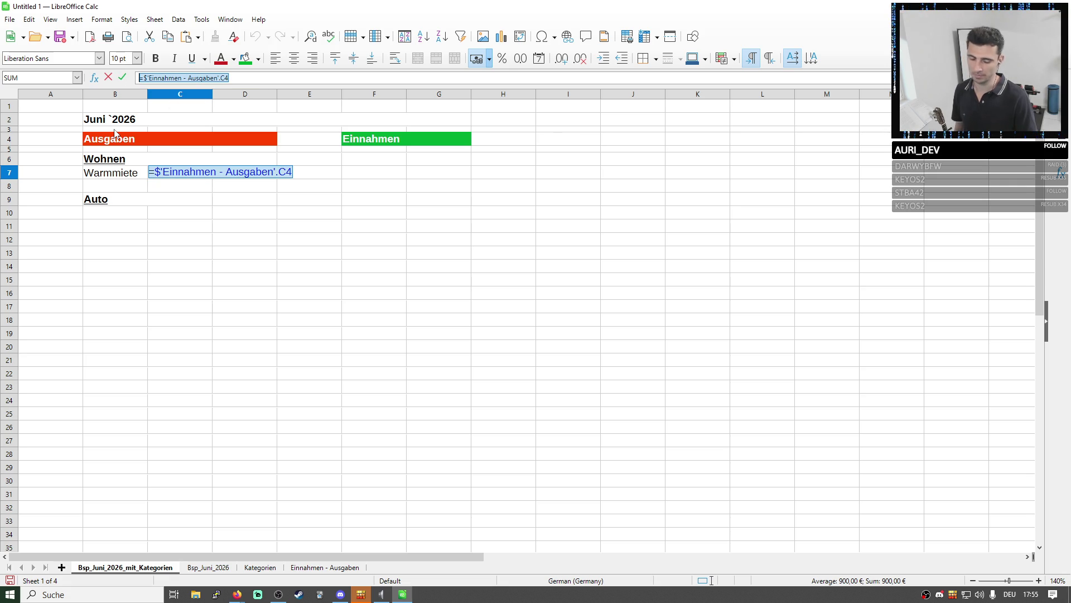
type("750")
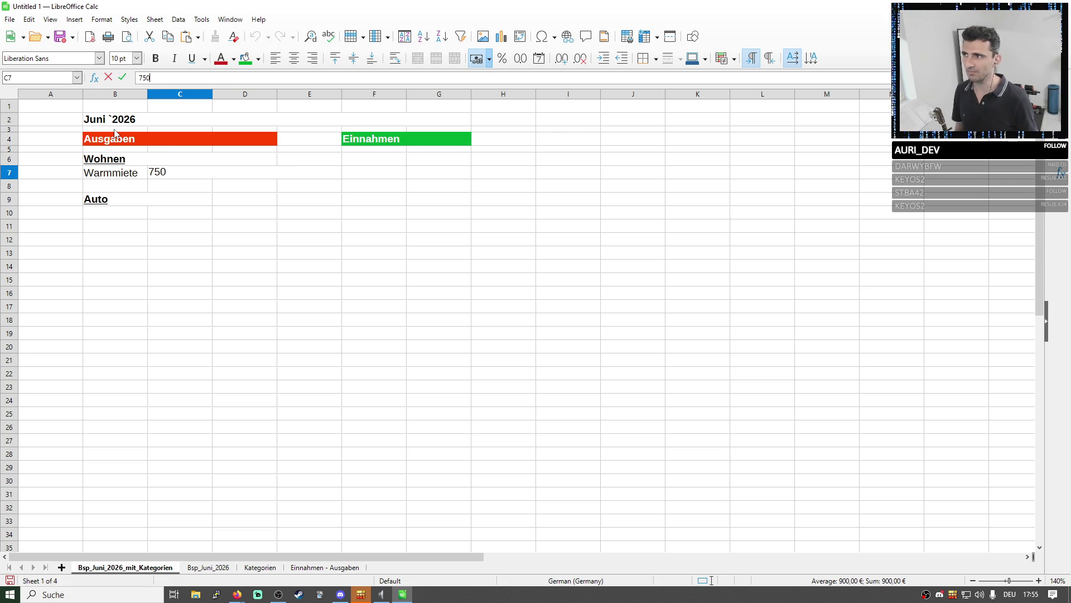
key("Return")
left_click(111, 119)
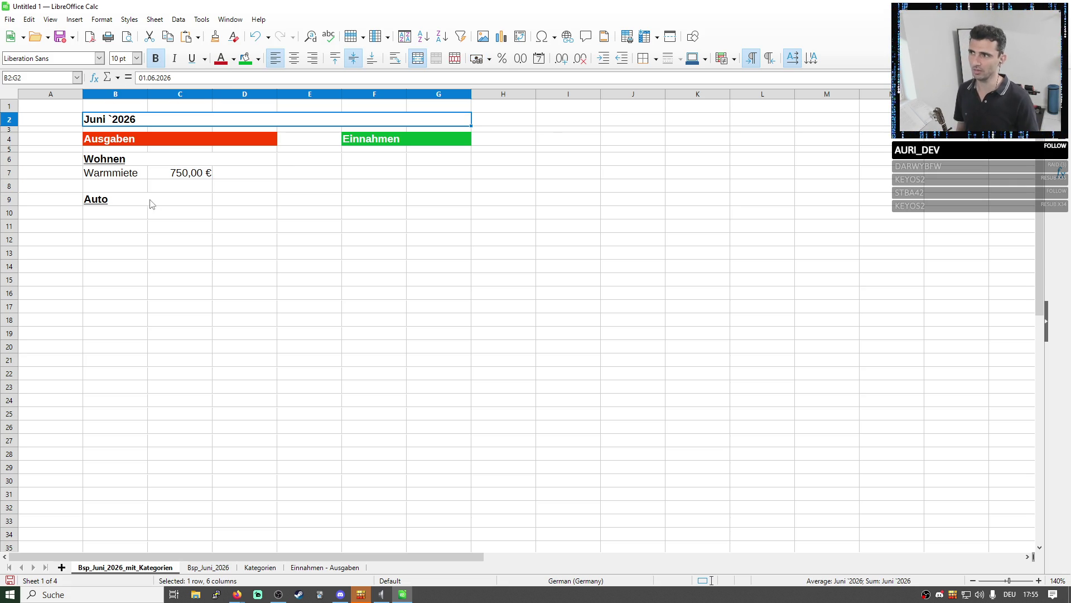
left_click(179, 173)
Review the Ausgaben table on the Einnahmen - Ausgaben sheet and return to the monthly sheet
left_click(325, 568)
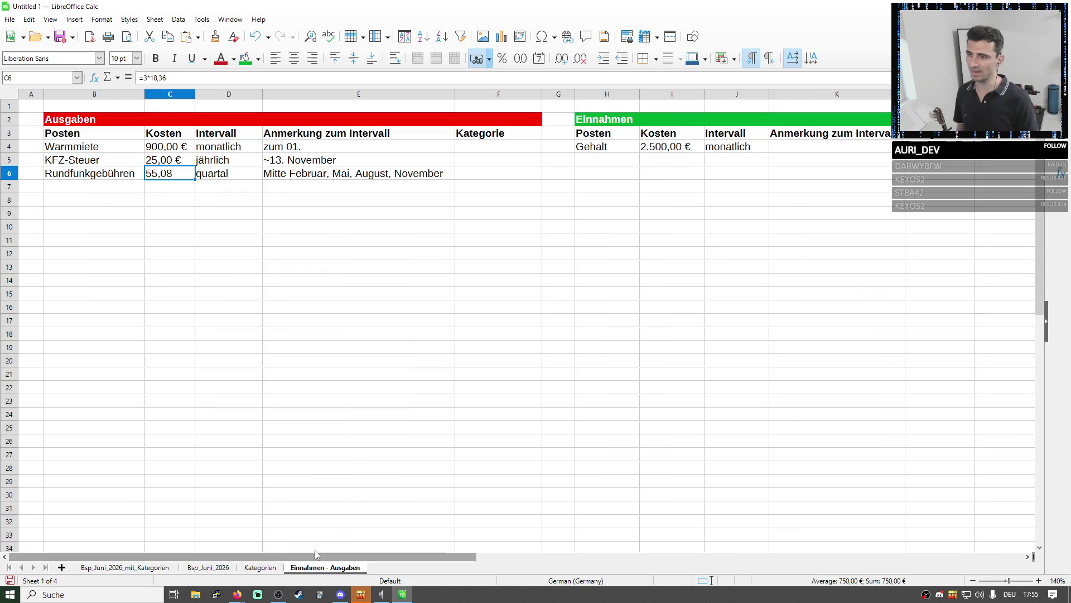
left_click_drag(166, 176, 156, 161)
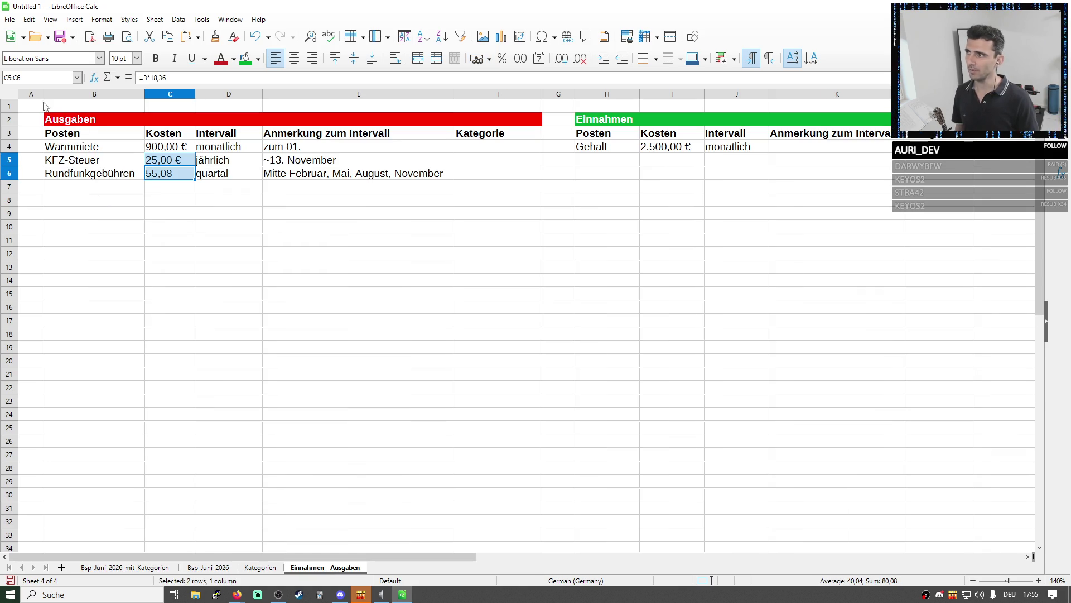
mouse_move(31, 94)
left_mouse_down()
mouse_move(555, 222)
mouse_move(532, 215)
left_mouse_up()
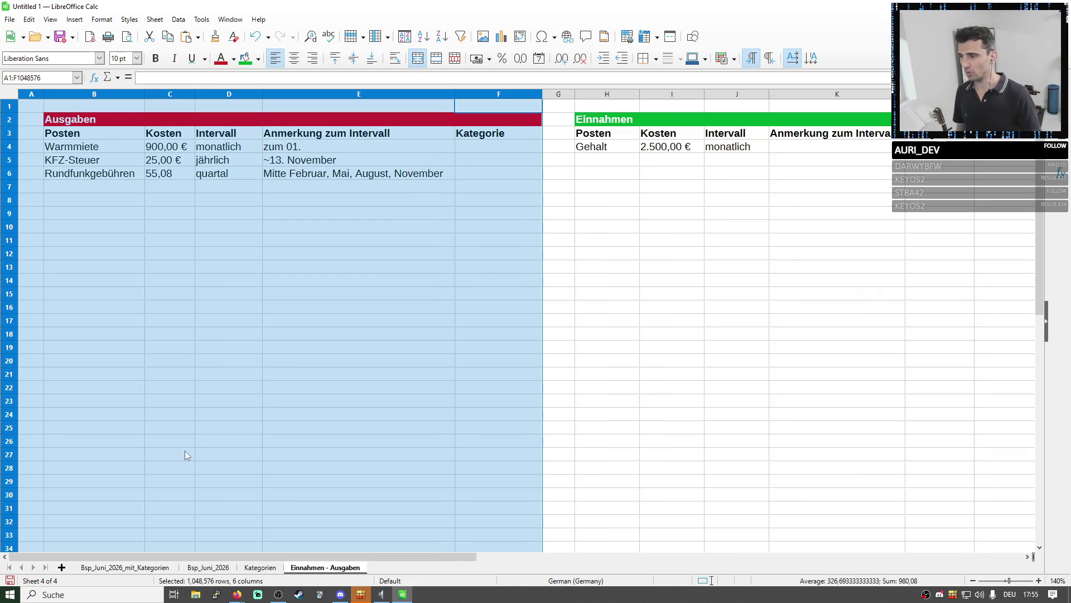
left_click(130, 568)
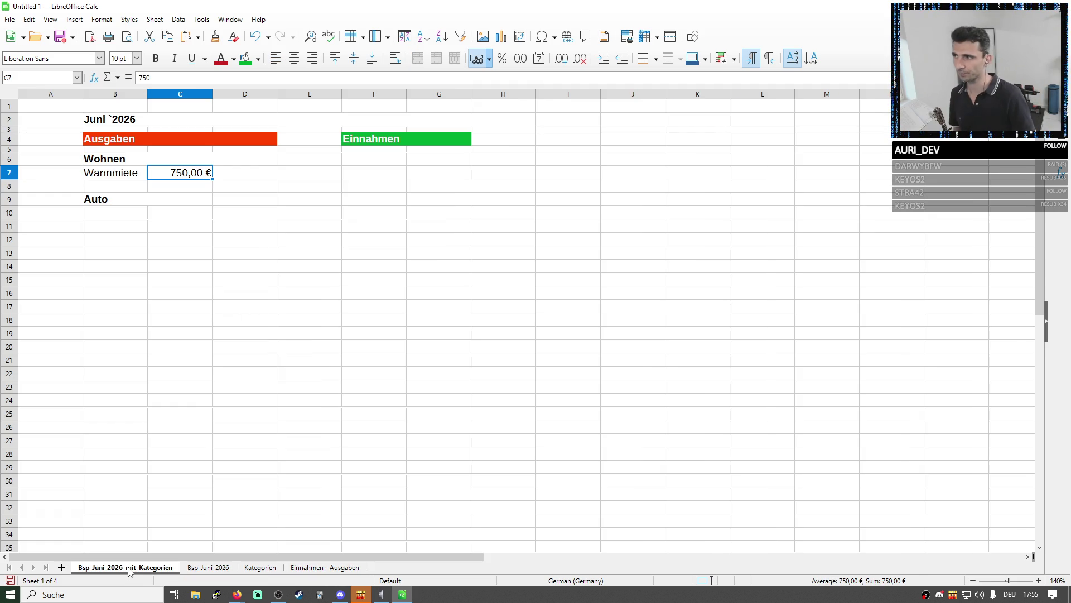
Change the Warmmiete amount in C7 from 750 to a fixed 900
double_click(180, 172)
double_click(203, 171)
type("900")
key("Delete")
key("Delete")
key("Delete")
key("Return")
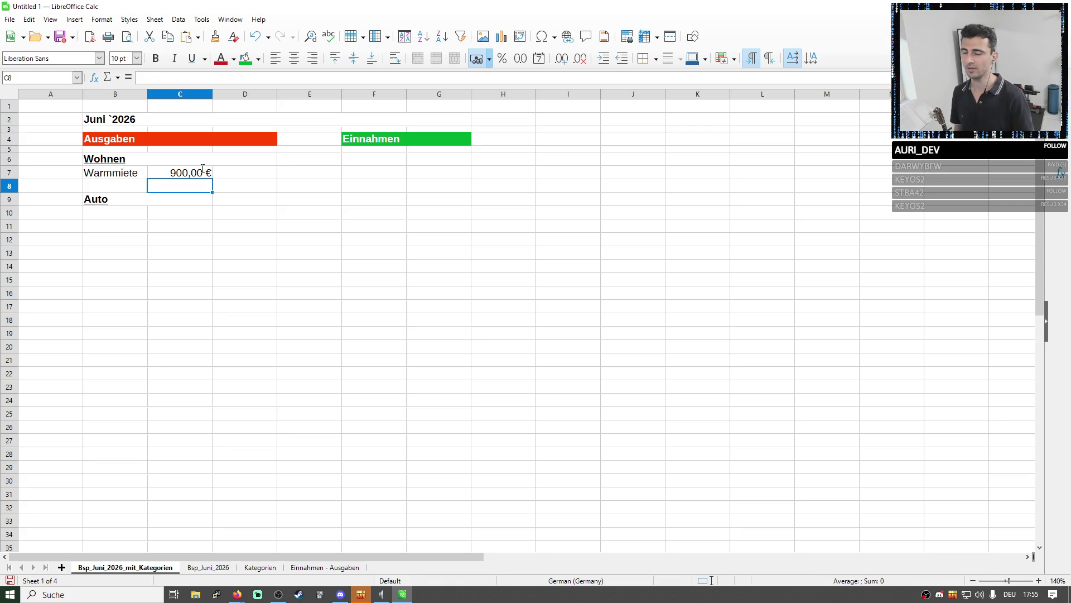
Raise the Warmmiete cost in C4 of the Einnahmen - Ausgaben sheet to 915
left_click(329, 567)
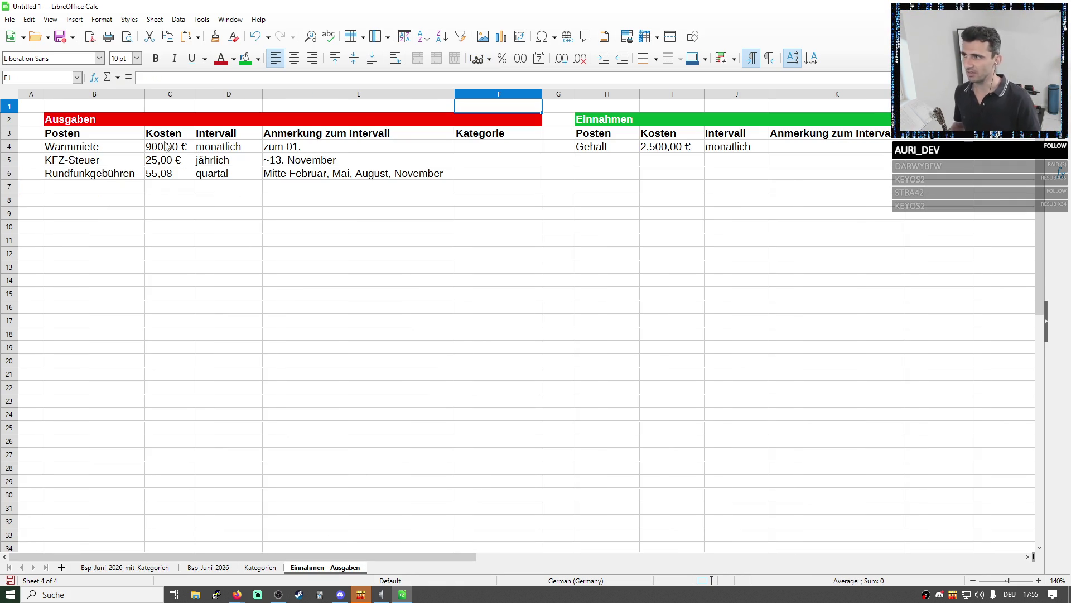
double_click(194, 145)
key("BackSpace")
key("BackSpace")
type("15")
key("Return")
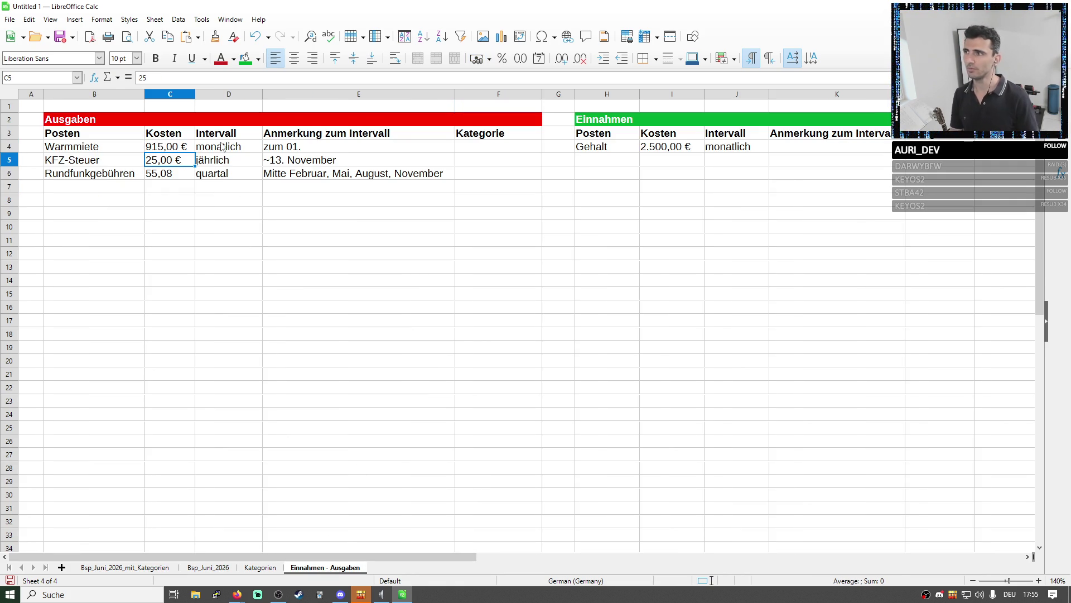
Return to the monthly sheet and check the Warmmiete label and its 900,00 € amount
left_click(133, 567)
left_click(174, 172)
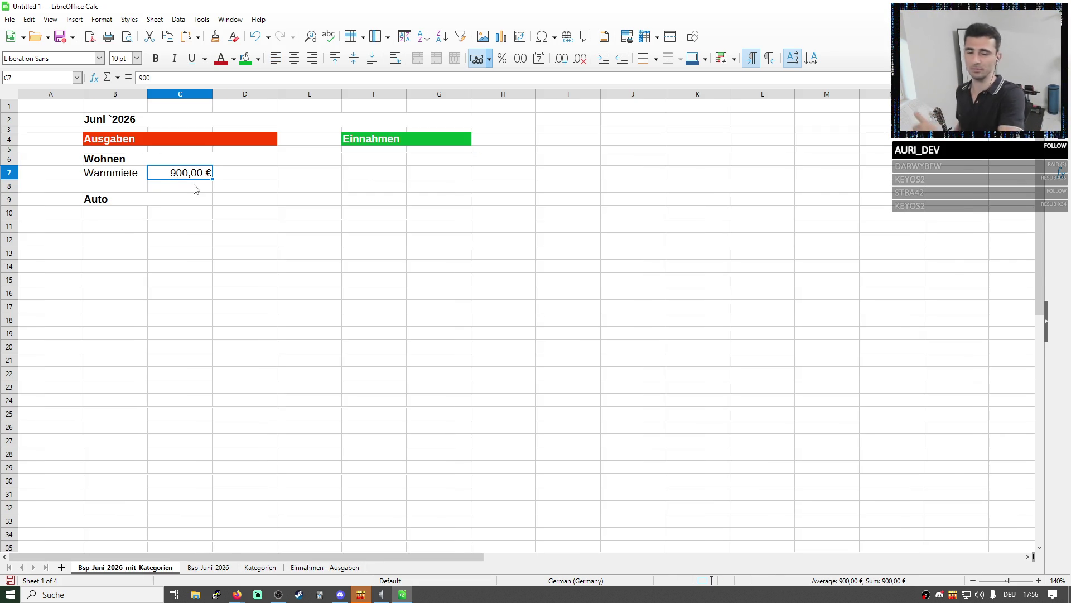
left_click_drag(116, 174, 176, 175)
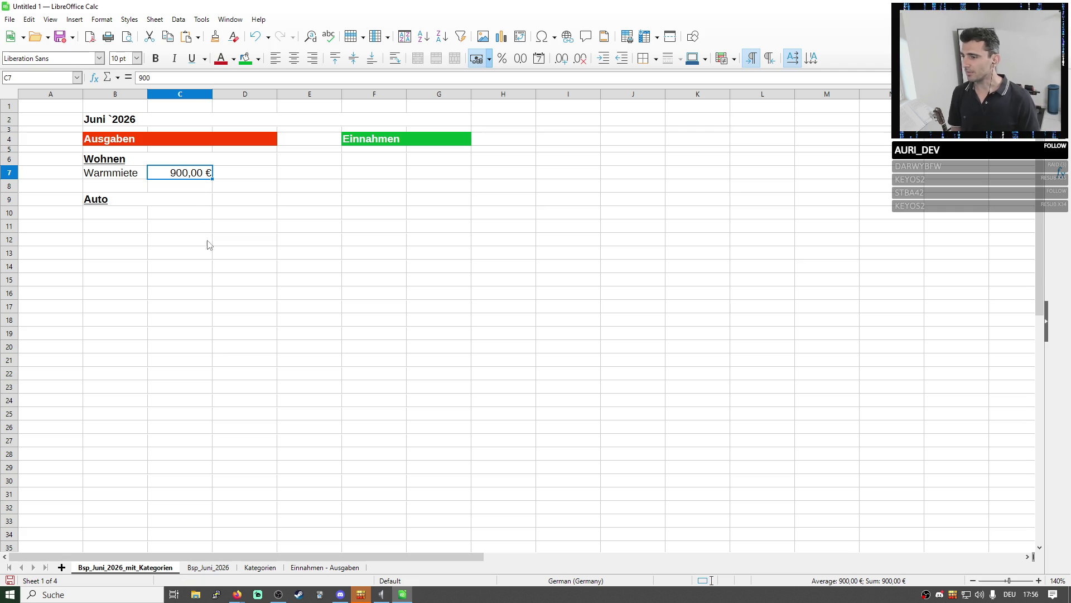
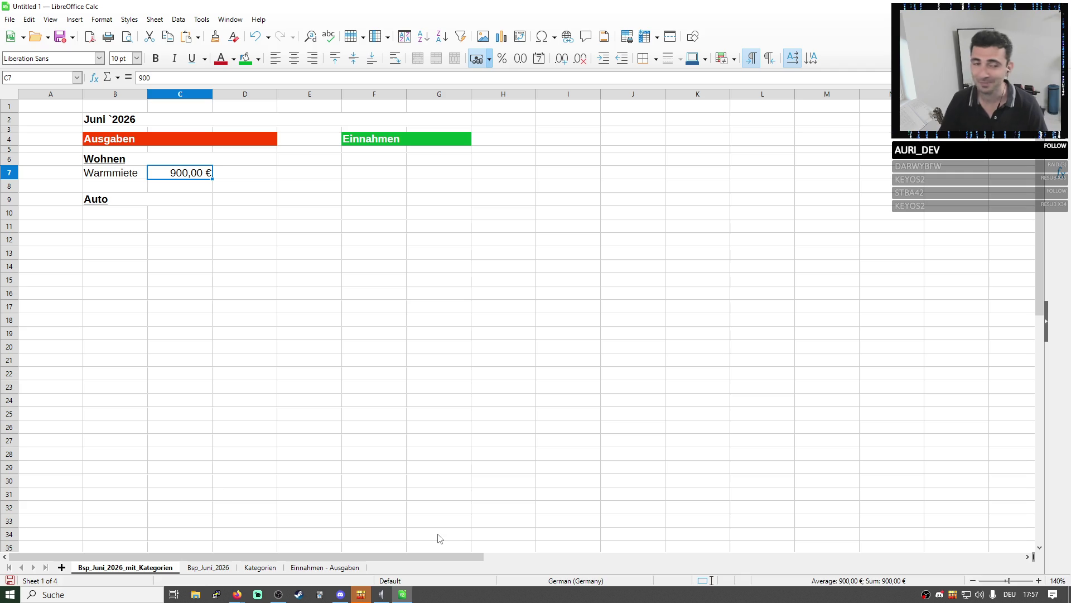
Check the Warmmiete cost on the Einnahmen - Ausgaben sheet and return to the category sheet
left_click(476, 456)
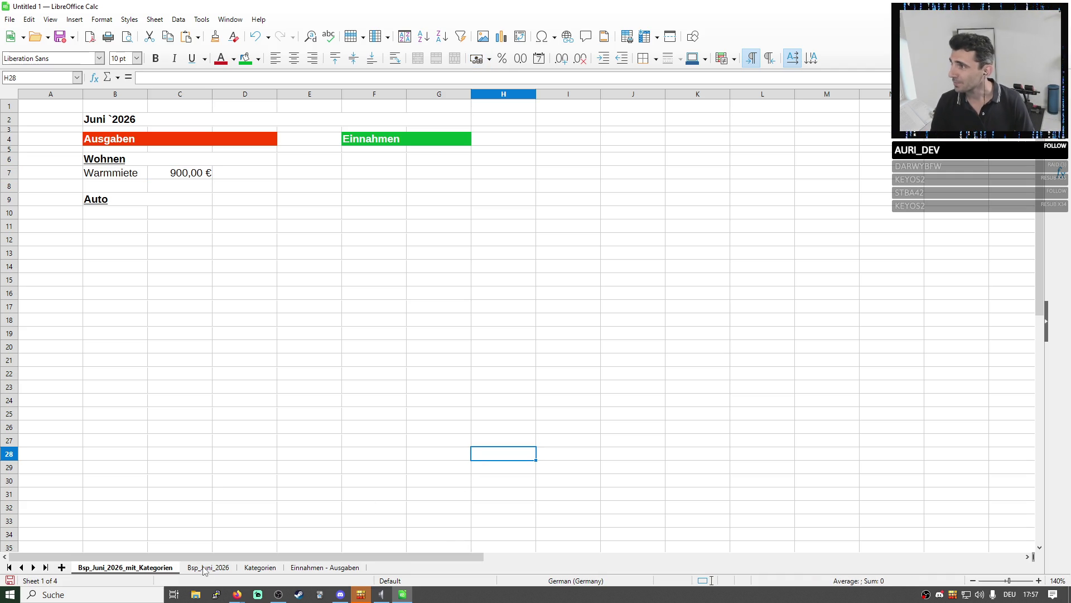
left_click(134, 180)
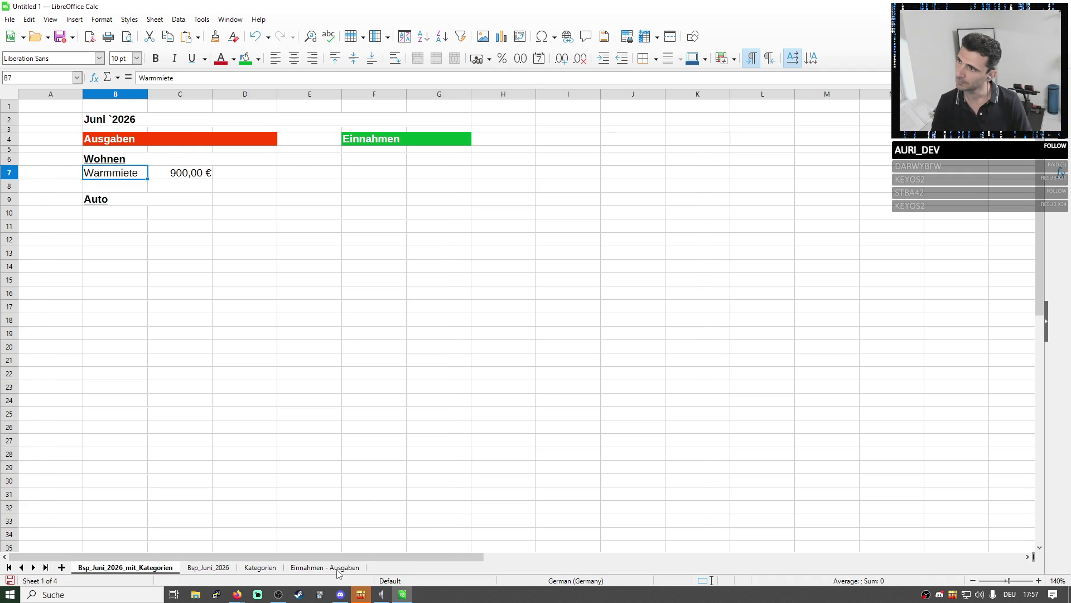
key("ctrl+Page_Down")
key("ctrl+Page_Down")
key("ctrl+Page_Down")
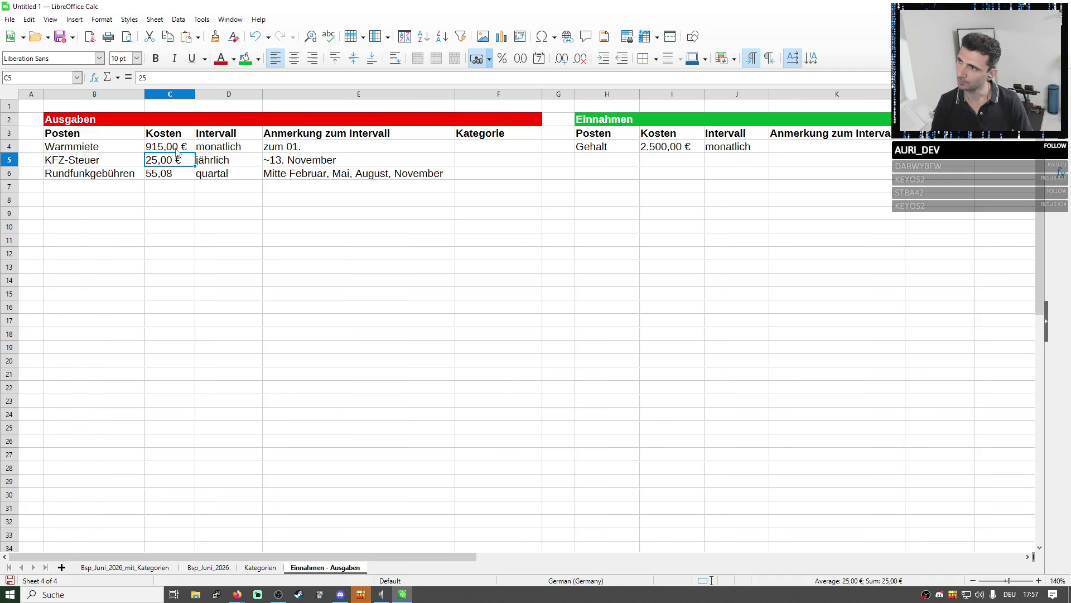
left_click(177, 150)
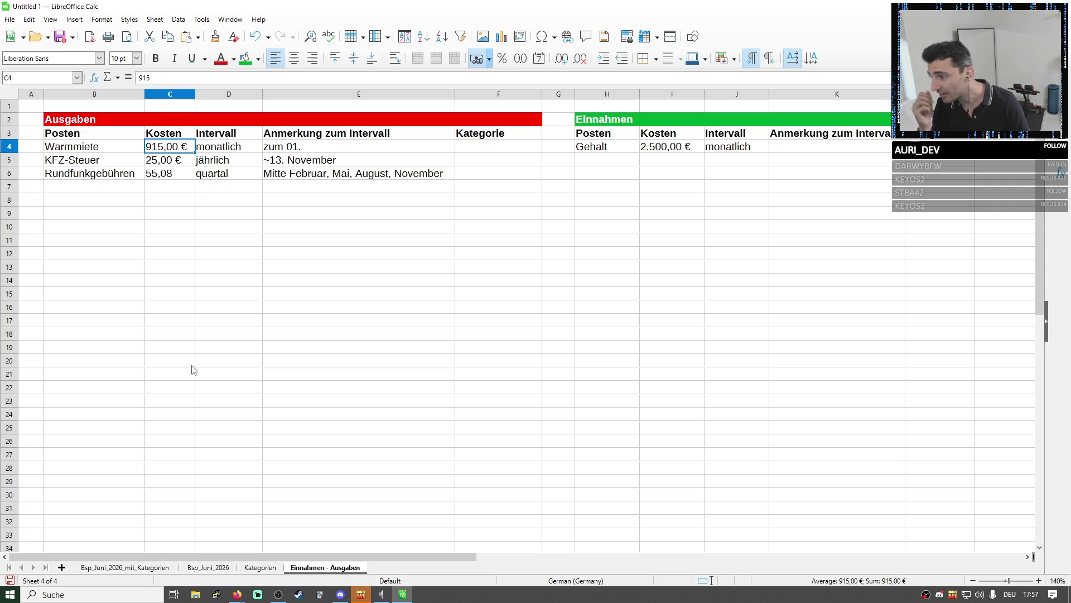
left_click(138, 567)
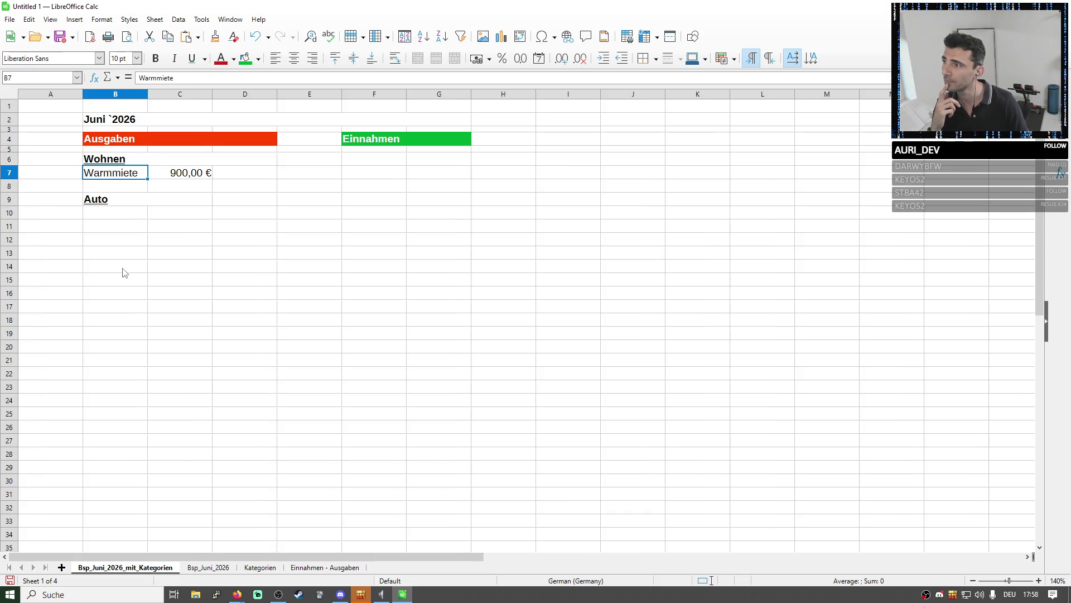
left_click(376, 308)
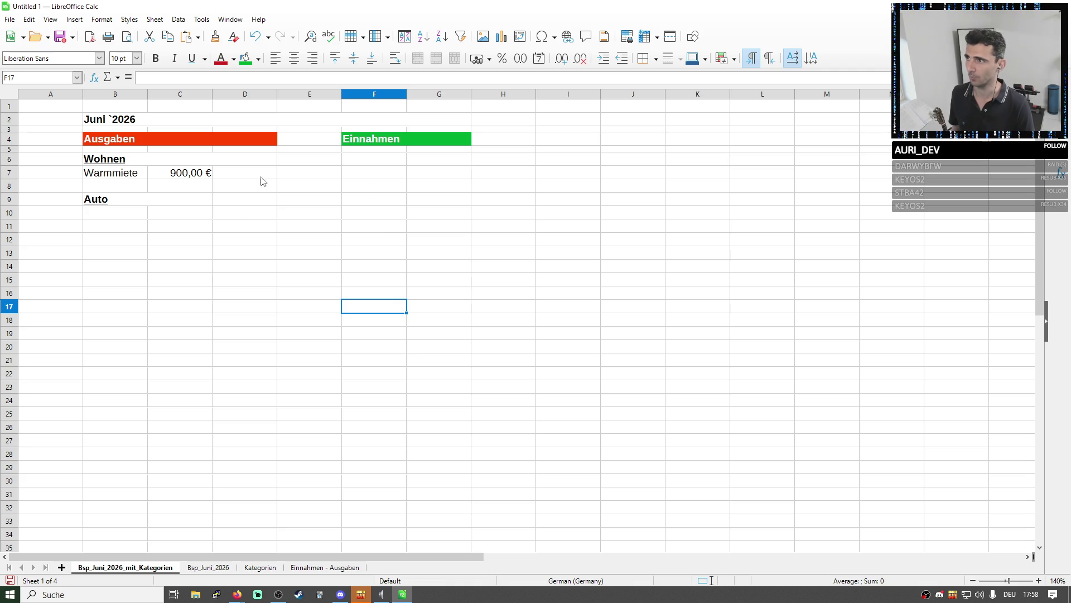
Fill H4 green and merge the Einnahmen header across F4:H4 with left-aligned text
left_click(492, 142)
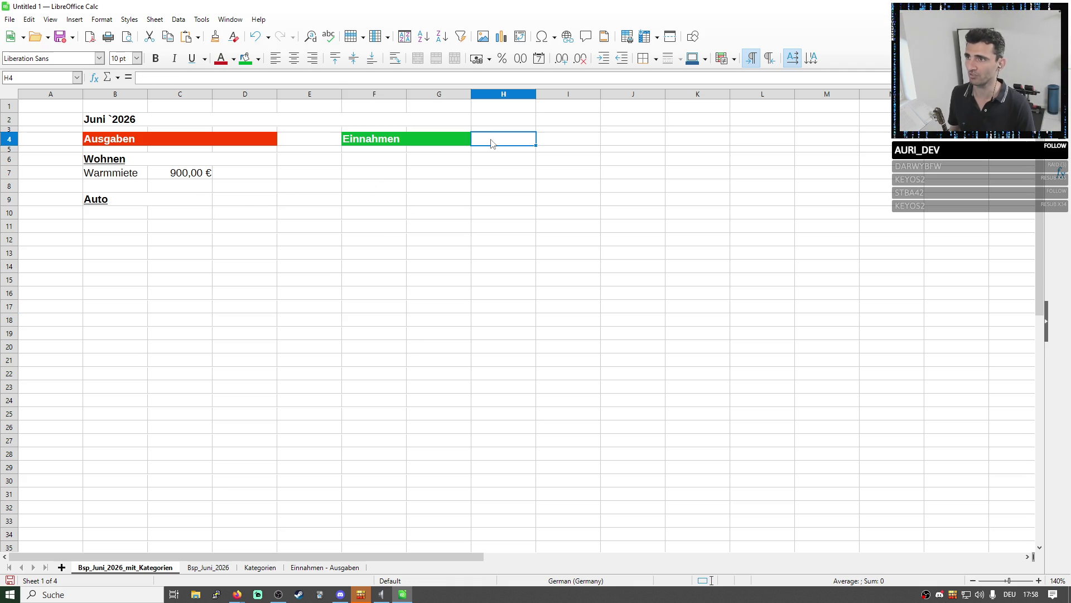
left_click(243, 58)
left_click(416, 139)
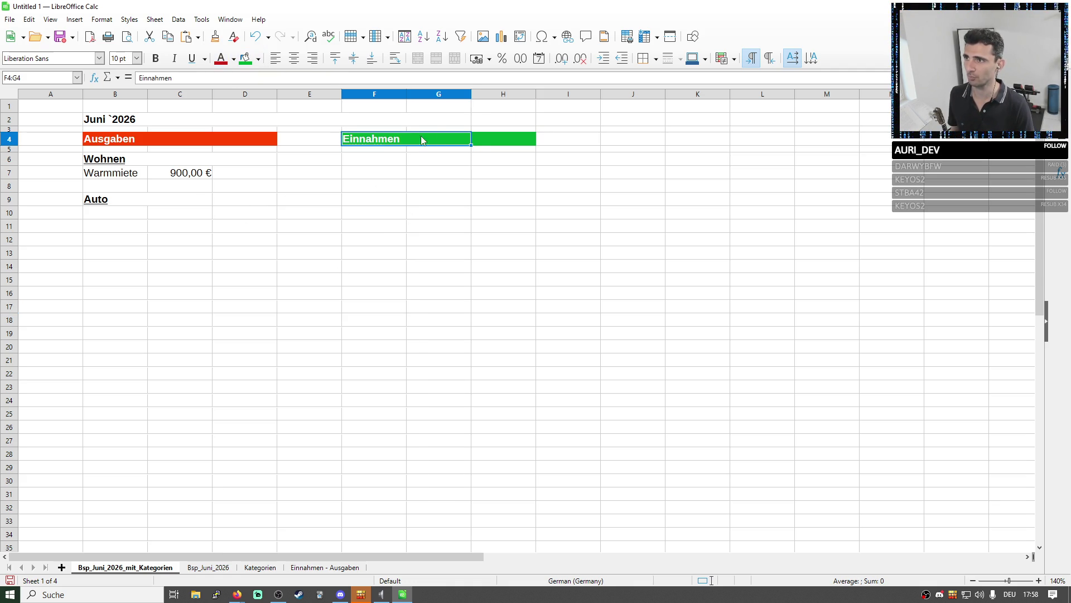
left_click_drag(416, 140, 500, 140)
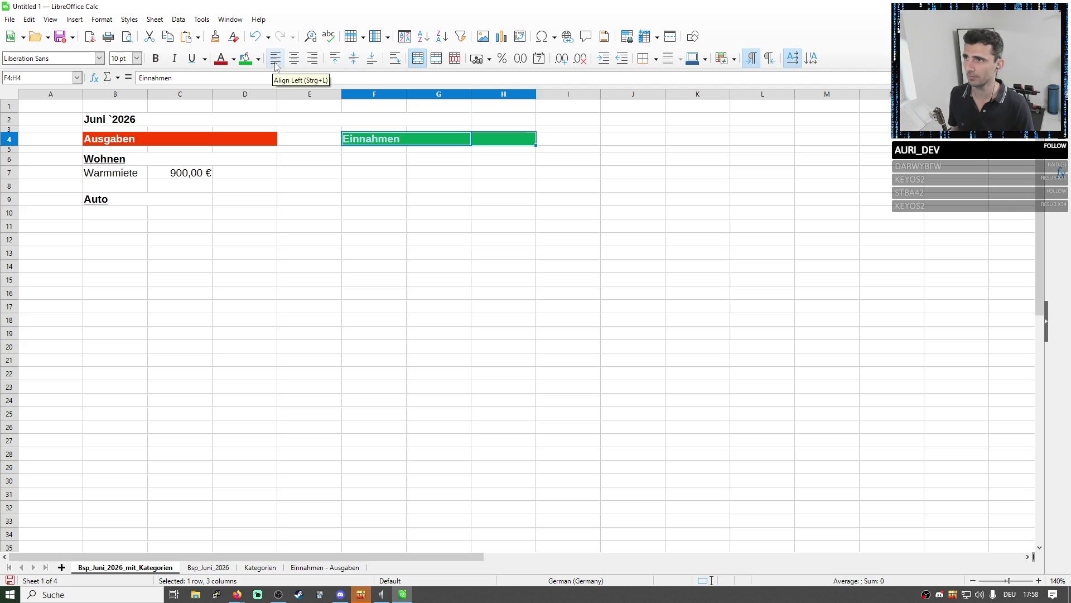
left_click(417, 58)
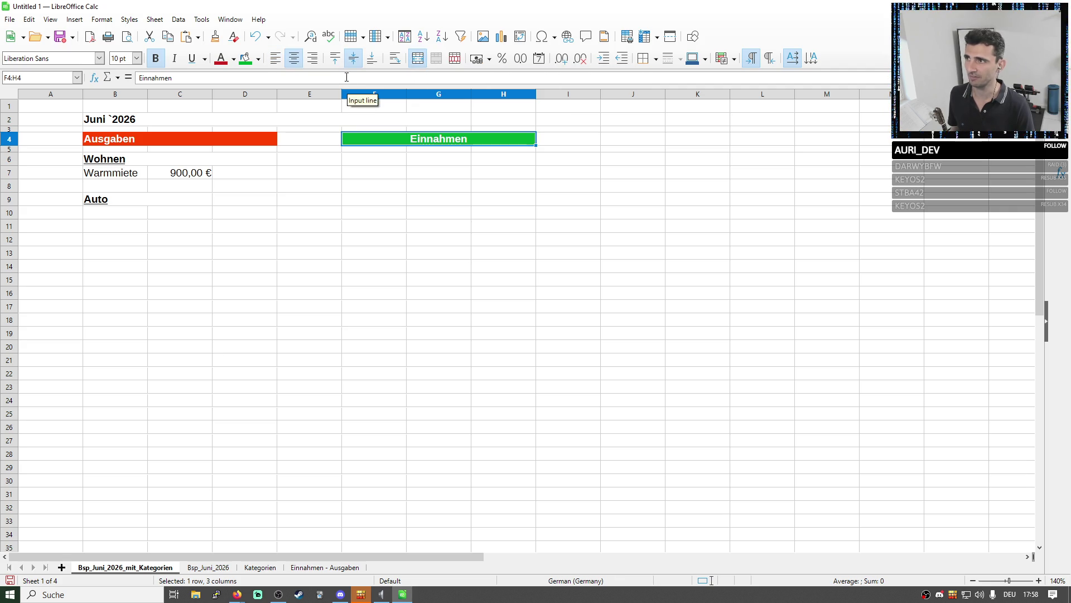
left_click(274, 58)
left_click(248, 174)
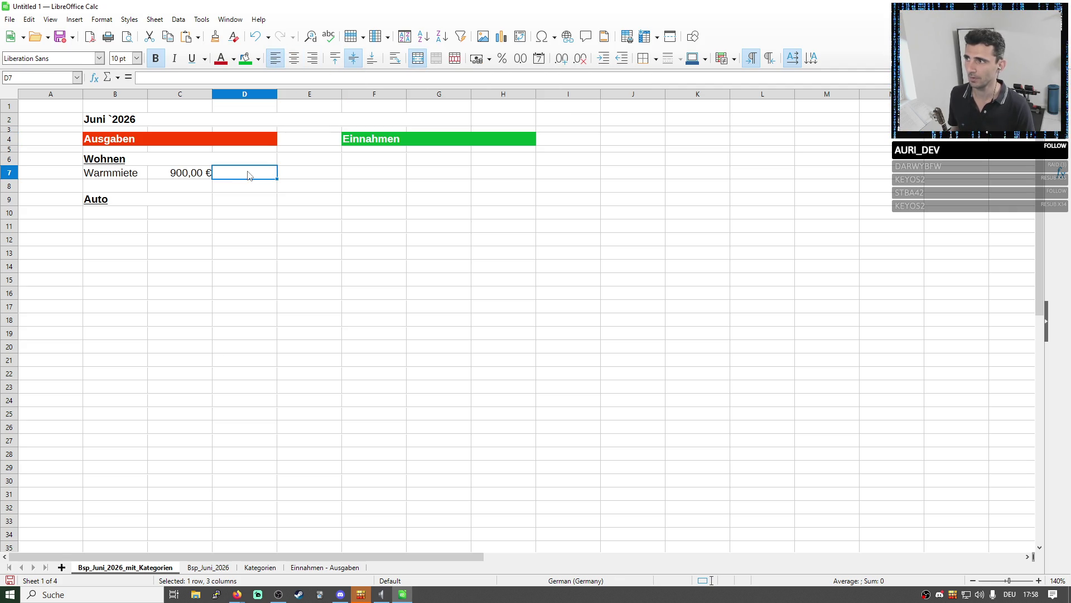
left_click(295, 142)
left_click(305, 174)
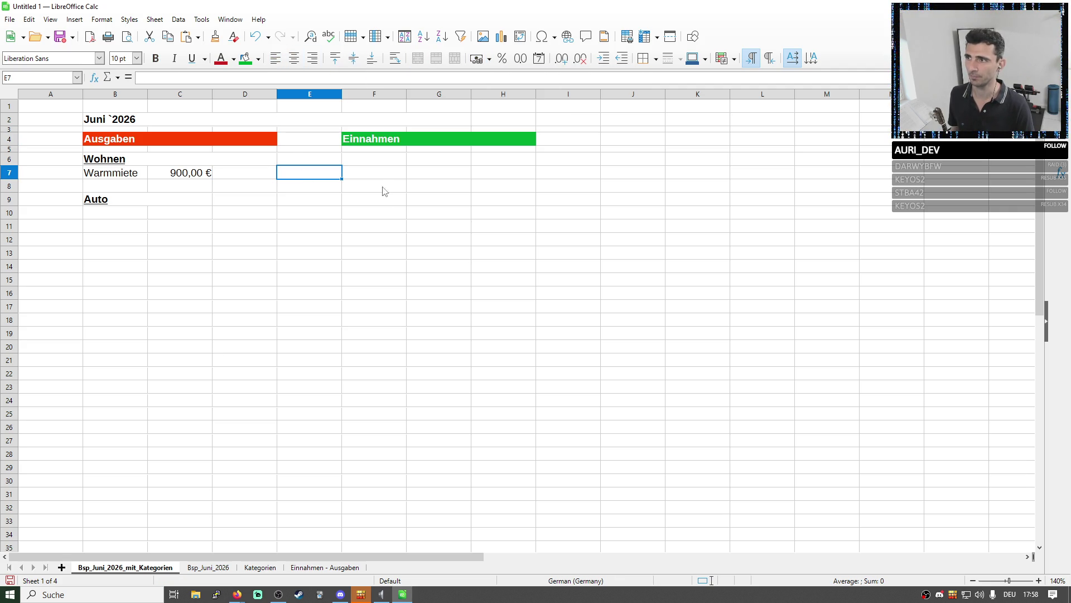
left_click(372, 332)
Create a bold underlined Gehalt heading in F6 by copying the Wohnen heading format
left_click(372, 158)
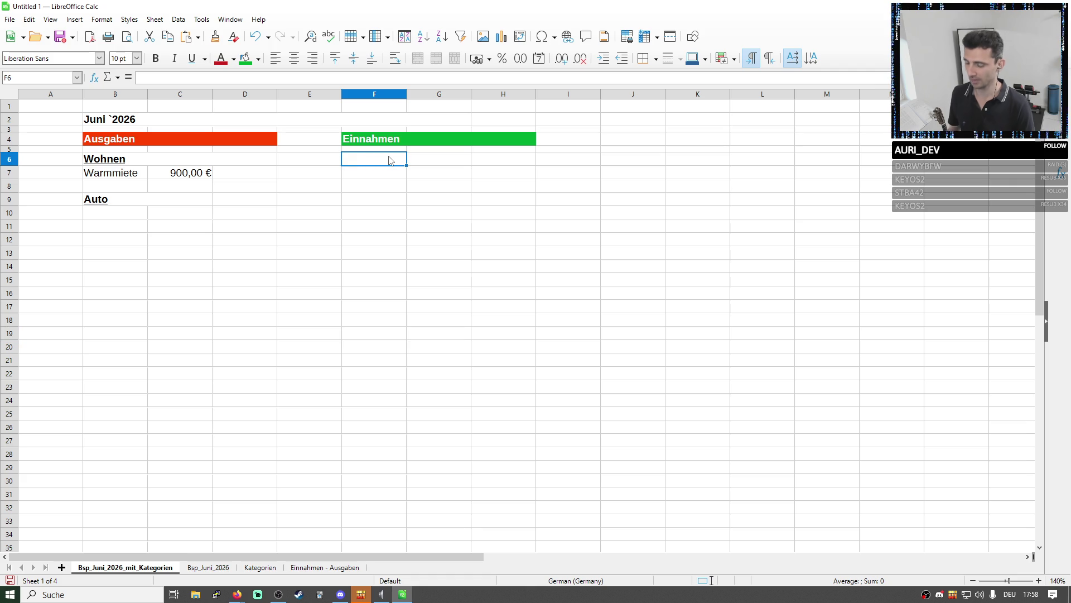
type("Gehalt")
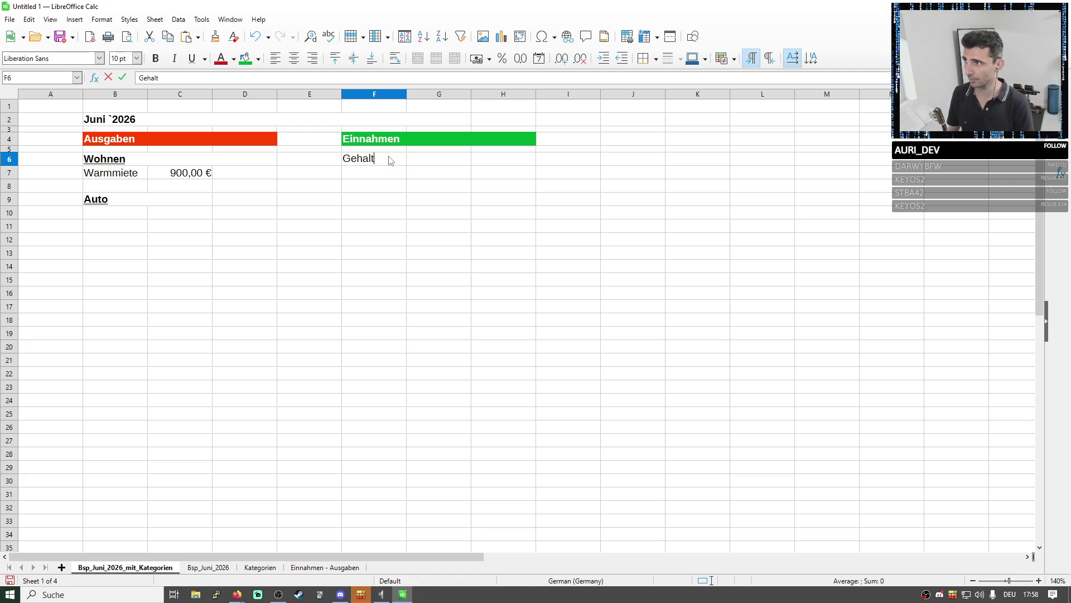
left_click(428, 246)
left_click(363, 164)
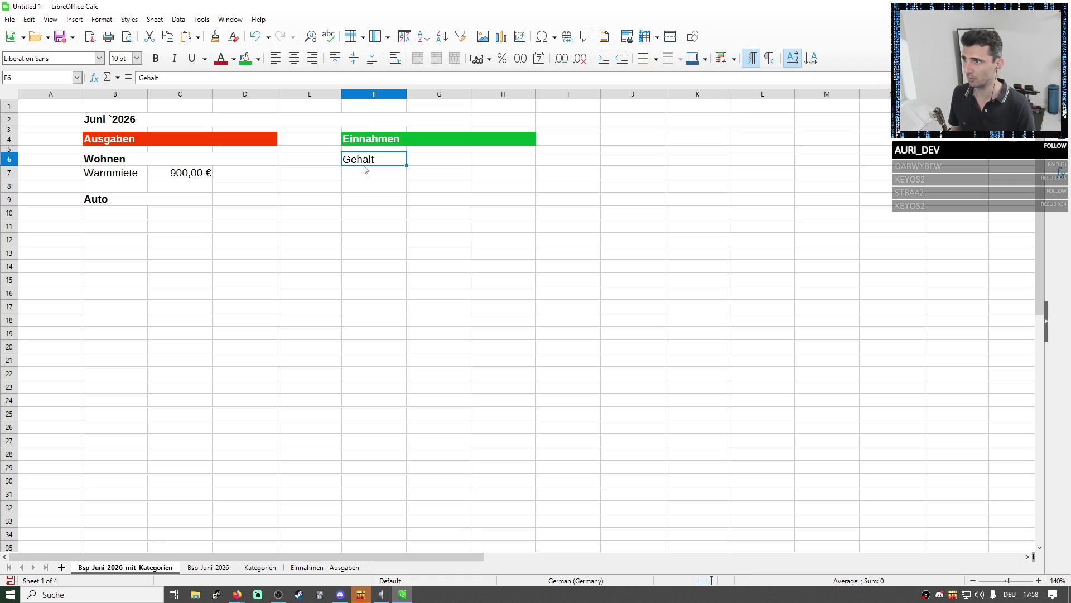
left_click(148, 163)
key("ctrl+c")
left_click(352, 164)
key("ctrl+v")
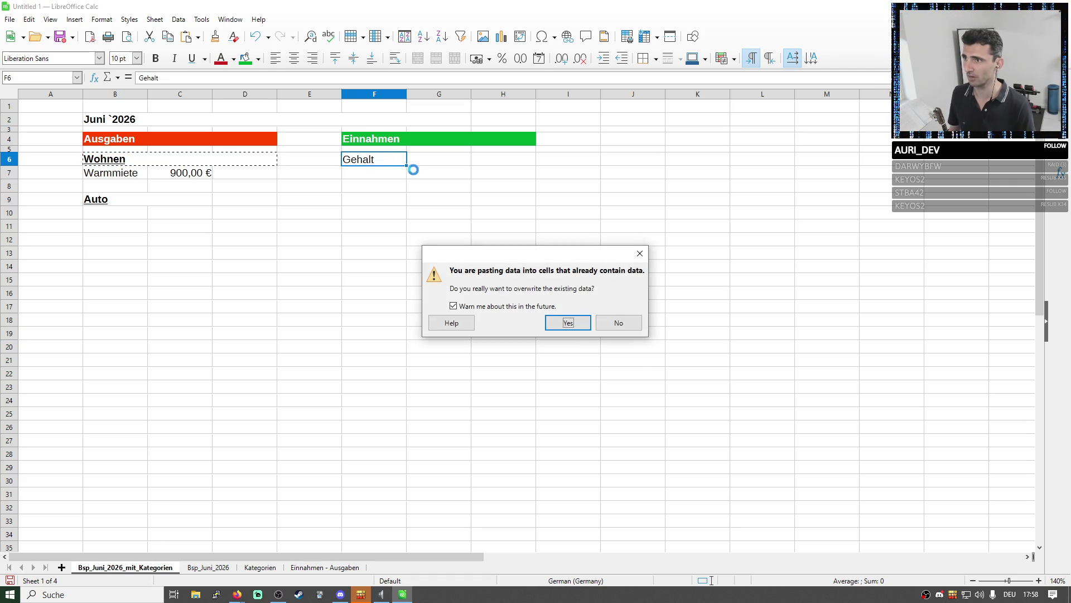
left_click(568, 323)
double_click(388, 161)
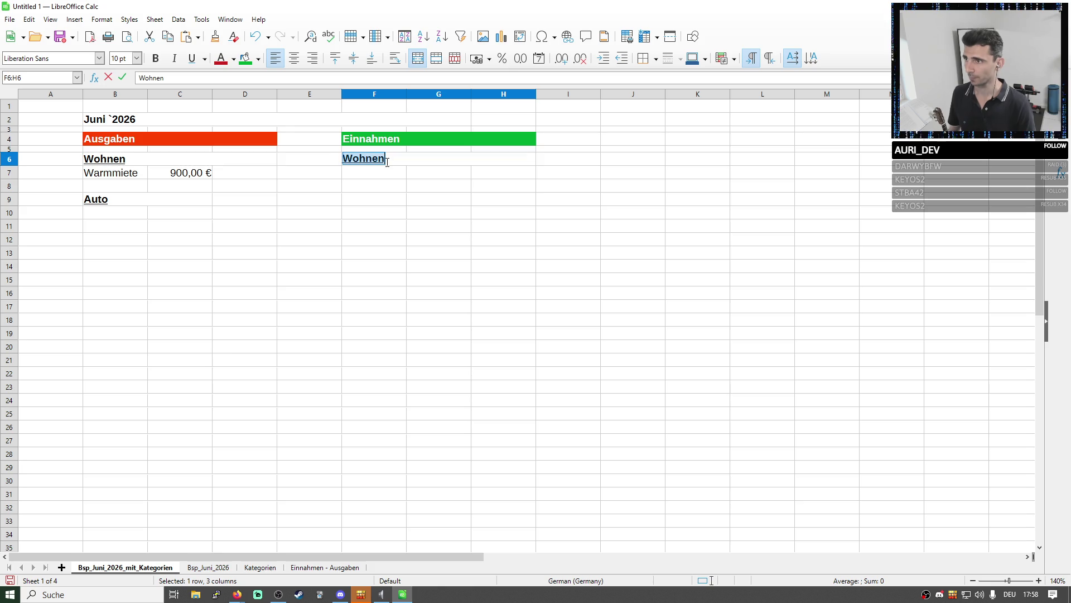
type("Geh")
left_click(482, 199)
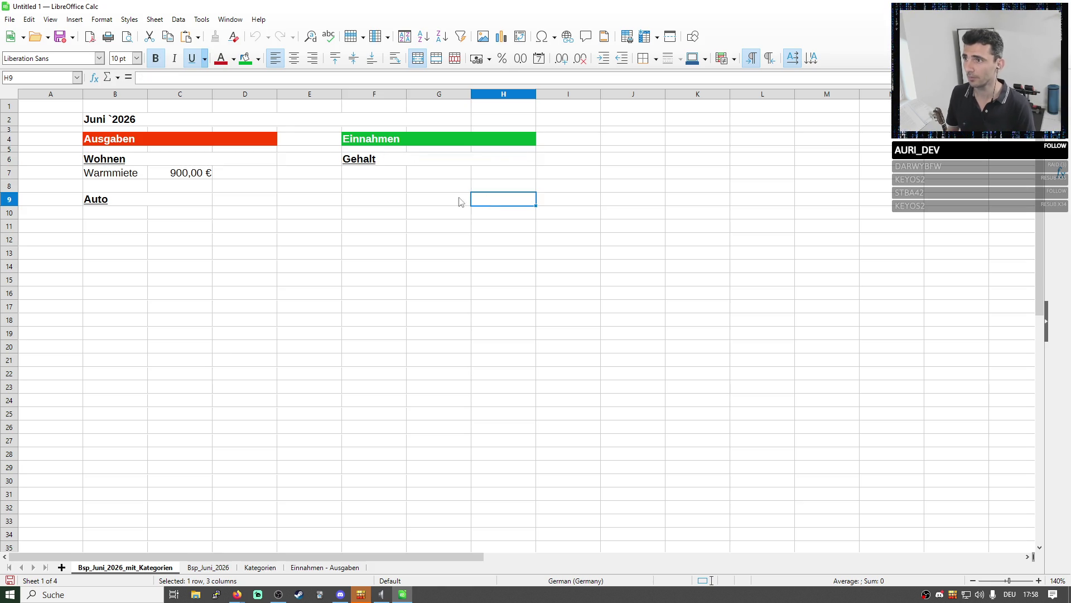
Add a Gehalt income line of 2.500,00 € in F7:G7
left_click(397, 178)
type("Gehalt")
key("Tab")
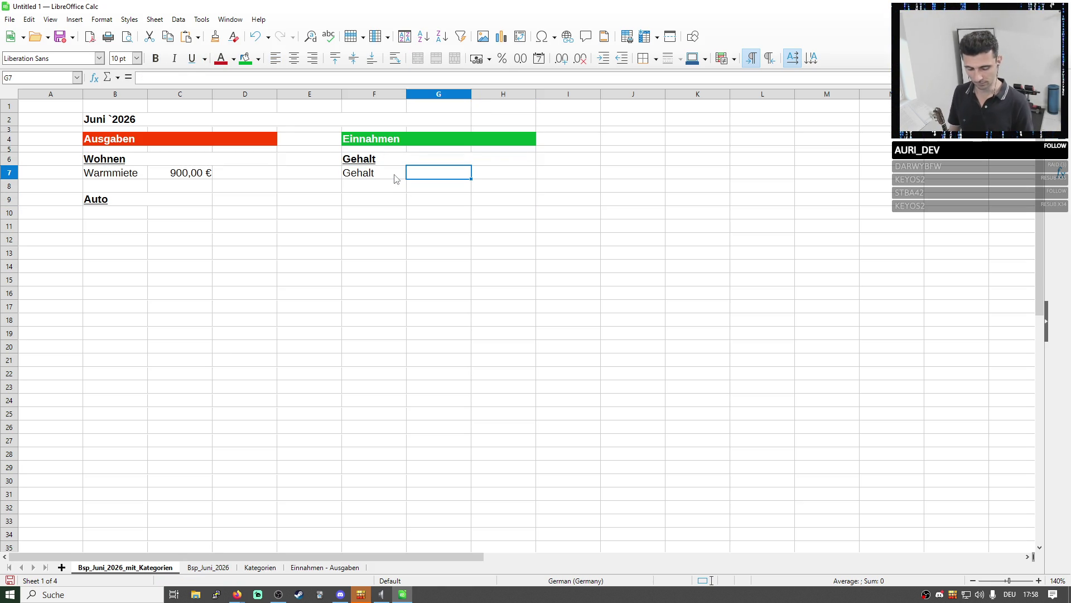
type("2500")
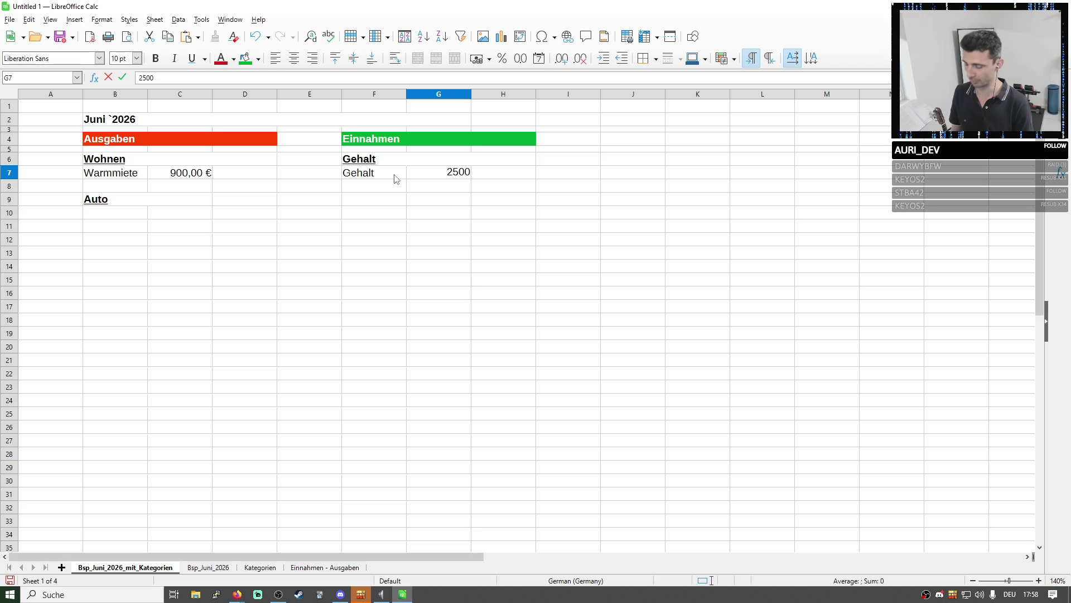
type("€")
key("Return")
key("Up")
key("Right")
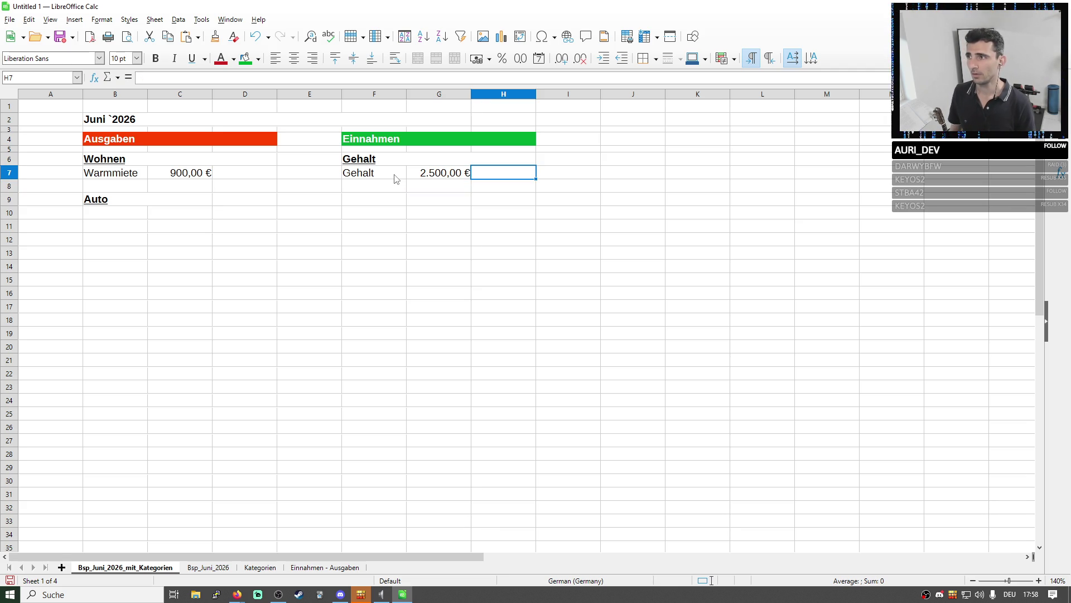
key("Left")
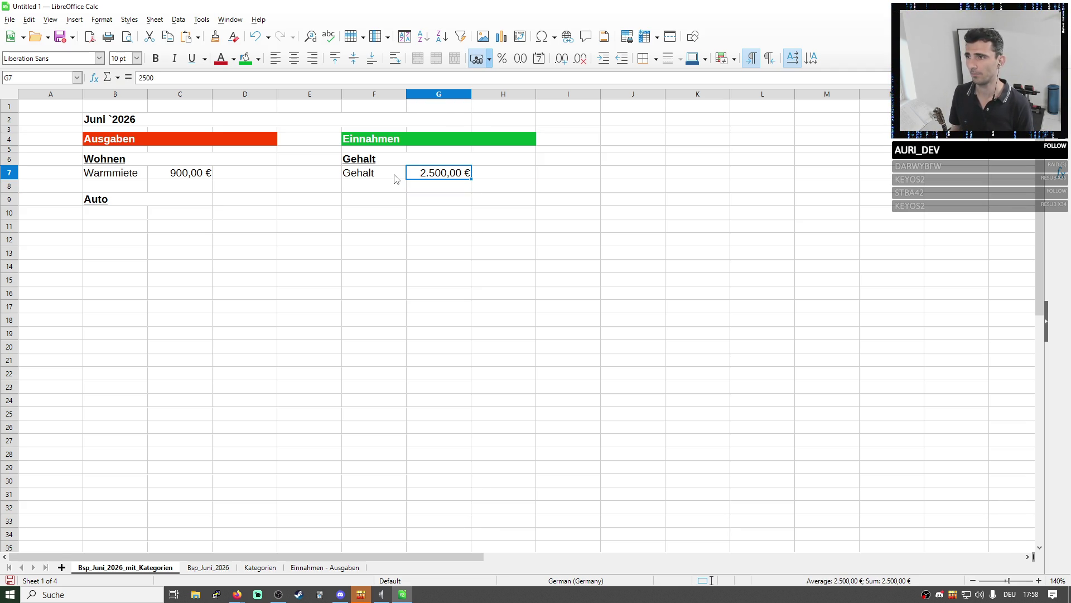
left_click(394, 174)
left_click(367, 359)
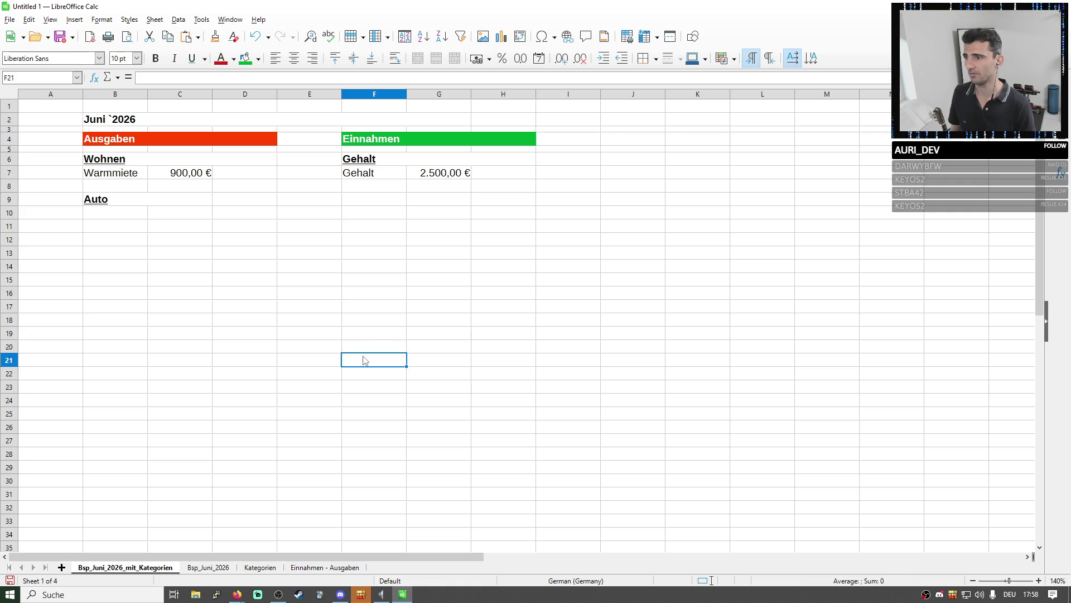
Sum the salary column into the income total F24, fixing the stray parenthesis
left_click(366, 404)
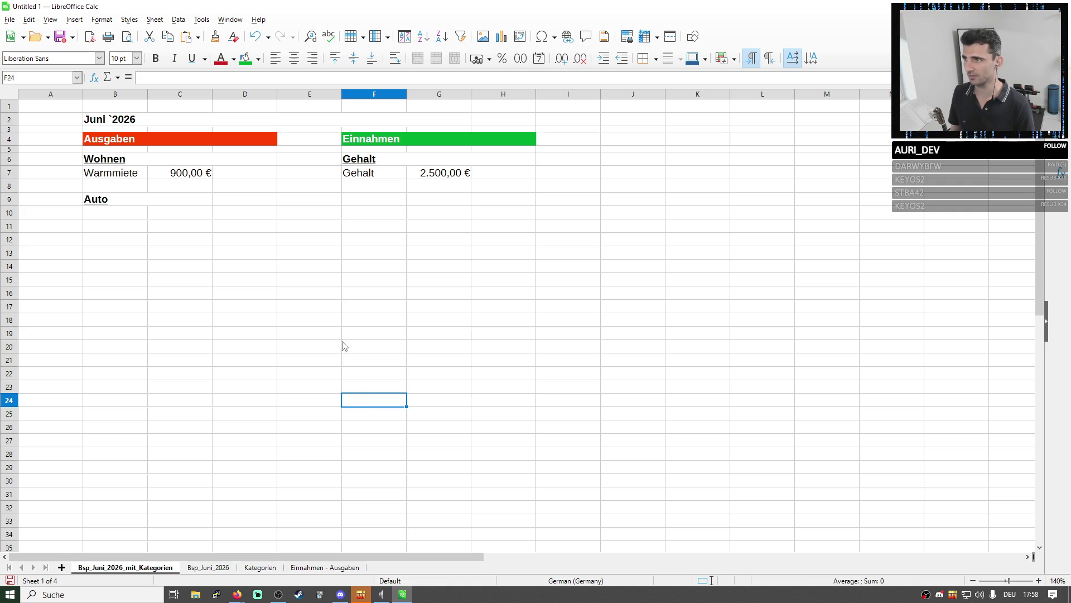
left_click(202, 79)
type("=")
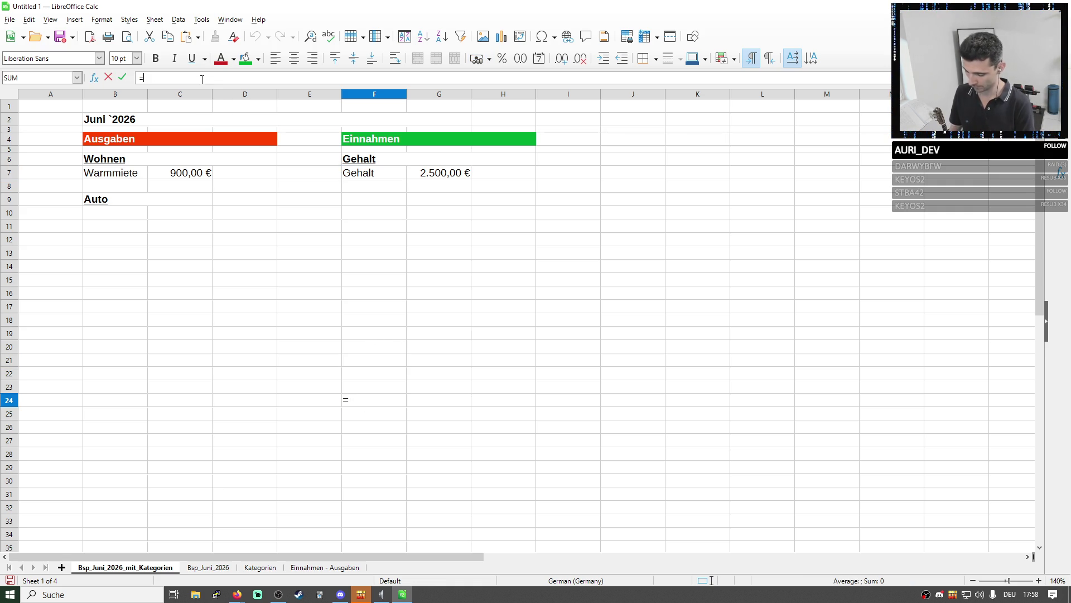
type("sum)=")
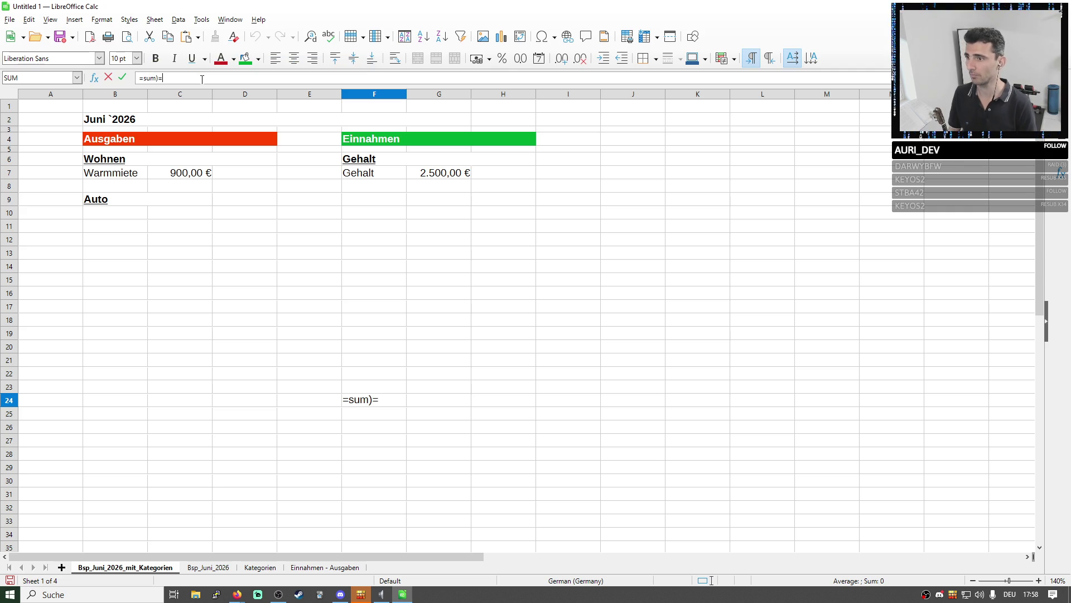
key("BackSpace")
key("BackSpace")
type("()")
left_click_drag(426, 176, 433, 397)
key("Return")
left_click(402, 404)
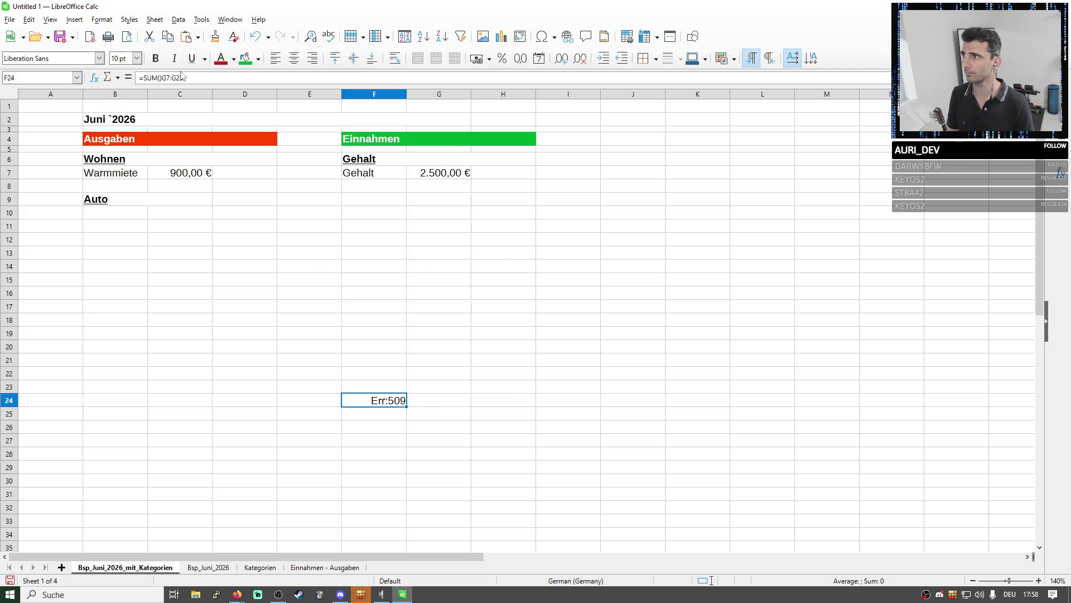
left_click(157, 77)
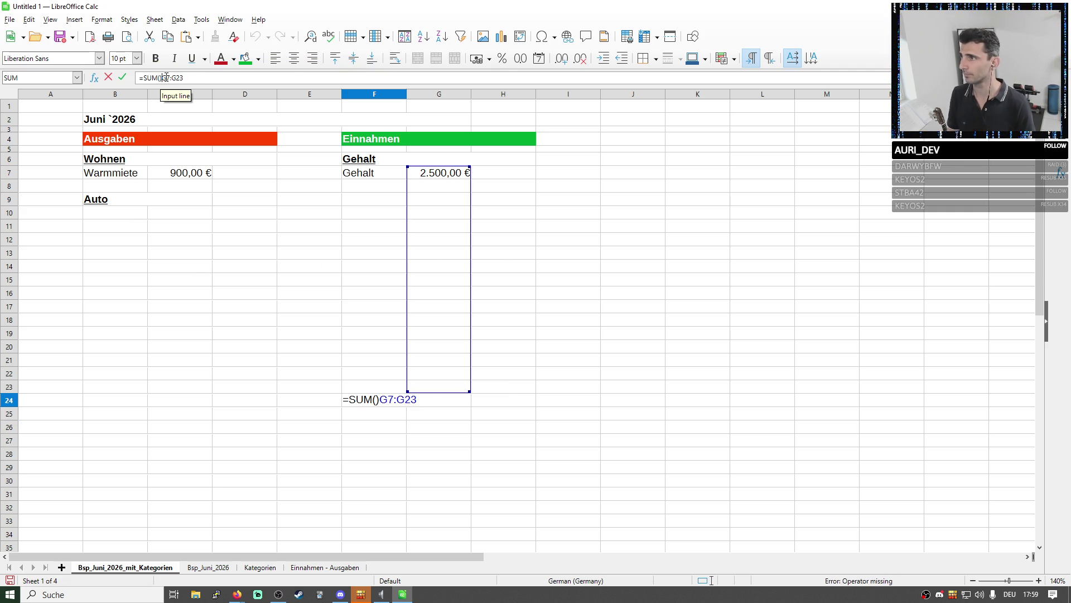
key("Delete")
type(")")
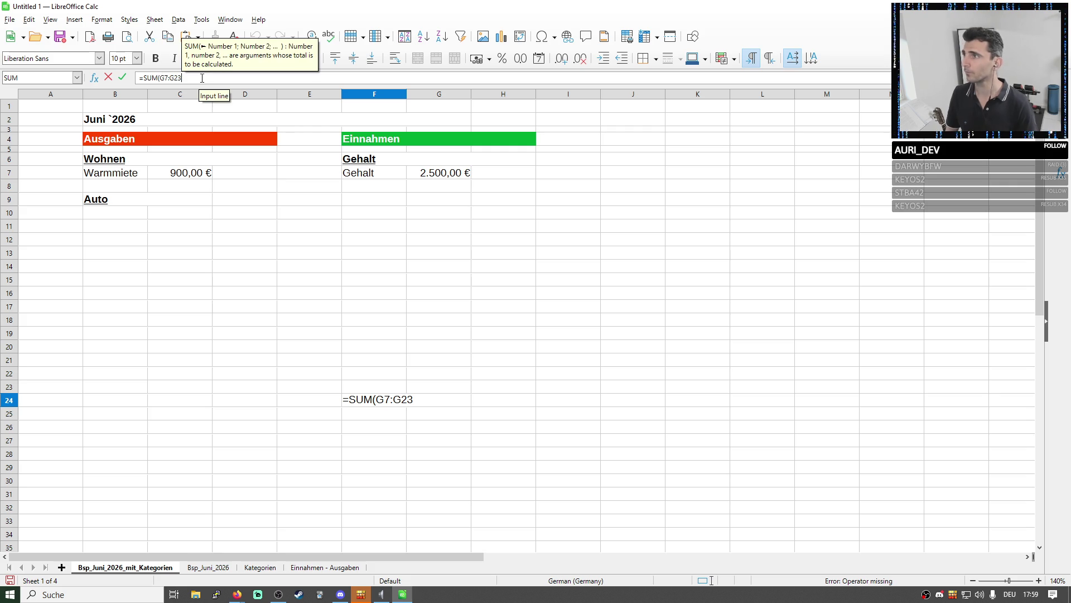
key("Return")
Format the income total as bold green euros
left_click(376, 403)
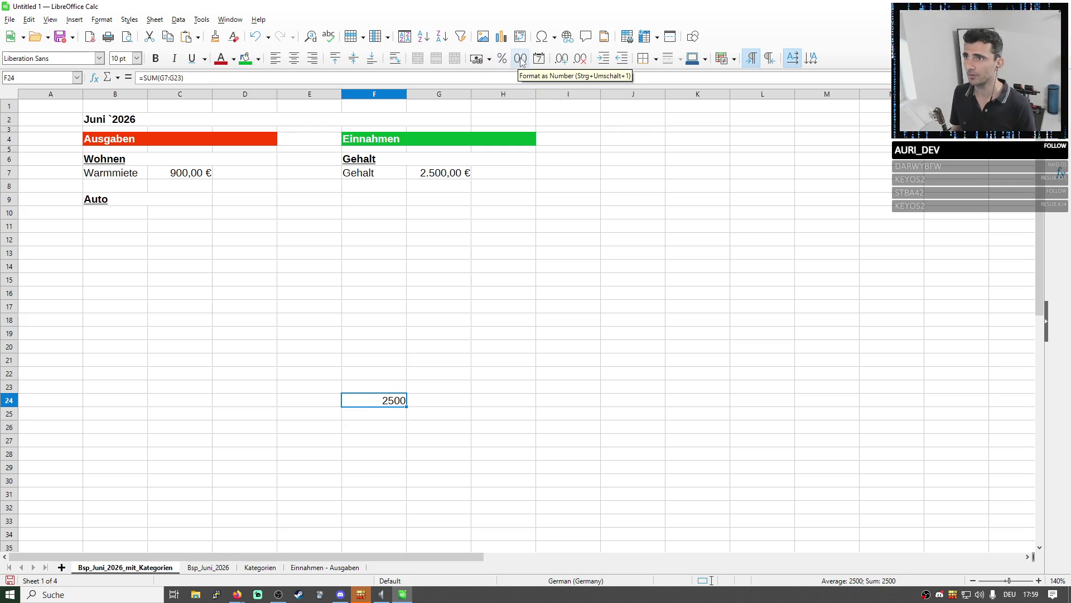
left_click(490, 59)
left_click(491, 76)
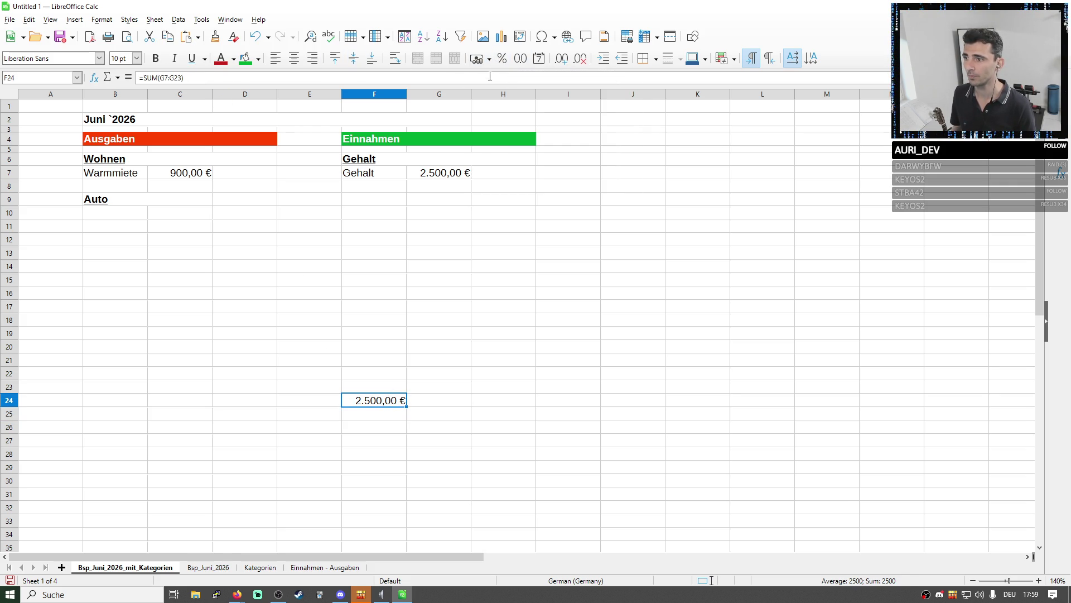
left_click(154, 58)
left_click(233, 59)
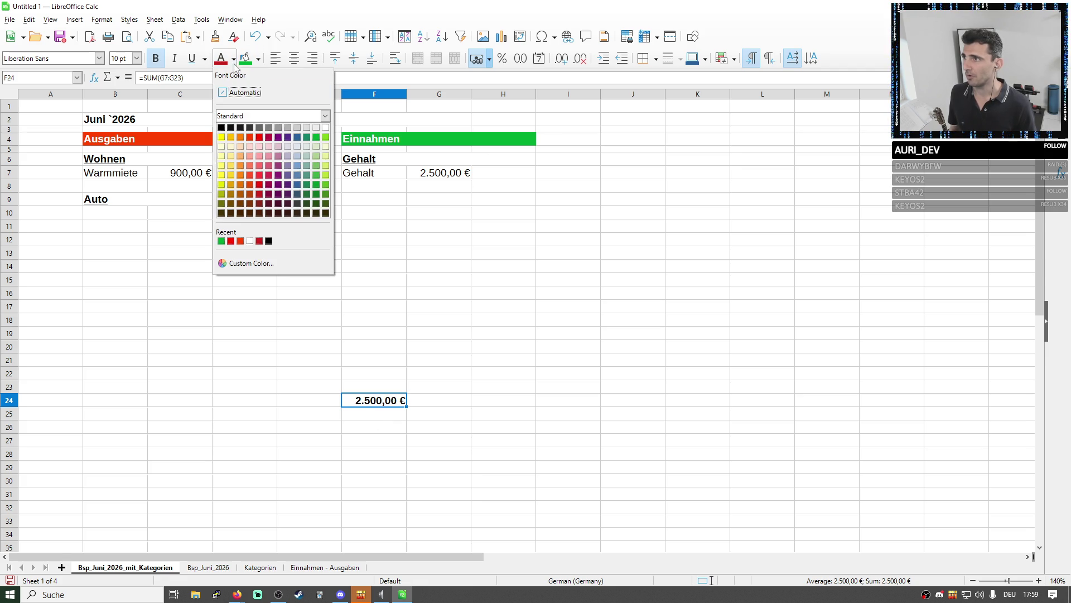
left_click(316, 137)
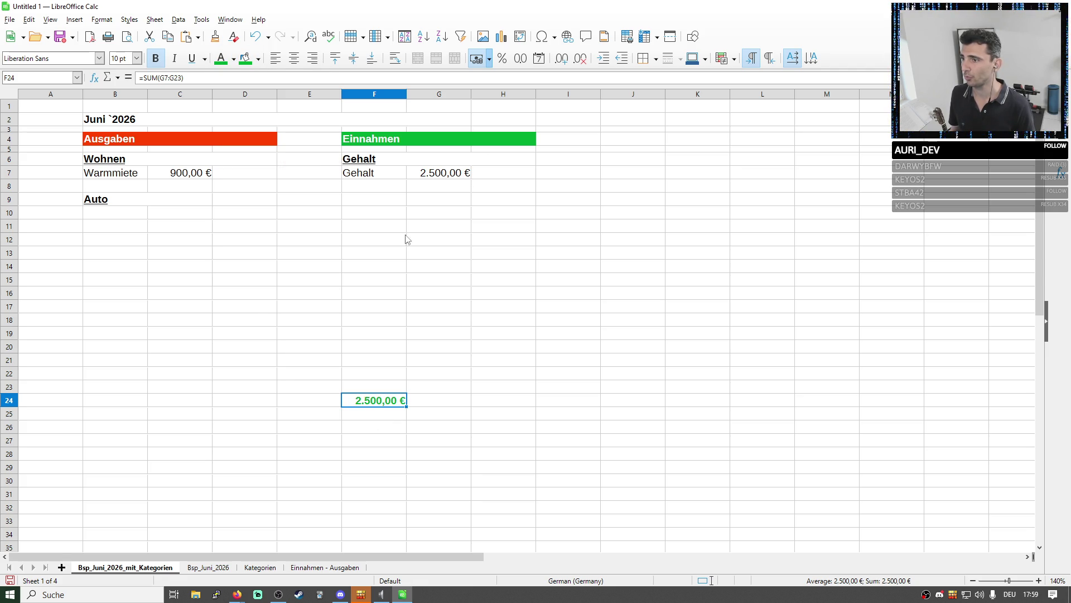
left_click(503, 321)
left_click(364, 404)
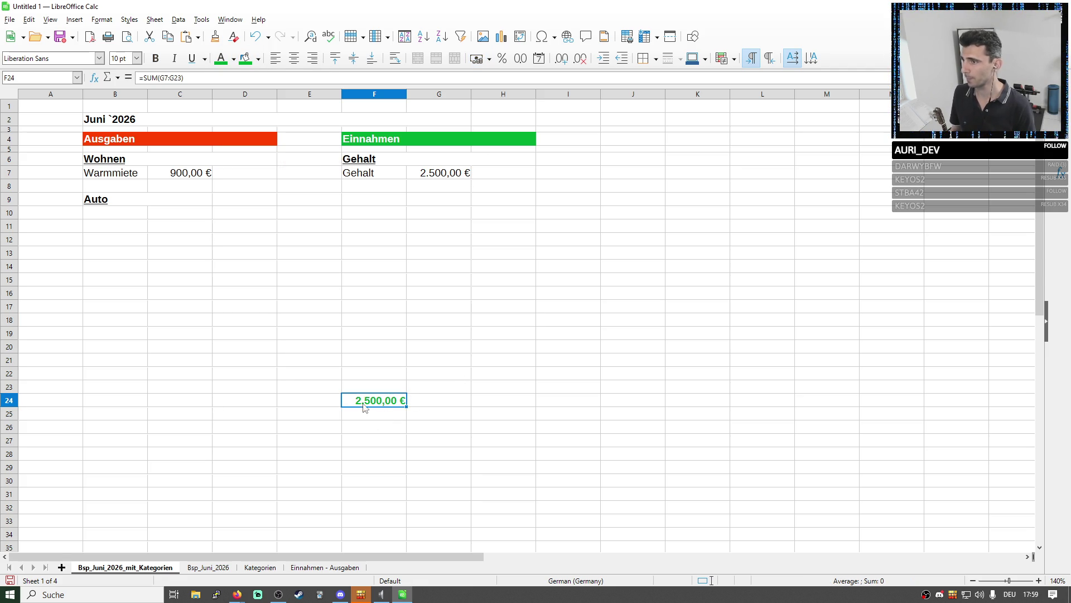
Copy the total into B24 as the 900,00 € expense total and colour it red
left_click(114, 404)
key("ctrl+v")
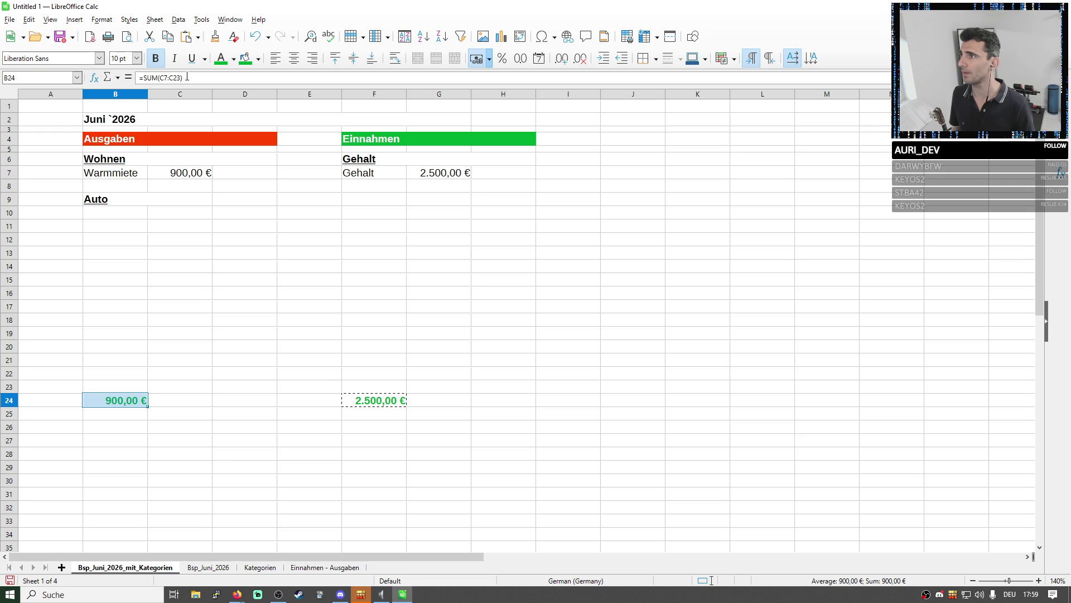
left_click(185, 77)
key("Escape")
left_click(232, 59)
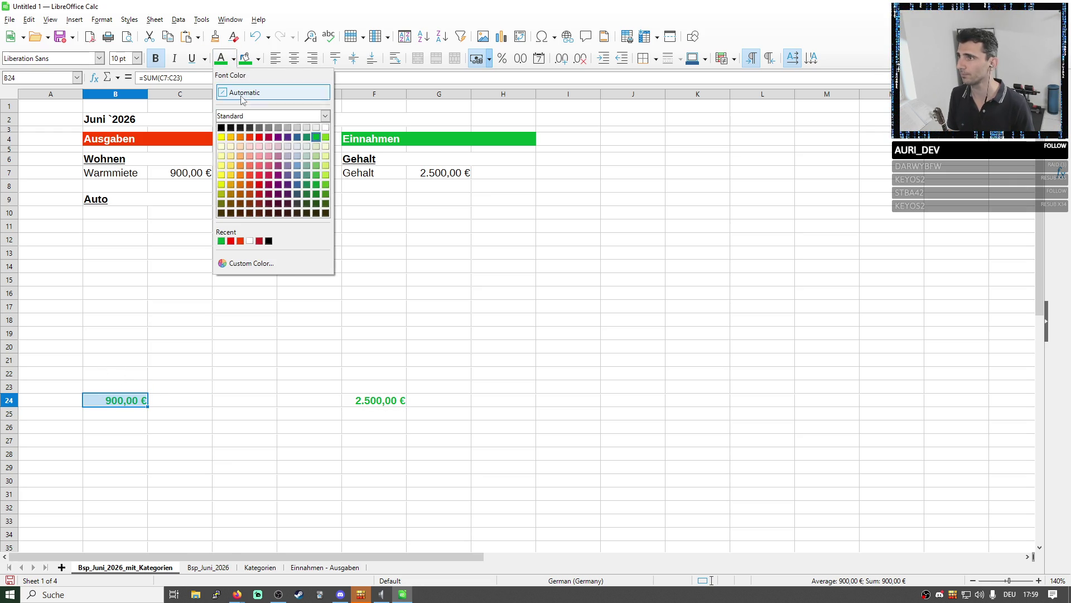
left_click(258, 137)
left_click(484, 393)
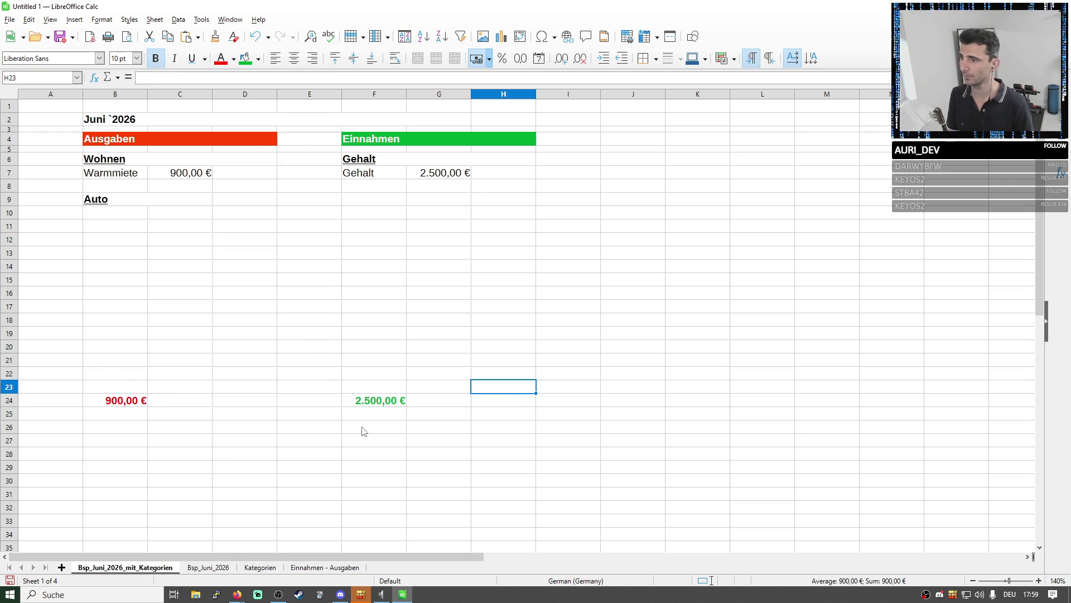
left_click(122, 431)
type("Über")
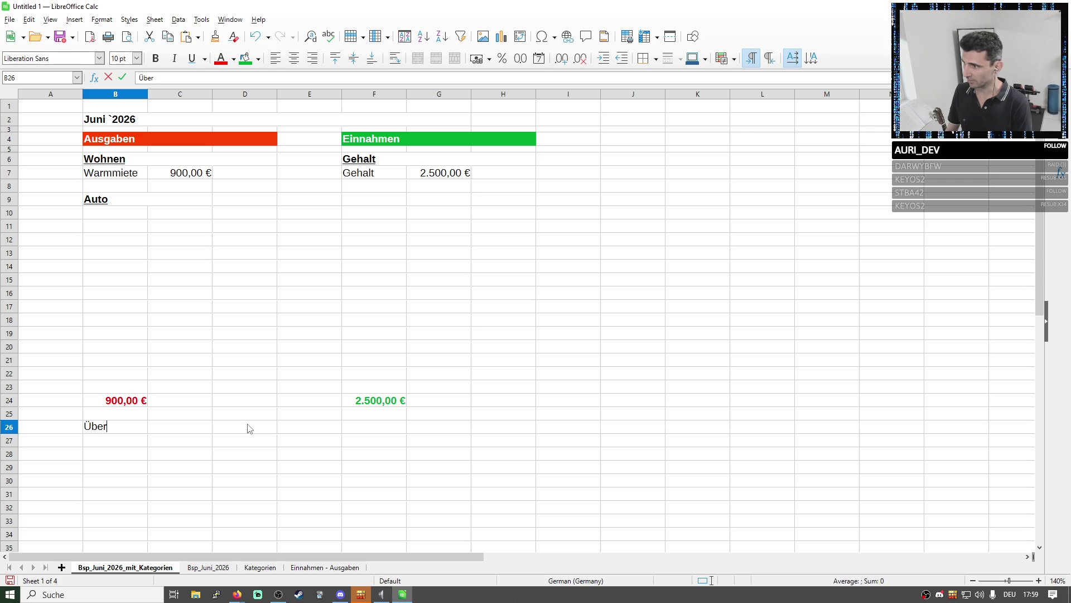
type("schuss")
Enter a bold Überschuss label in B26
left_click(437, 326)
left_click(123, 430)
left_click(155, 57)
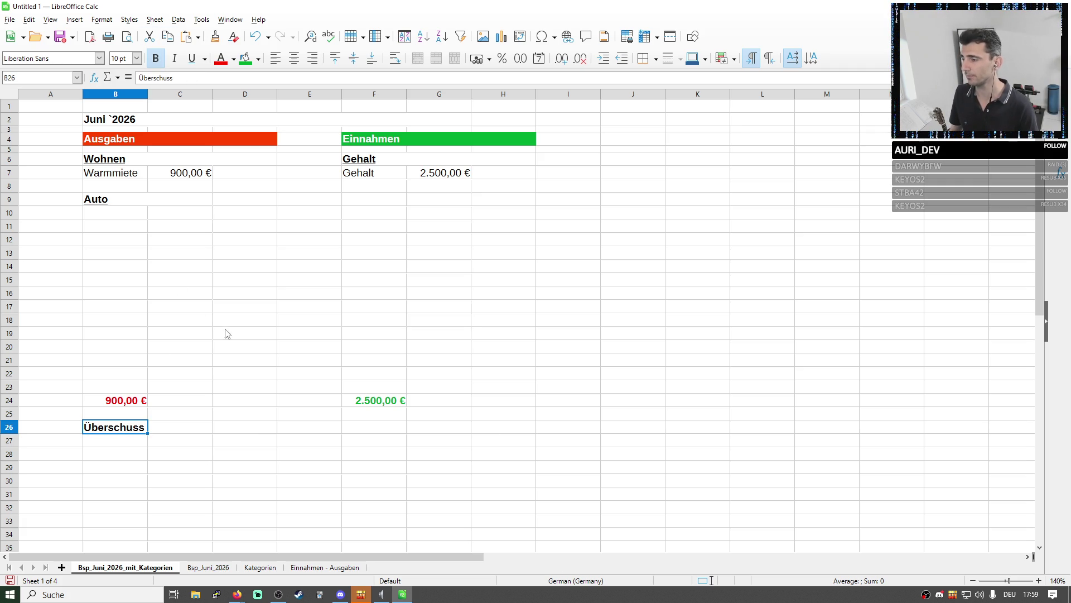
double_click(126, 430)
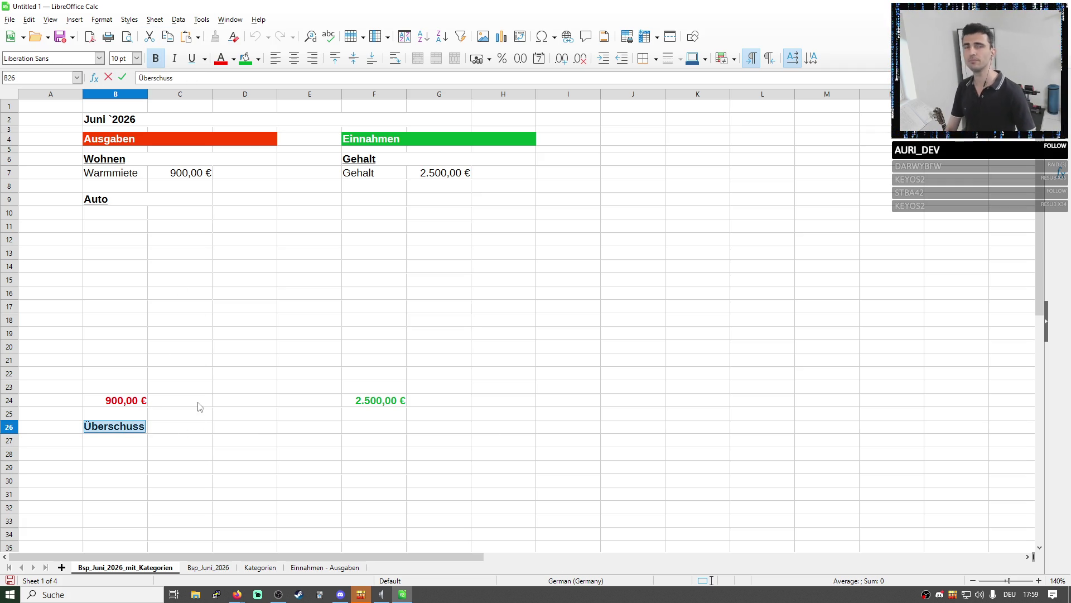
left_click(268, 438)
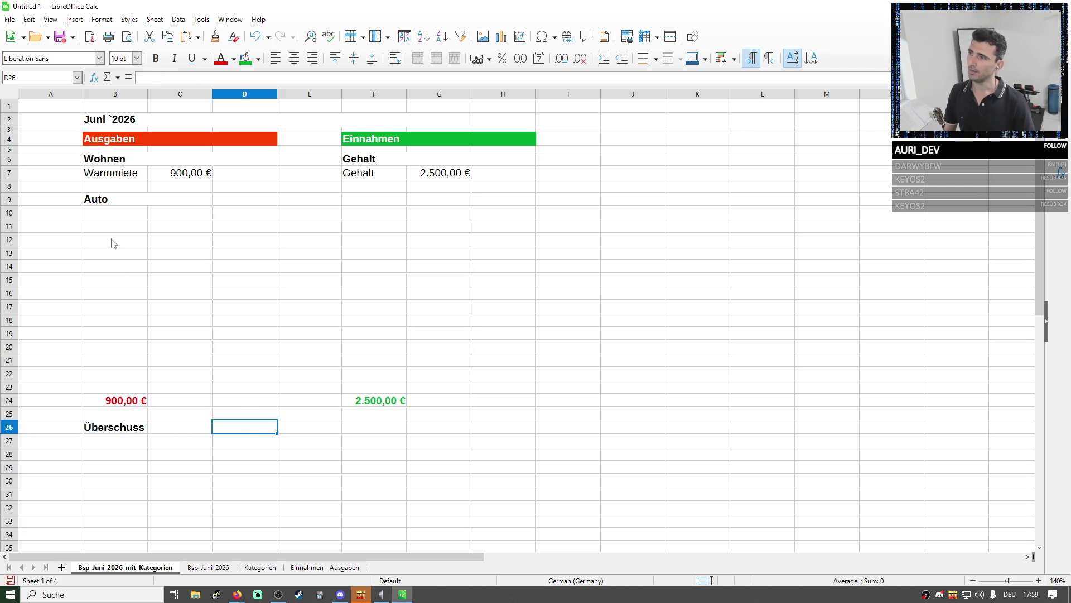
left_click(116, 428)
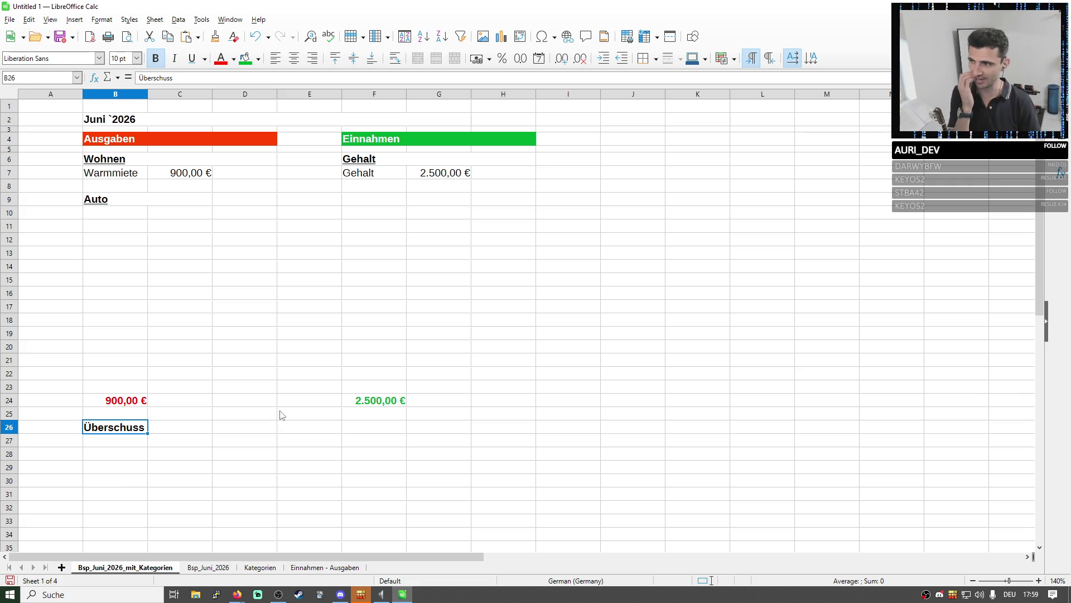
Change the label to Überschuss: and widen column B to fit it
left_click(152, 447)
left_click(154, 426)
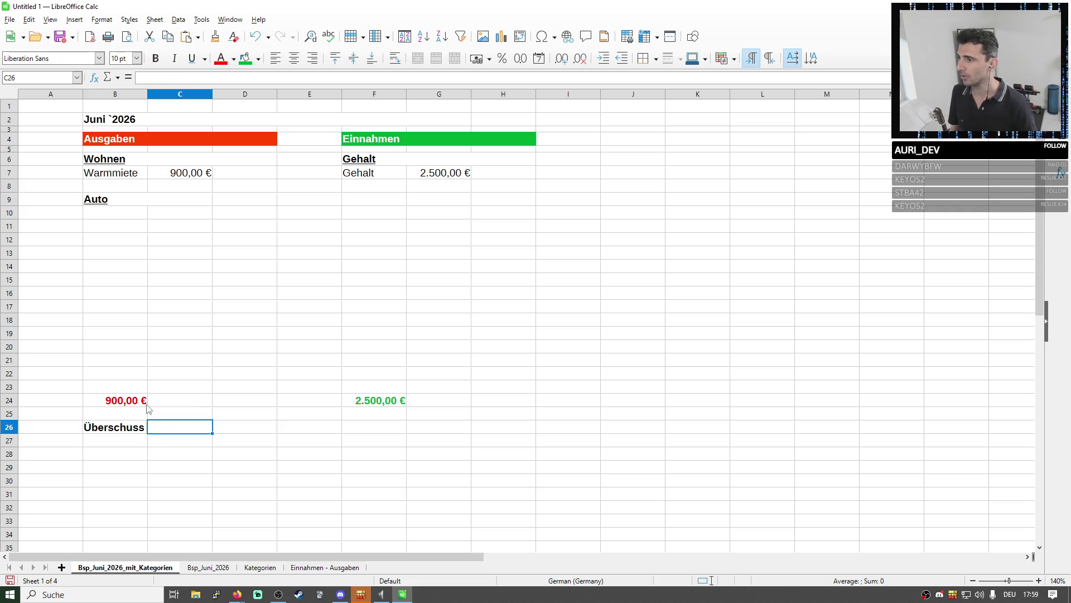
double_click(140, 428)
type(":")
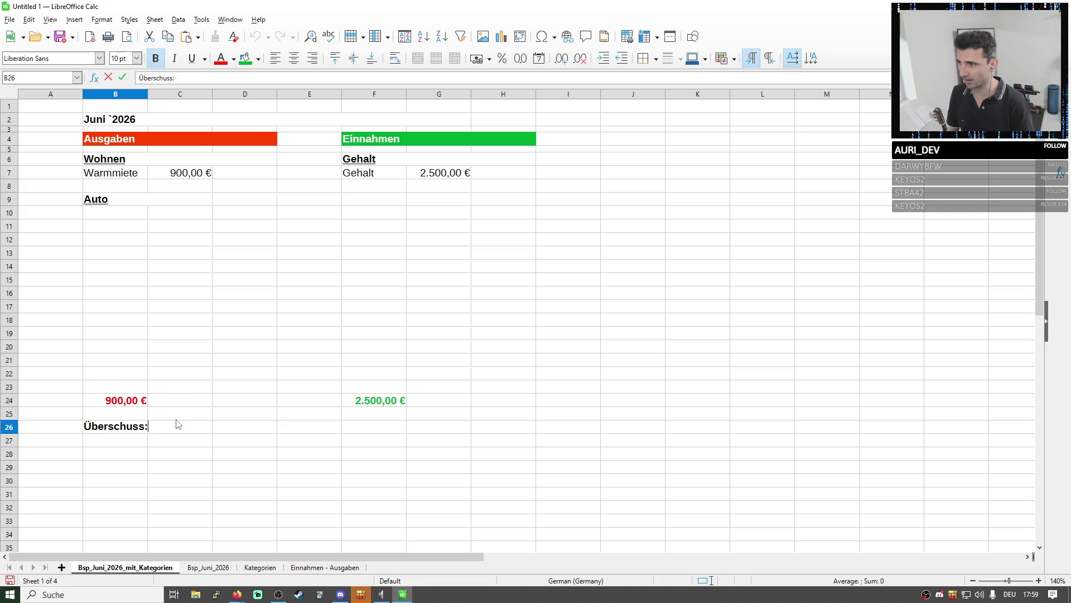
left_click(182, 431)
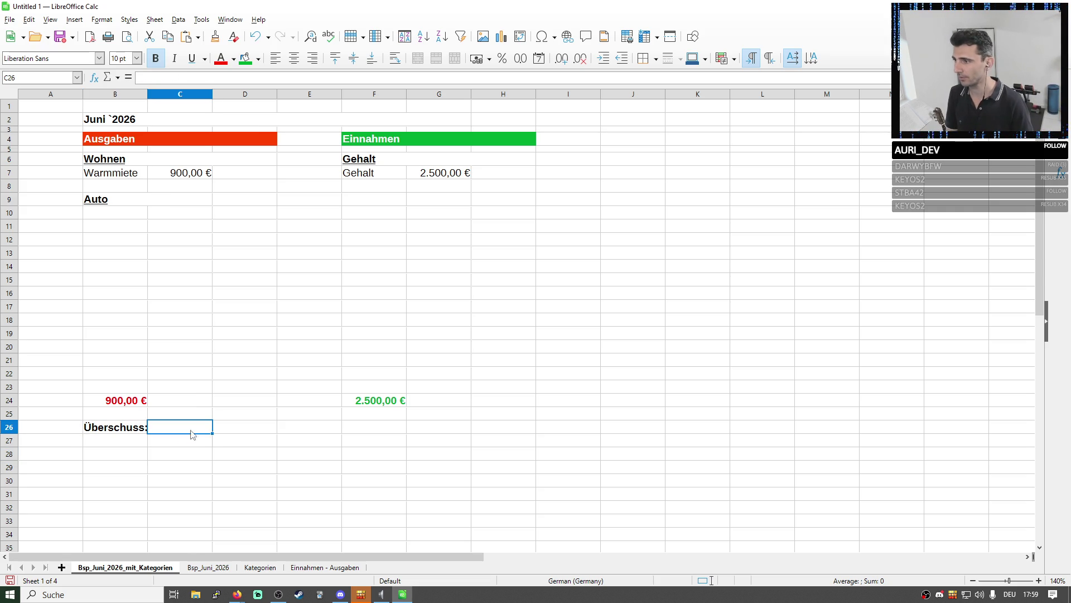
left_click_drag(147, 93, 153, 94)
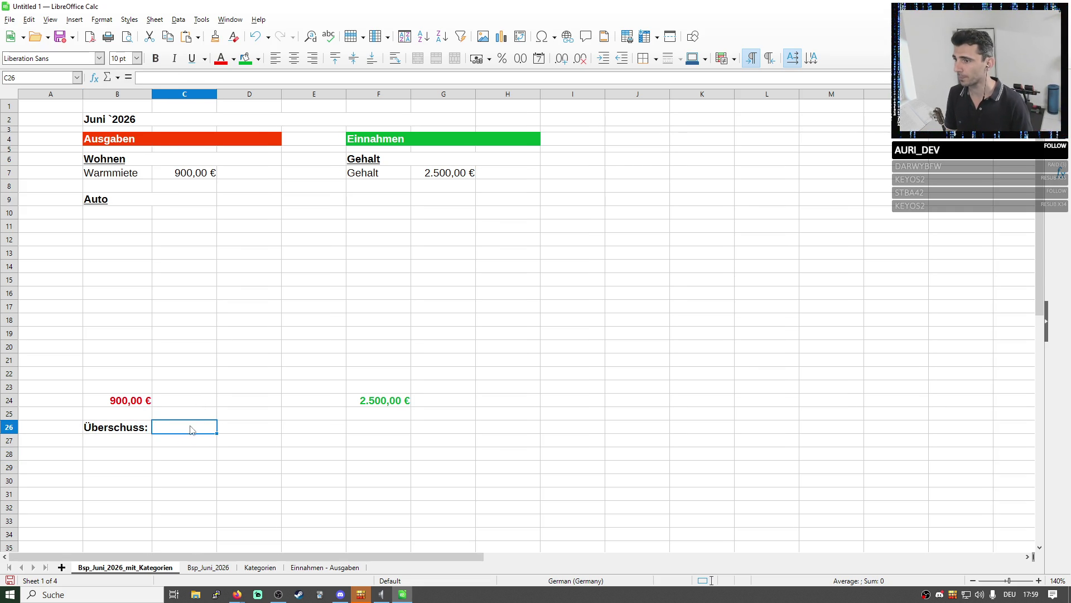
Calculate the surplus in C26 as =F24-B24, giving 1.600,00 €
left_click(191, 80)
type("=")
left_click(374, 401)
type("-")
left_click(147, 405)
key("Return")
left_click(169, 430)
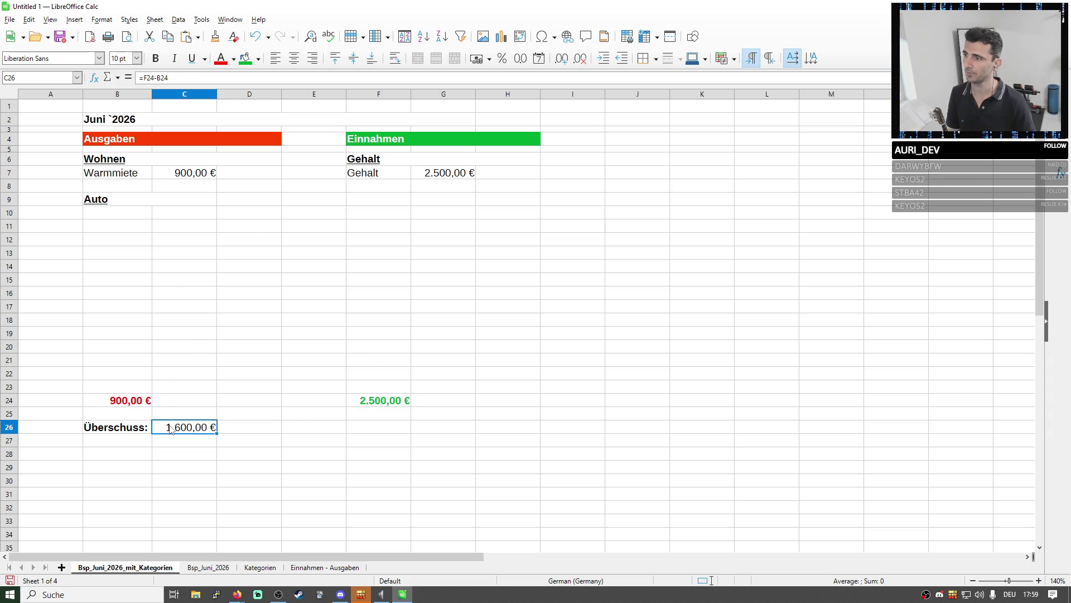
right_click(170, 429)
left_click(193, 421)
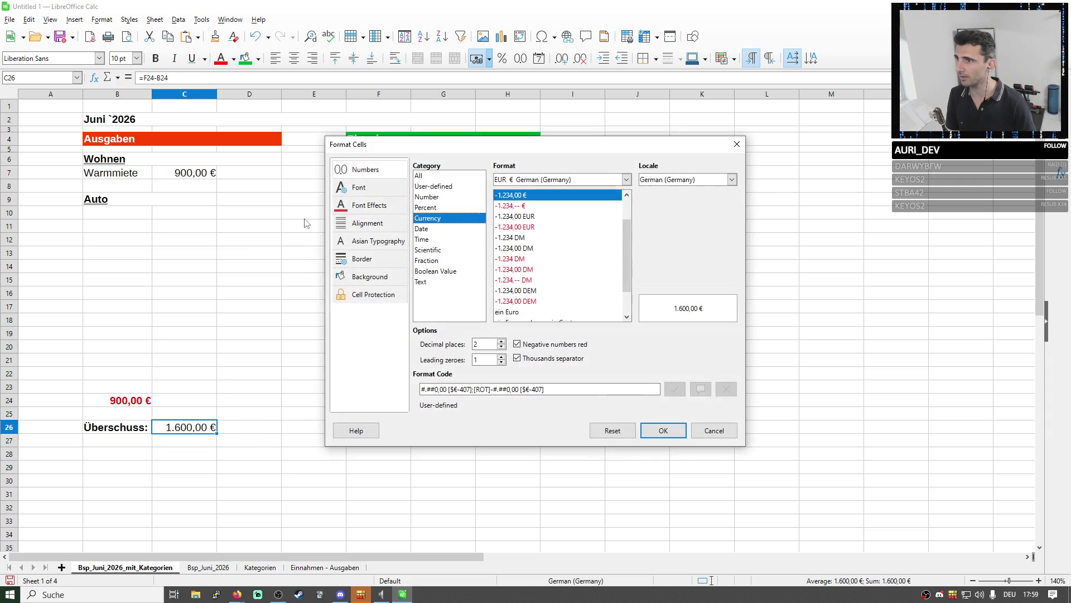
Apply a custom EUR format with [GRÜN]+ positives and red negatives to the surplus
left_click(531, 227)
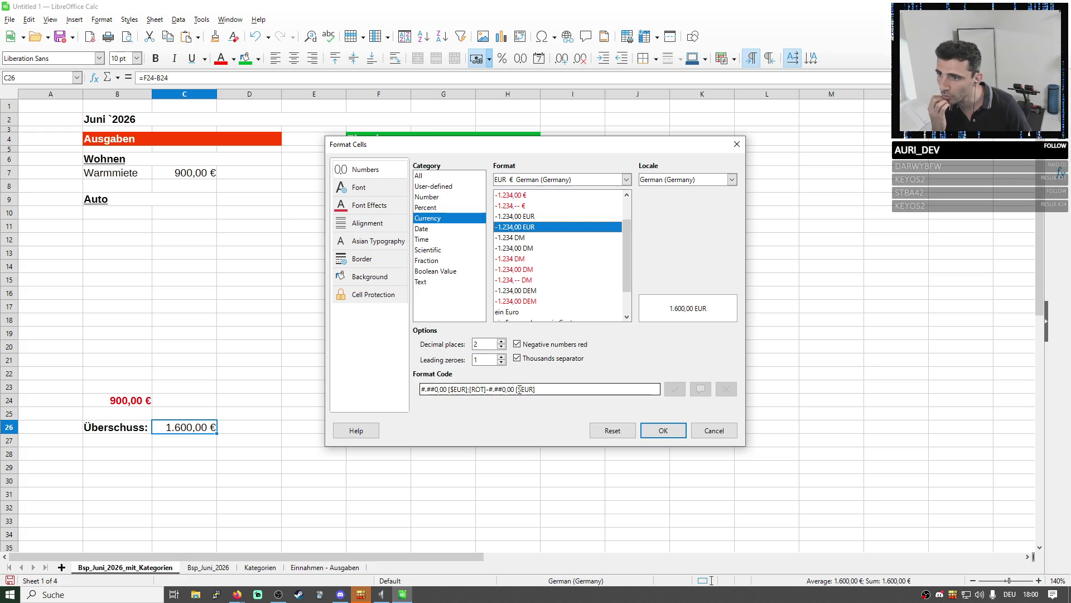
left_click(486, 389)
left_click_drag(485, 389, 471, 389)
left_click(503, 345)
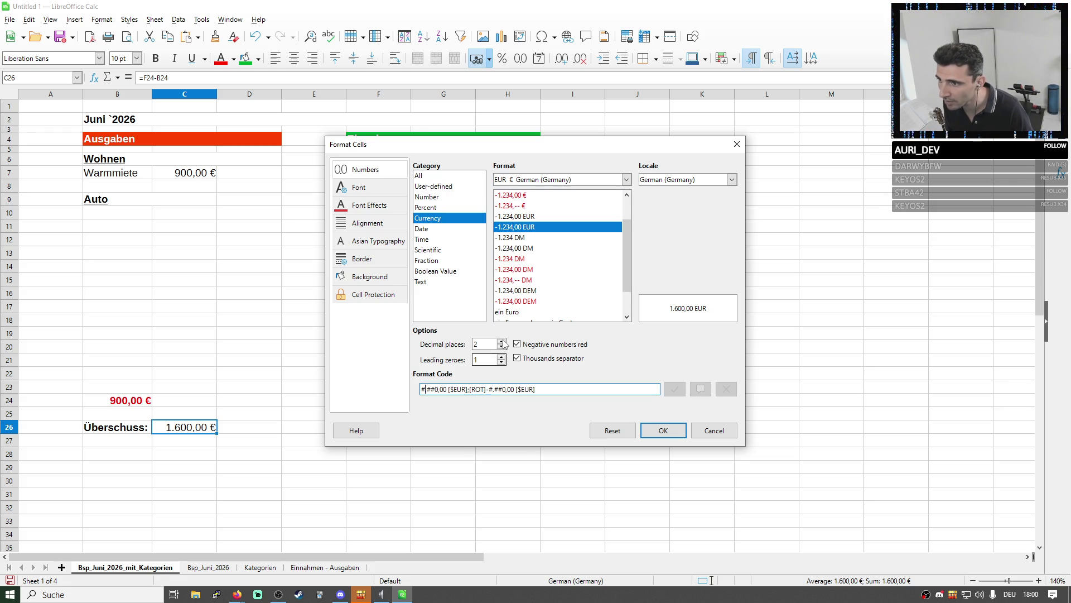
type("[ROT]")
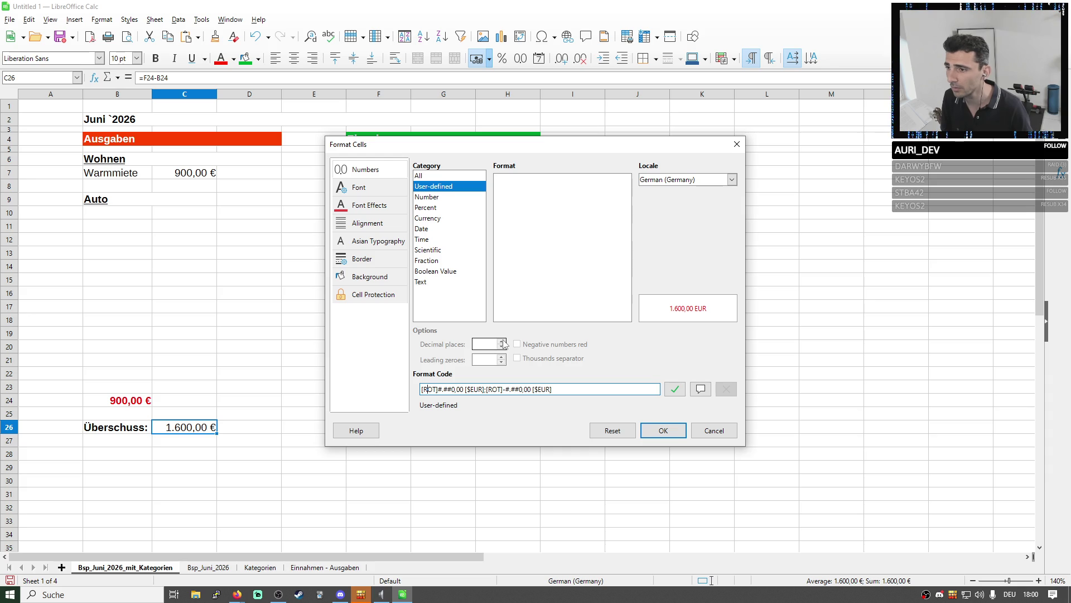
key("Right")
key("Delete")
key("Delete")
key("Delete")
type("GRÜN")
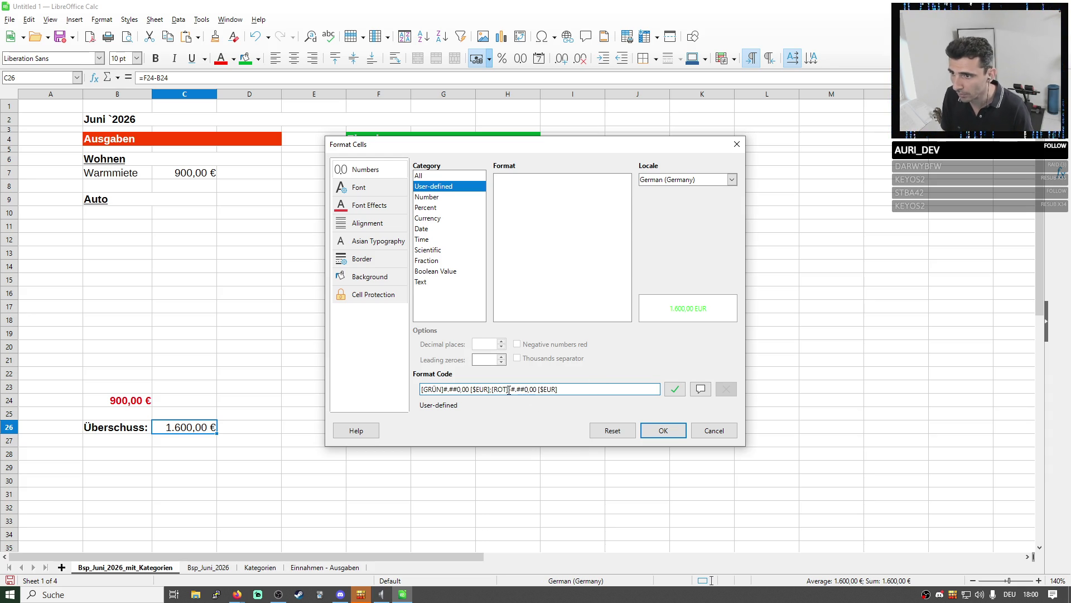
left_click(660, 430)
Autofit column C and make the +1.600,00 EUR surplus bold
double_click(217, 94)
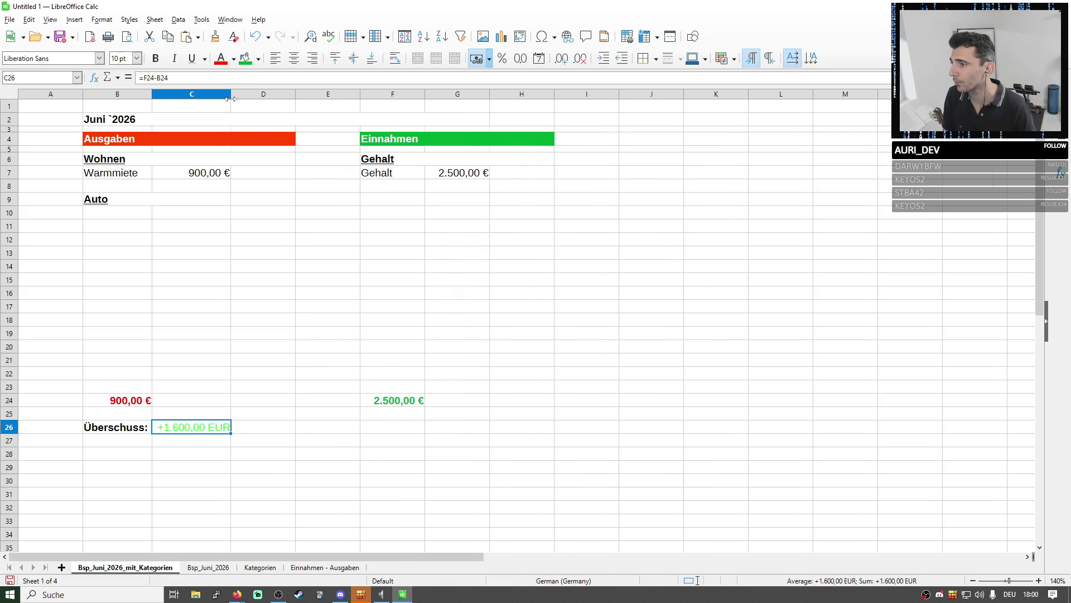
left_click(270, 411)
left_click(223, 428)
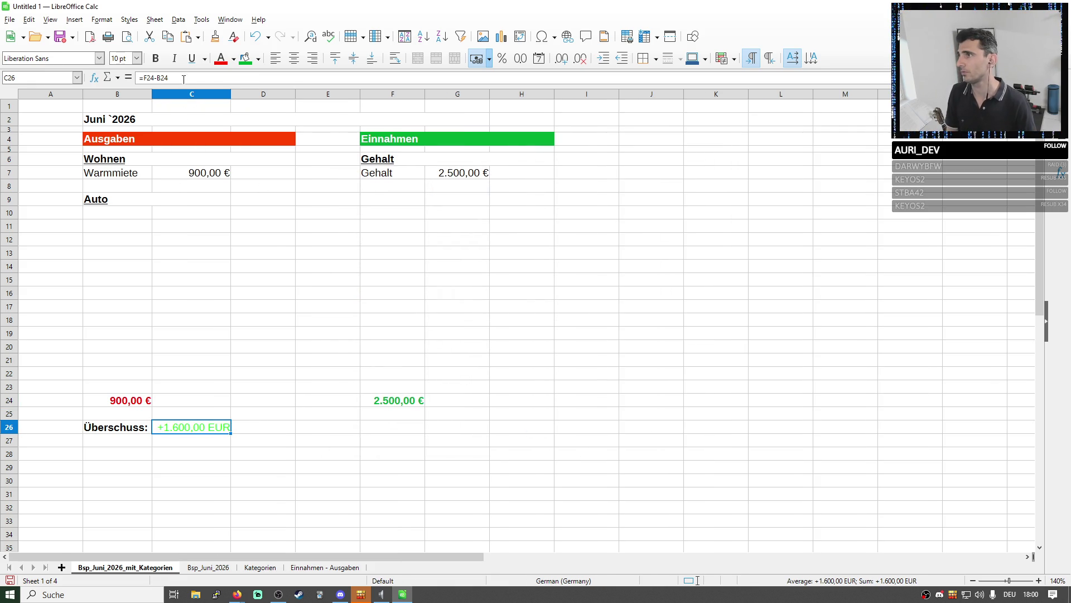
left_click(155, 58)
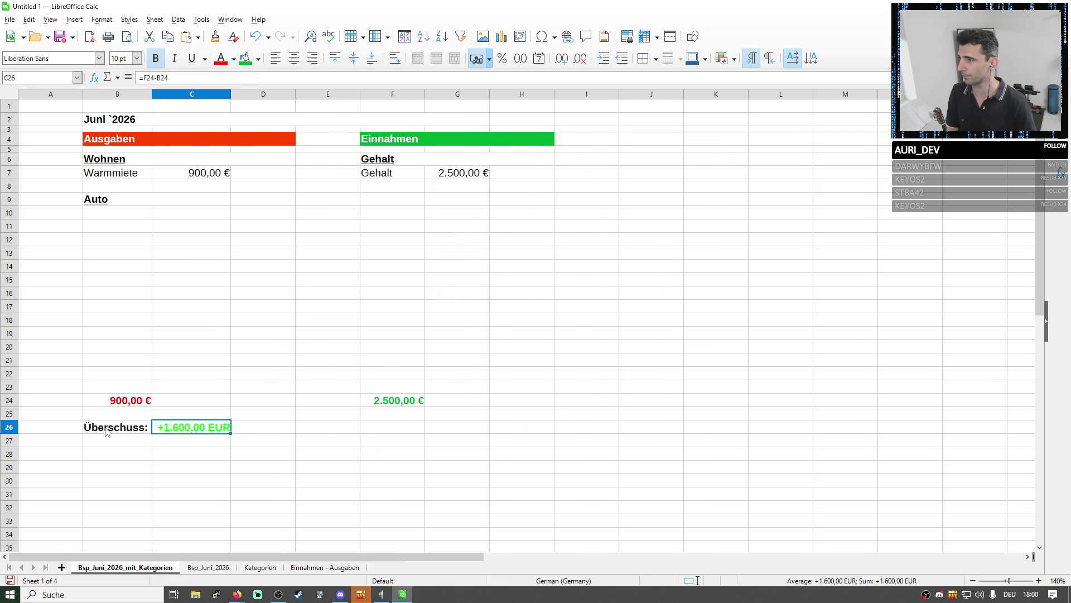
Add a top border across B26:H26 above the Überschuss row and review the total formulas
left_click_drag(107, 432, 541, 433)
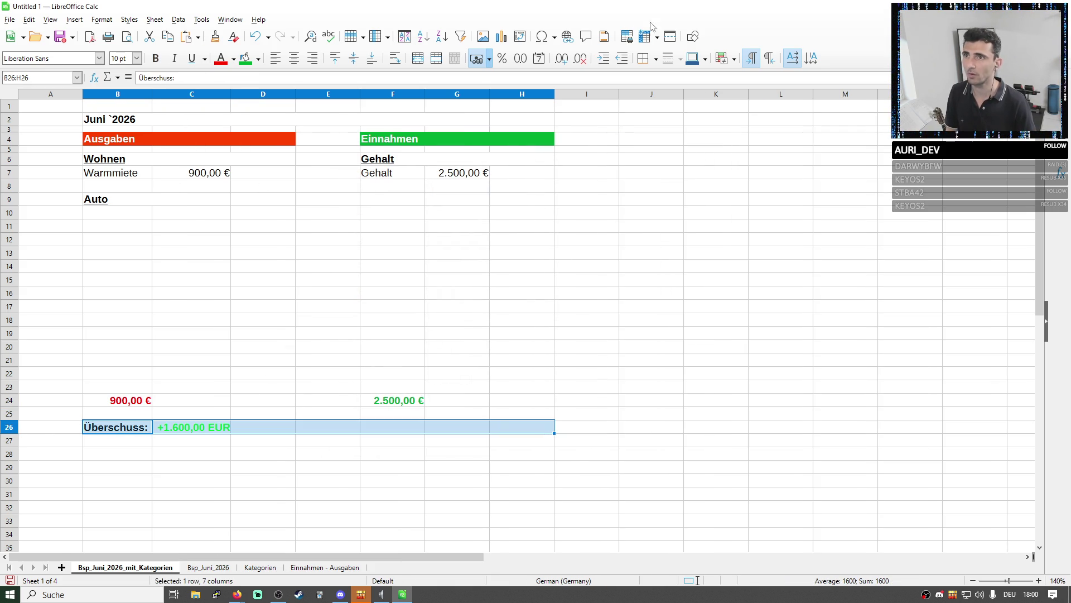
left_click(648, 59)
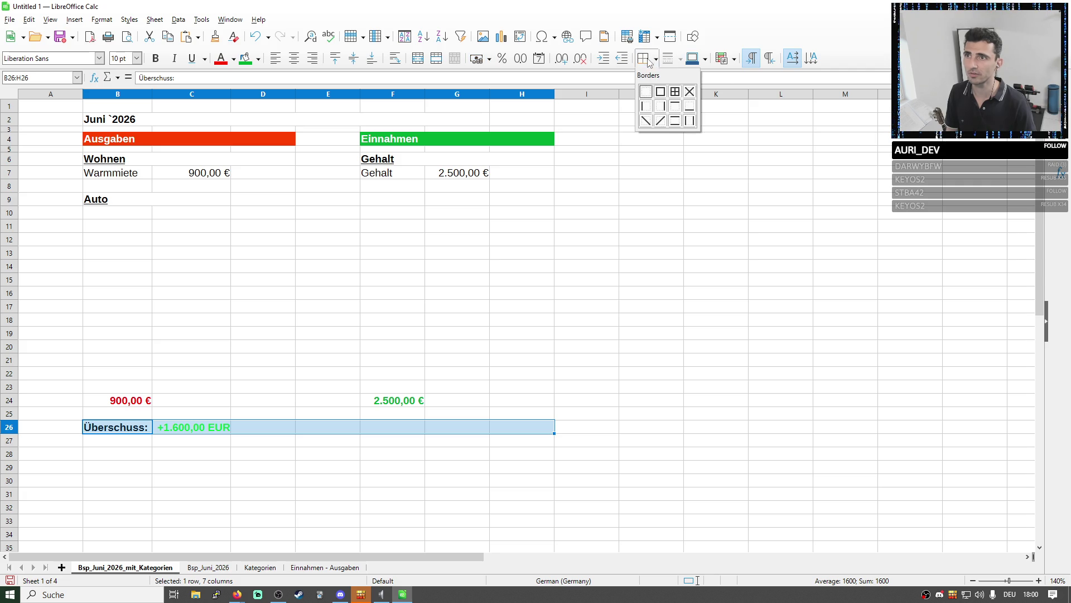
left_click(675, 105)
left_click(714, 215)
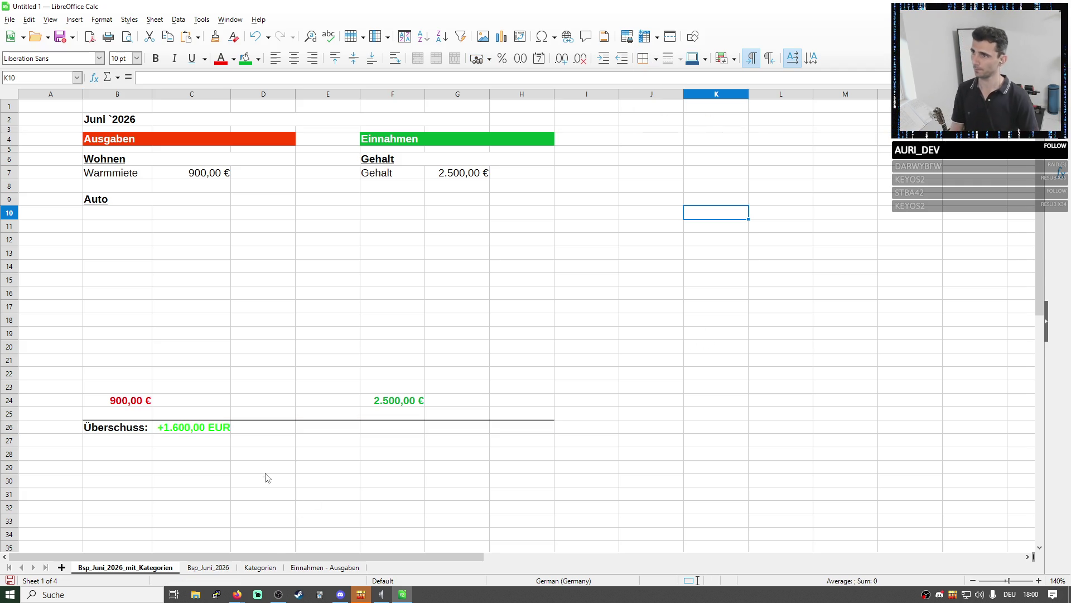
left_click(193, 434)
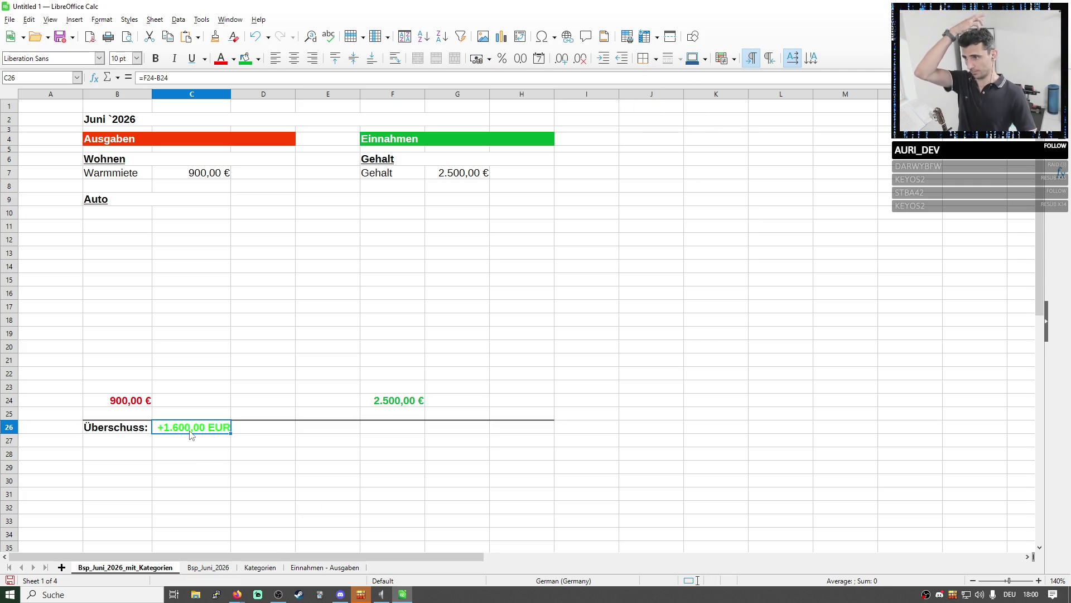
left_click(123, 402)
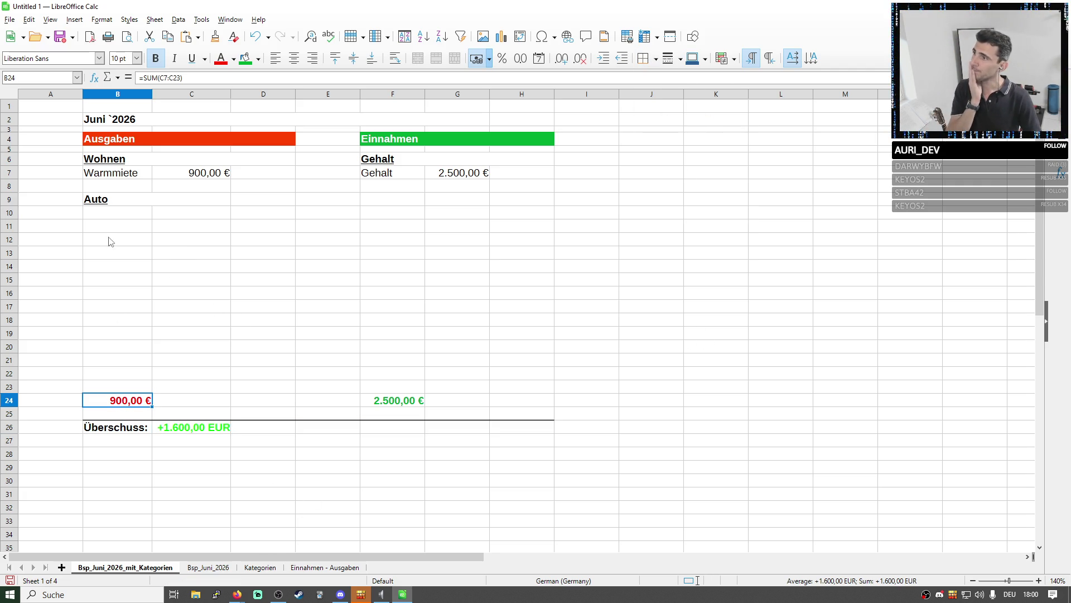
left_click(126, 185)
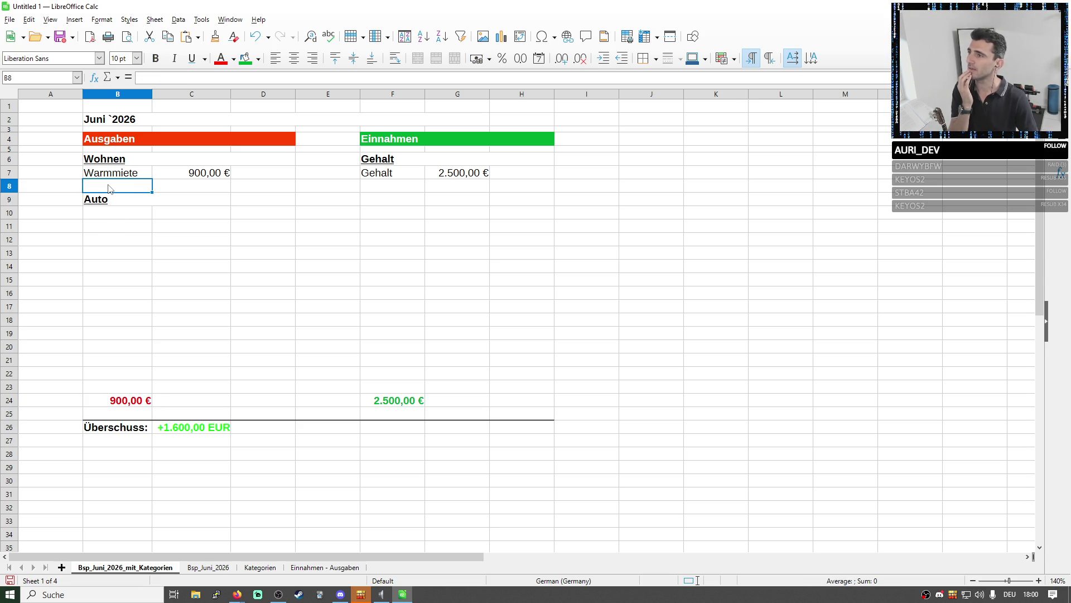
Insert a blank row below row 8 and give B8 a pink highlight cell style
right_click(11, 185)
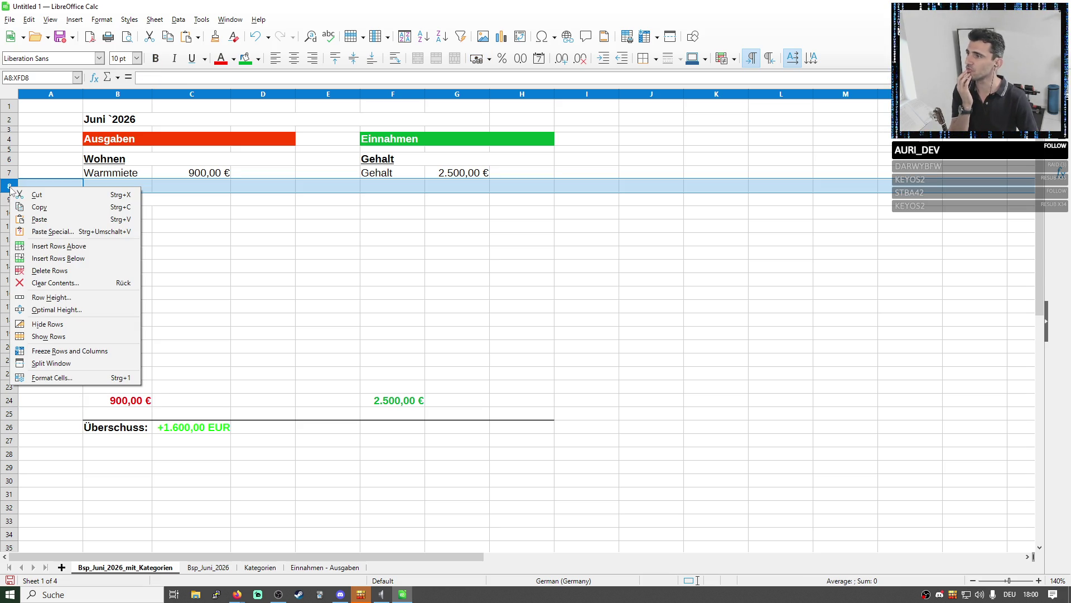
left_click(47, 265)
left_click(117, 226)
key("Up")
key("Up")
key("Up")
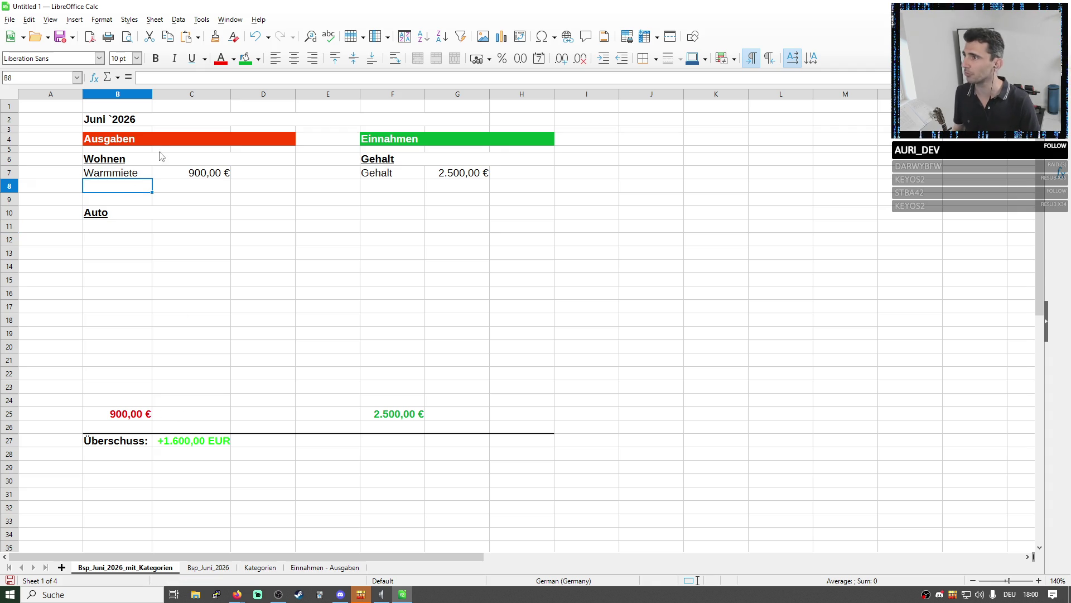
right_click(128, 186)
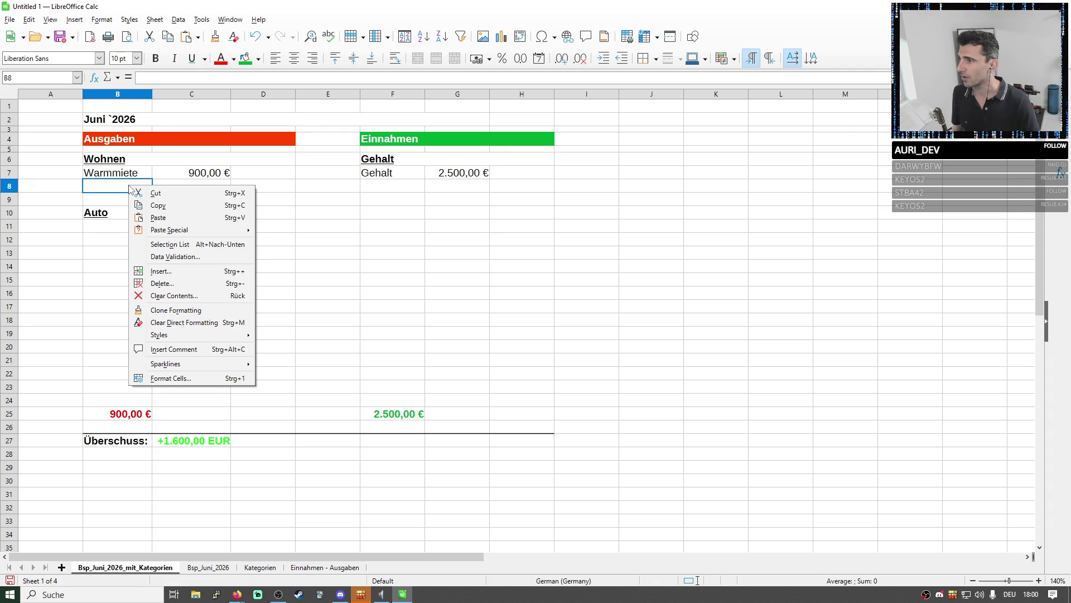
left_click(152, 21)
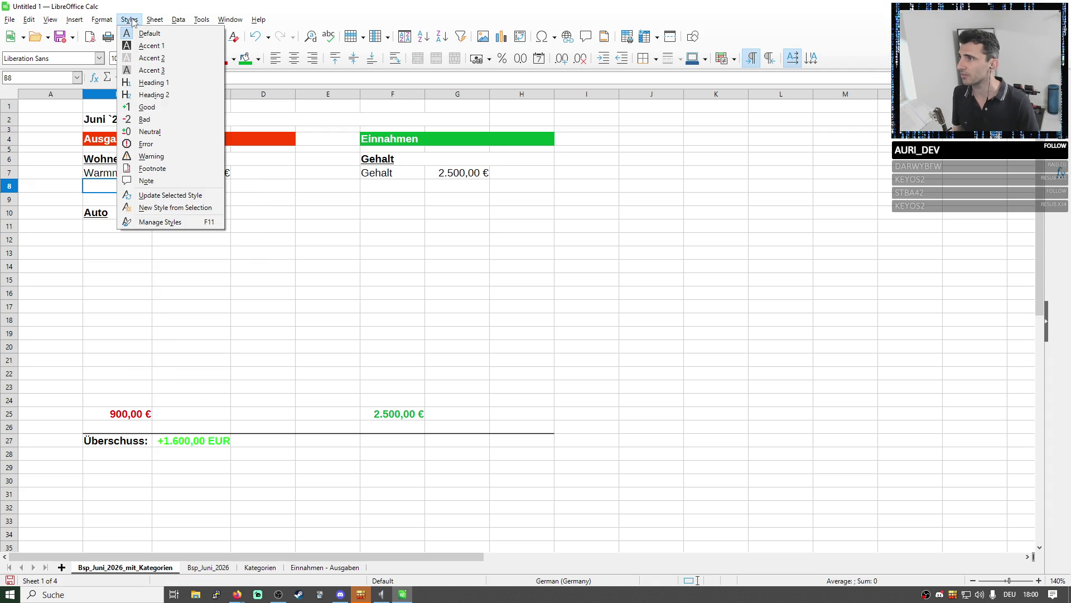
left_click(161, 123)
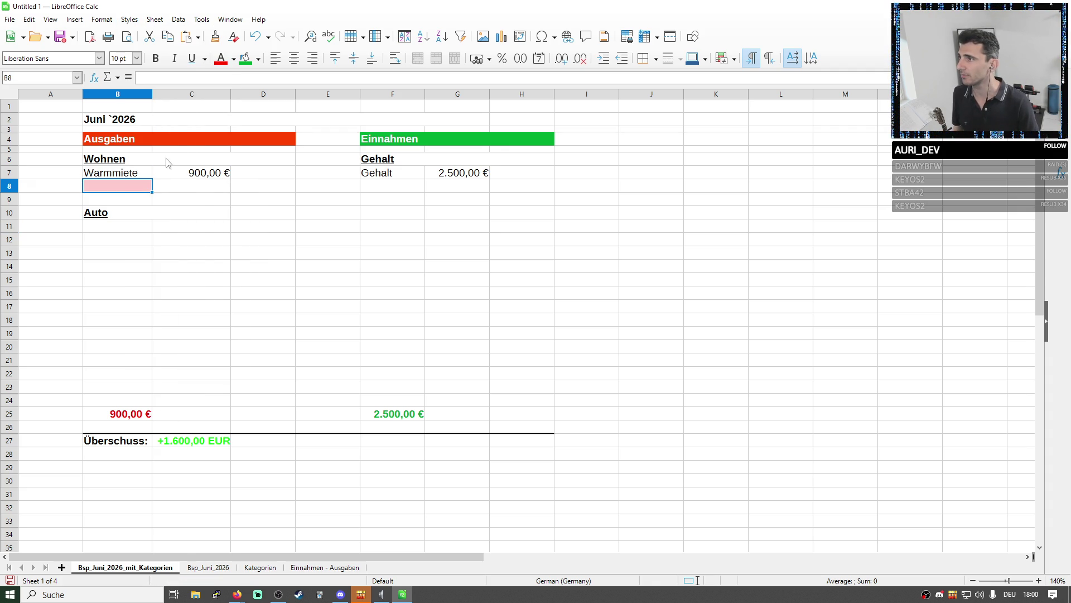
Enter the Wohnen subtotal =SUM(C7) in B8, giving 900,00 €
left_click(163, 78)
type("summe(")
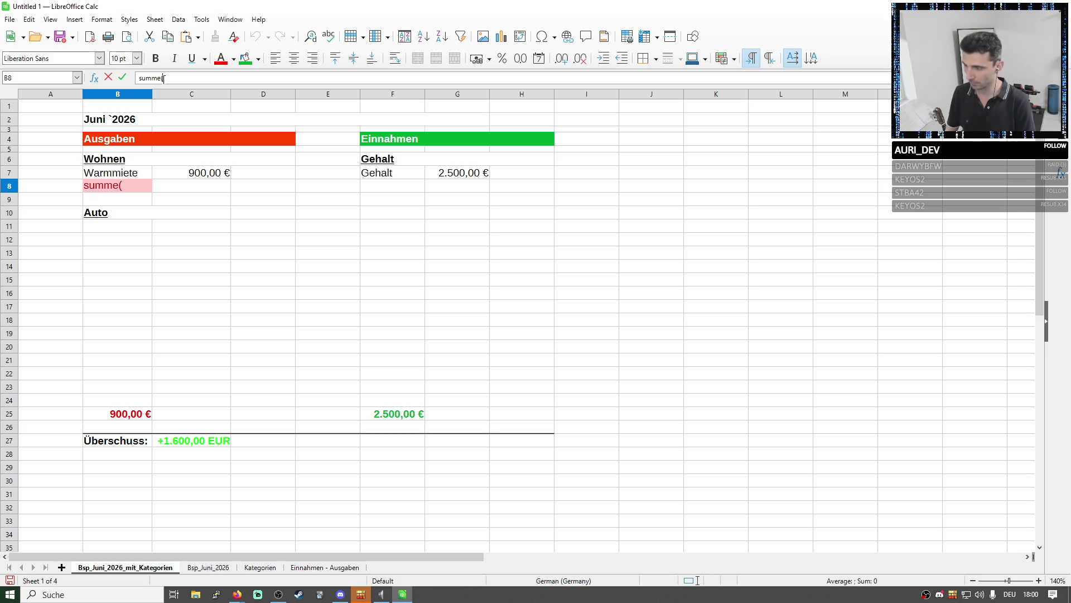
key("BackSpace")
key("BackSpace")
key("Home")
type("=")
key("Right")
key("Right")
key("Right")
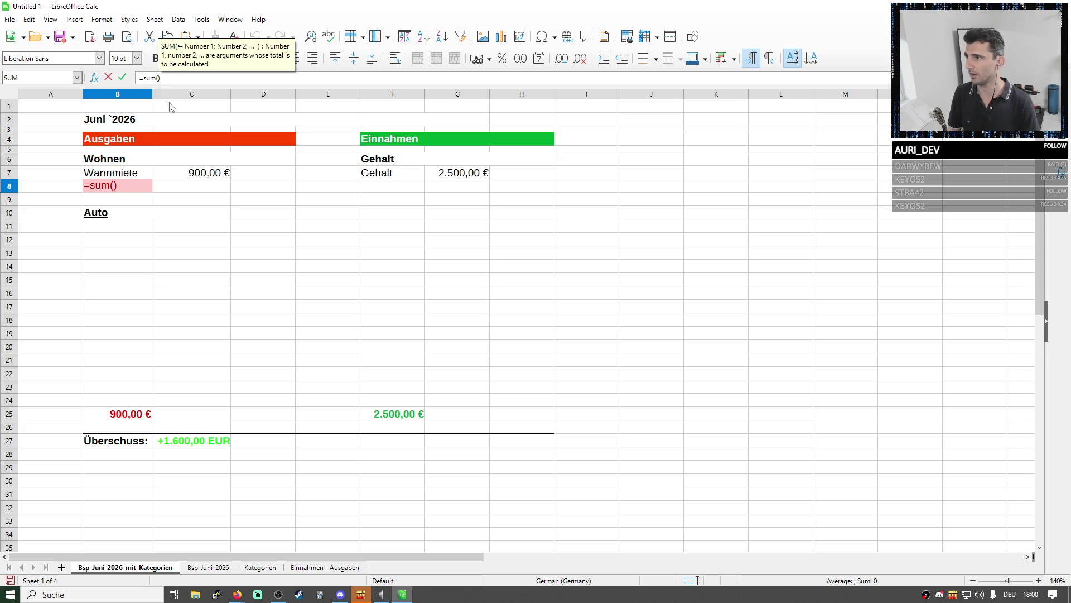
left_click(184, 173)
key("Return")
Copy the subtotal into B12 below Auto, where it shows 0,00 €
left_click(141, 186)
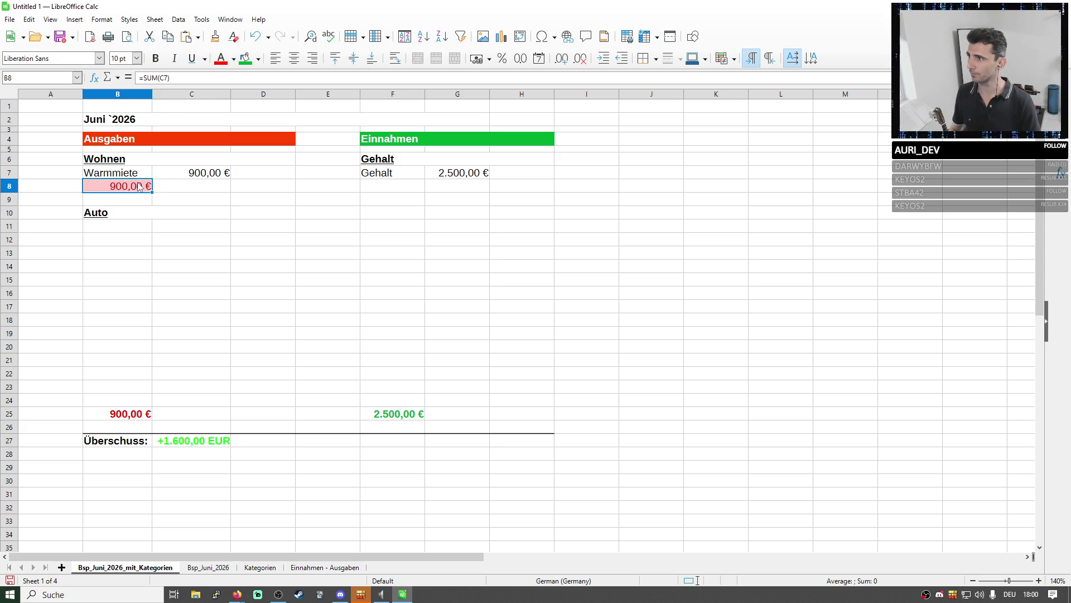
left_click(108, 227)
type("0,00 €")
left_click(209, 295)
left_click(124, 272)
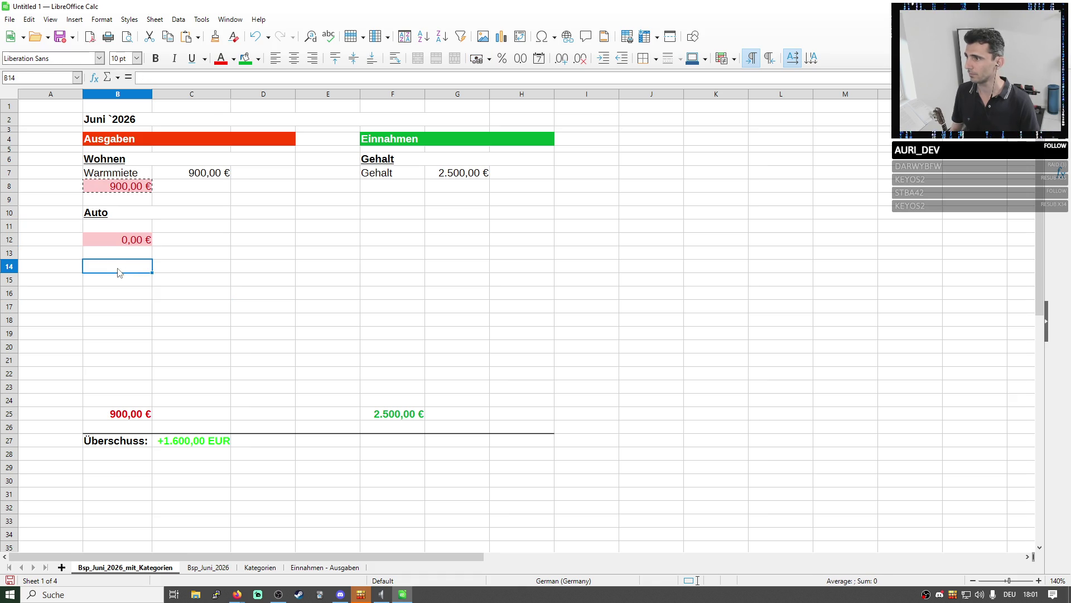
Delete the unused rows 14 to 24 above the totals
left_click_drag(16, 266, 7, 408)
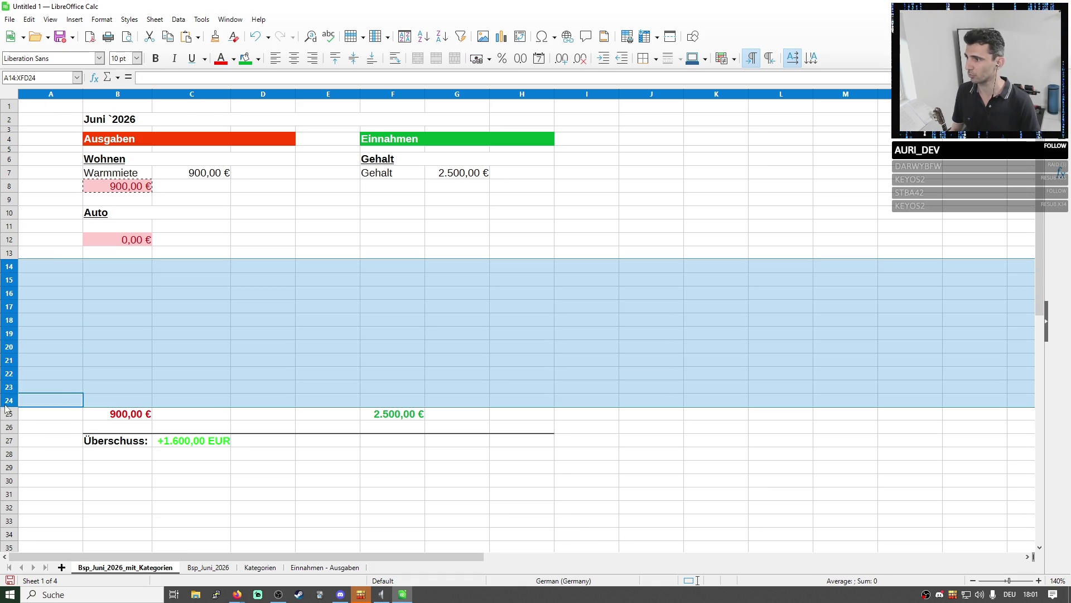
right_click(6, 407)
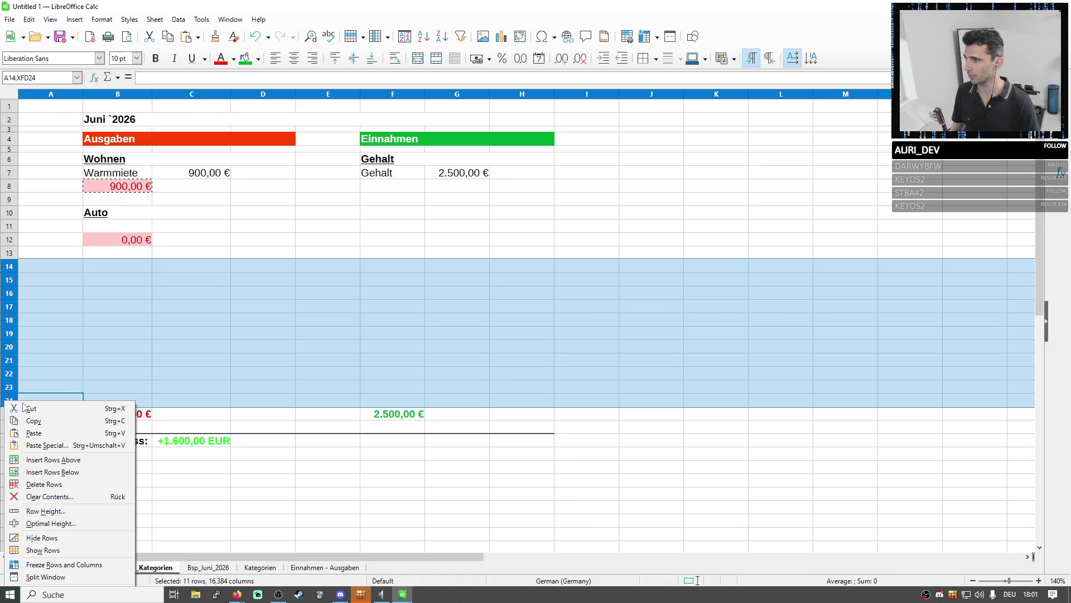
left_click(69, 484)
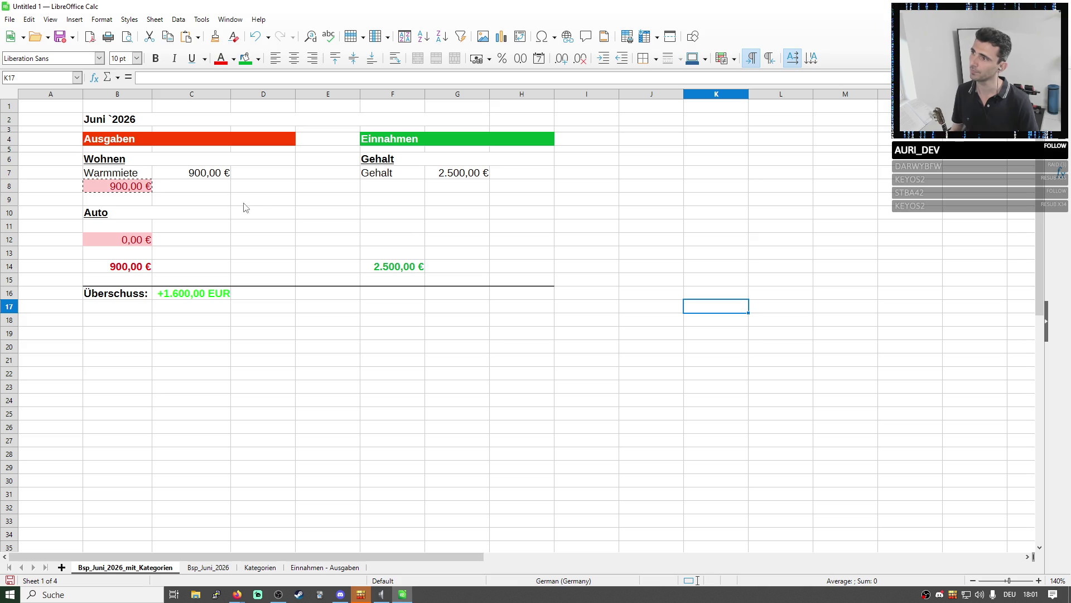
left_click(191, 202)
Insert blank rows above the Wohnen subtotal and below row 12 under Auto
right_click(11, 186)
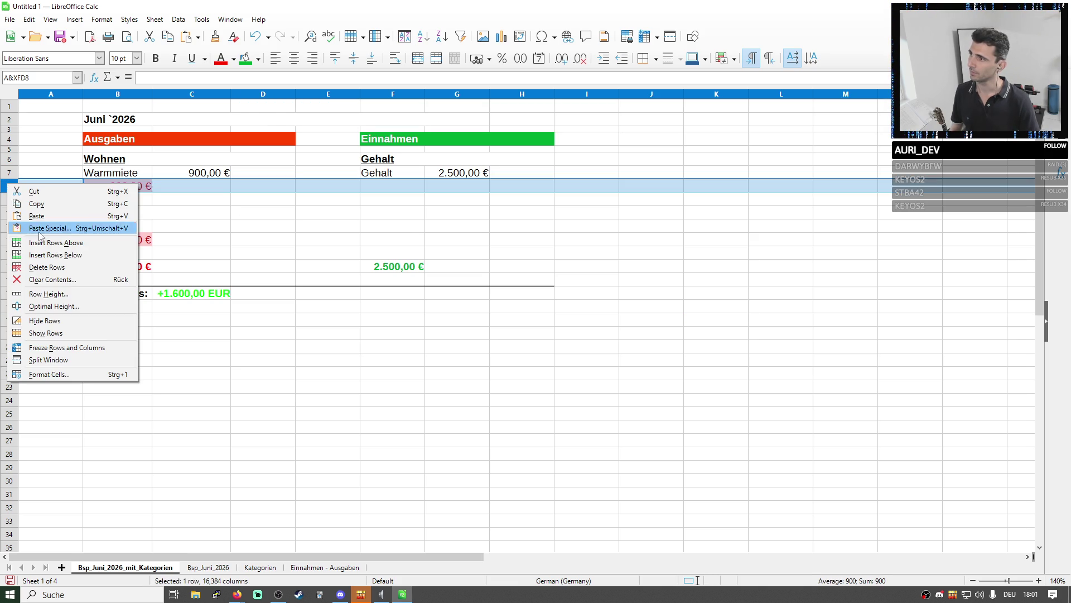
left_click(51, 245)
left_click(267, 241)
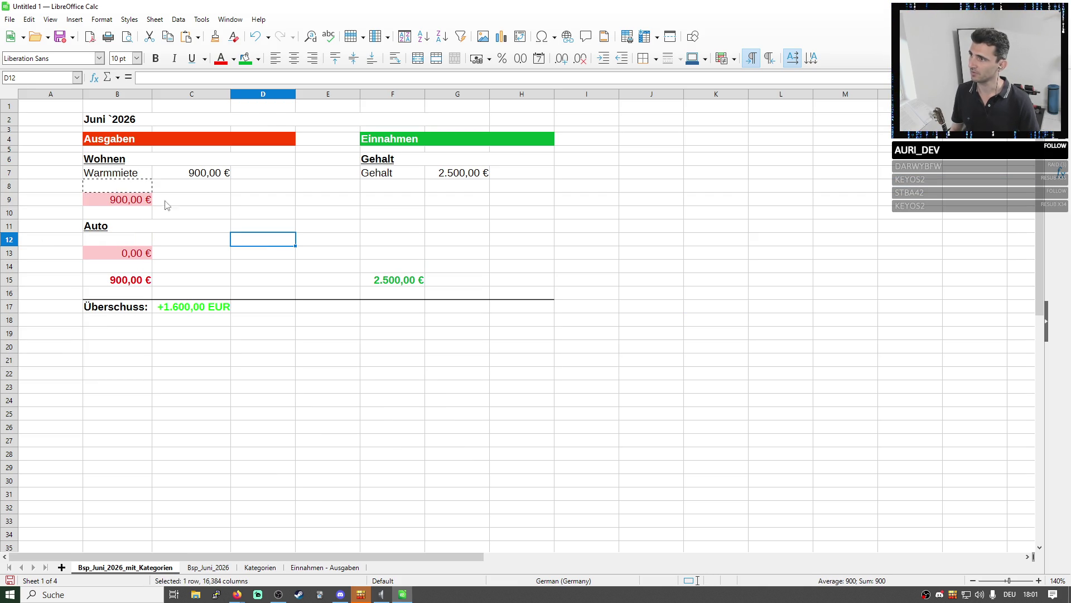
left_click(99, 245)
right_click(10, 240)
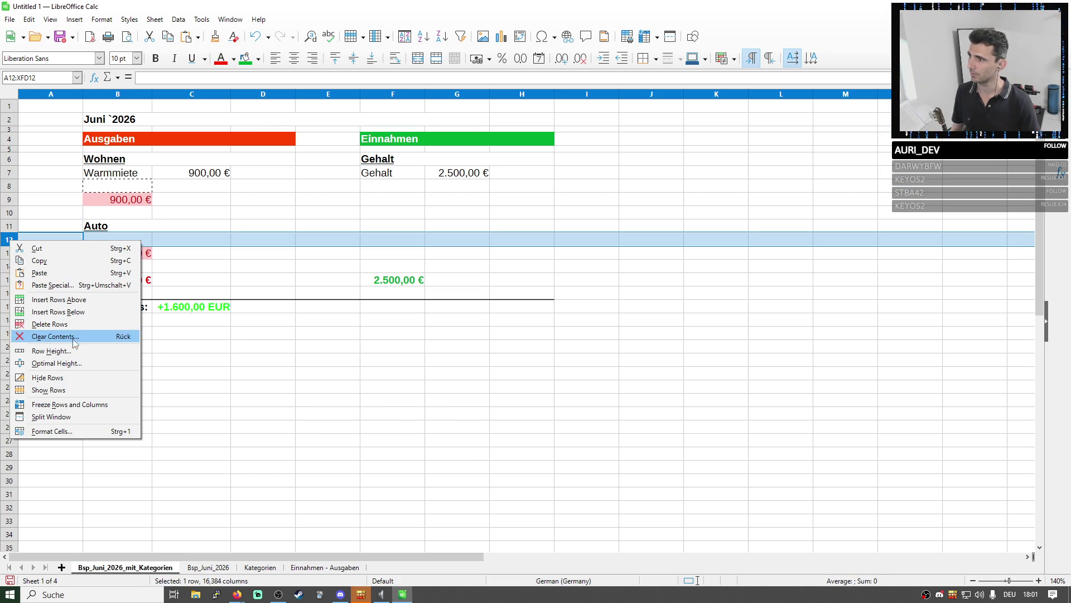
left_click(70, 311)
left_click(142, 243)
left_click(360, 567)
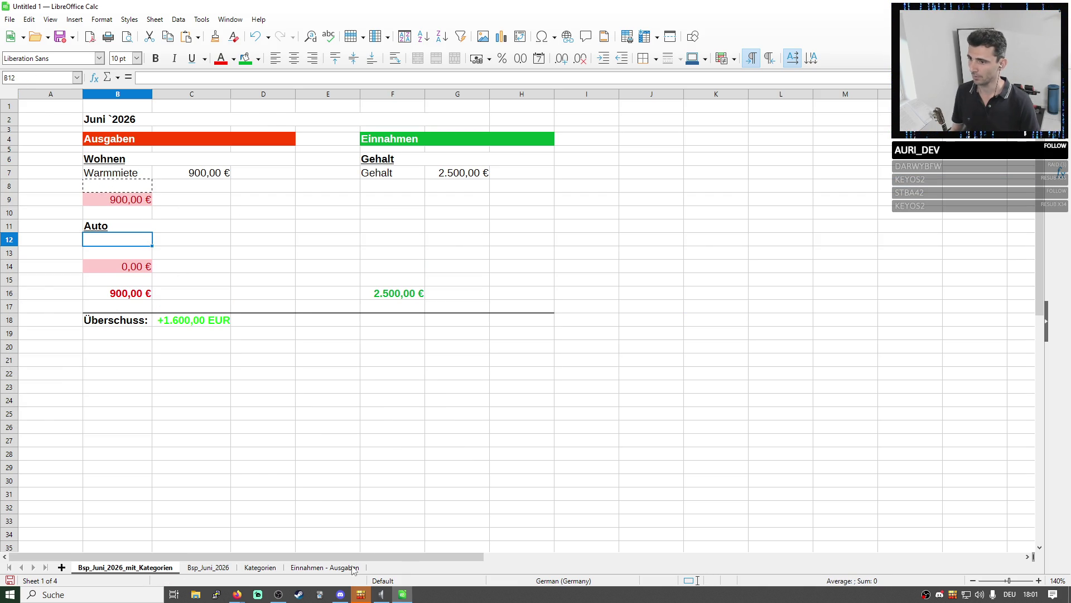
left_click(160, 567)
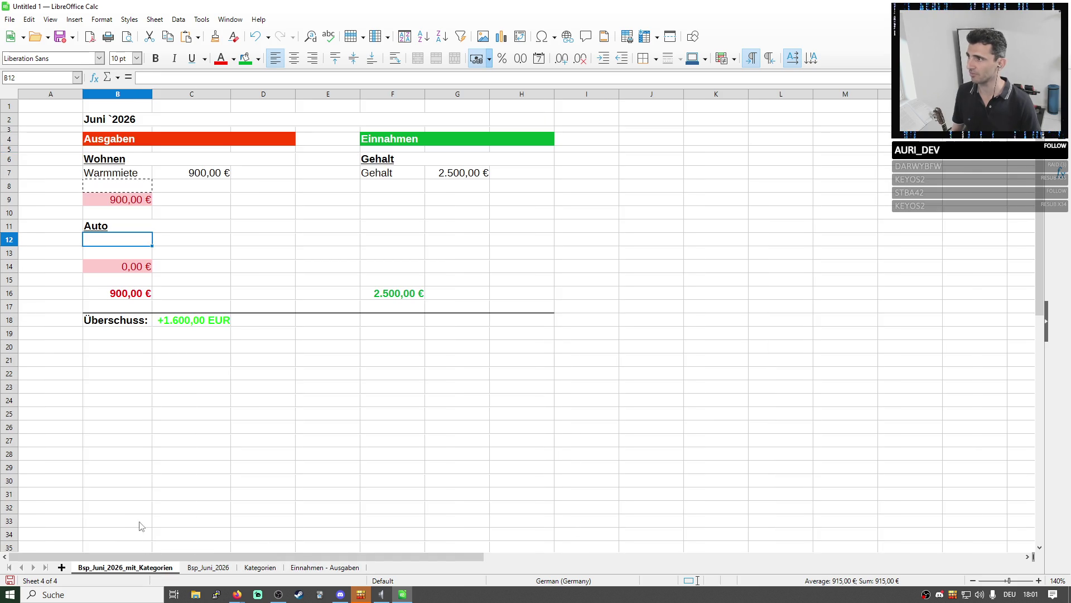
Label the Auto entry in B12 as KFZ-Steuer
double_click(128, 242)
type("Z")
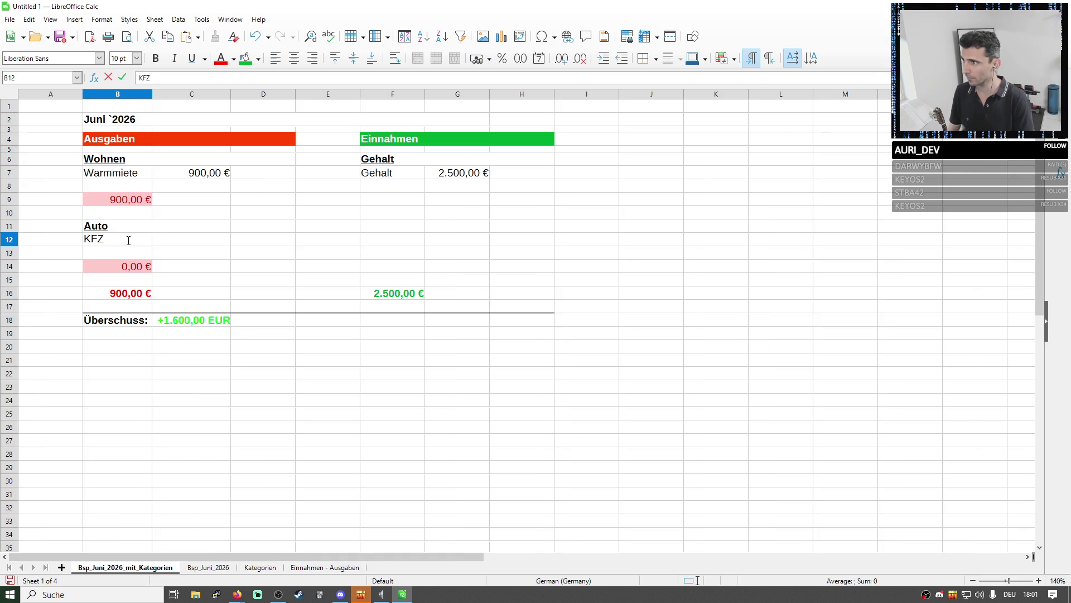
type("-Steuer")
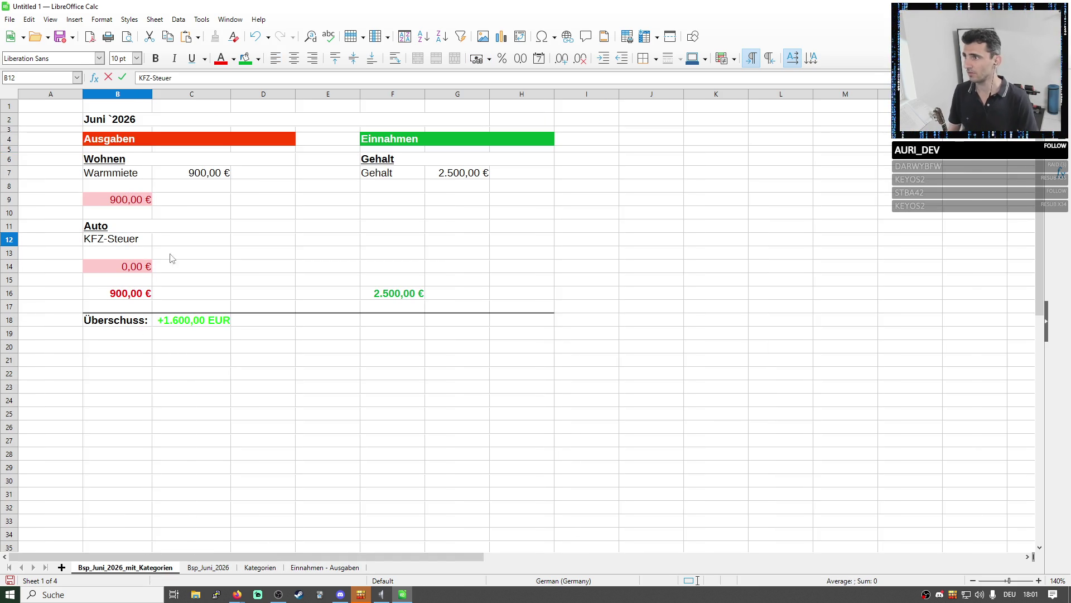
left_click(167, 253)
left_click_drag(109, 119, 538, 398)
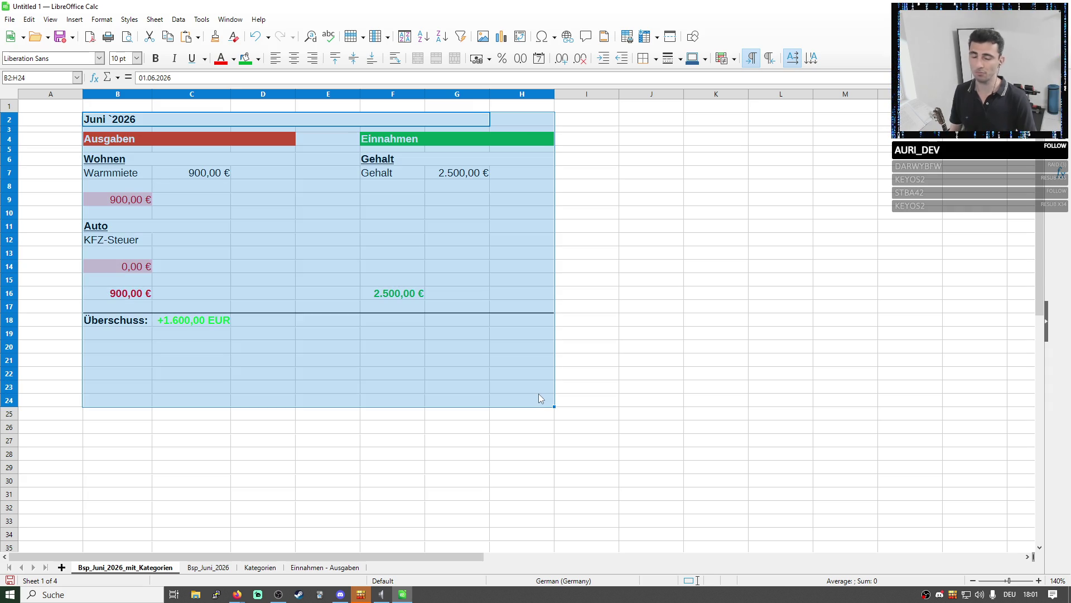
left_click(538, 399)
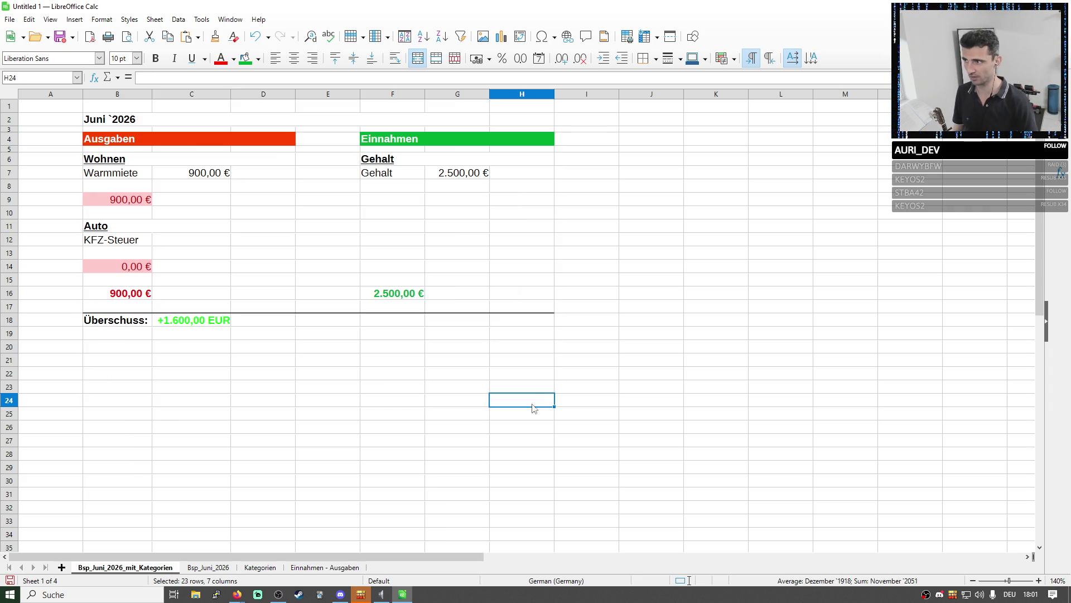
Check the KFZ-Steuer 25,00 € yearly cost on the Einnahmen - Ausgaben sheet
key("ctrl+Page_Down")
key("ctrl+Page_Down")
key("ctrl+Page_Down")
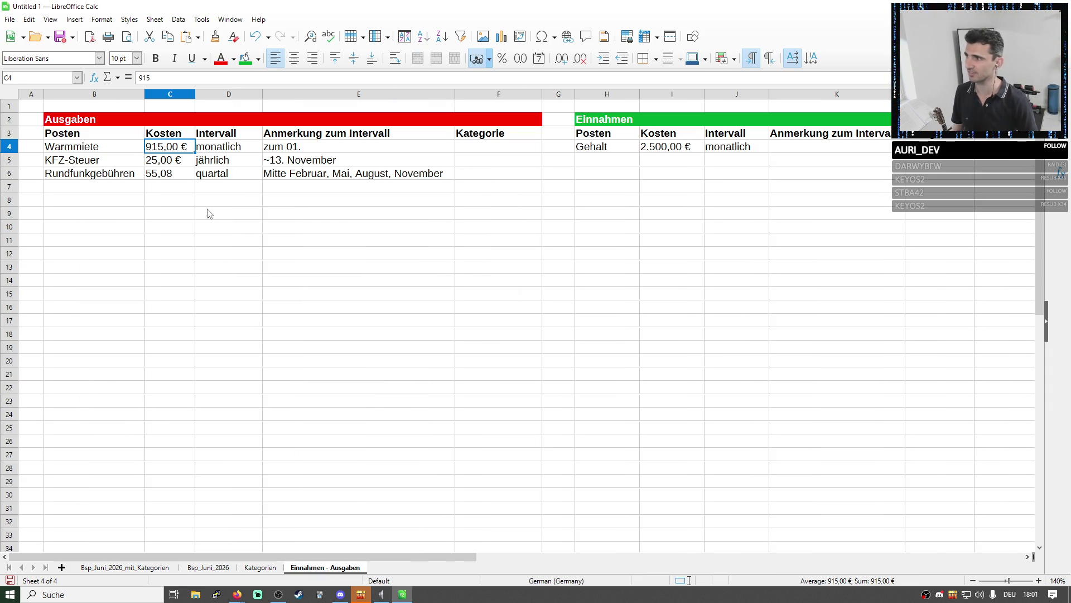
left_click(123, 164)
left_click_drag(168, 160, 219, 160)
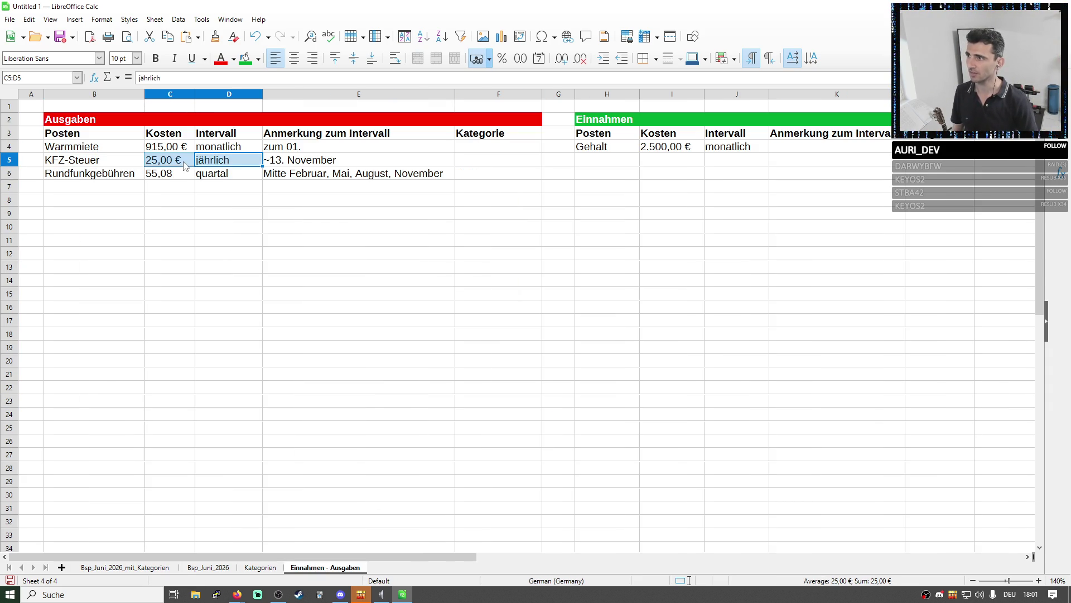
left_click(126, 568)
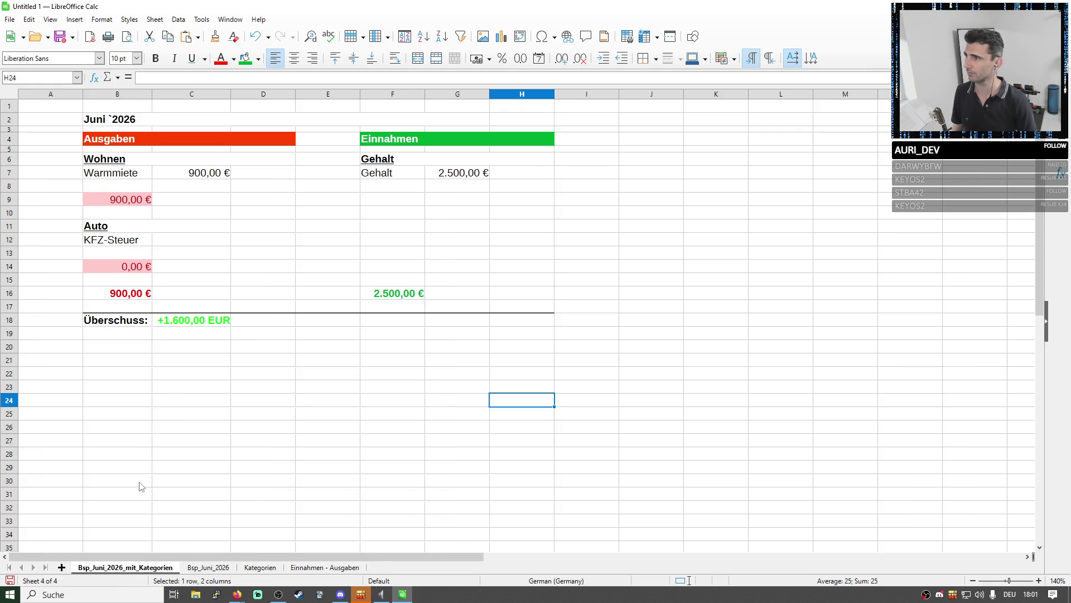
left_click(136, 253)
left_click(173, 242)
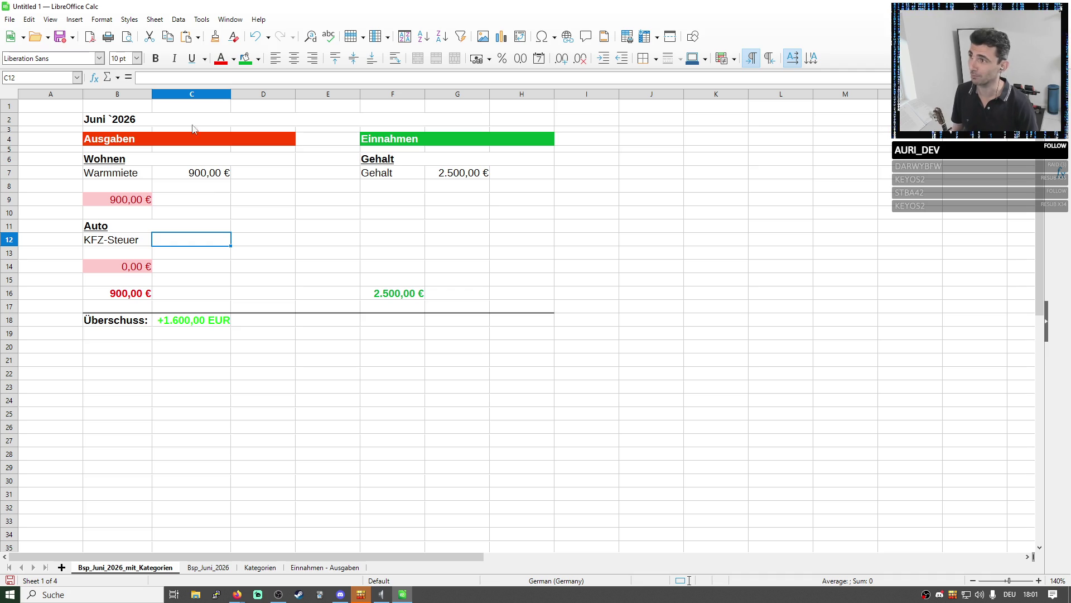
left_click(162, 81)
type("=")
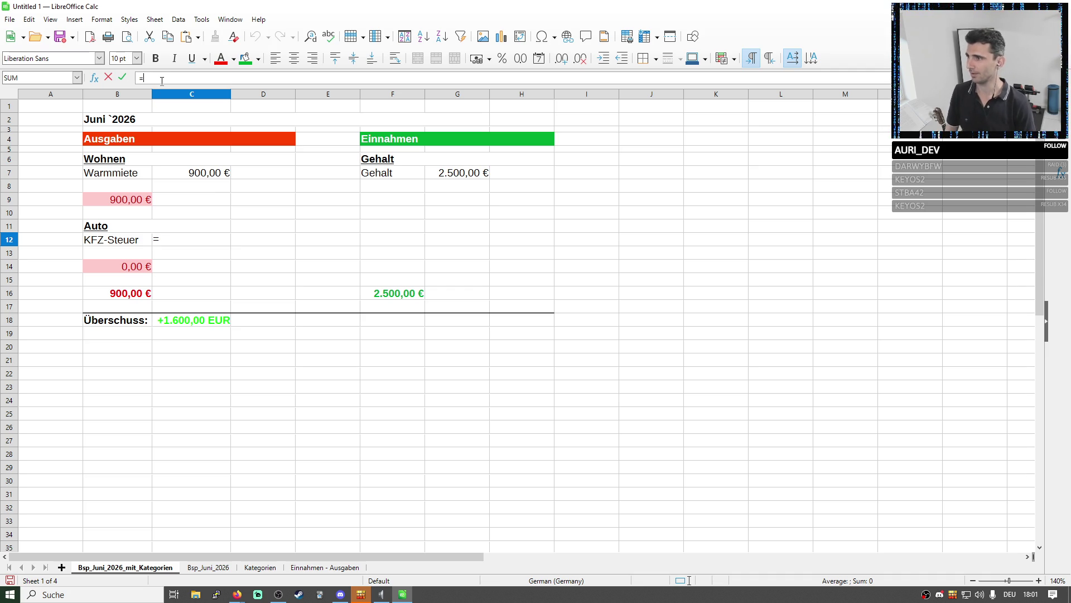
type("25")
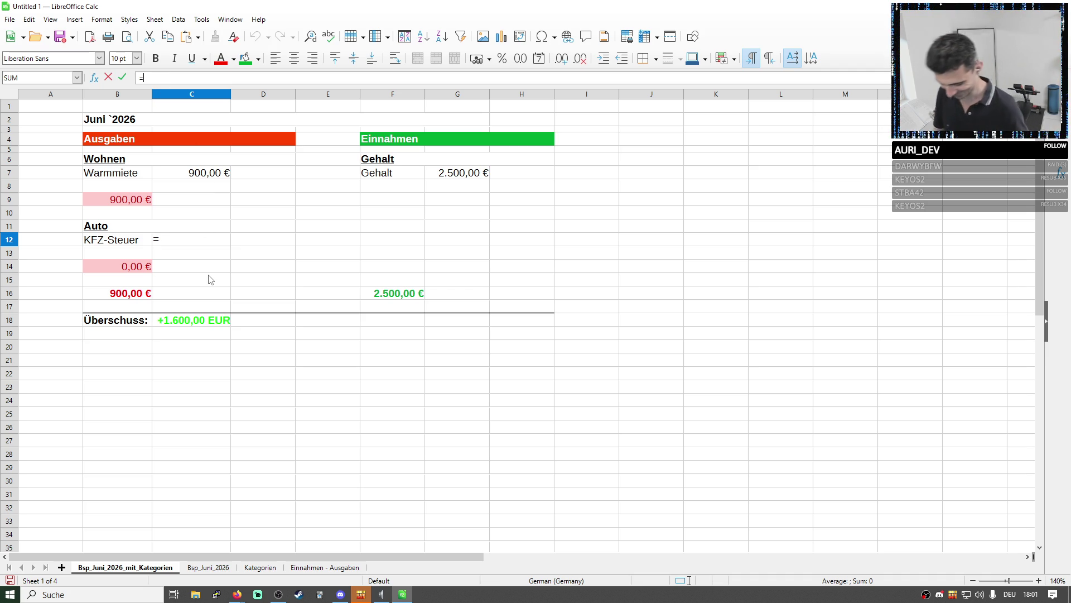
type("€")
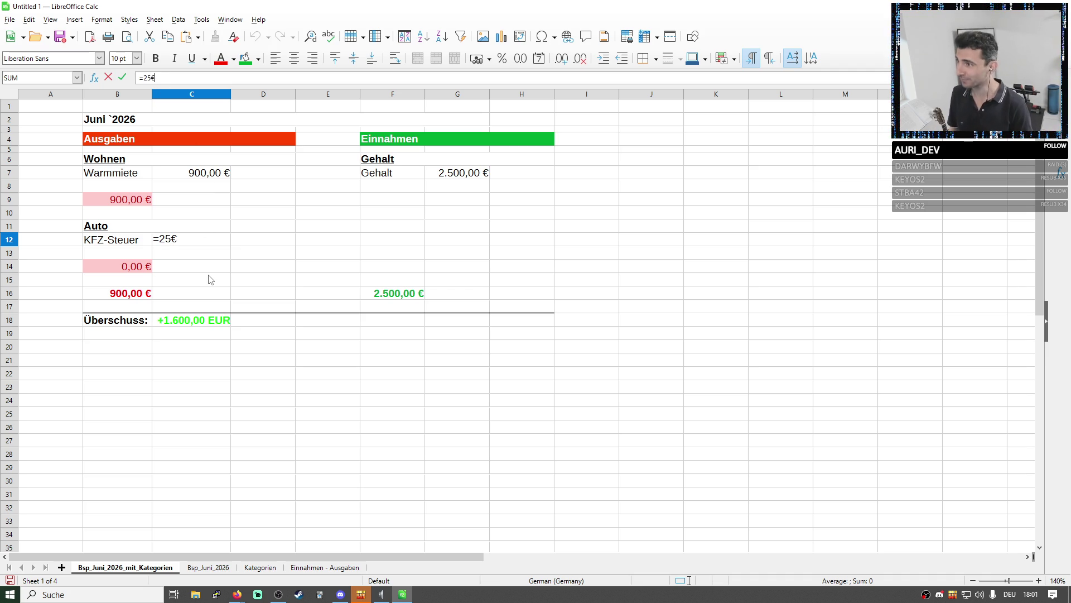
key("Home")
key("Delete")
key("Return")
key("Up")
left_click(148, 269)
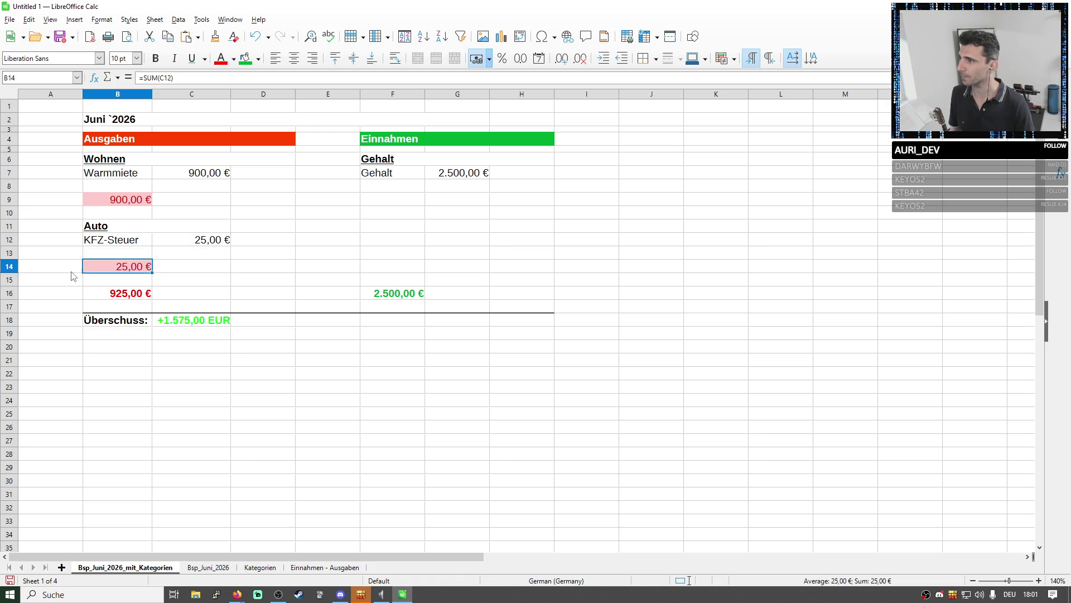
left_click(136, 201)
left_click(142, 268)
left_click(378, 201)
left_click(384, 163)
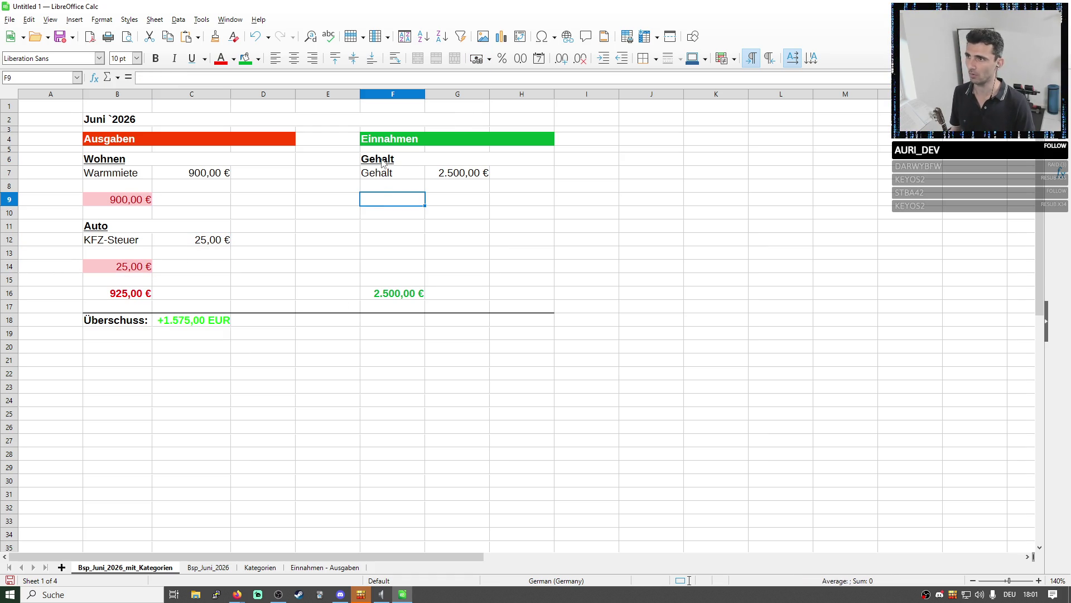
left_click(381, 203)
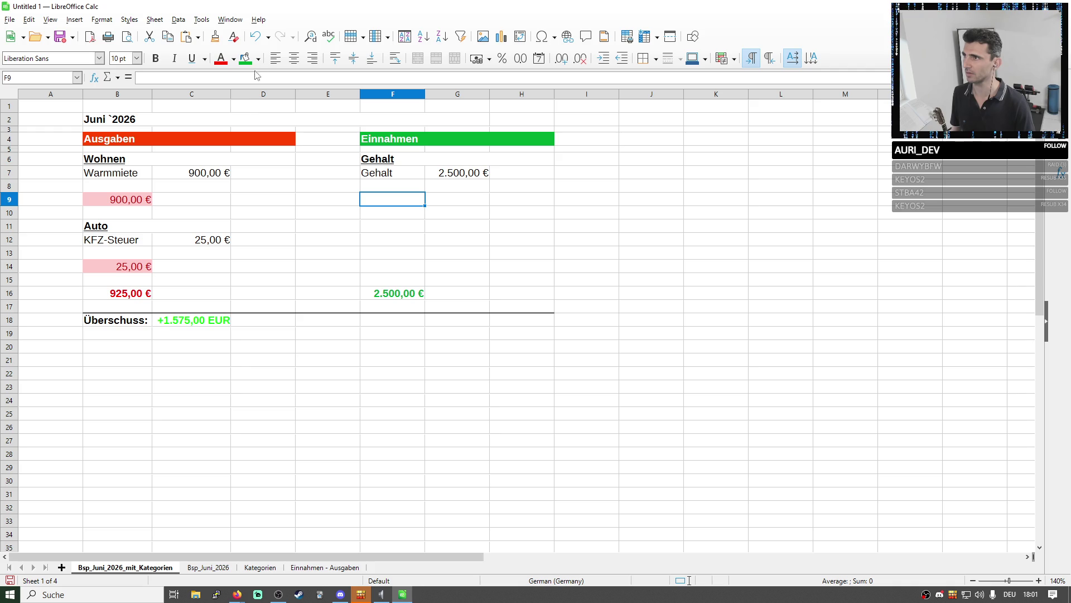
left_click(138, 20)
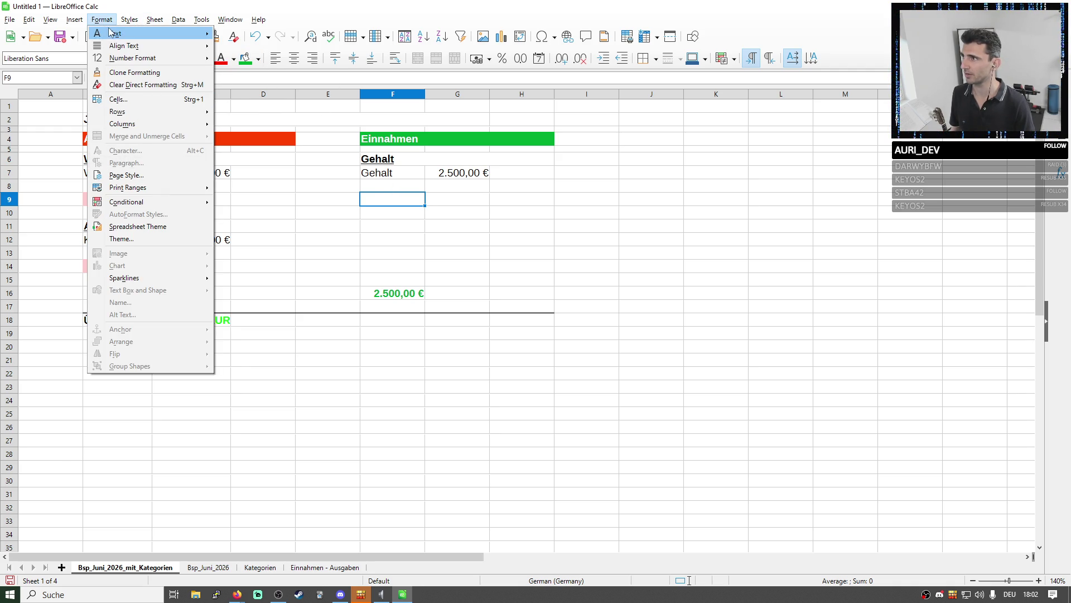
Copy the Wohnen subtotal formula from B9 into F9 to get the 2.500,00 € Gehalt subtotal
mouse_move(129, 20)
left_click(156, 120)
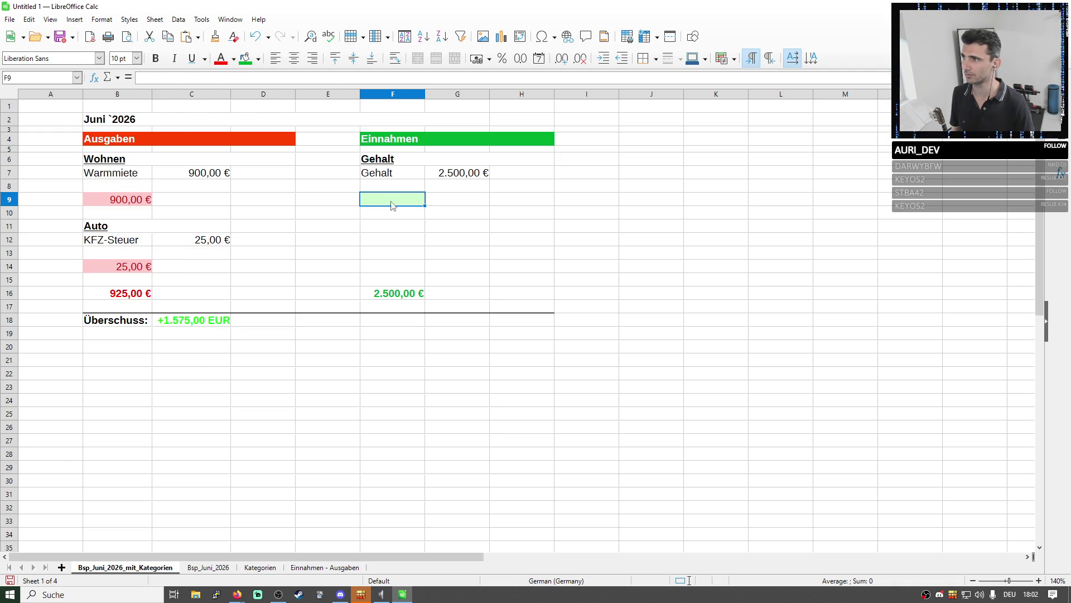
left_click(117, 199)
key("ctrl+c")
left_click(396, 206)
key("ctrl+v")
left_click(557, 218)
left_click(389, 202)
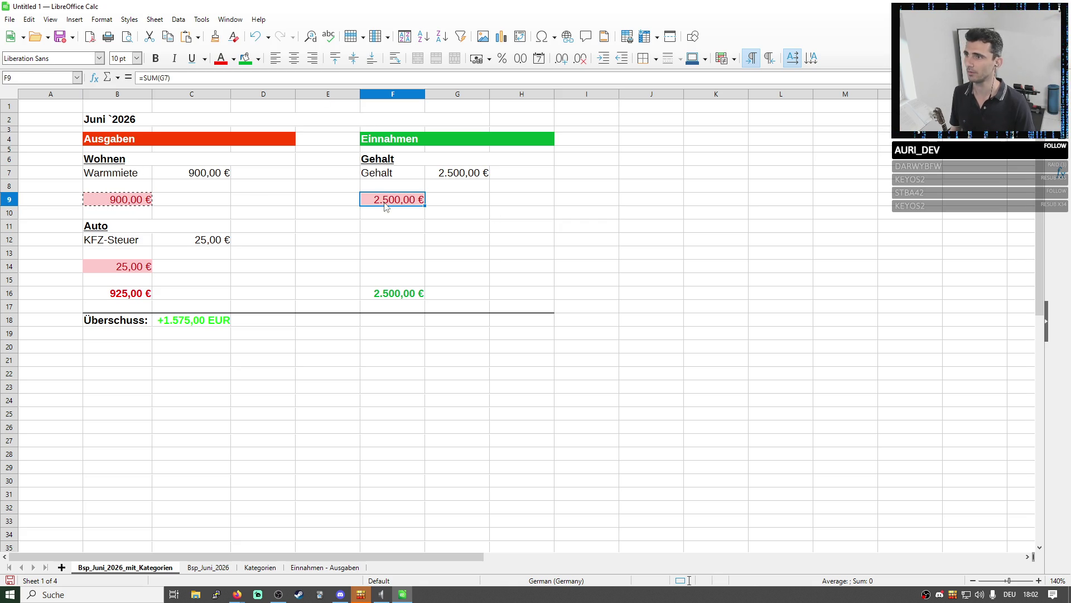
Style the income subtotal in F9 green with the Good cell style
left_click(129, 19)
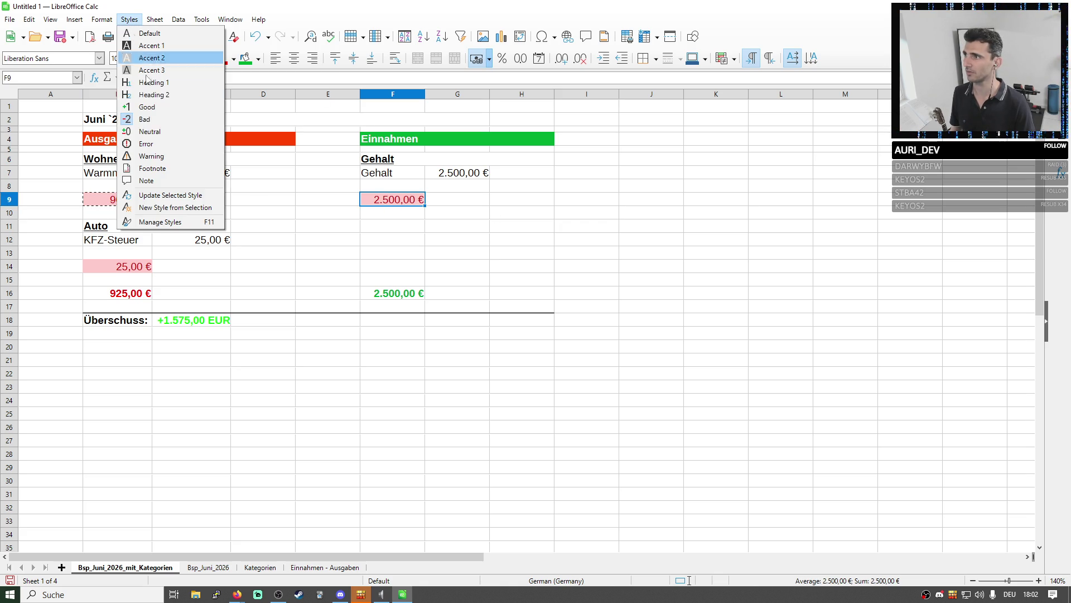
left_click(151, 119)
left_click(656, 266)
left_click(387, 207)
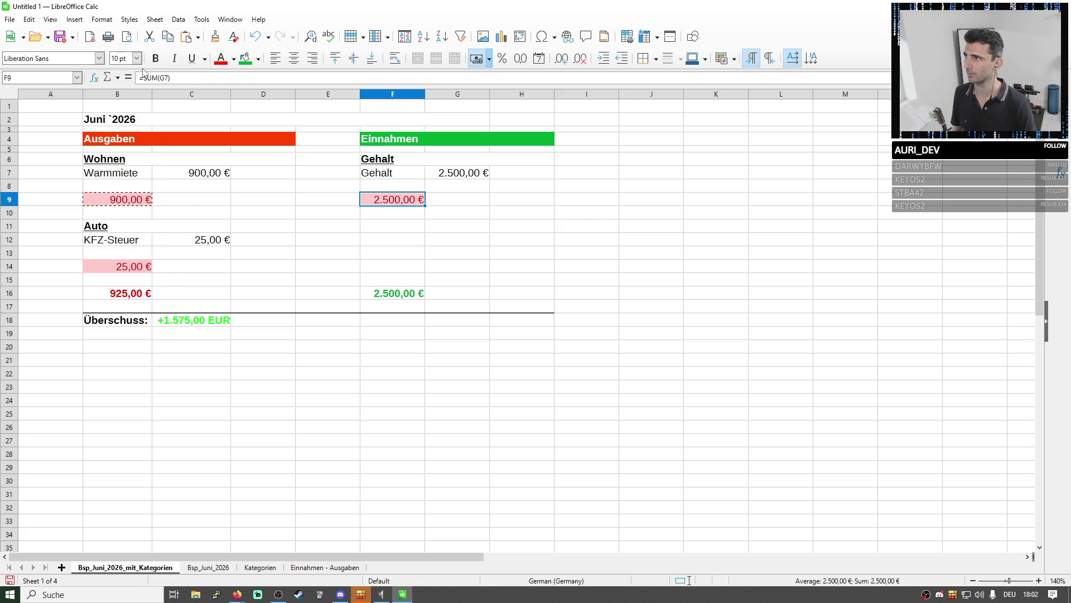
left_click(155, 18)
mouse_move(129, 18)
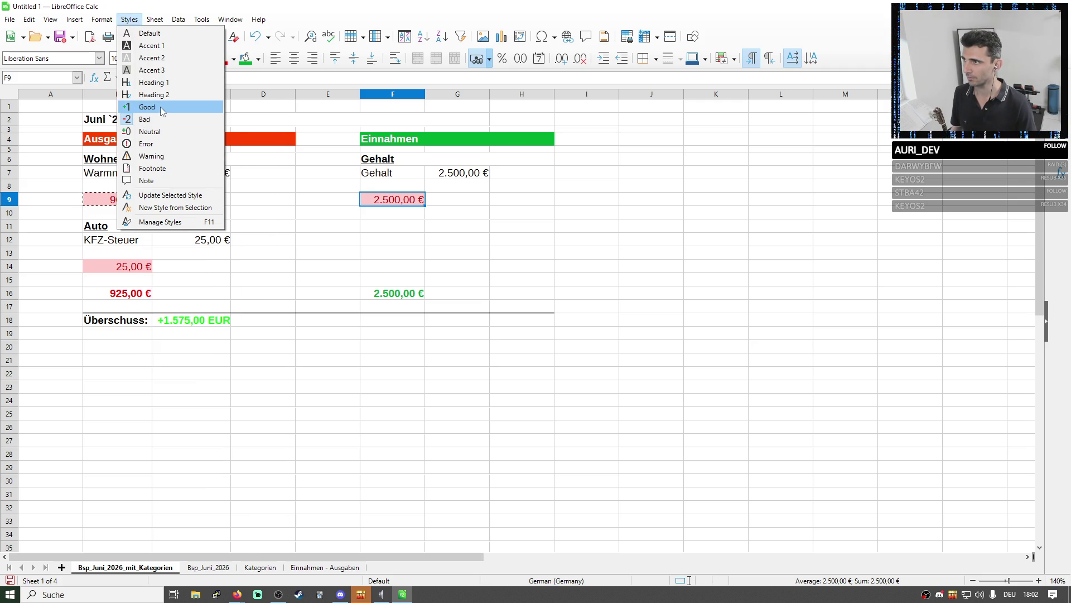
left_click(163, 107)
left_click(573, 262)
left_click(411, 295)
key("Right")
key("Right")
key("Right")
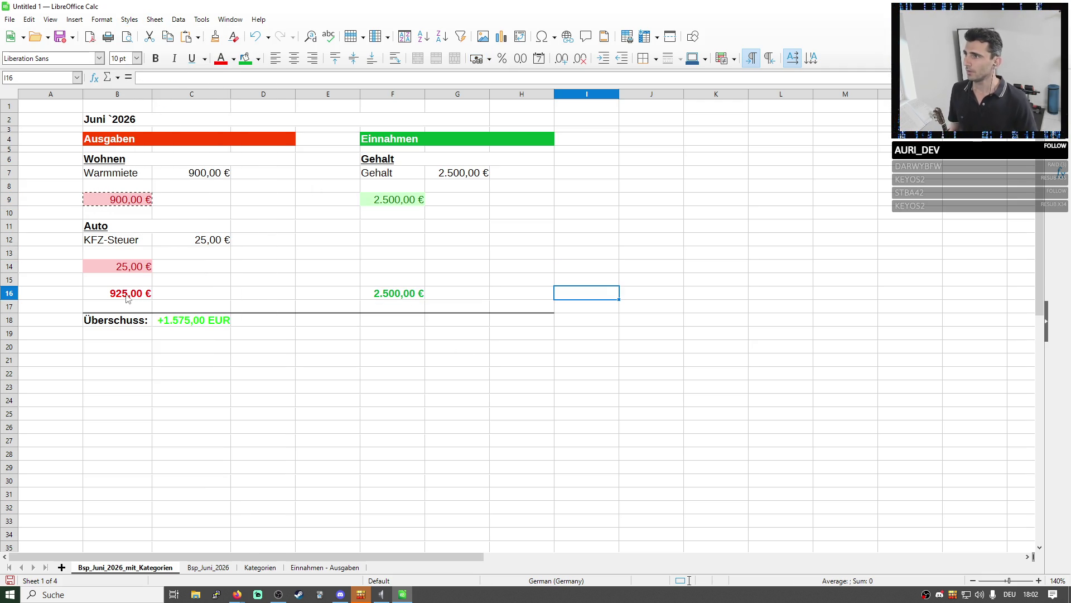
left_click(16, 200)
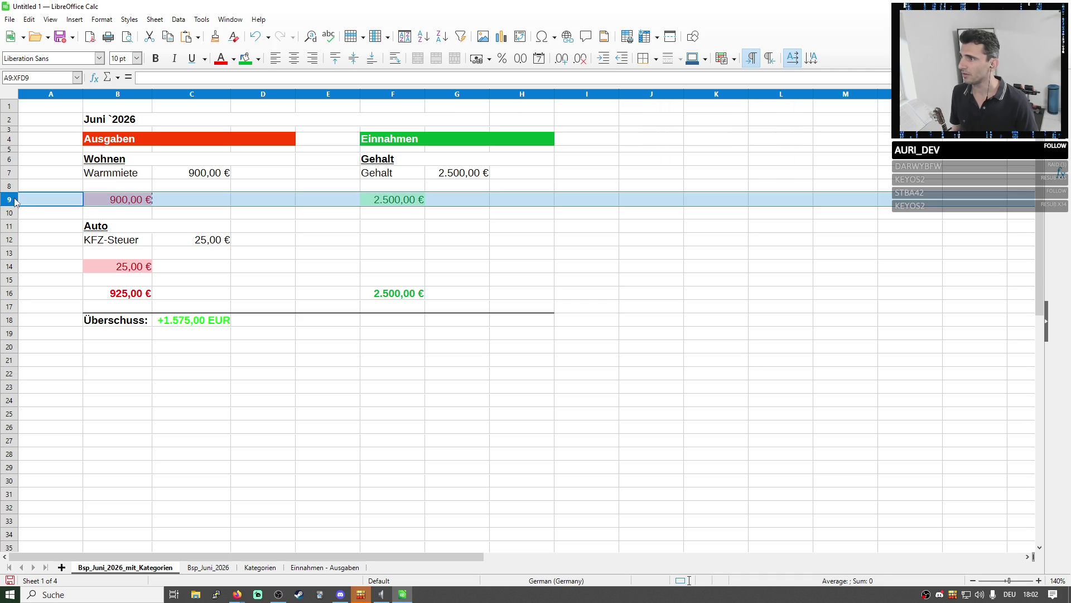
Reduce the font size of subtotal rows 9 and 14 to 8 pt
left_click(130, 58)
type("8")
key("Return")
left_click(12, 266)
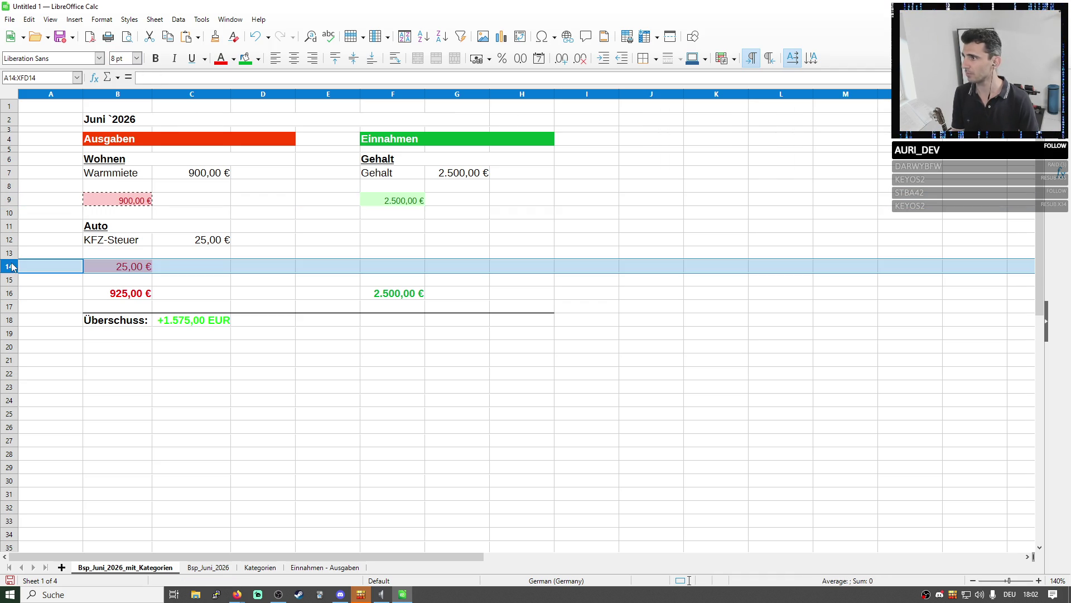
left_click(117, 57)
type("5")
key("Return")
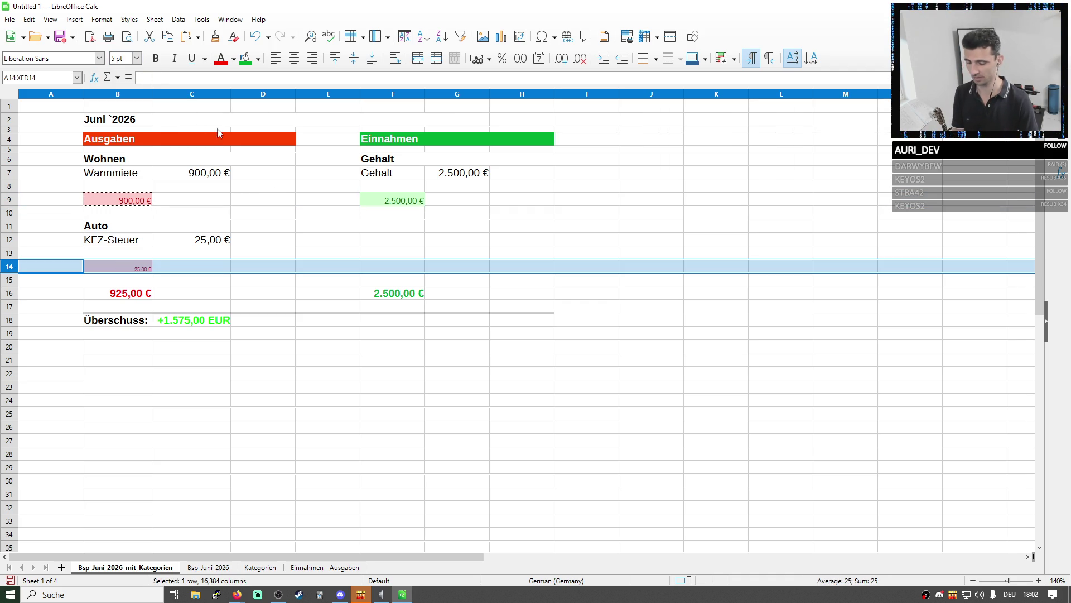
Remove the stray E11 reference from the Auto subtotal in B14 and adjust its font size
double_click(147, 268)
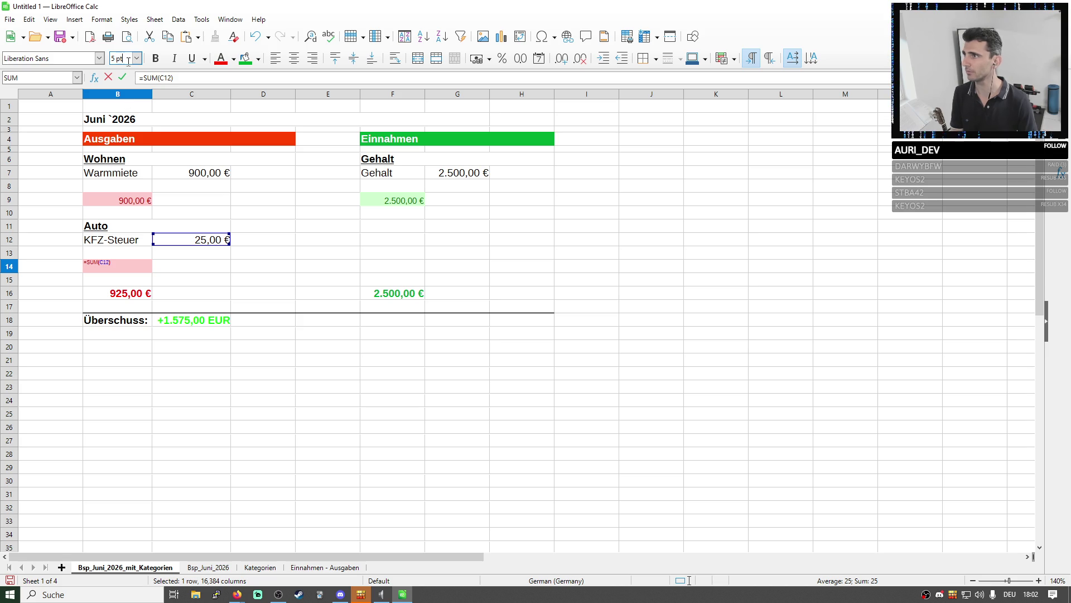
left_click(345, 226)
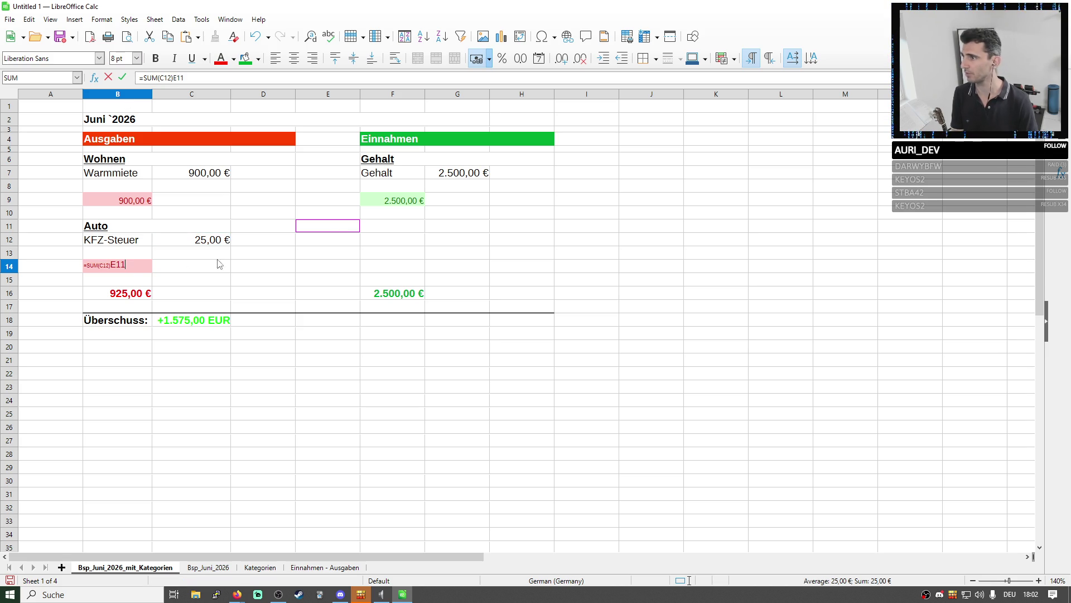
key("BackSpace")
key("BackSpace")
key("BackSpace")
key("Return")
left_click(146, 267)
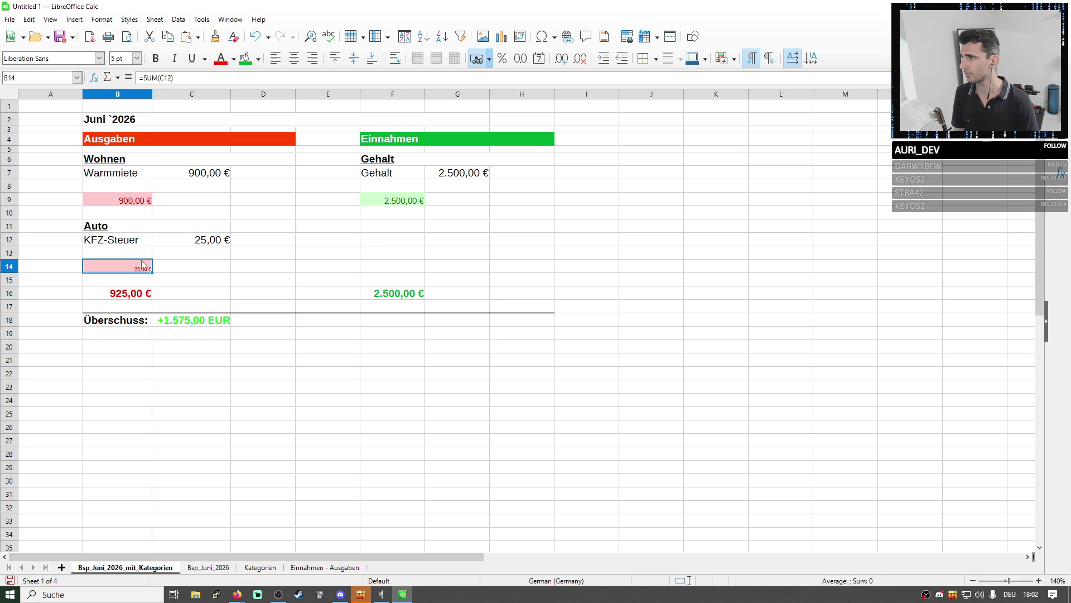
type("10")
key("Return")
left_click(207, 289)
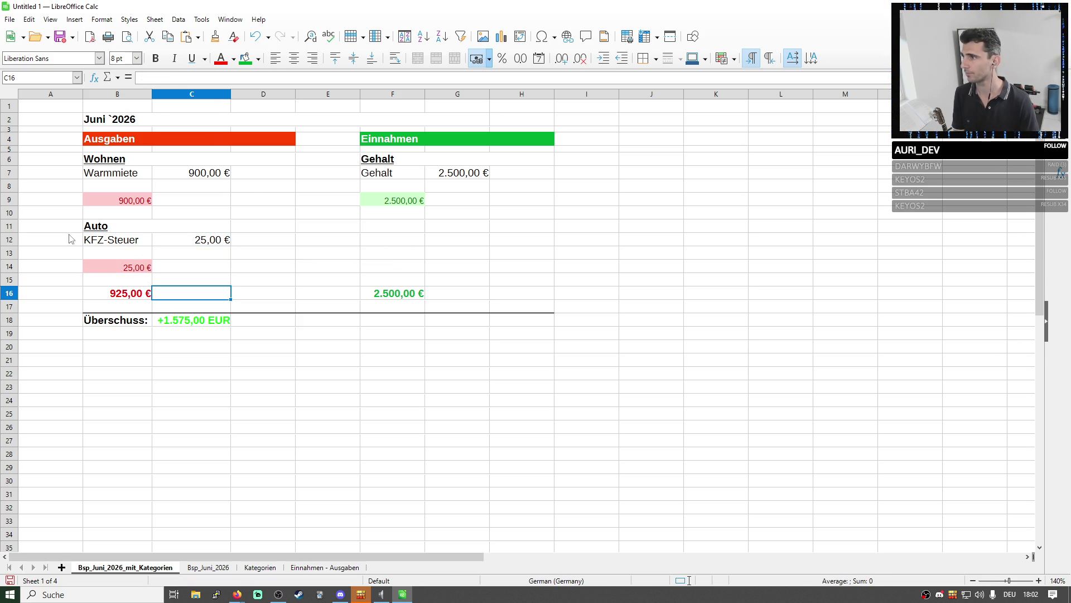
Left-align the 900,00 €, 2.500,00 € and 25,00 € subtotals in row 9 and B14
left_click(10, 199)
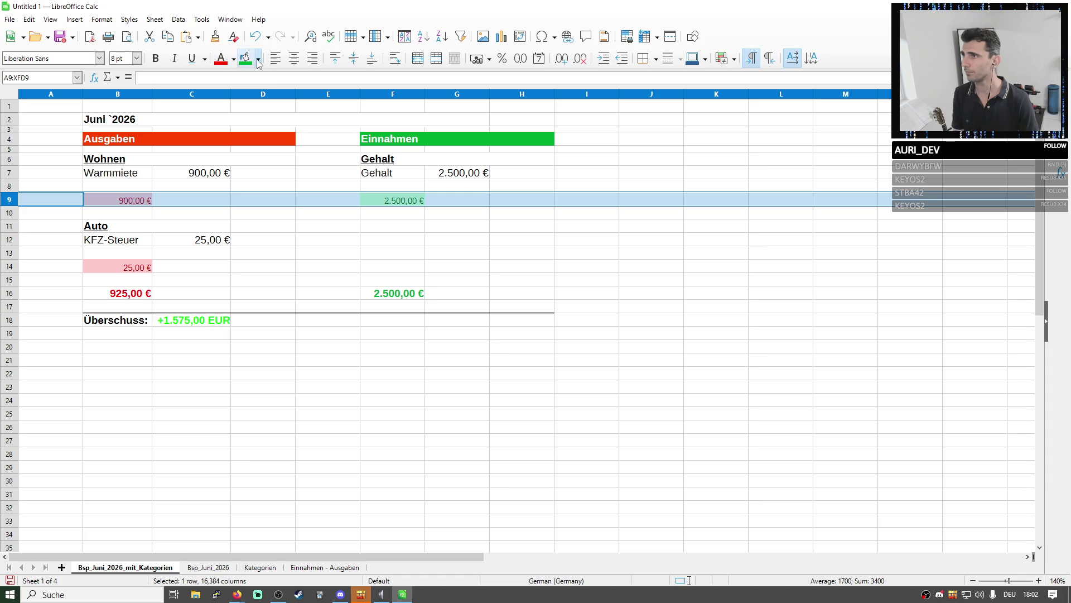
left_click(275, 61)
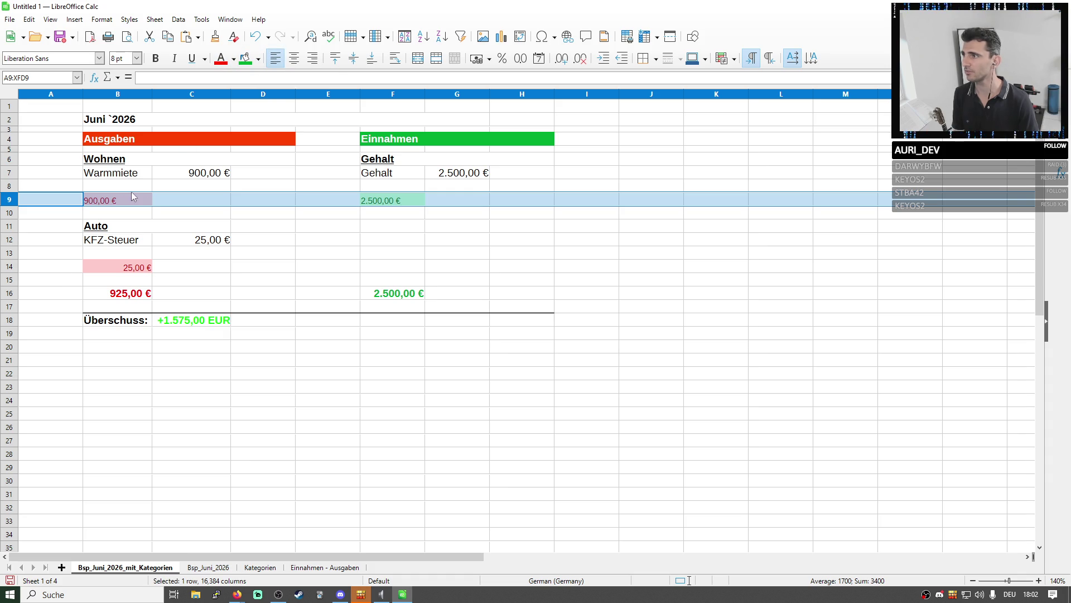
left_click(120, 269)
left_click(275, 58)
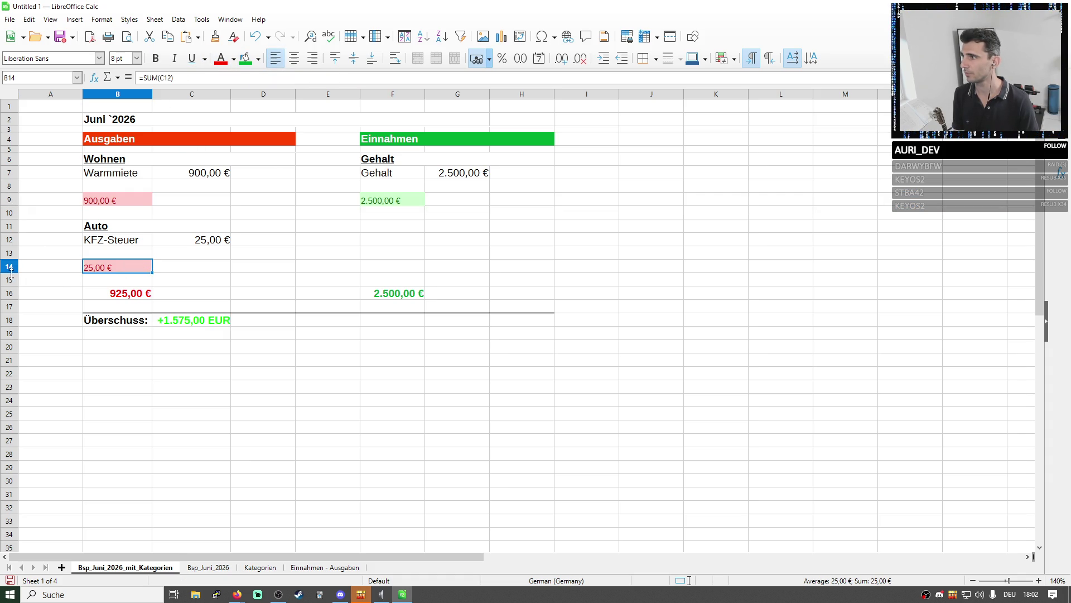
left_click(160, 282)
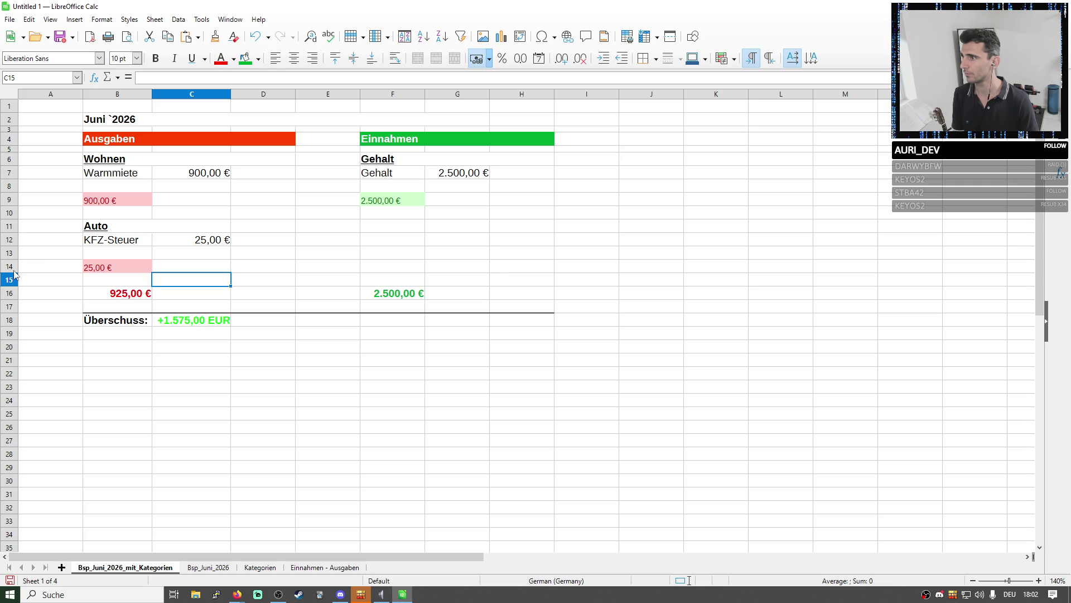
left_click(61, 255)
Drag rows 14 and 9 shorter to fit the smaller subtotal text
key("Down")
key("Down")
left_click_drag(10, 273, 10, 269)
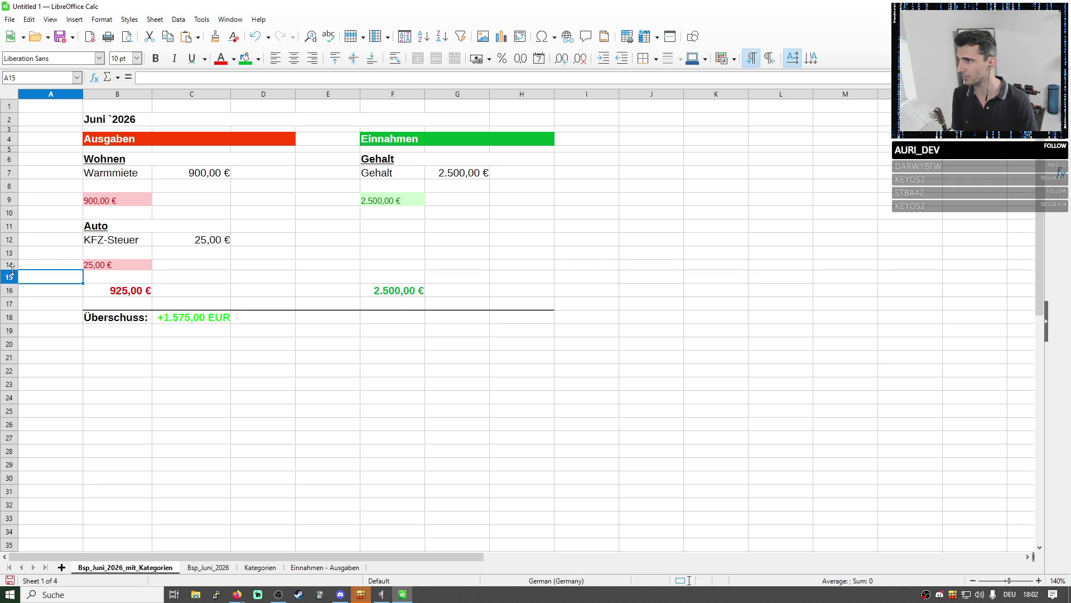
left_click_drag(10, 205, 10, 205)
Check the 2.500,00 € income total in F16 and select the expense total cells B16:D16
left_click(512, 254)
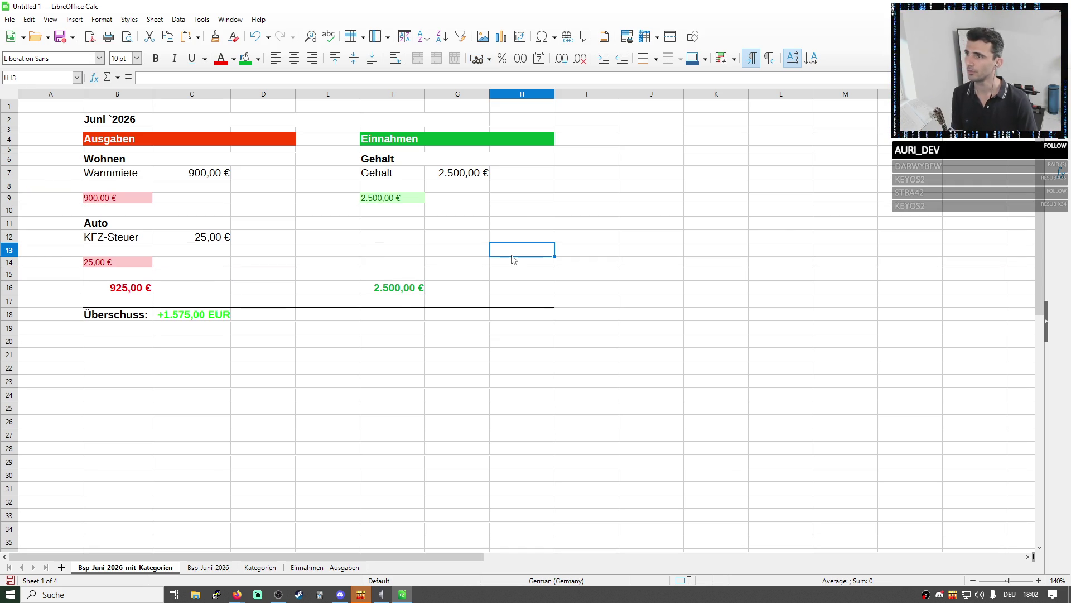
left_click(416, 199)
left_click(493, 240)
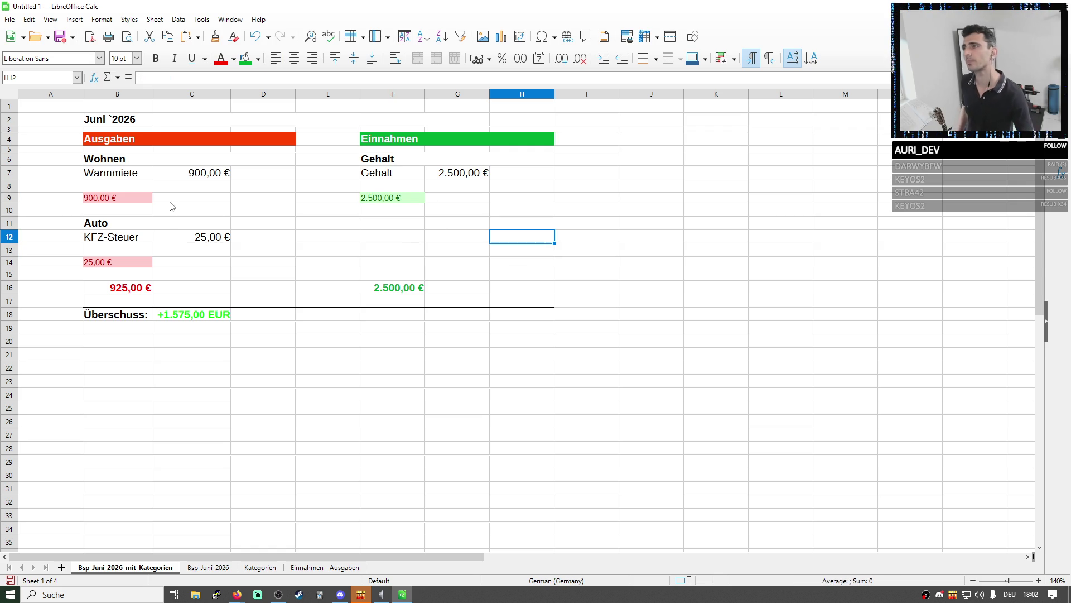
left_click(256, 174)
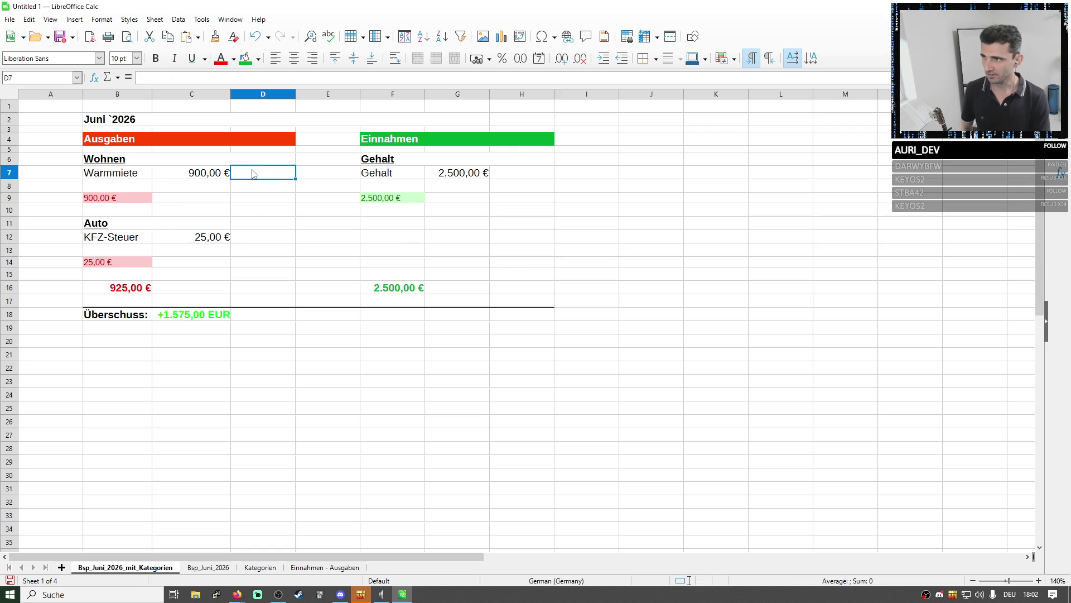
left_click(411, 290)
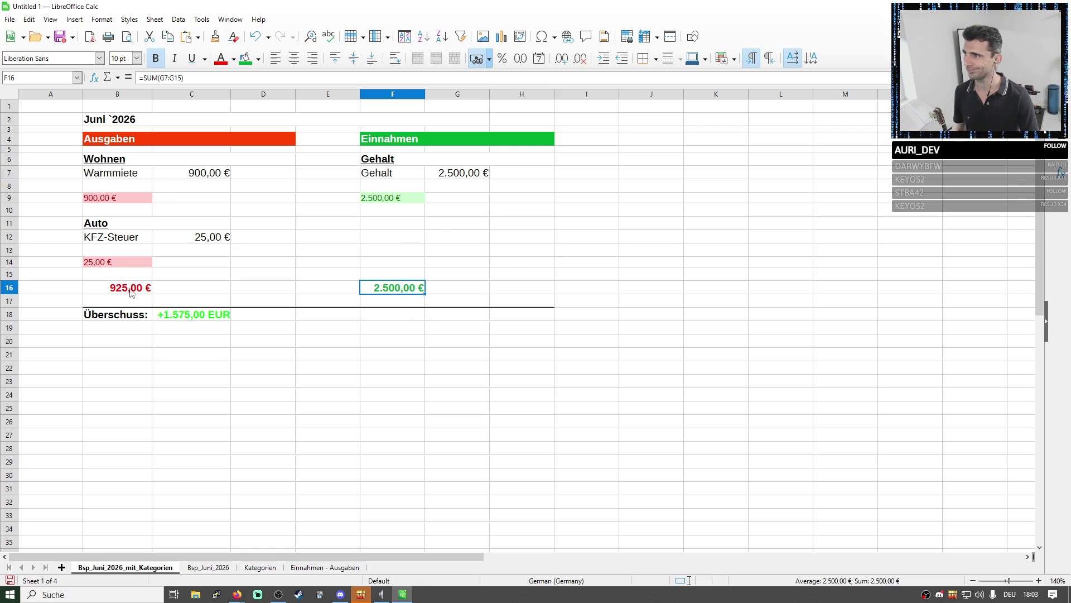
left_click_drag(131, 291, 270, 293)
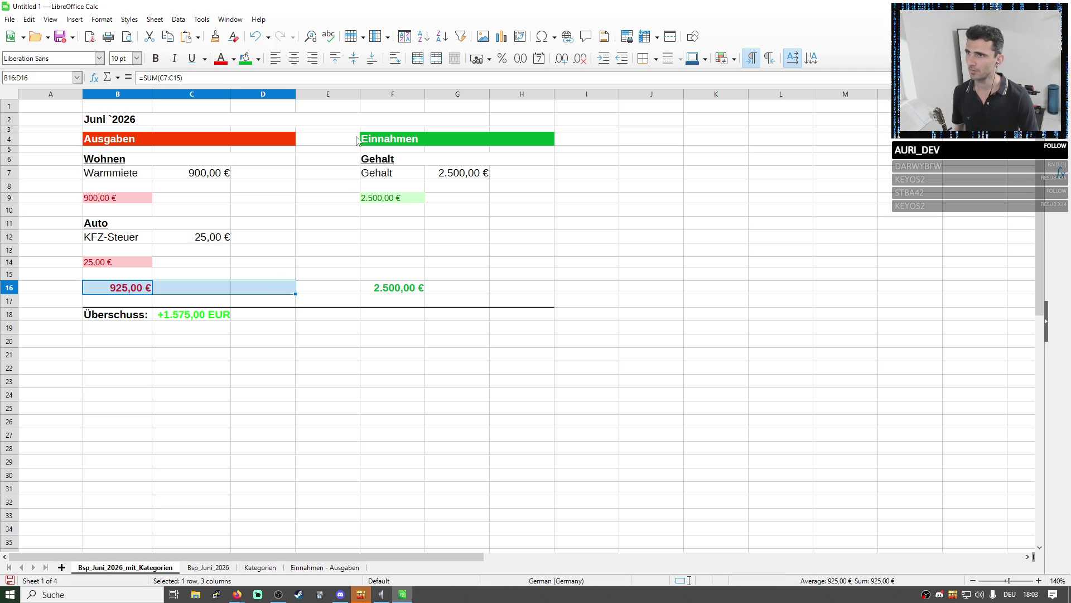
Fill the expense total cells B16:D16 red with white text
left_click(258, 59)
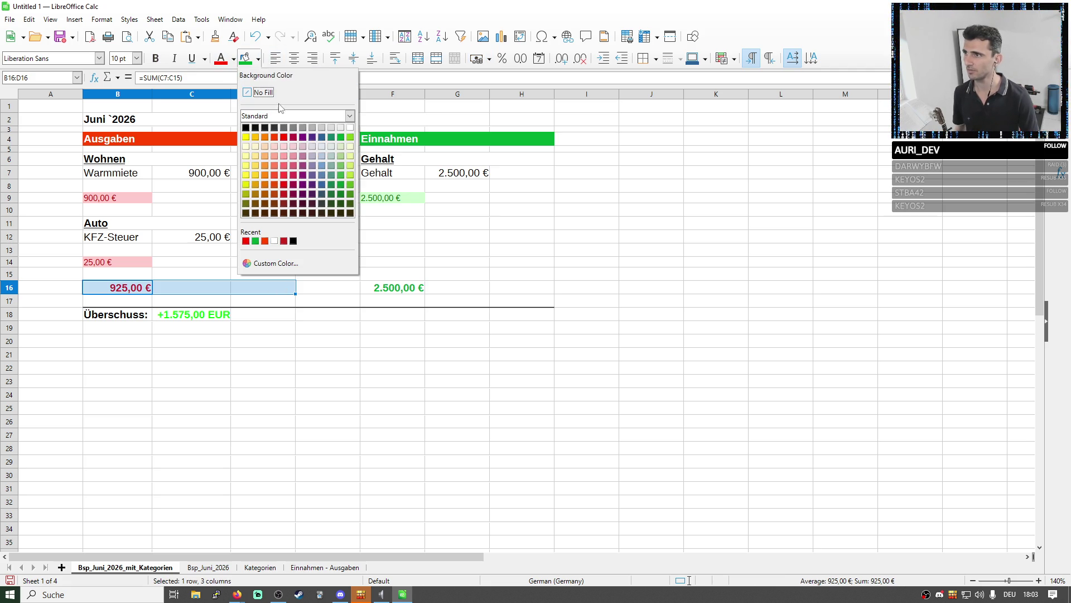
left_click(293, 137)
left_click(234, 59)
left_click(272, 88)
Fill the income total cells F16:H16 green with white text
left_click_drag(408, 289, 514, 286)
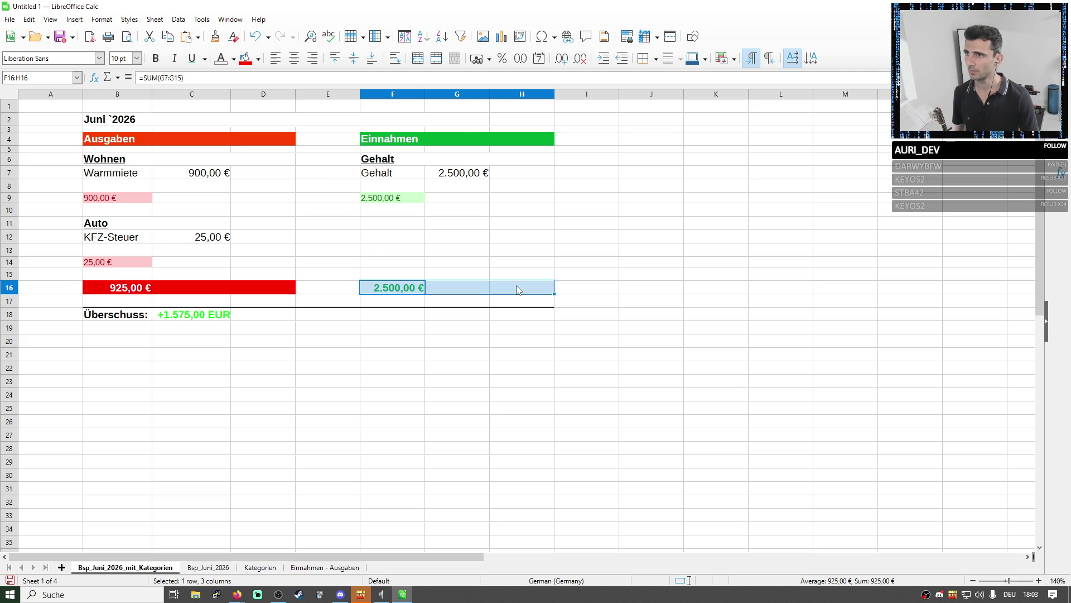
left_click(258, 59)
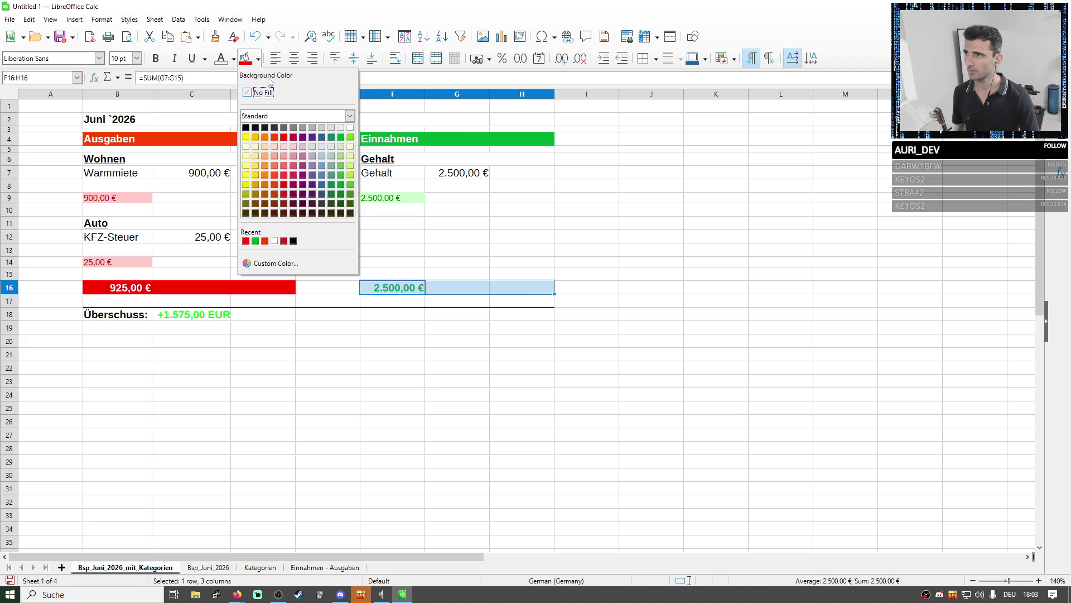
left_click(341, 136)
left_click(255, 60)
left_click(221, 59)
key("Right")
Merge the income total across F16:H16, then undo the merge
left_click_drag(411, 288, 503, 291)
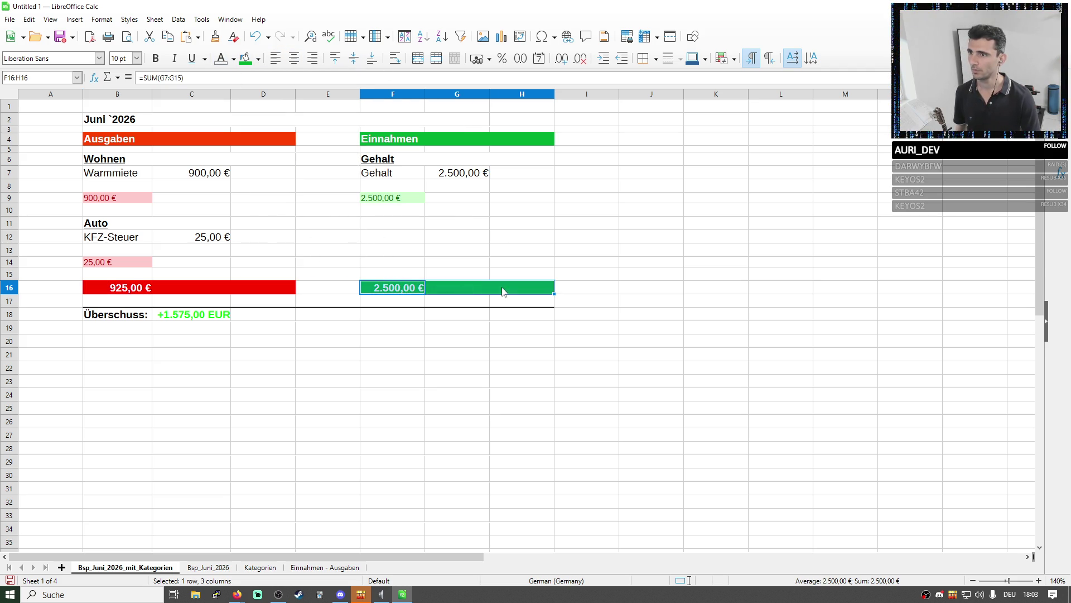
left_click(418, 57)
left_click(418, 58)
left_click(716, 249)
Left-align the expense total in B16 and the income total in F16
left_click(142, 286)
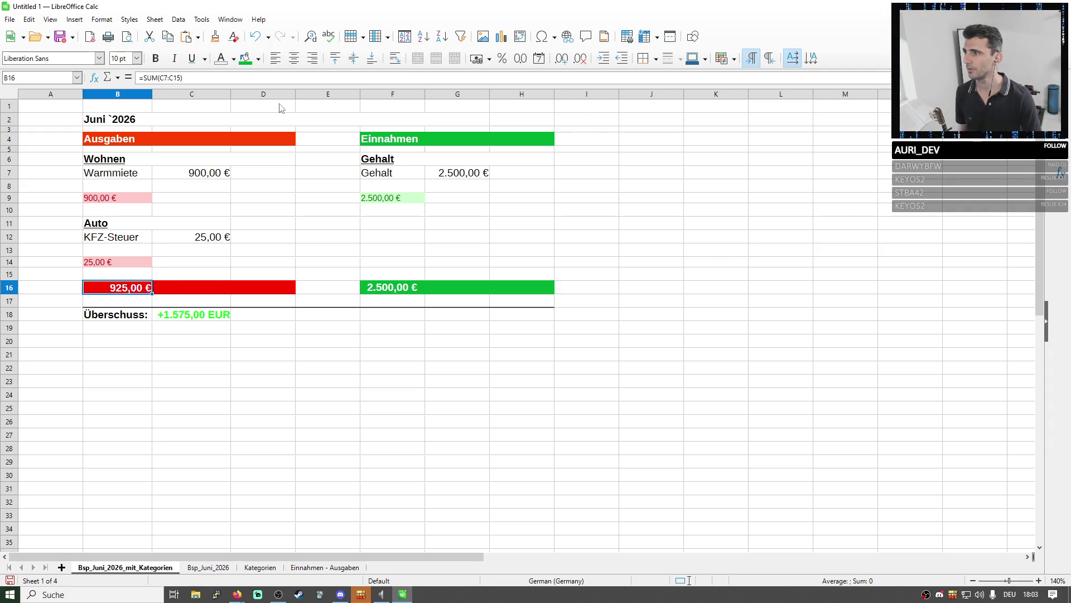
left_click(275, 58)
left_click(387, 289)
left_click(275, 57)
left_click(510, 209)
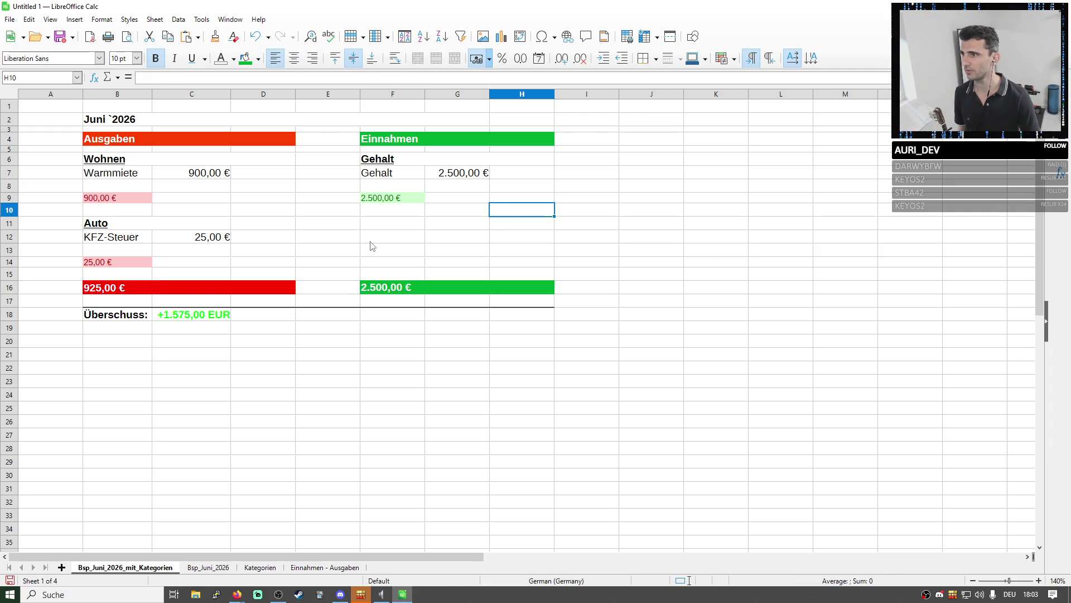
Insert a new column after A and drag it very narrow
right_click(79, 95)
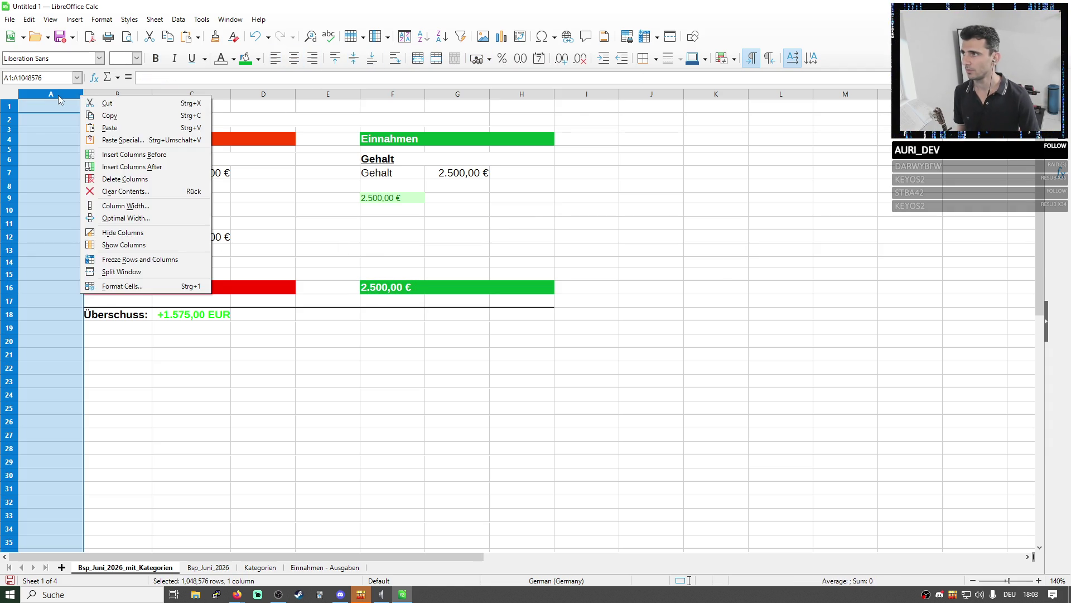
left_click(100, 167)
left_click_drag(153, 95, 91, 95)
Fill B4:B16 red as a stripe beside the Ausgaben block and narrow column B a bit more
mouse_move(88, 138)
left_mouse_down()
mouse_move(97, 262)
mouse_move(87, 288)
left_mouse_up()
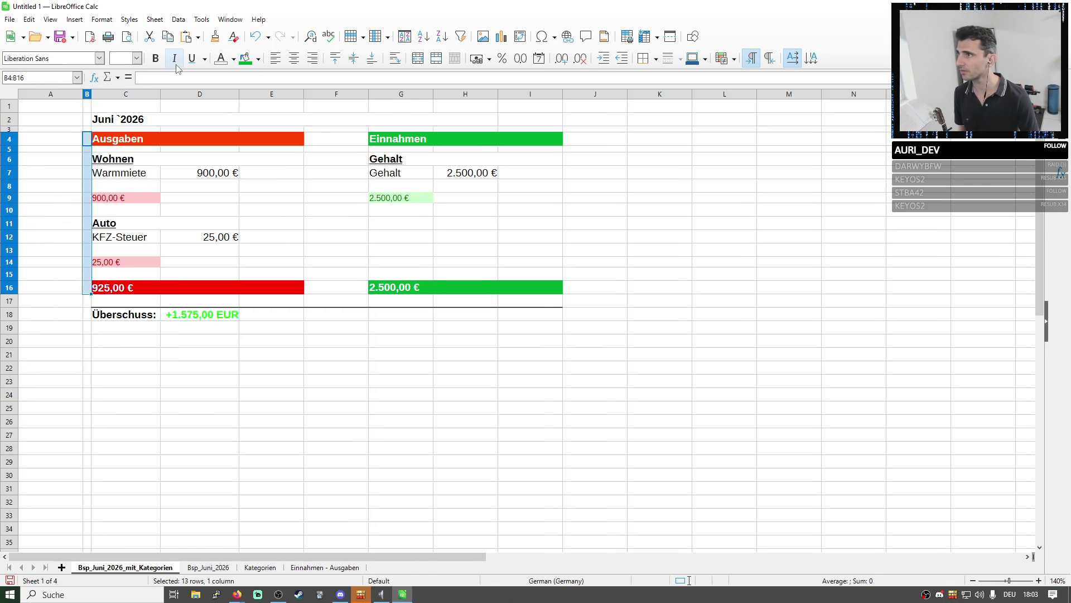
left_click(258, 58)
left_click(284, 137)
left_click(519, 237)
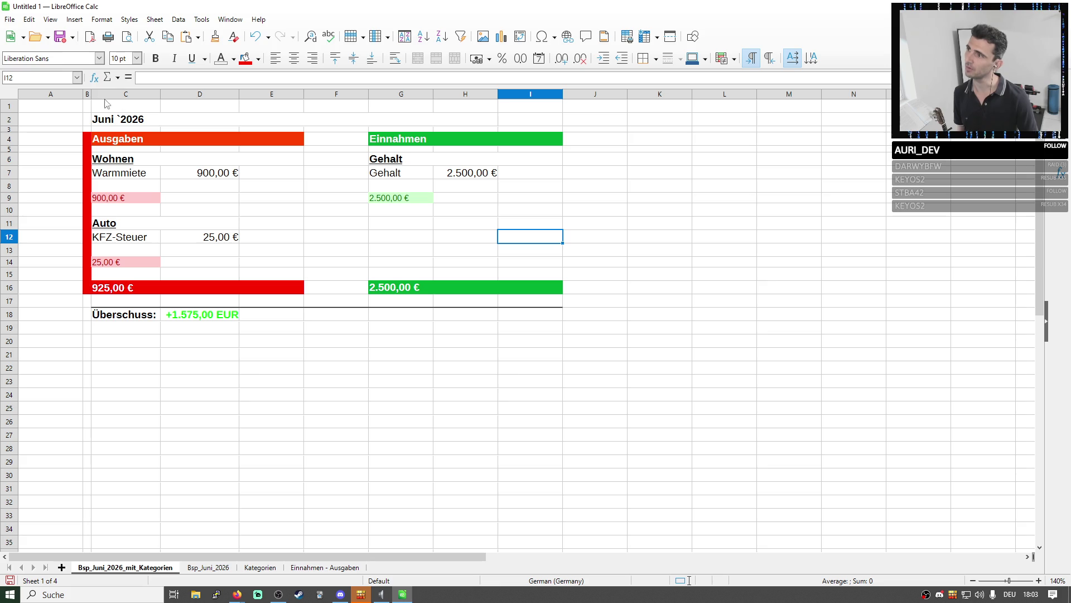
left_click_drag(96, 95, 95, 94)
left_click(329, 173)
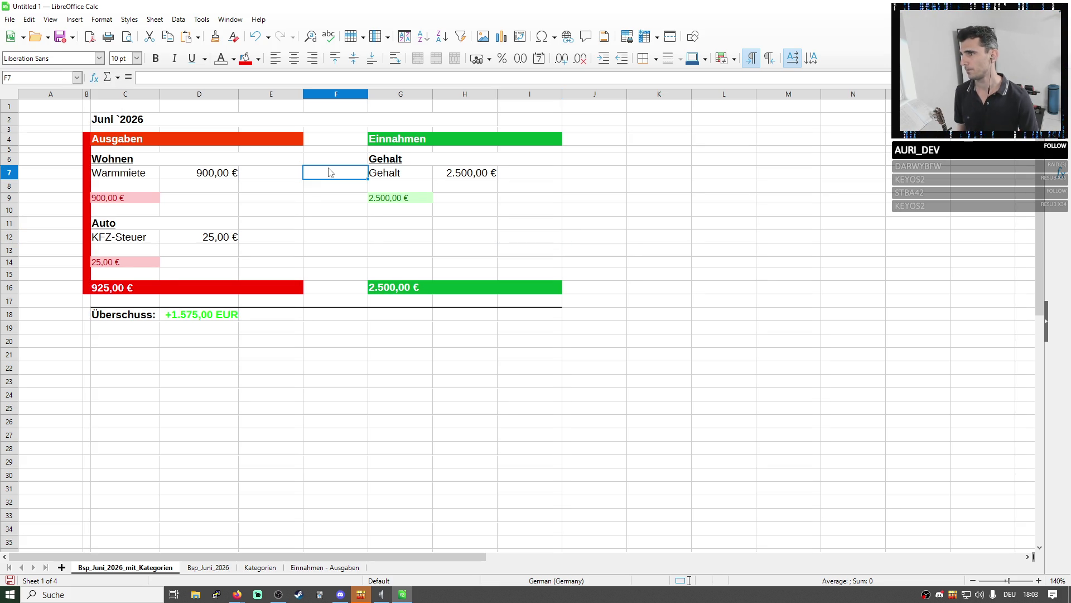
Insert a new thin column G before the Einnahmen block
right_click(395, 94)
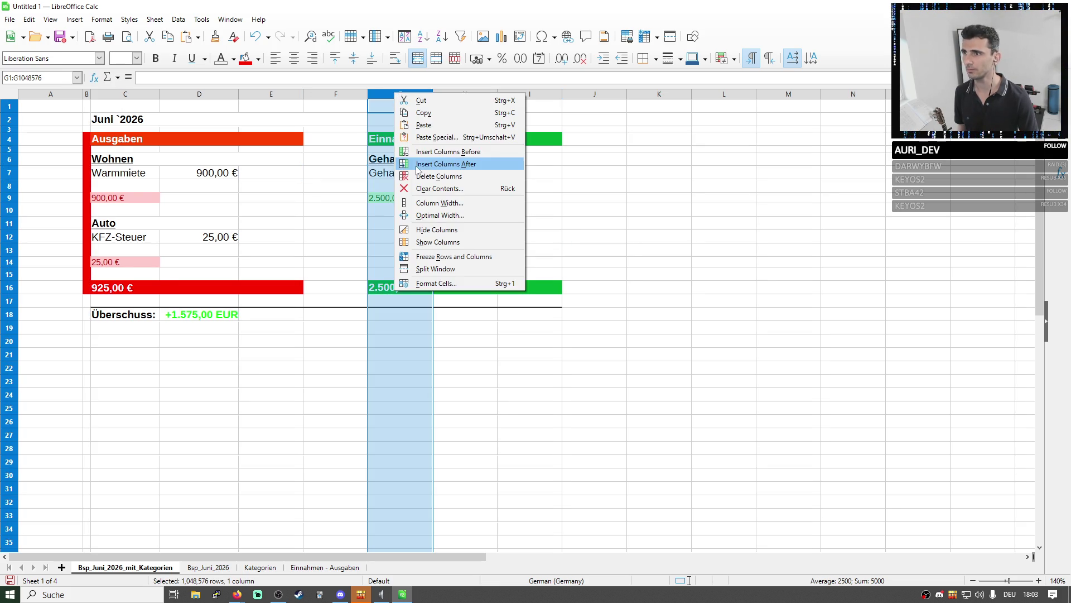
left_click(428, 152)
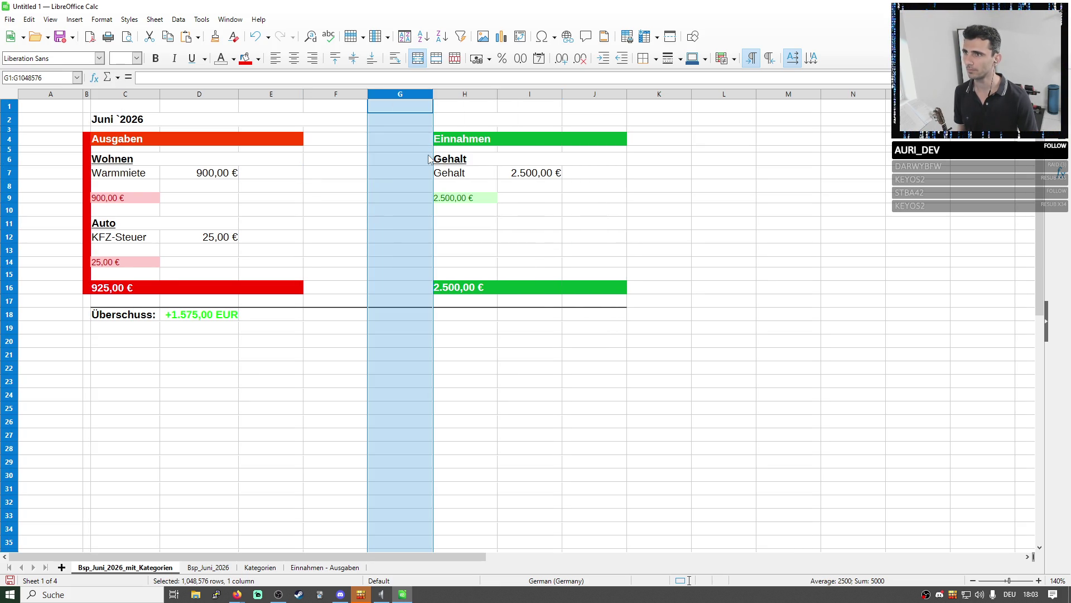
left_click_drag(432, 94, 373, 94)
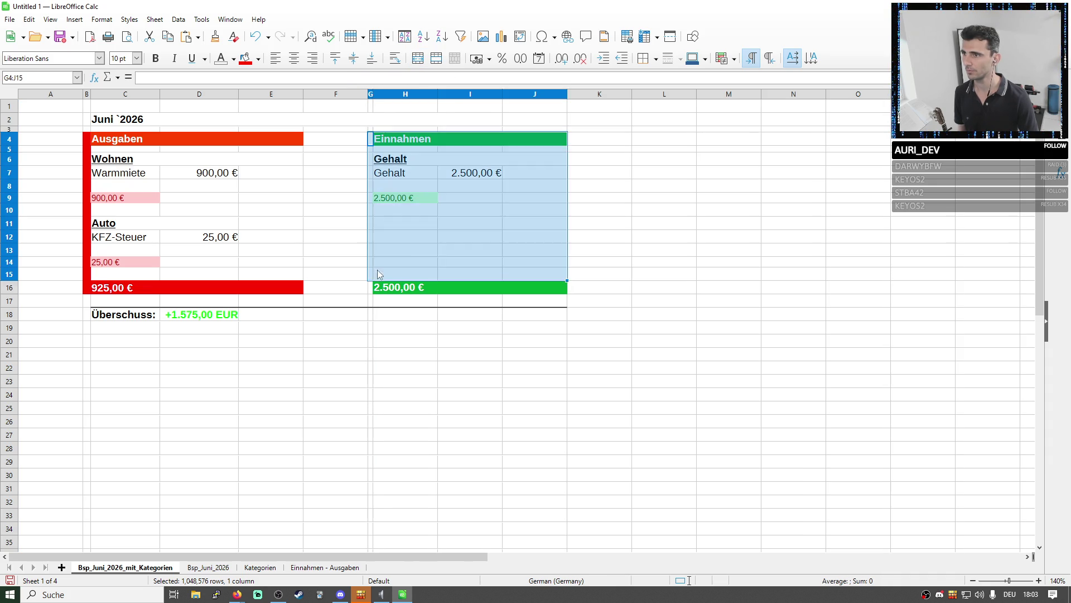
Fill G4:G16 green as a stripe and narrow columns B and F to tighten the gap
left_click_drag(370, 138, 371, 288)
left_click(258, 58)
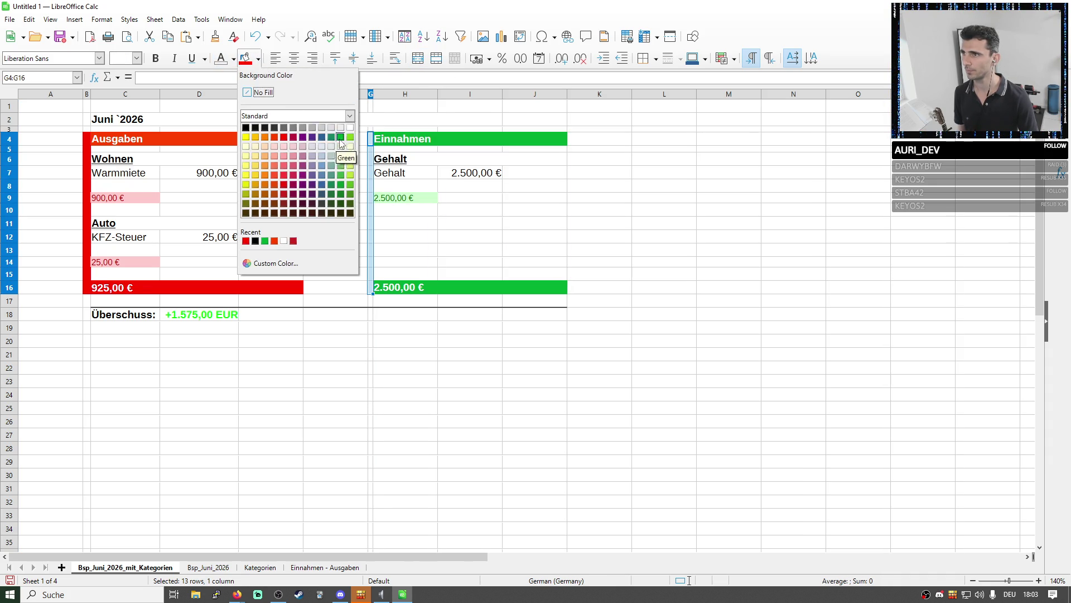
left_click(334, 143)
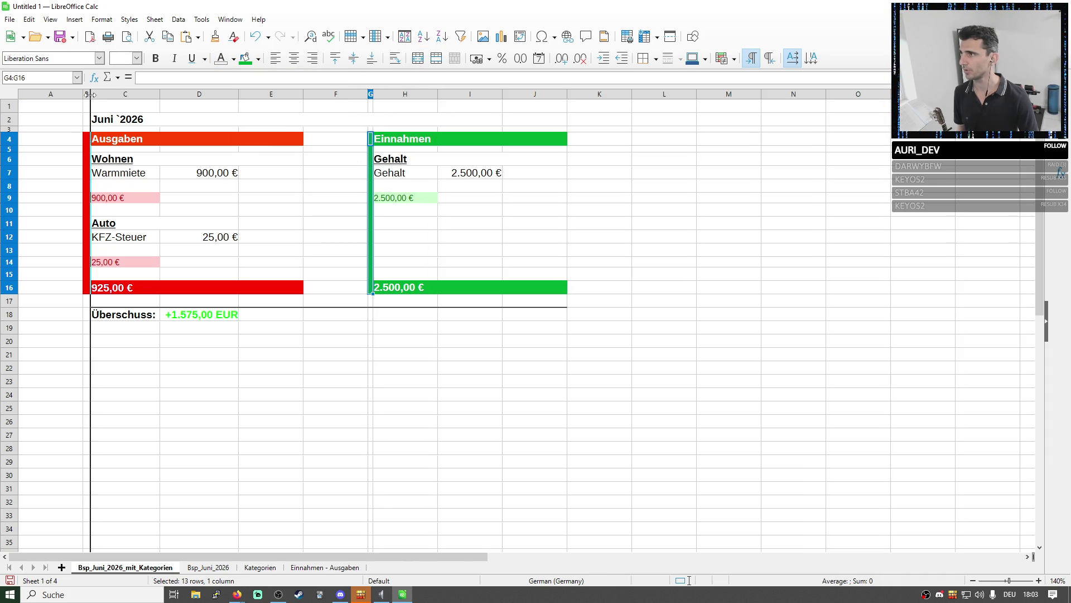
left_click_drag(89, 94, 86, 94)
left_click(269, 185)
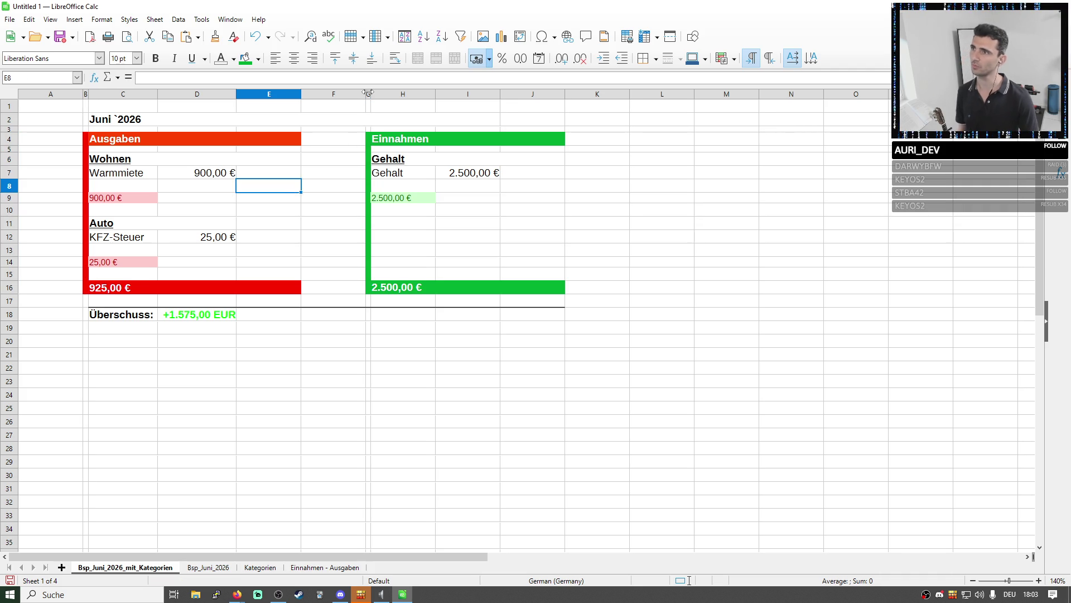
left_click_drag(367, 95, 324, 94)
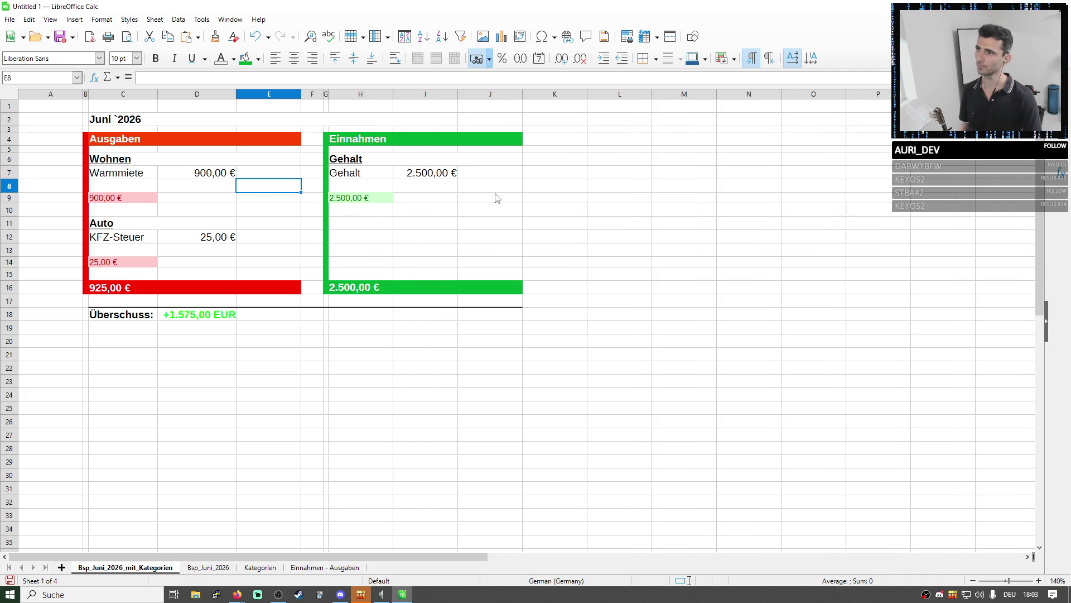
left_click(729, 300)
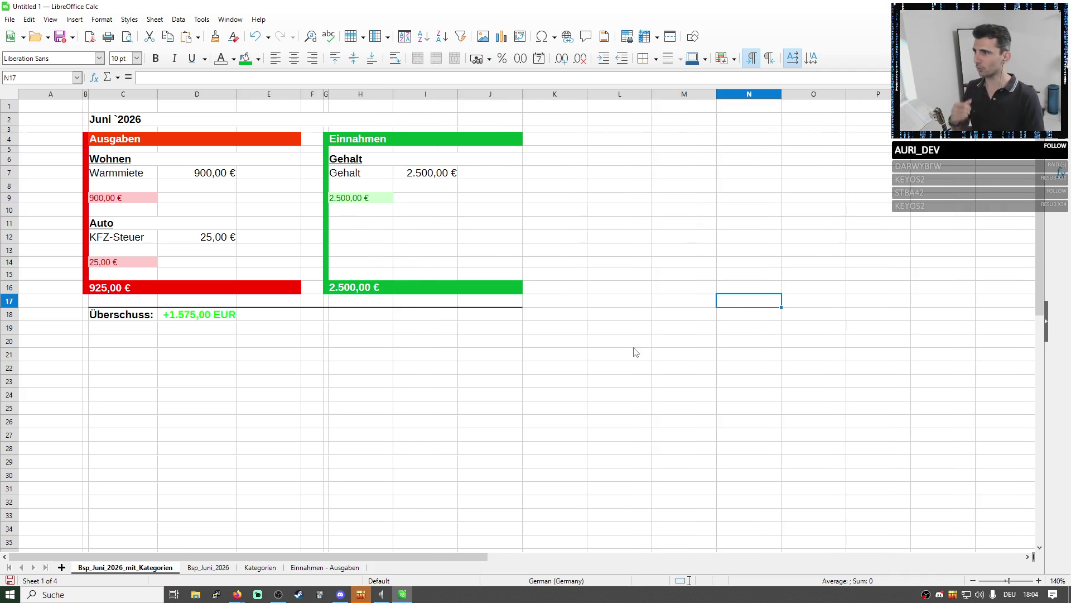
left_click(96, 316)
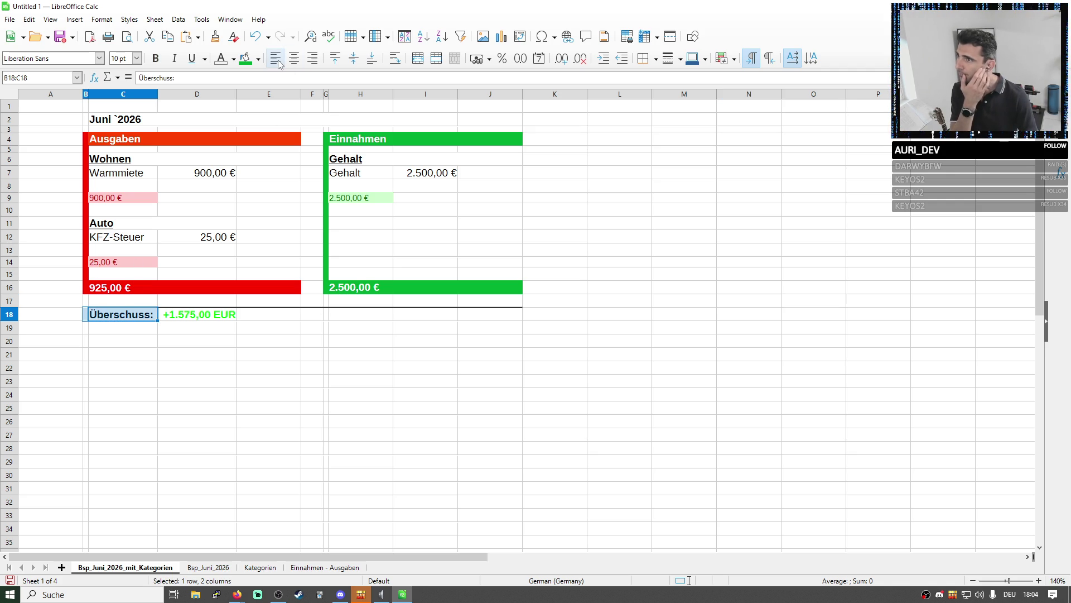
left_click(360, 210)
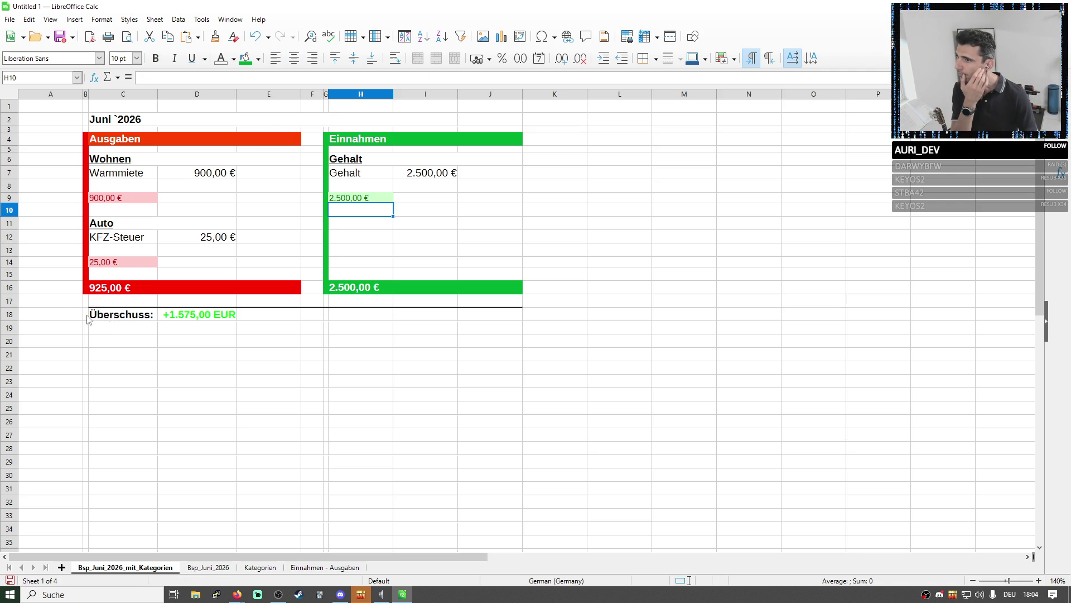
left_click(211, 345)
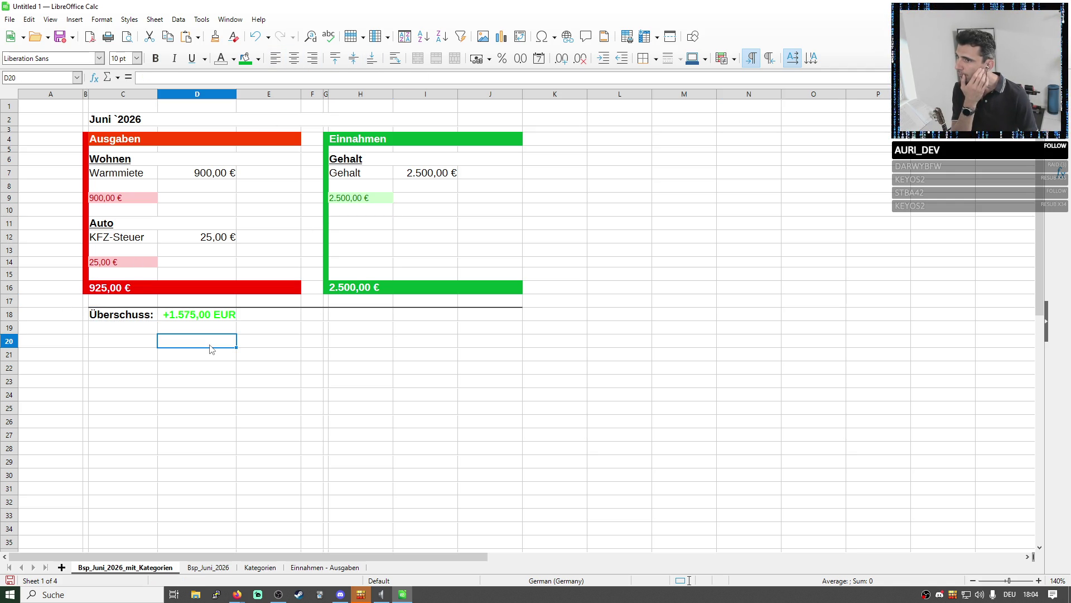
left_click(293, 176)
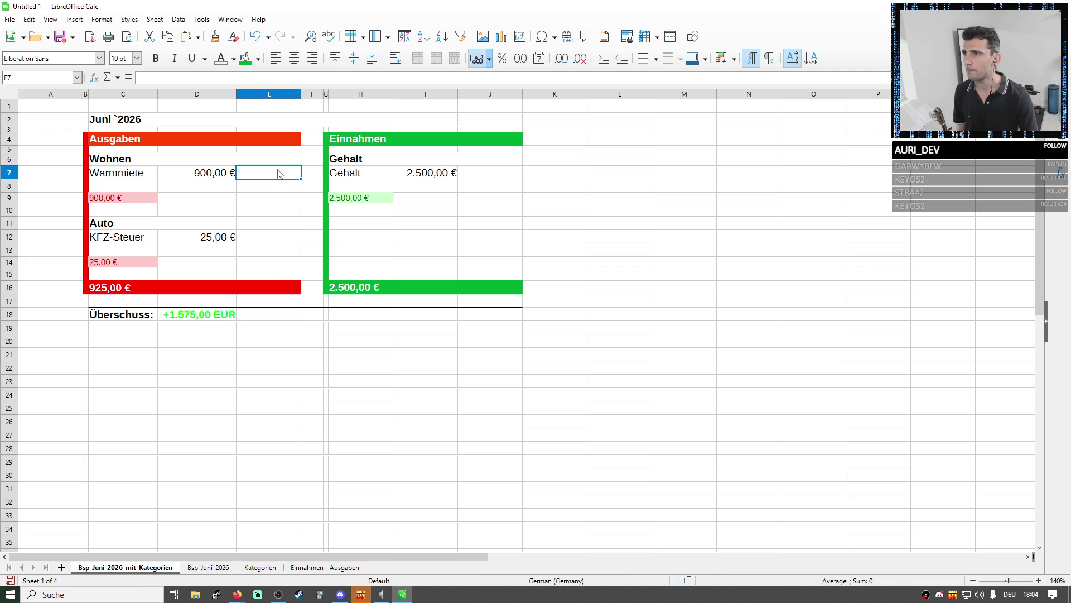
key("F2")
Enter the Warmmiete share =D7/H16 in E7 and format it as a percentage
left_click(313, 57)
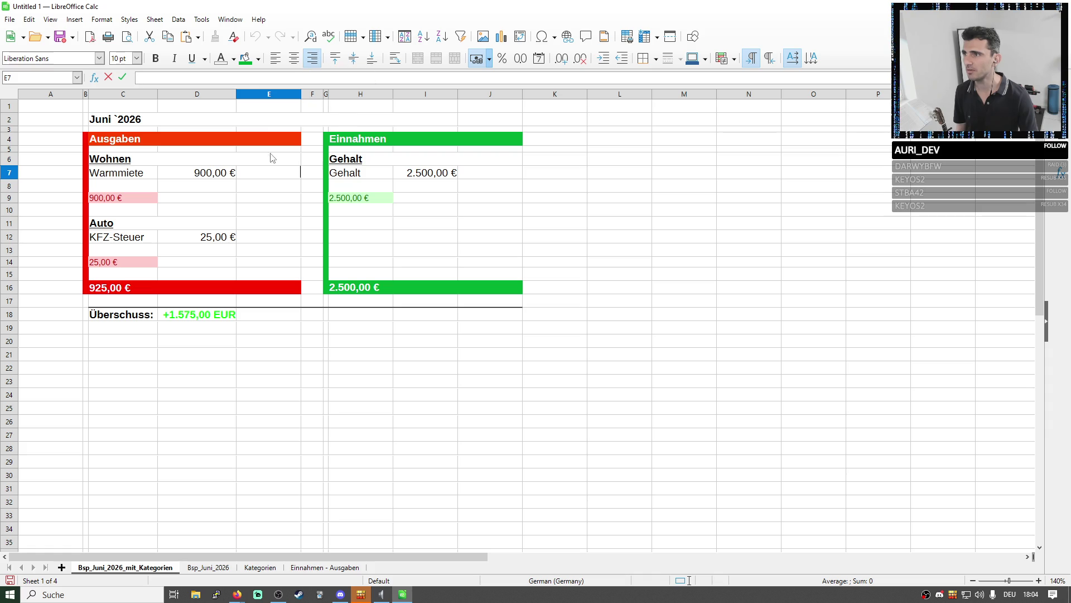
type("=")
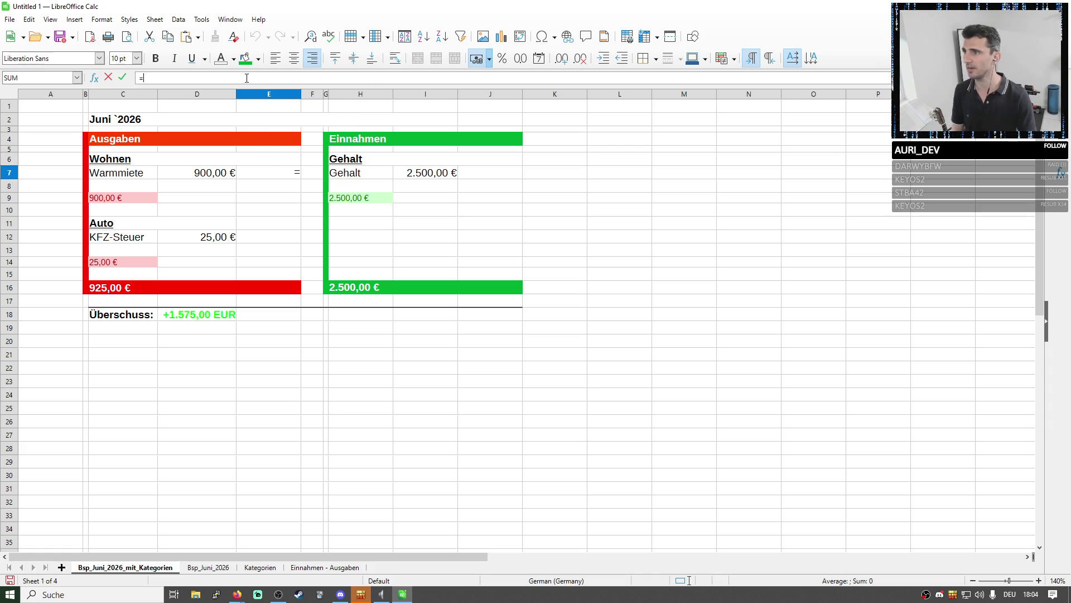
left_click(210, 174)
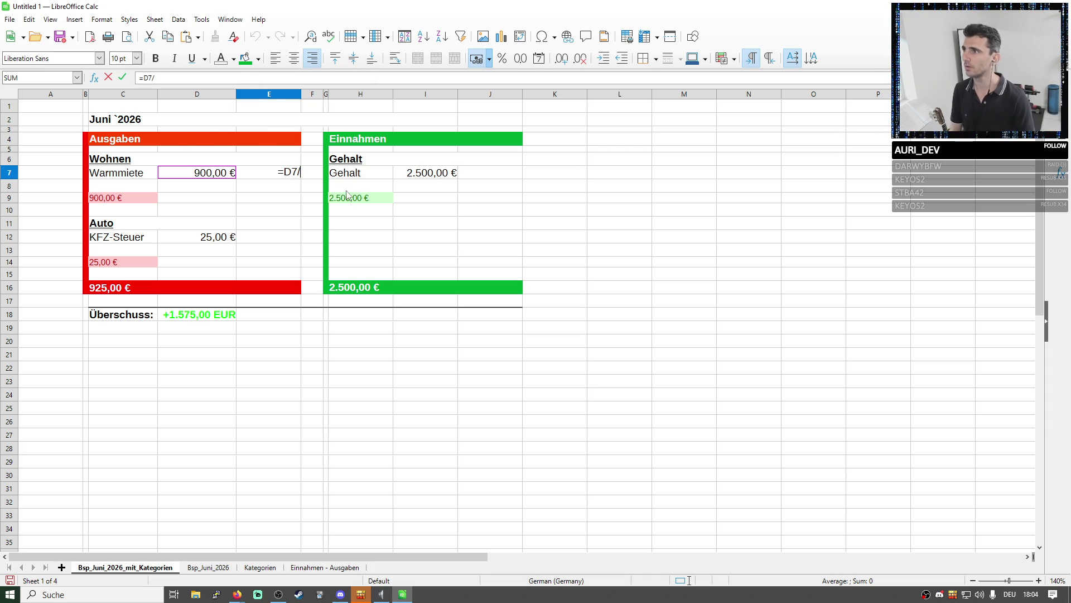
left_click(351, 289)
key("Return")
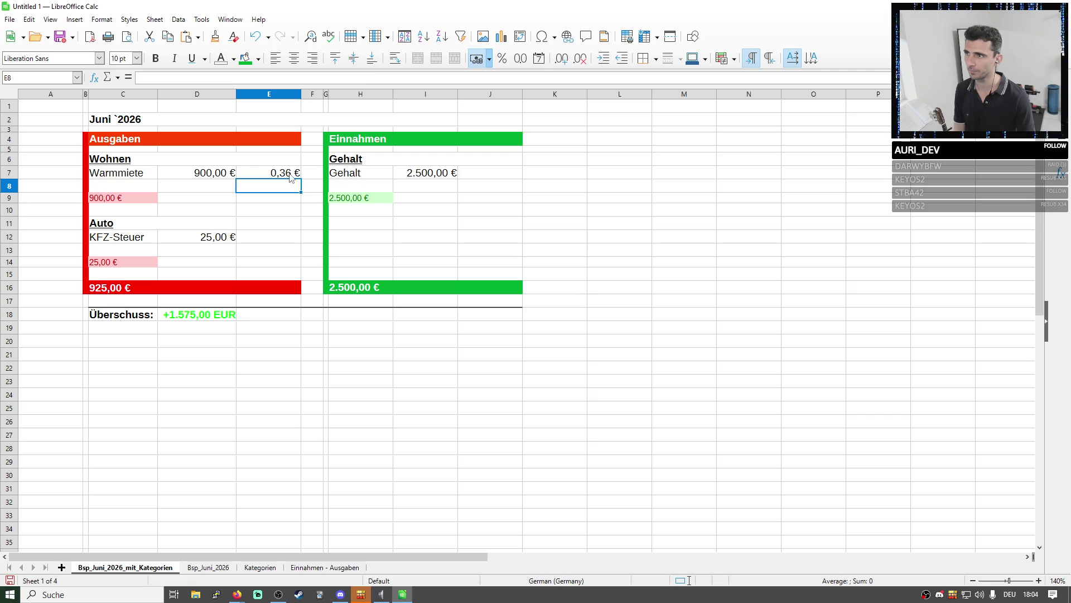
key("Up")
left_click(502, 58)
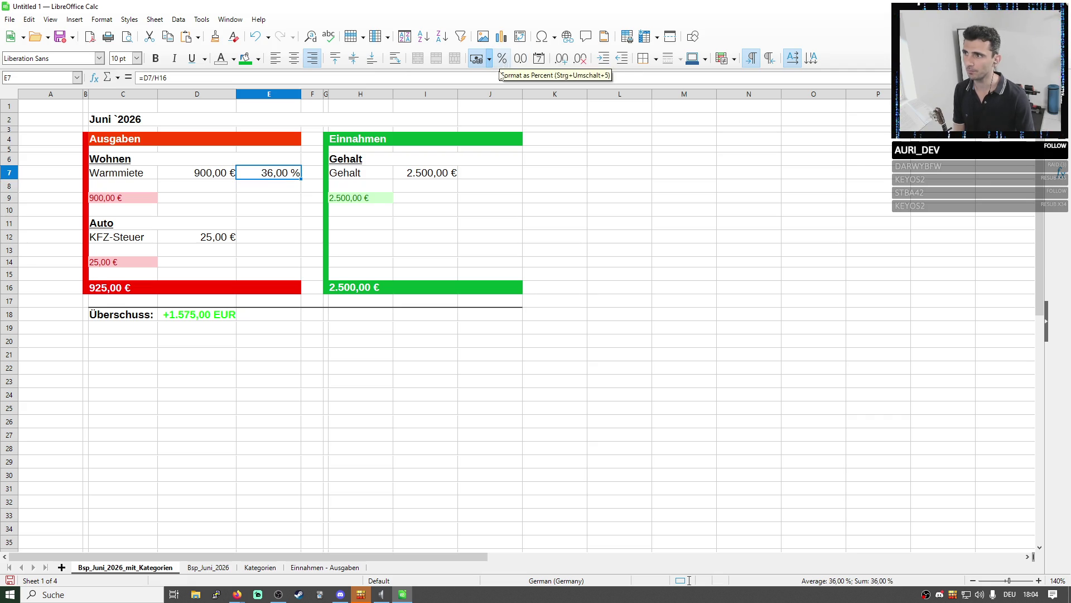
Italicise the percentage in E7 and shrink it to 9 pt
left_click(150, 178)
left_click(272, 178)
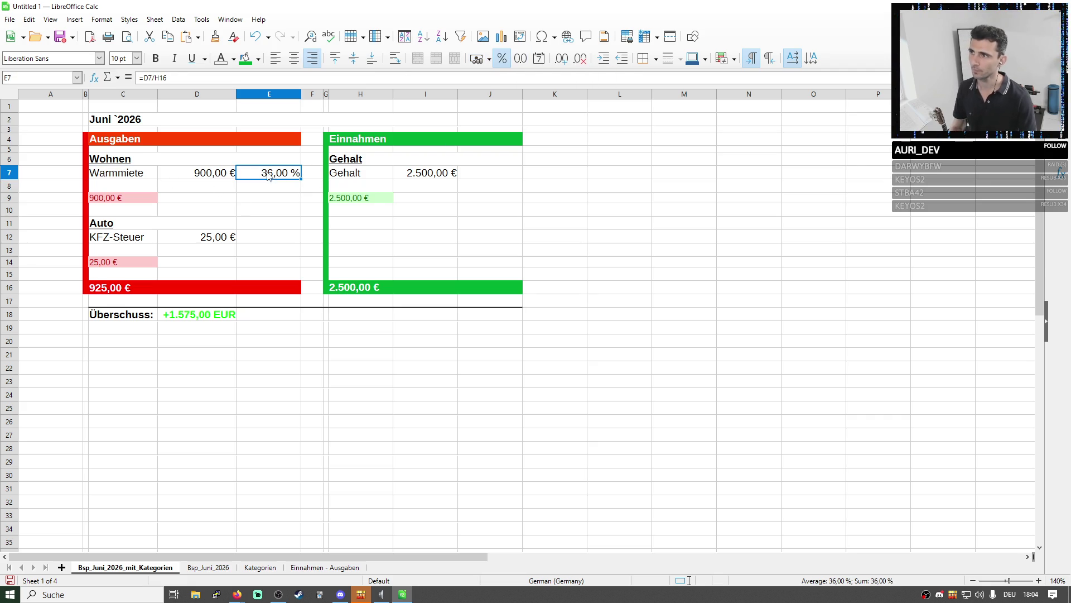
left_click(177, 60)
left_click(122, 59)
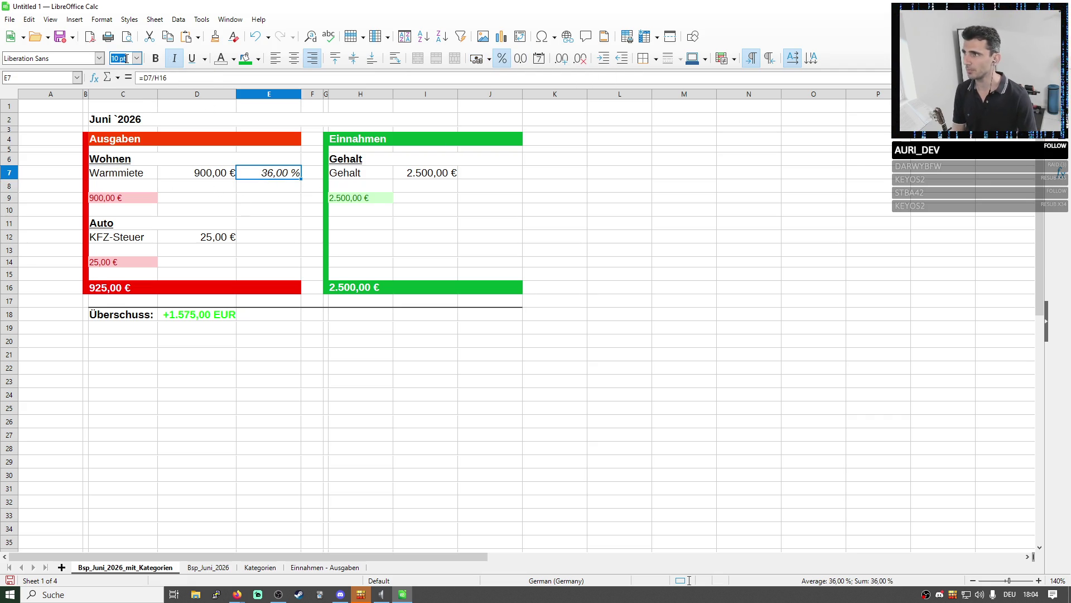
type("9")
key("Return")
left_click(352, 173)
left_click(276, 173)
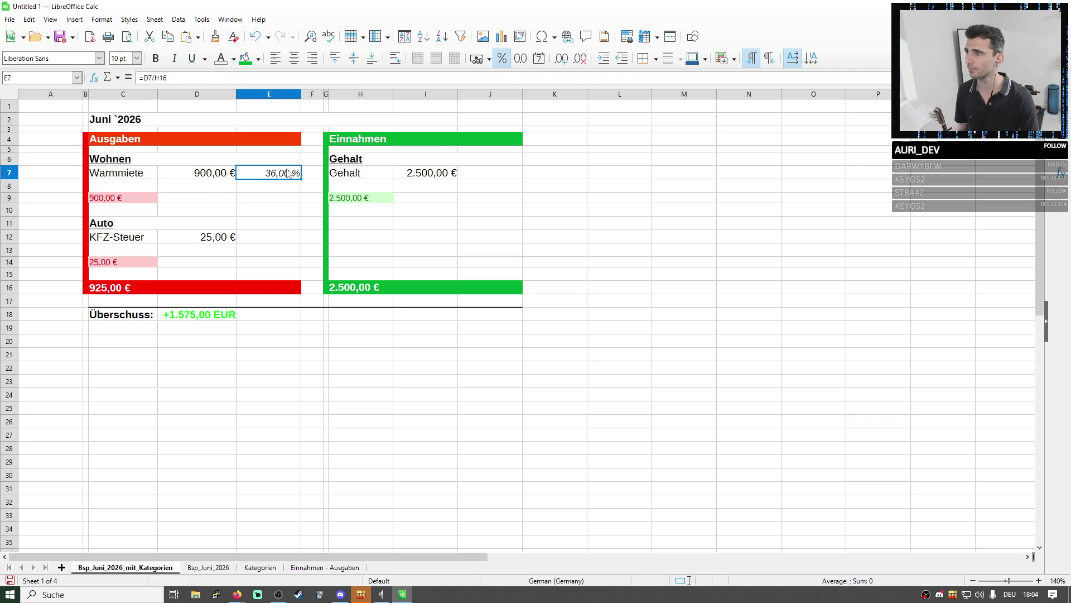
left_click(270, 165)
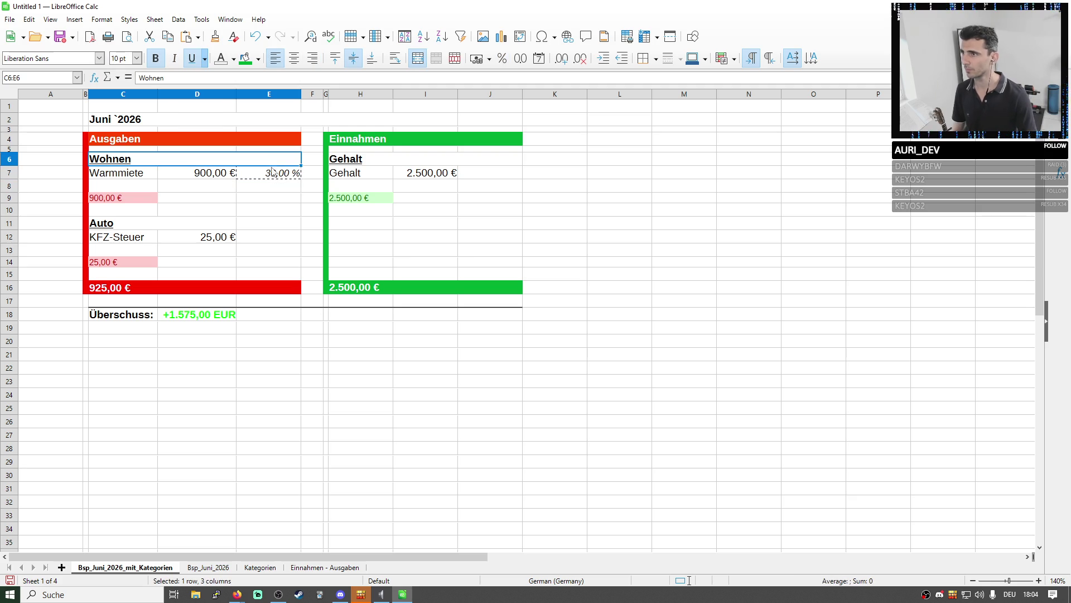
After a trial paste into E12 shifts the reference, make the income total in E7 absolute as $H$16
left_click(269, 237)
type("=D12/H21")
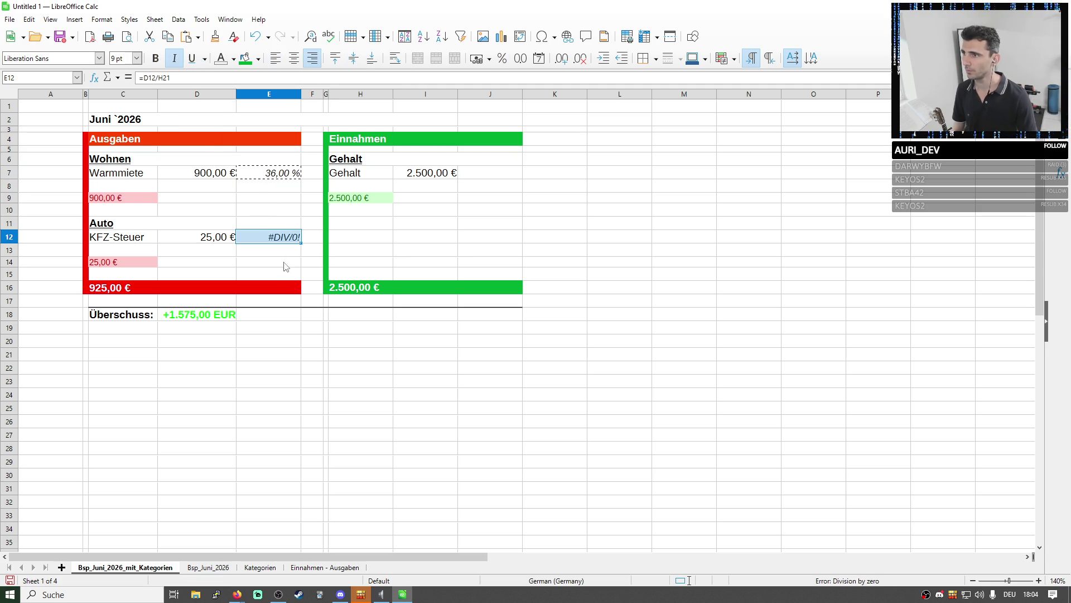
left_click(184, 77)
key("Escape")
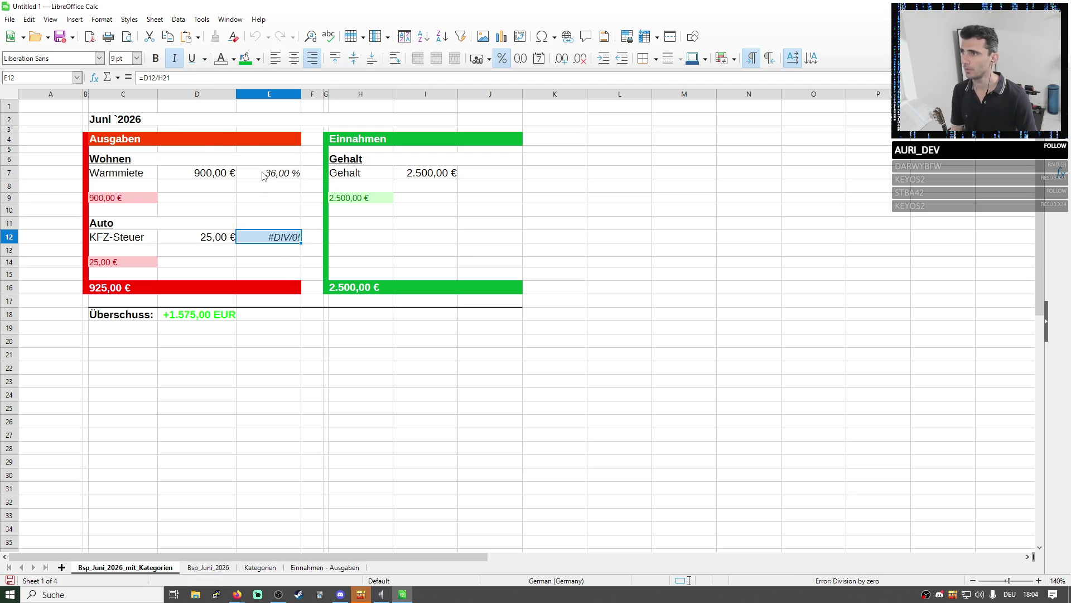
key("Up")
key("Up")
key("Up")
left_click(177, 77)
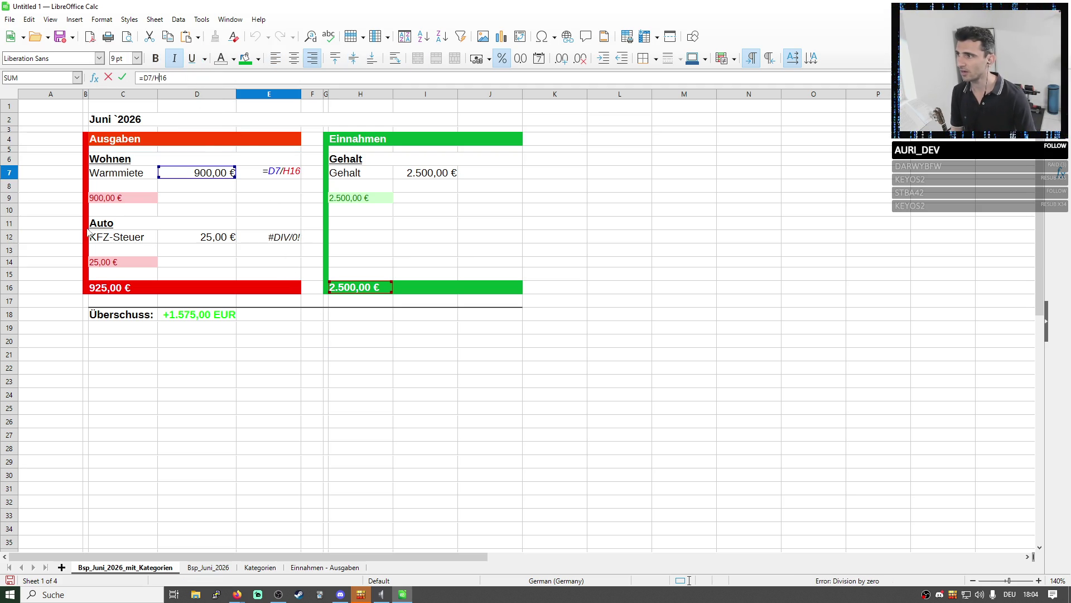
type("%")
key("BackSpace")
type("$H$")
key("Return")
key("Up")
Copy the share formula from E7 into E12, giving KFZ-Steuer 1,00 %
key("ctrl+c")
key("Down")
key("Down")
key("Down")
key("Down")
key("Down")
key("ctrl+v")
key("Return")
key("Down")
key("Down")
key("Down")
key("Down")
left_click(159, 78)
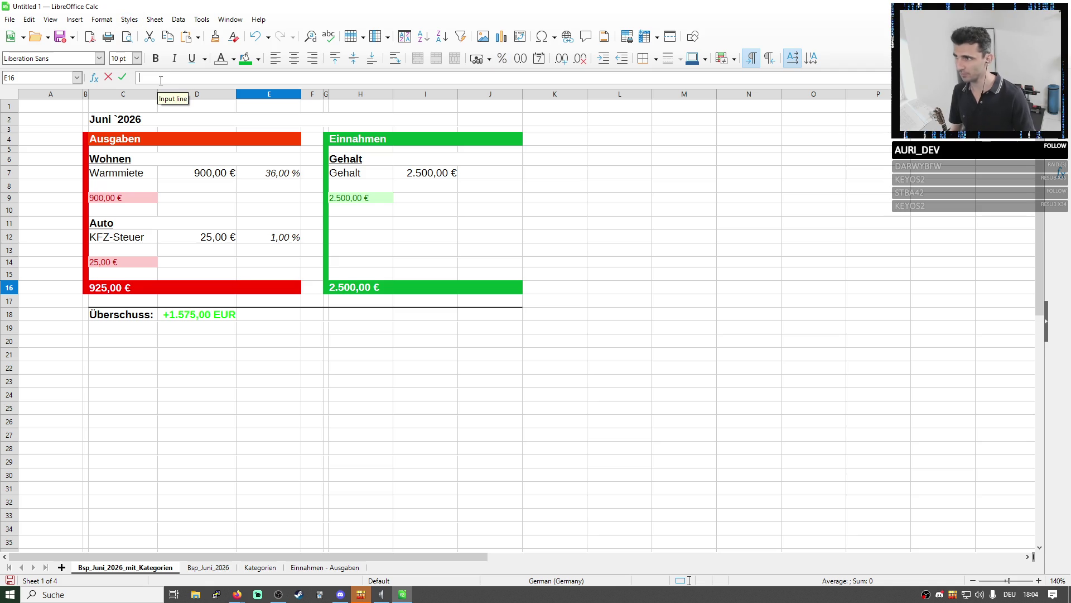
type("=")
type("summe()")
Sum the percentage column in E16 with =SUM(E5:E15) and format it as 37,00 %
key("Right")
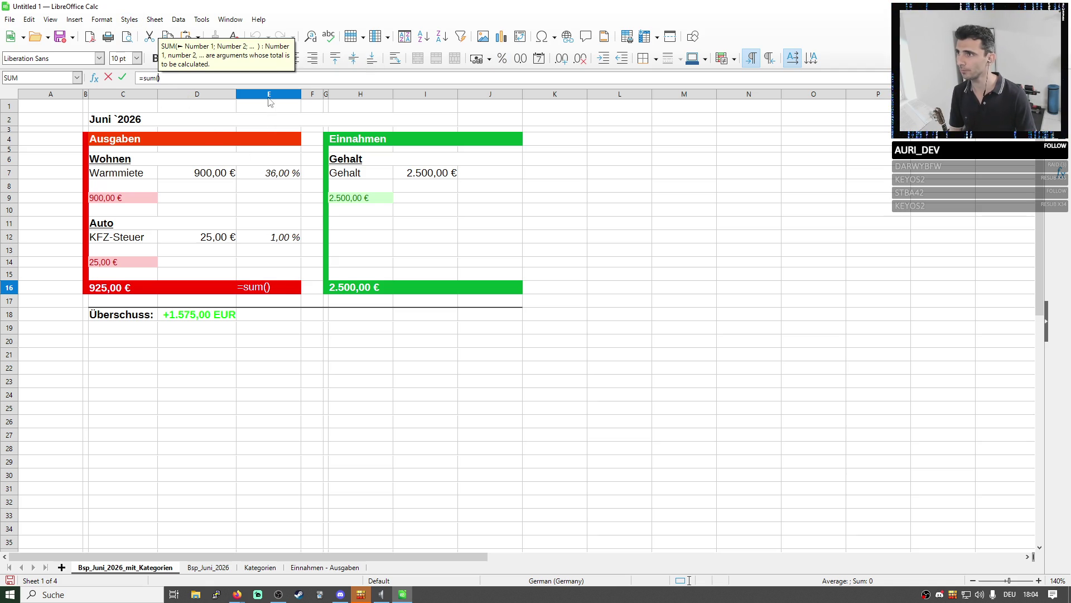
left_click(266, 136)
left_click_drag(265, 271, 264, 277)
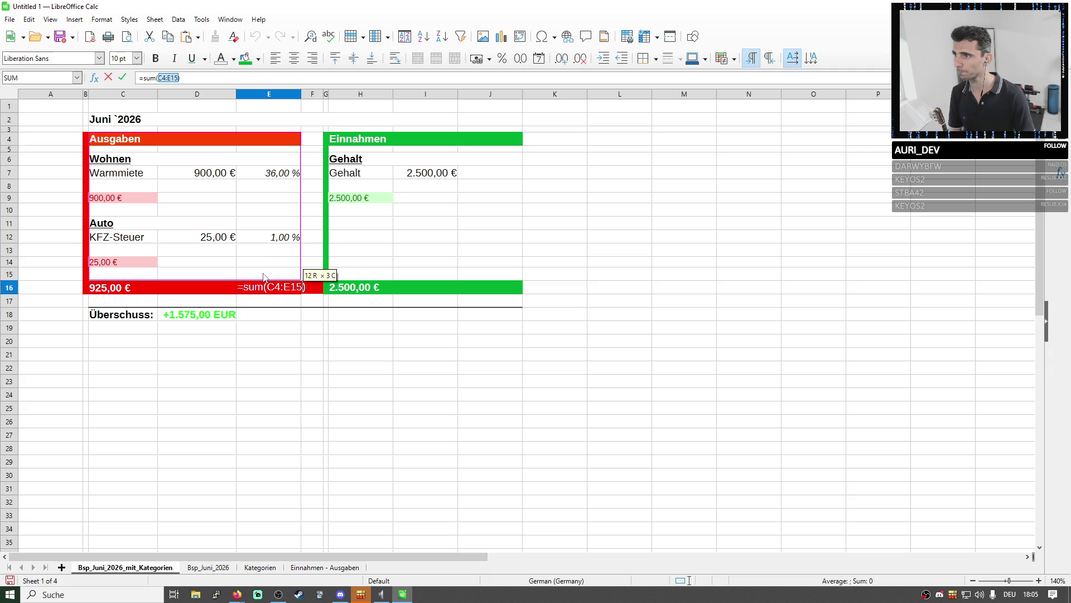
left_click(285, 173)
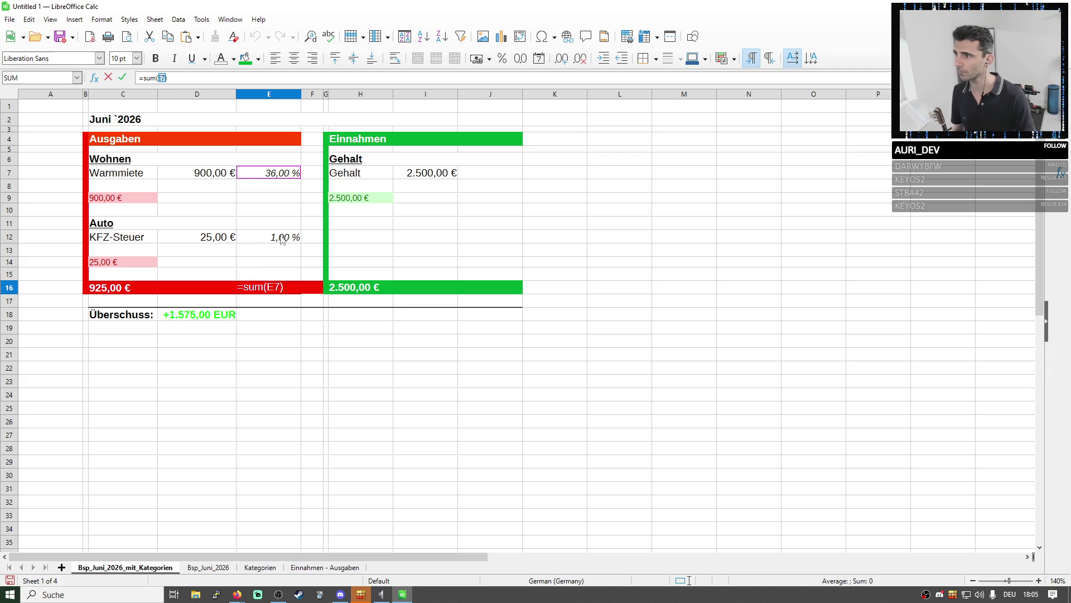
left_click_drag(277, 149, 275, 275)
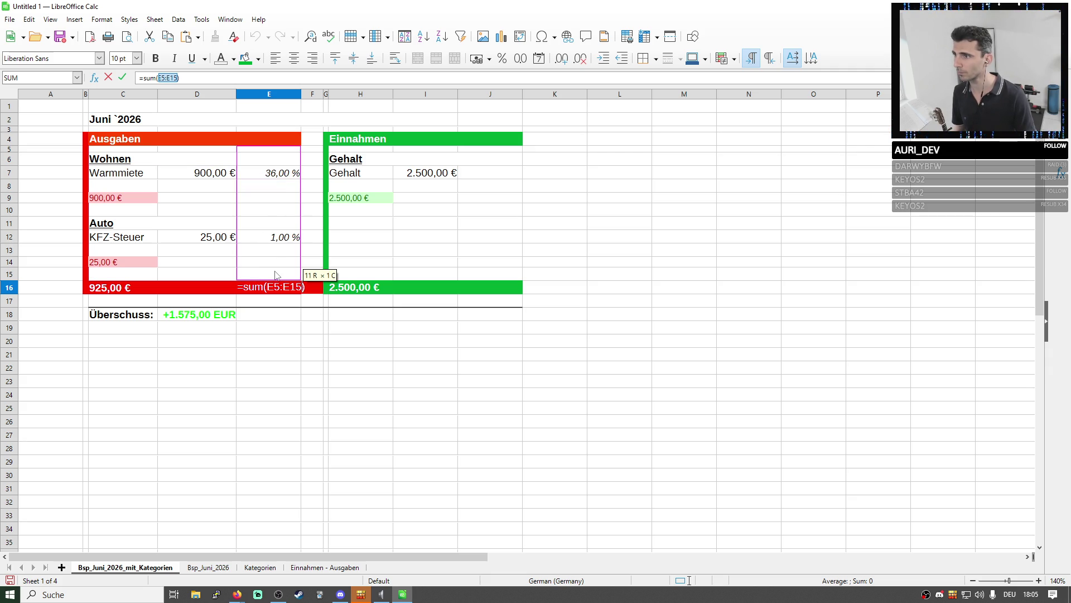
key("Return")
left_click(287, 287)
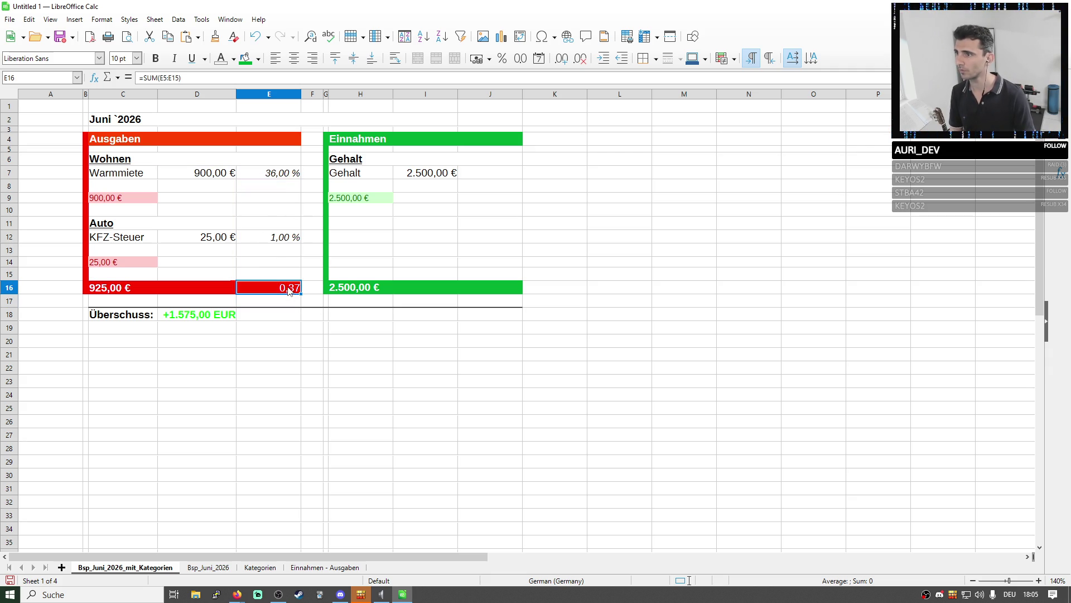
left_click(503, 59)
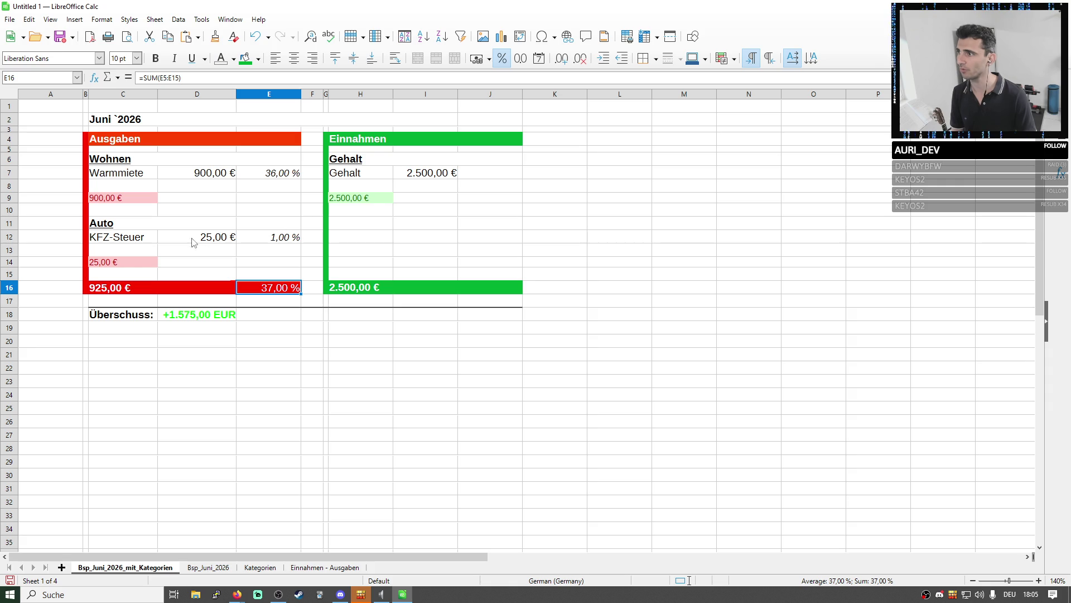
left_click(115, 291)
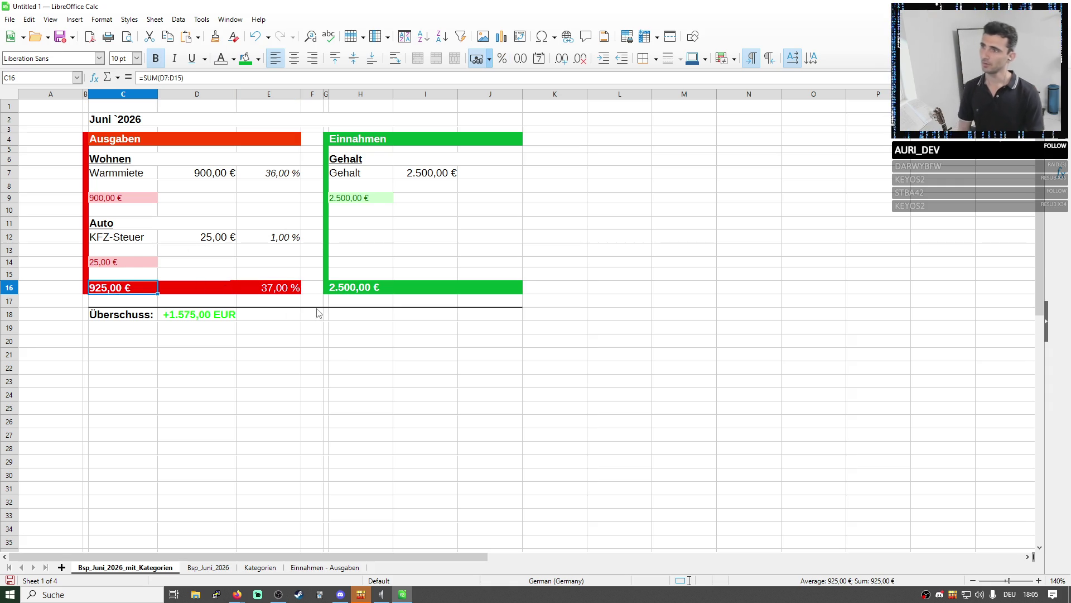
left_click(287, 290)
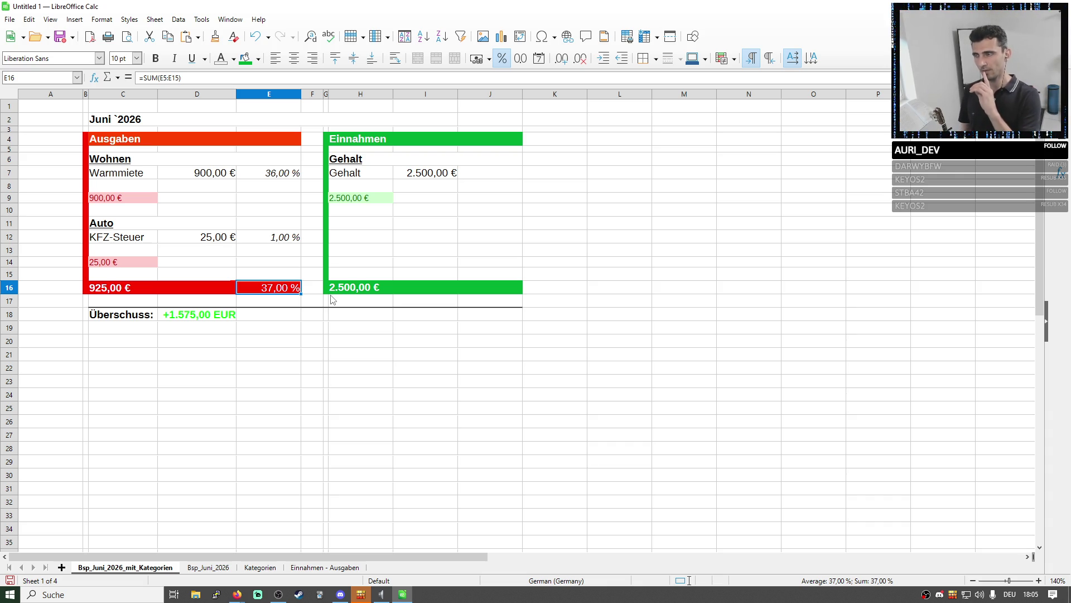
Unmerge the Wohnen (C6:E6) and Auto (C11:E11) heading cells
left_click(295, 173)
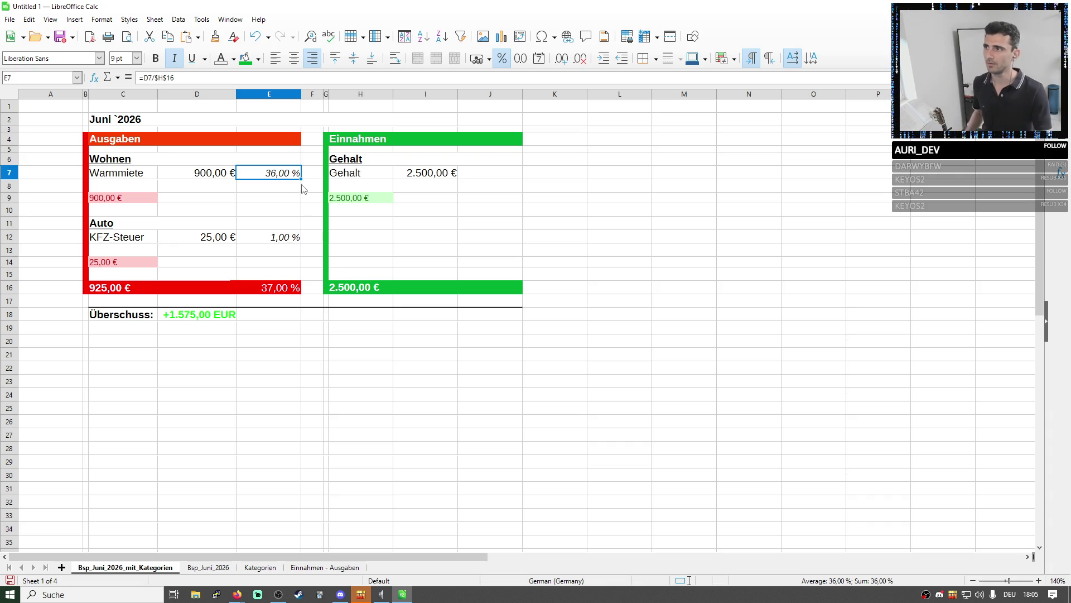
left_click(261, 160)
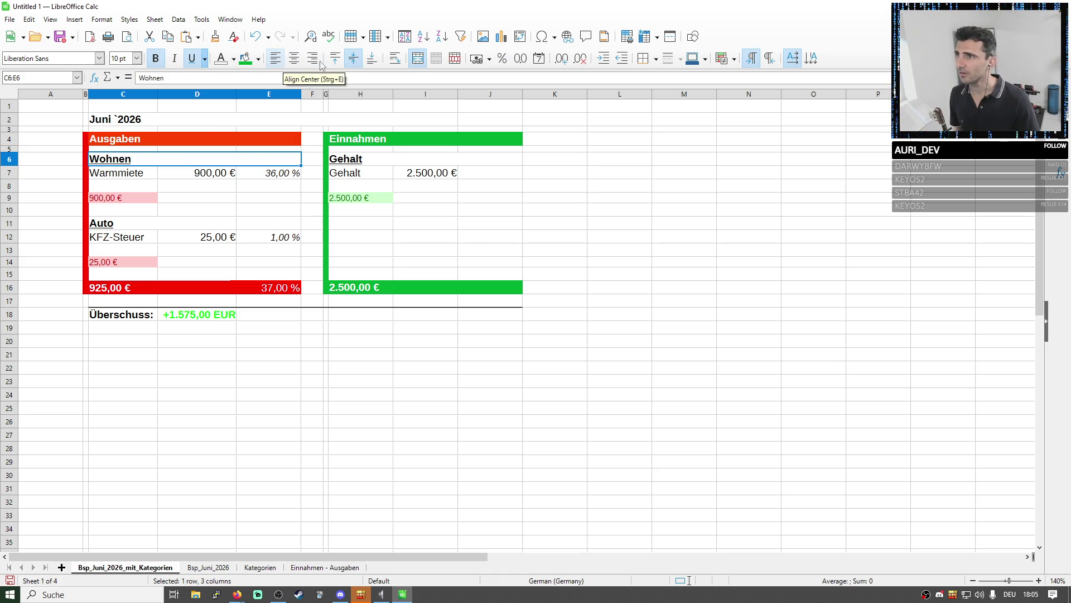
left_click(418, 58)
left_click_drag(118, 224, 269, 225)
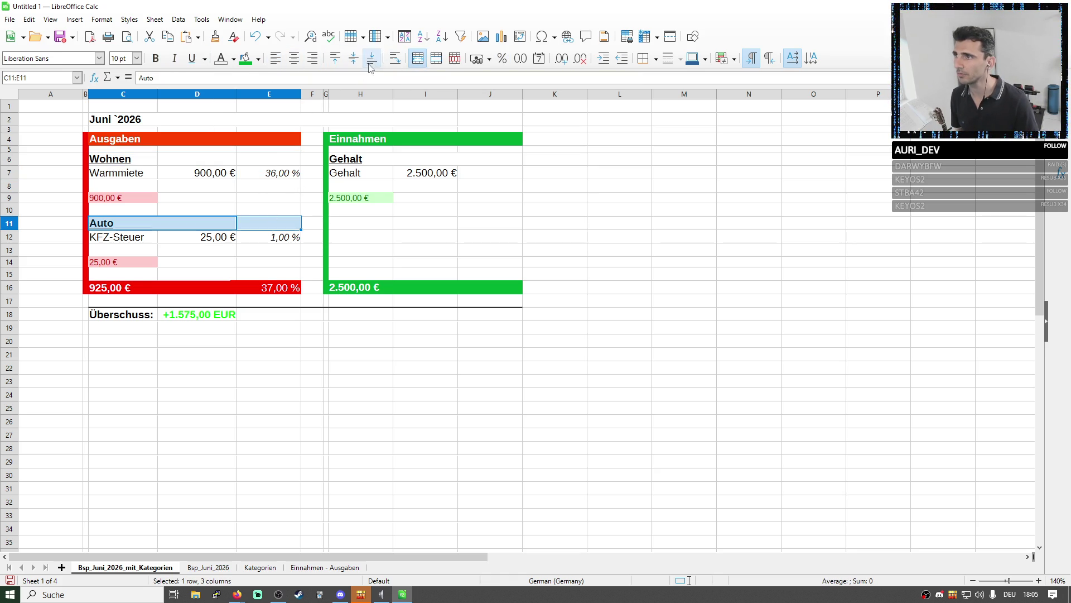
left_click(418, 58)
Move the Warmmiete percentage formula up to E6 in bold and refill E7
left_click(268, 173)
left_click_drag(268, 173, 268, 164)
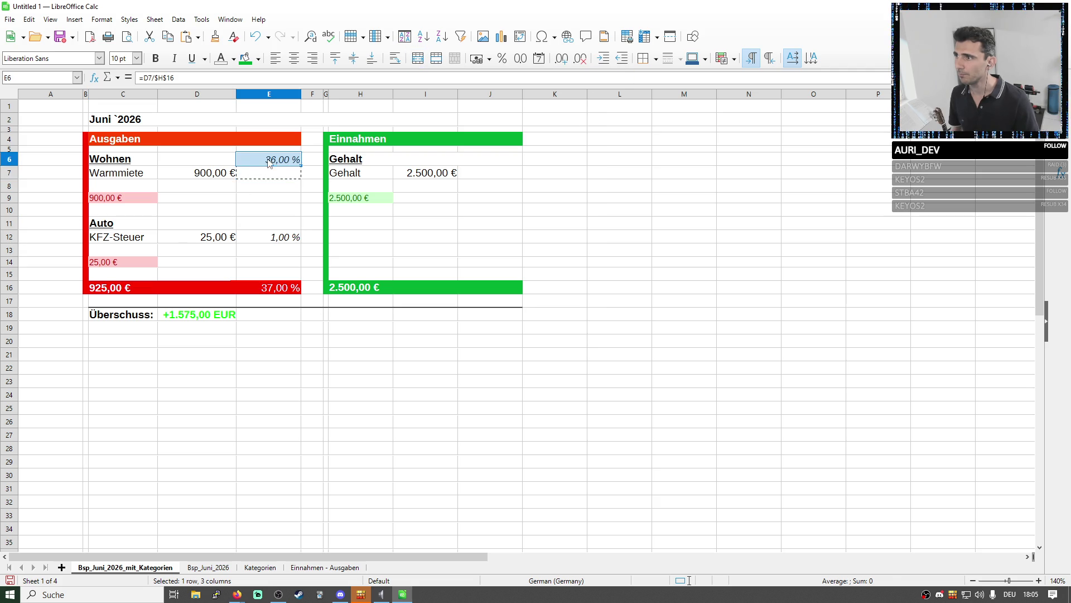
left_click(292, 176)
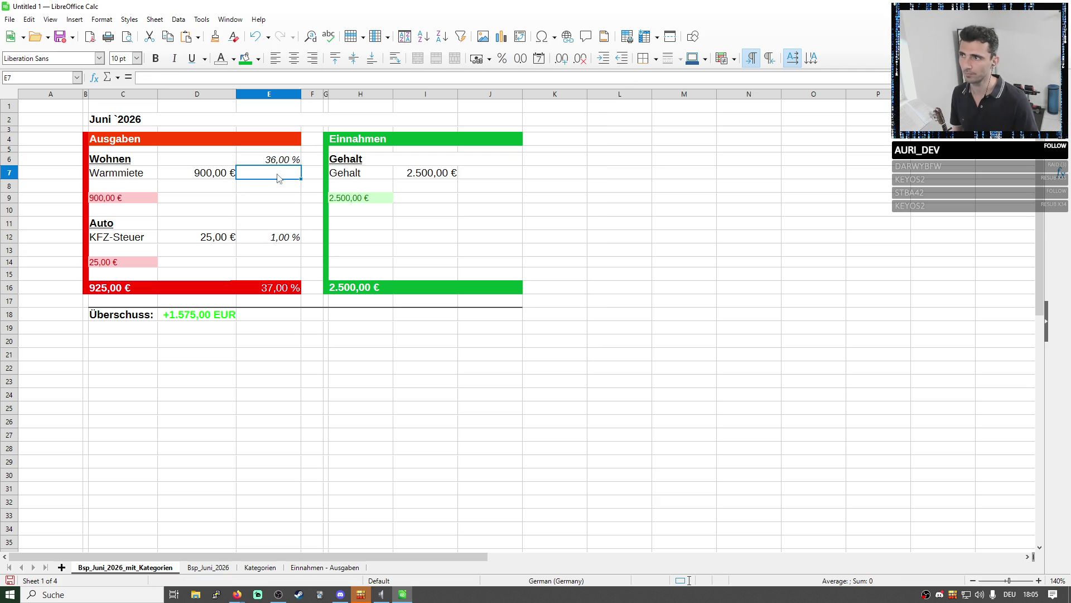
key("ctrl+v")
left_click(277, 160)
left_click(156, 59)
Paste the percentage formula into E11 and base it on Auto's 25,00 € subtotal C14
left_click_drag(126, 159, 268, 165)
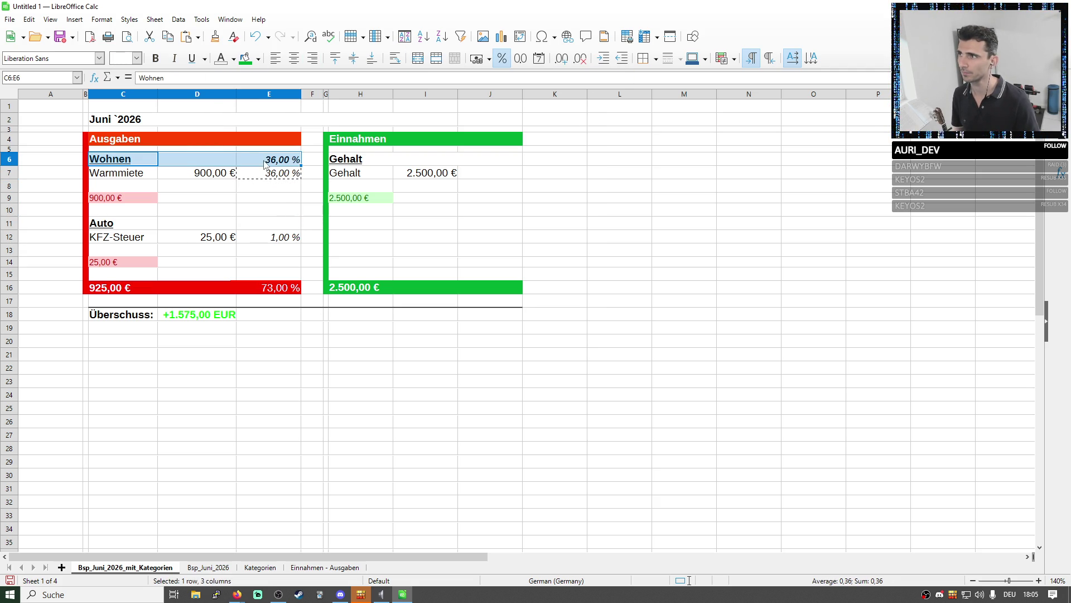
left_click_drag(364, 158, 494, 159)
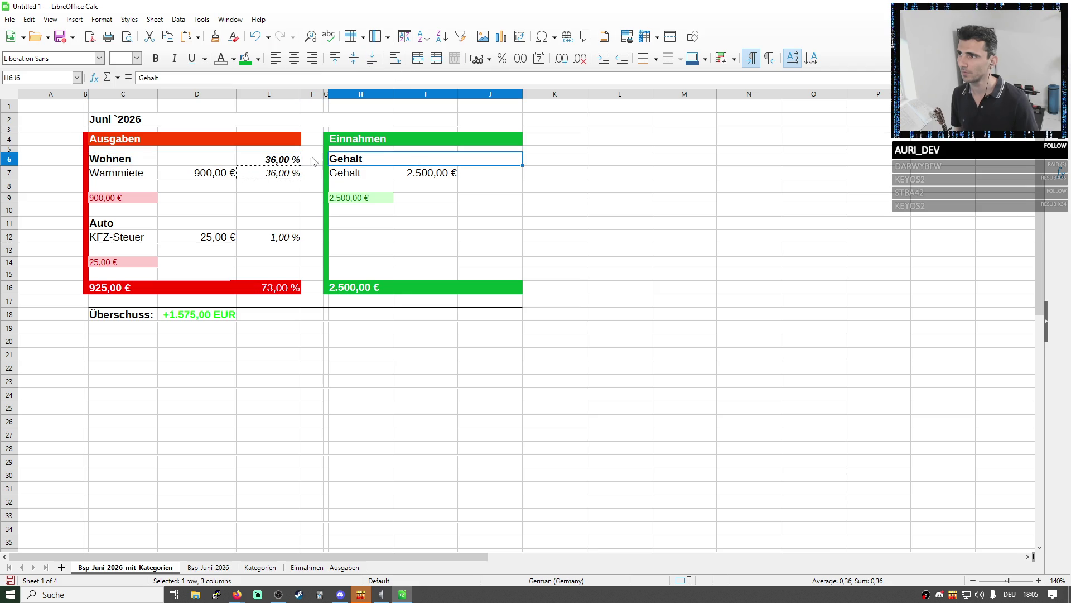
left_click(381, 174)
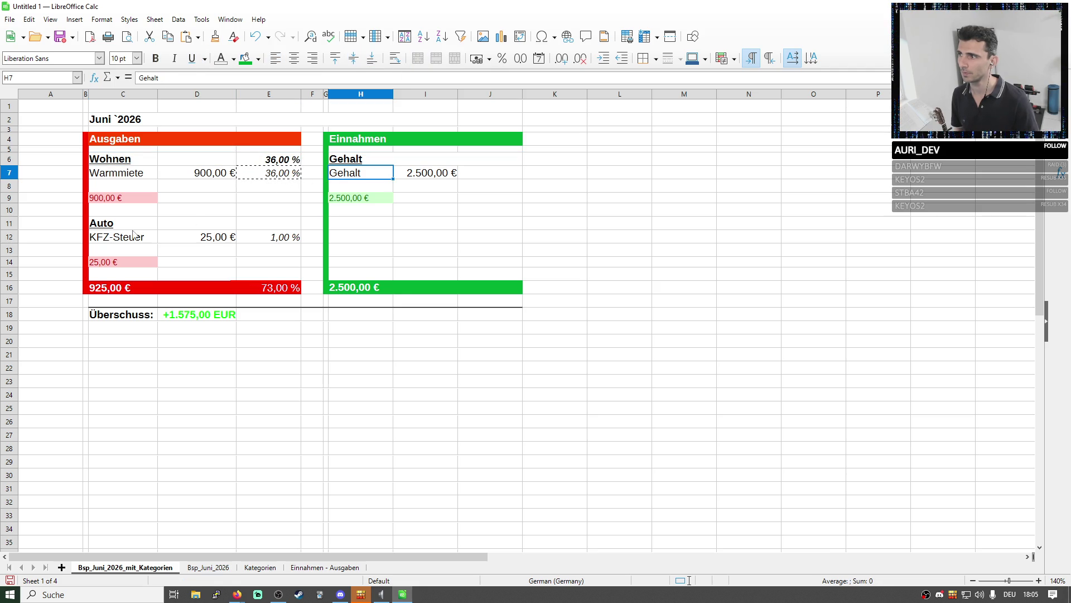
key("Left")
key("Left")
key("Left")
key("Down")
key("Down")
key("Down")
type("=D11/$H$16")
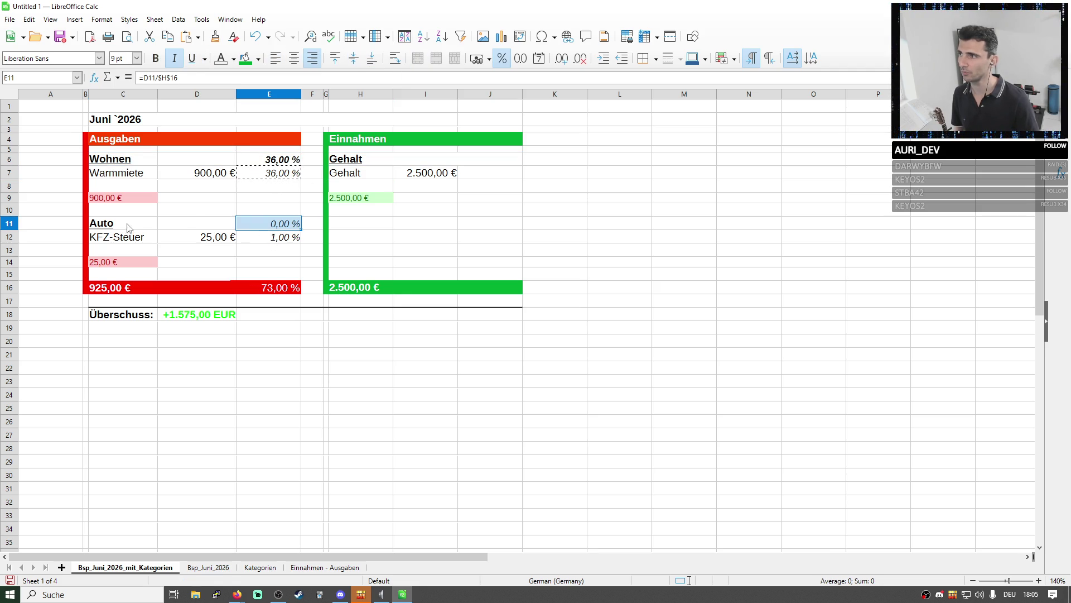
left_click(225, 79)
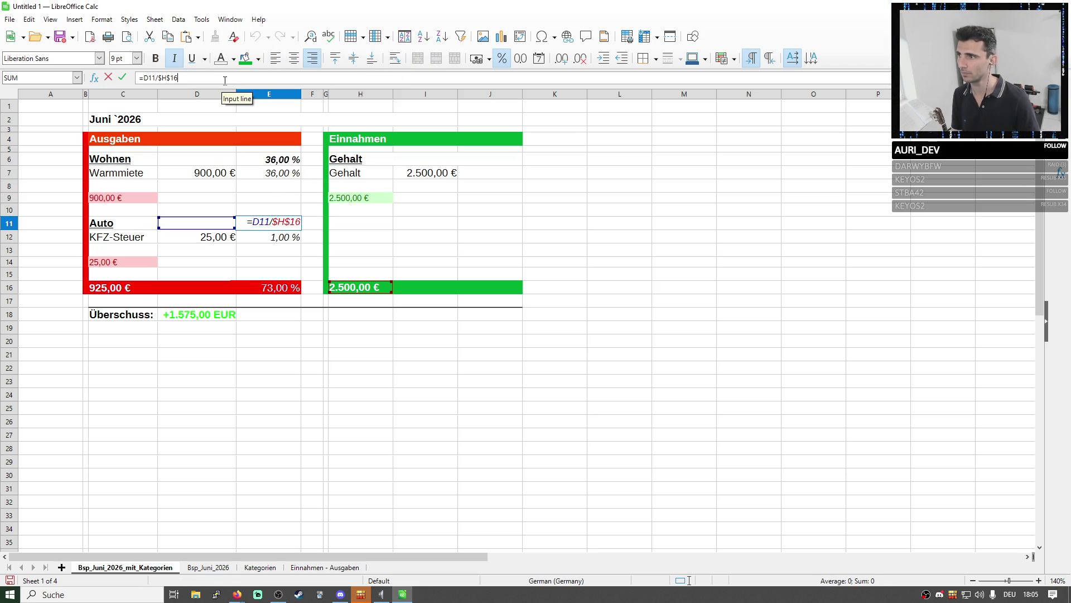
left_click(134, 262)
key("Return")
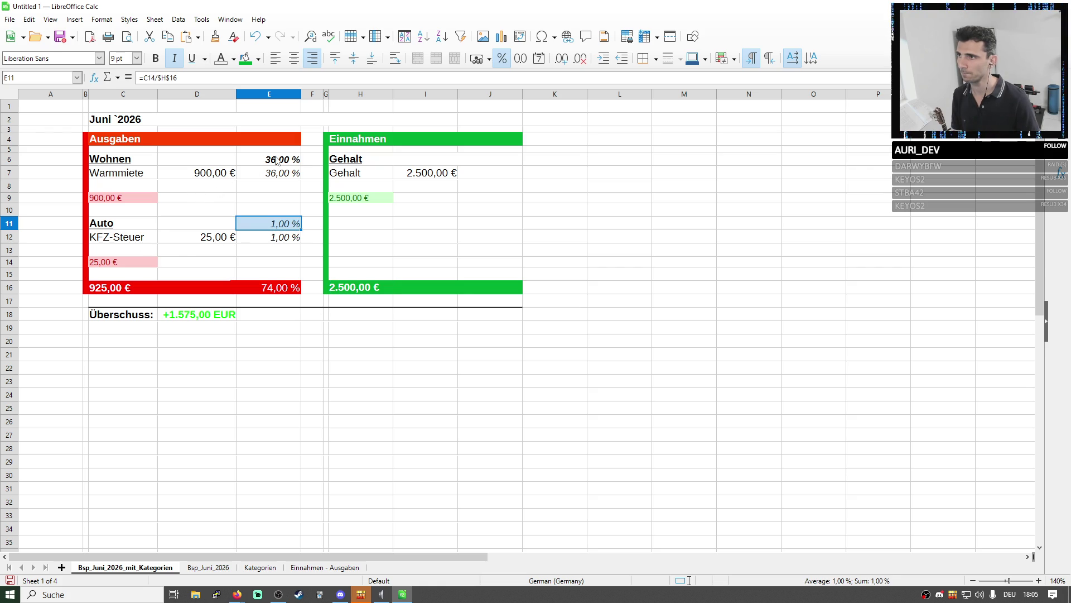
Base the Wohnen percentage on its 900,00 € subtotal C9, giving 36,00 % and 1,00 %
left_click(274, 163)
double_click(274, 163)
left_click(124, 198)
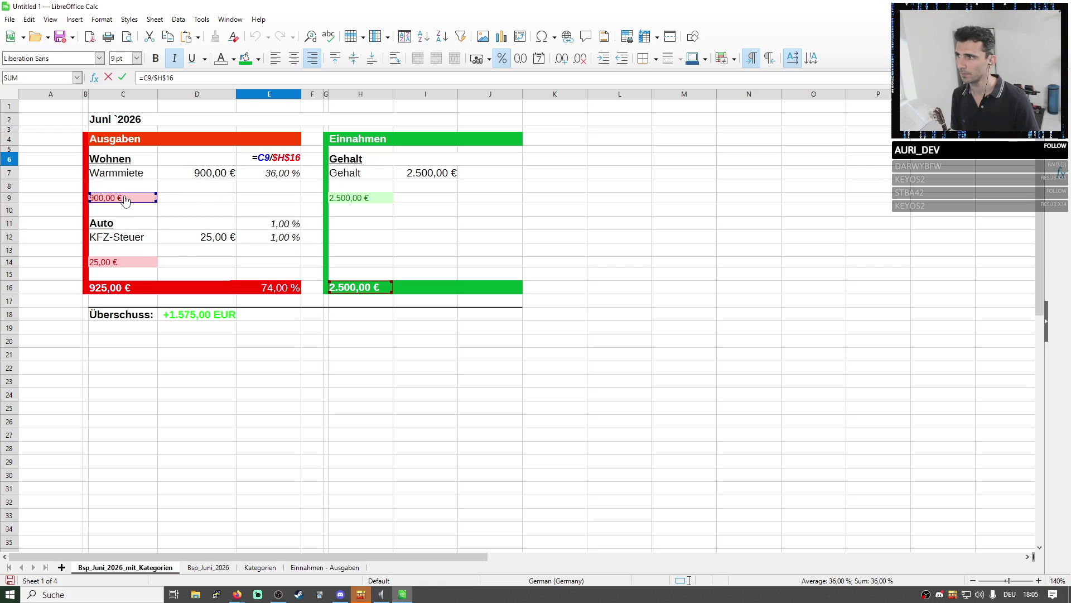
key("Return")
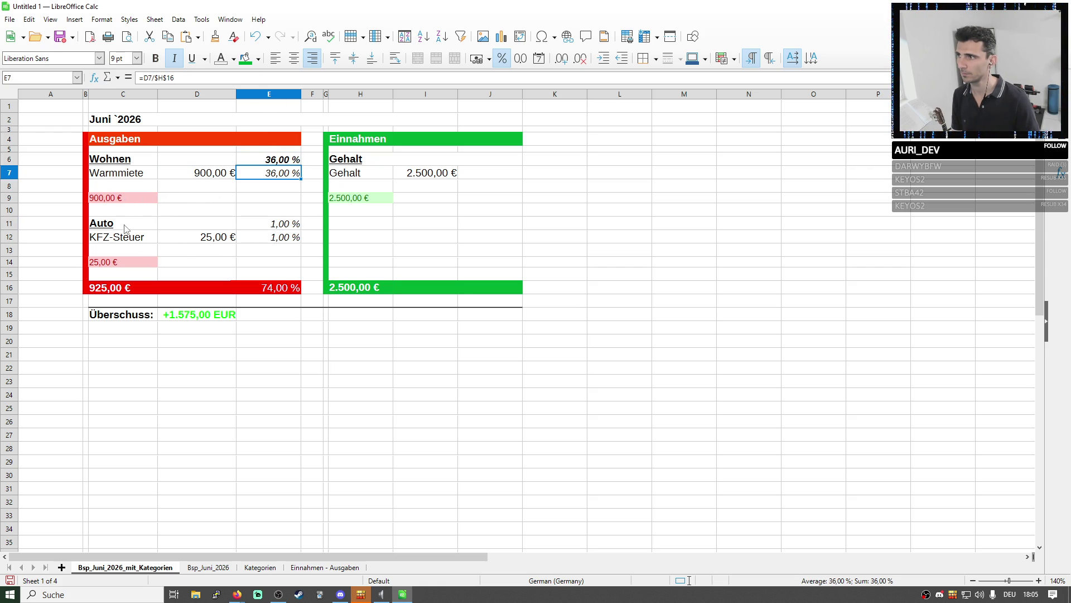
left_click(125, 228)
double_click(124, 227)
key("Return")
left_click(268, 224)
left_click(241, 78)
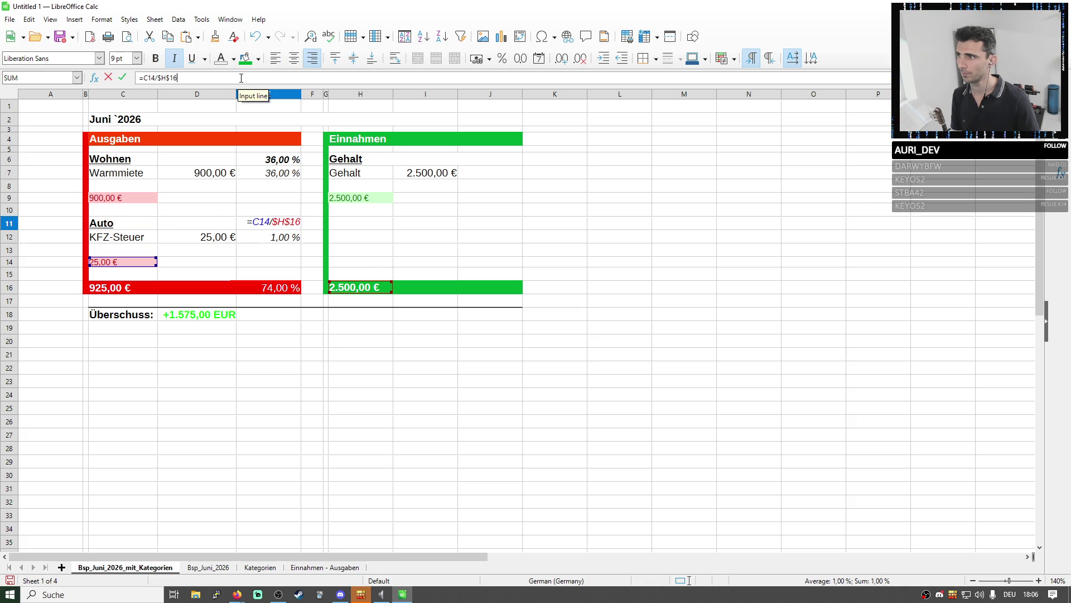
key("Return")
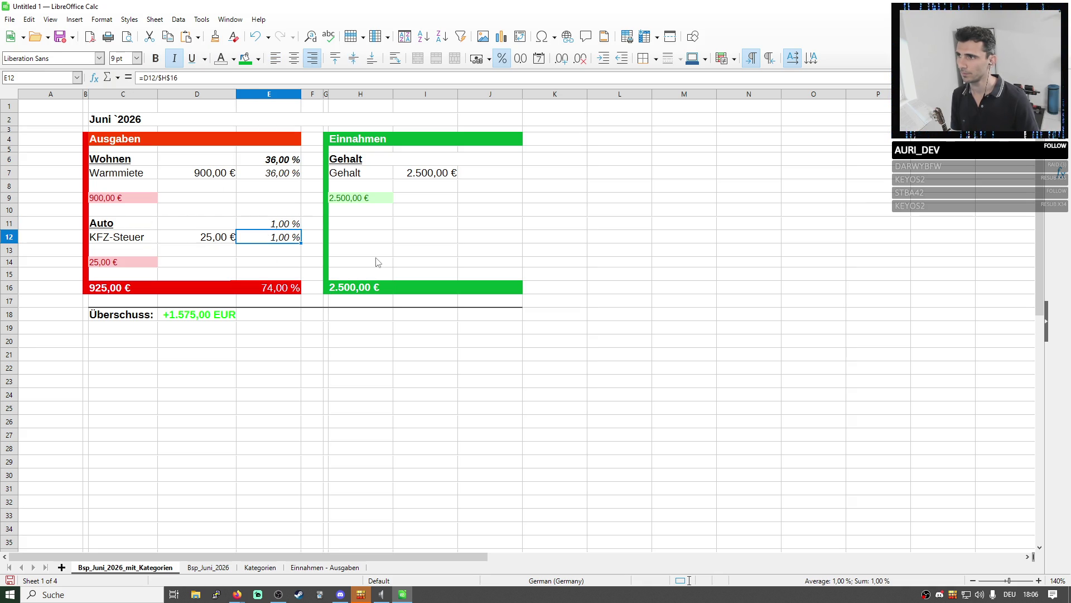
left_click(151, 198)
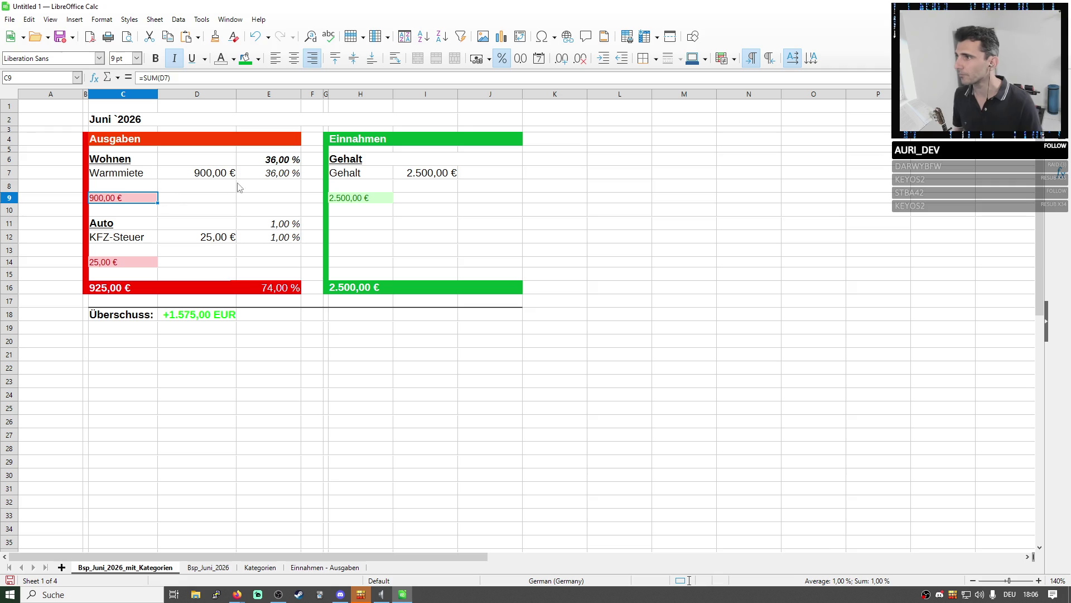
Cut the Wohnen subtotal up to D6, then clear its contents and formatting
key("ctrl+x")
left_click(205, 160)
key("ctrl+v")
left_click(272, 185)
left_click(216, 163)
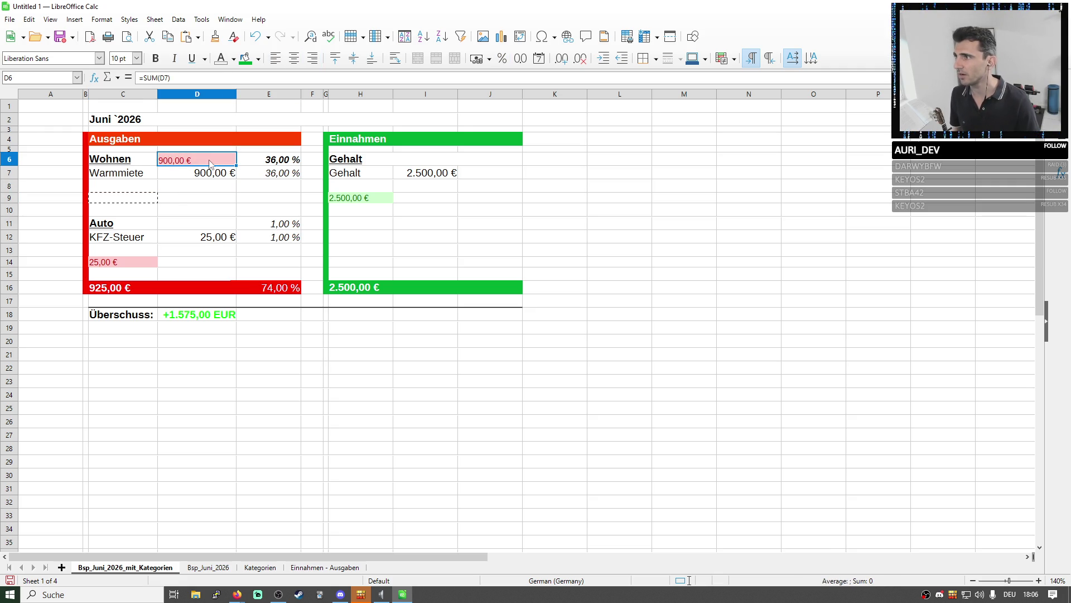
left_click(275, 59)
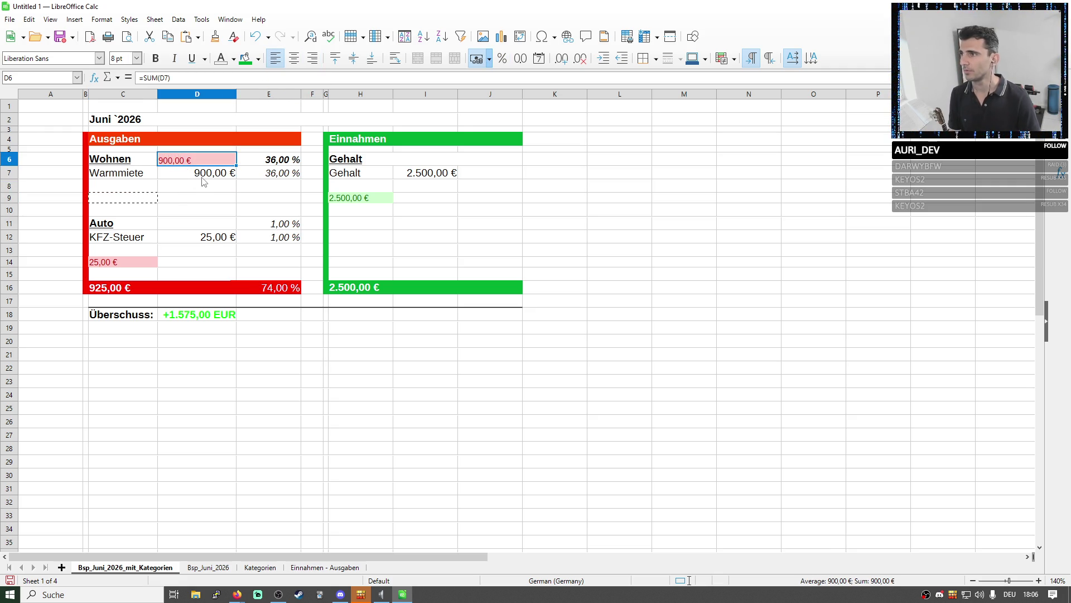
key("BackSpace")
key("Return")
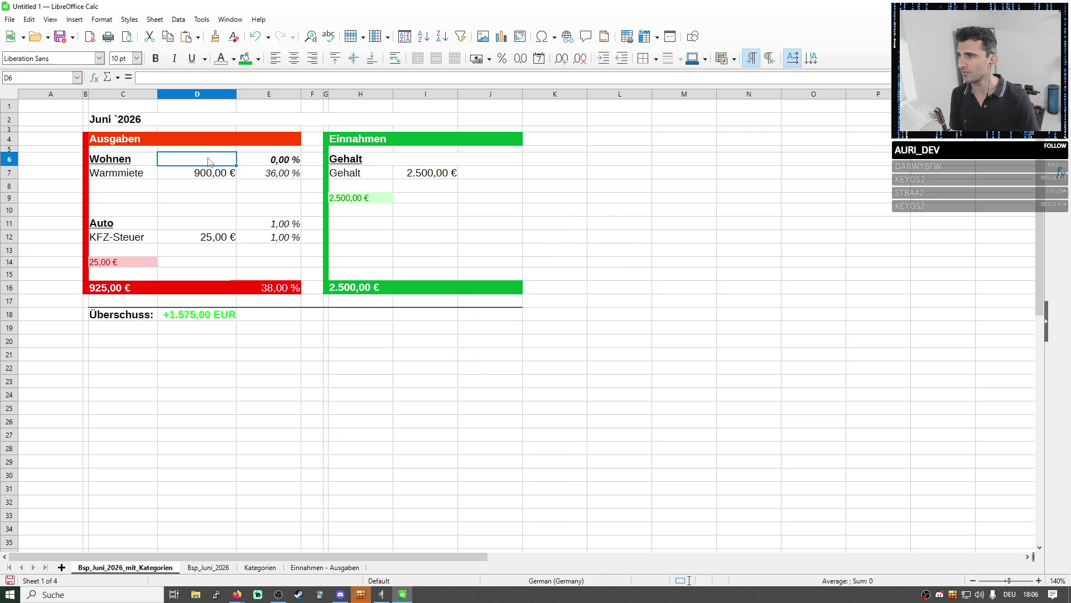
Enter =SUM(D7) in D6 as a bold 900,00 € subtotal and underline the 36,00 % in E6
left_click(183, 79)
left_click(201, 173)
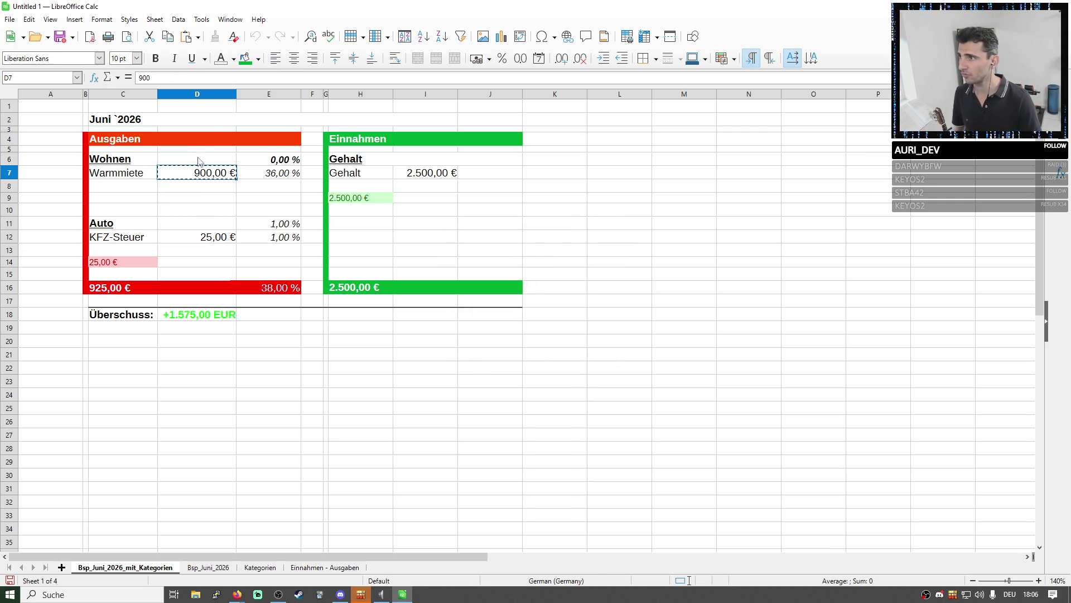
type("=summe")
key("BackSpace")
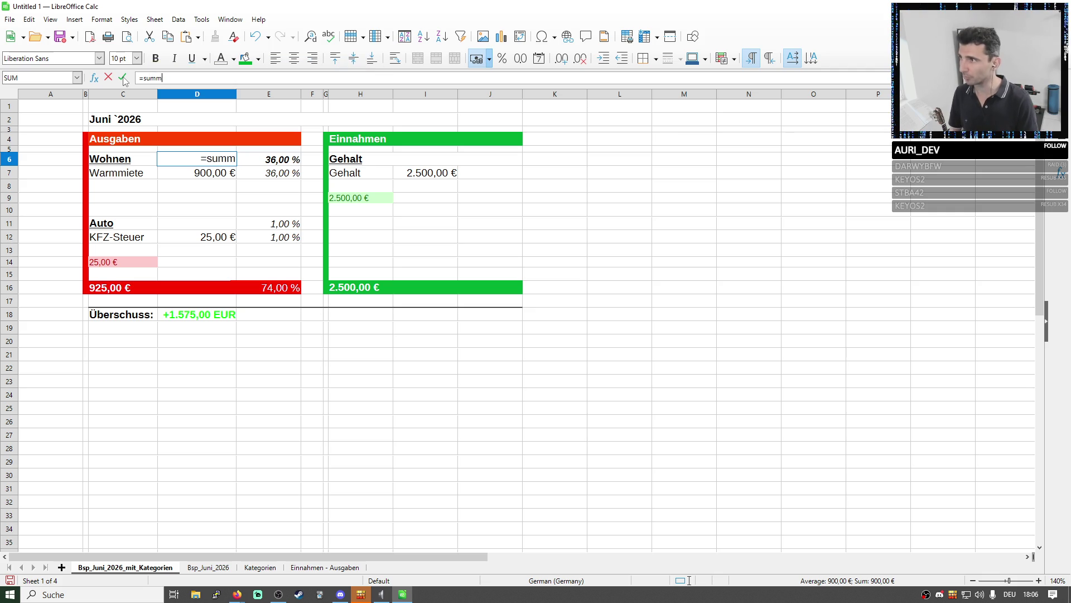
key("BackSpace")
type("()")
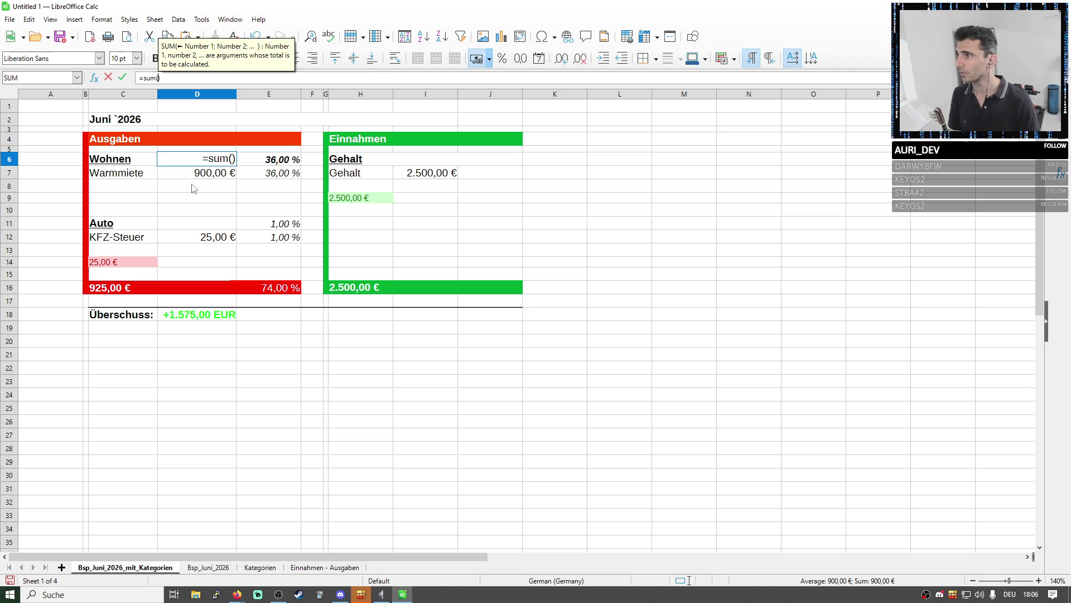
left_click(195, 174)
key("Return")
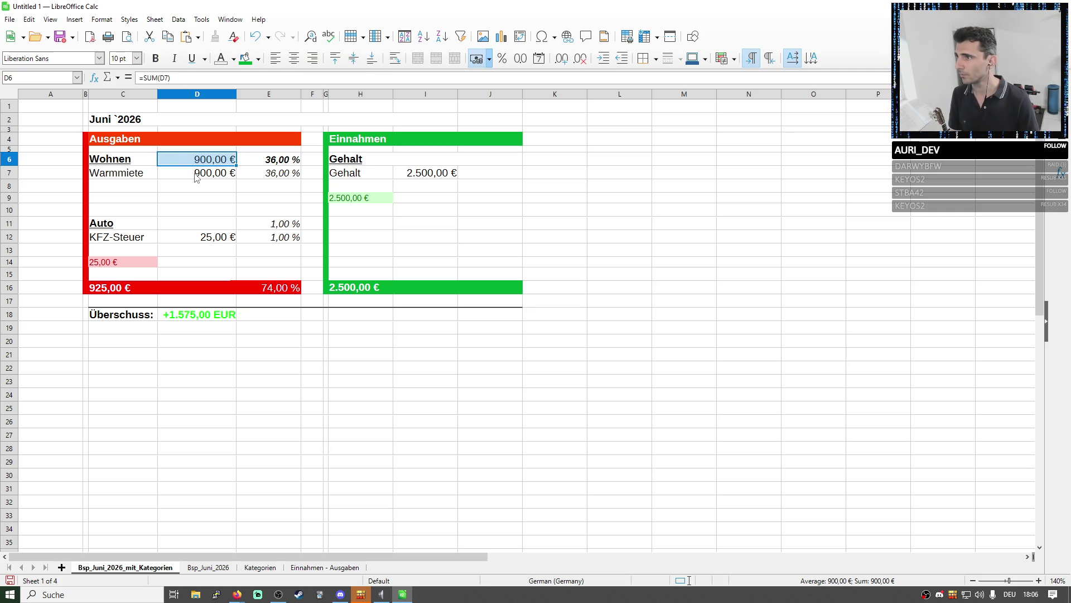
left_click(155, 58)
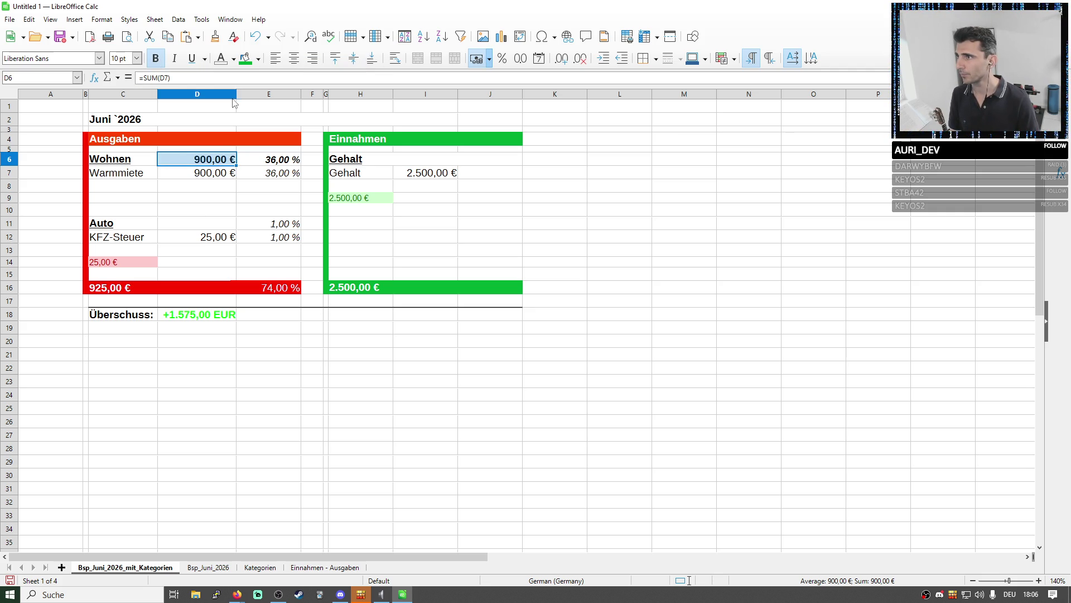
key("Right")
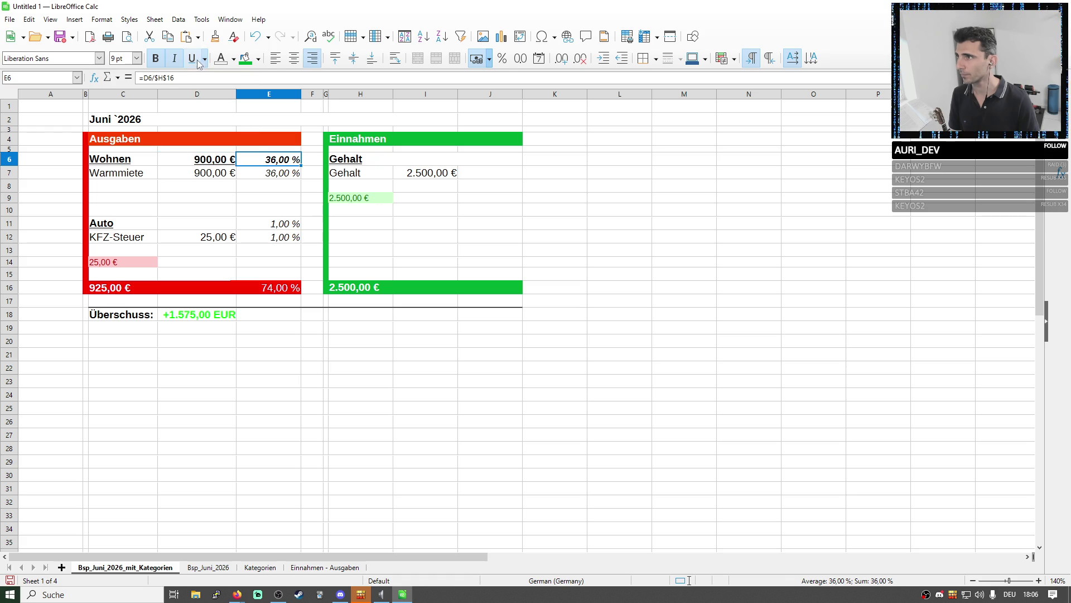
left_click(192, 57)
Cut the Auto and KFZ-Steuer rows C11:E12
left_click(360, 186)
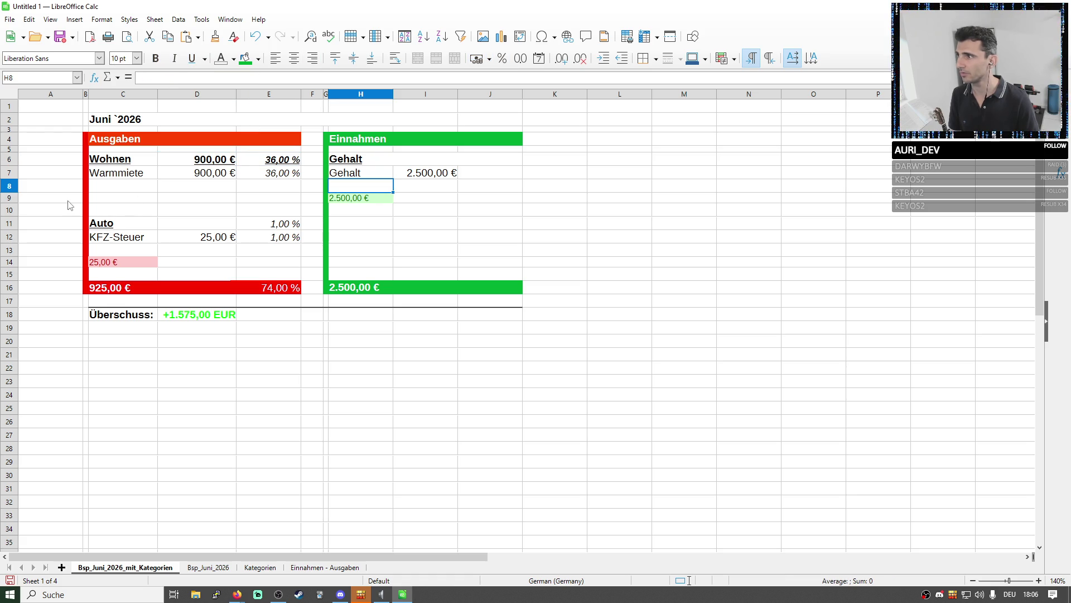
left_click_drag(100, 229, 277, 239)
key("ctrl+x")
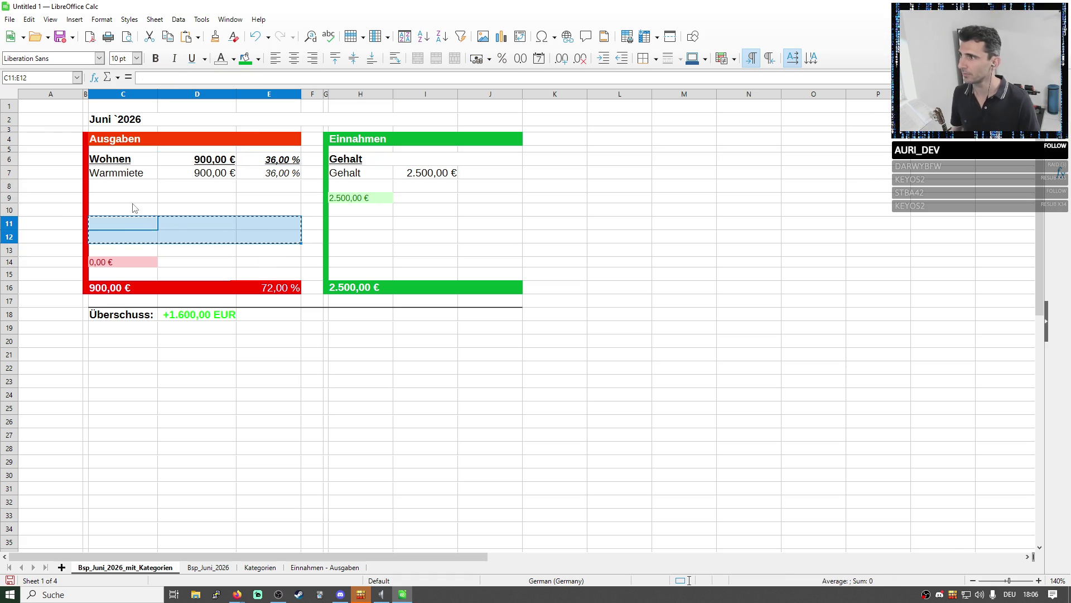
Paste the Auto block at C9 and copy the E6 percentage formula into E9
left_click(121, 197)
key("ctrl+v")
left_click(454, 216)
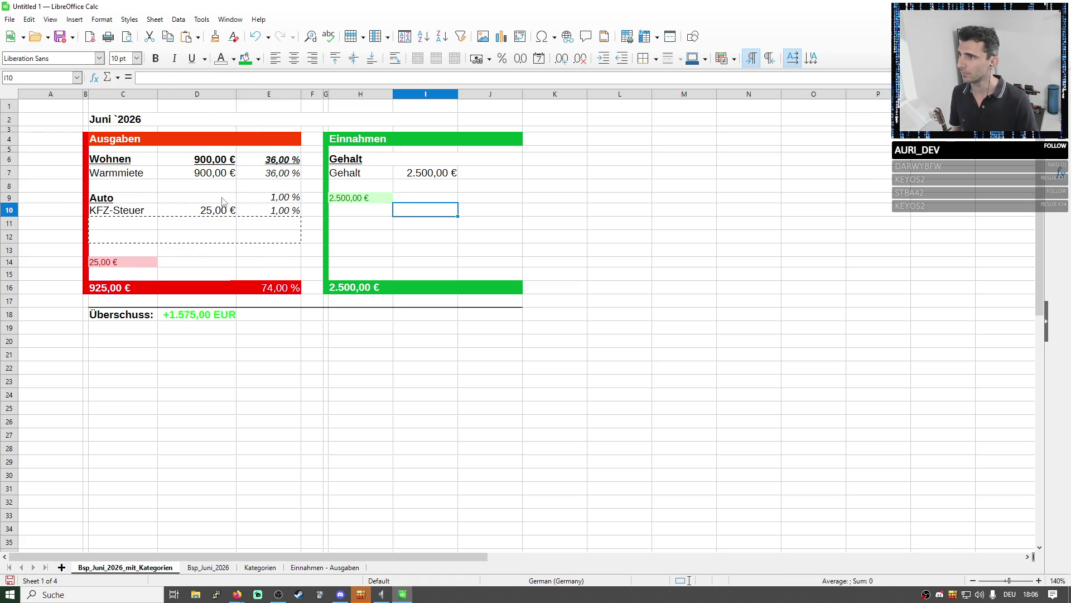
left_click(276, 161)
key("ctrl+c")
left_click(260, 199)
key("ctrl+v")
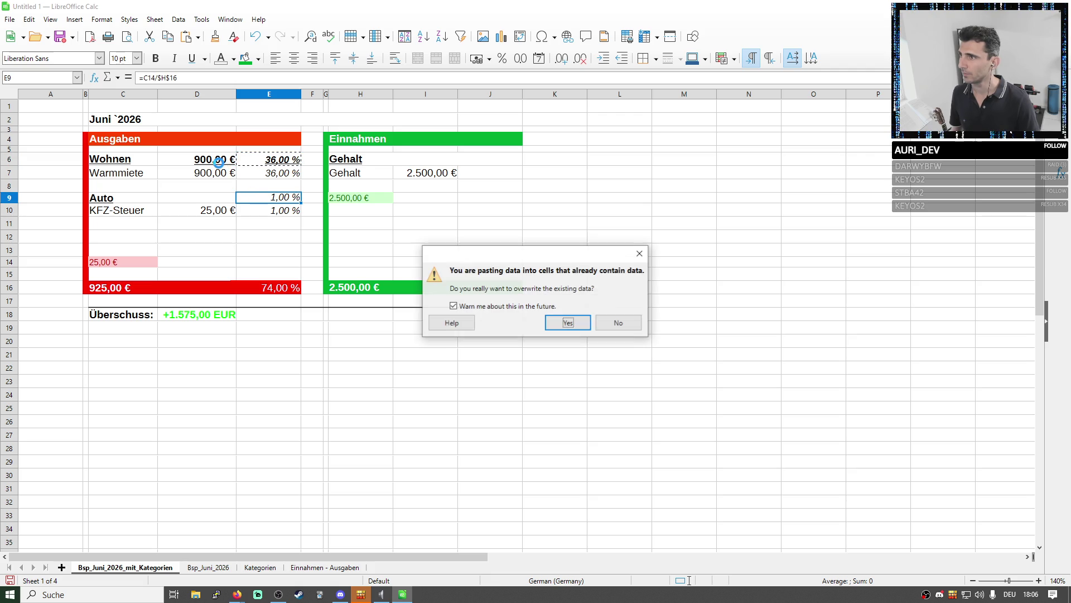
key("Return")
Copy the KFZ-Steuer 25,00 € into D9 as a bold, underlined Auto subtotal
left_click(213, 211)
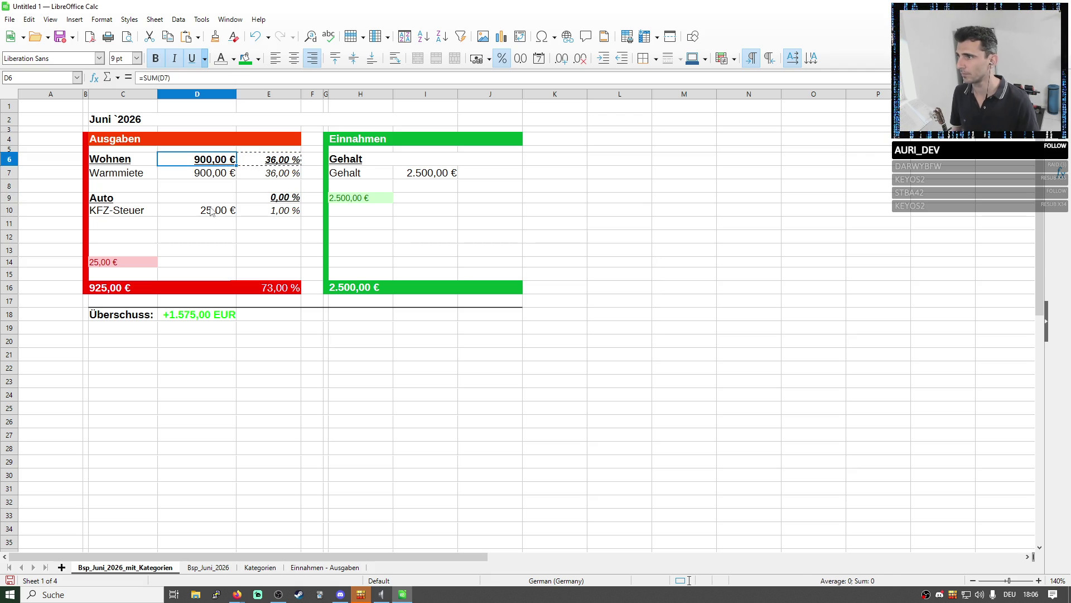
key("ctrl+c")
left_click(219, 197)
key("ctrl+v")
left_click(155, 58)
left_click(191, 58)
left_click(425, 201)
Replace the pasted D9 amount with the formula =SUM(D10)
left_click_drag(310, 240, 210, 199)
left_click(210, 199)
key("F2")
key("ctrl+a")
type("=sum()")
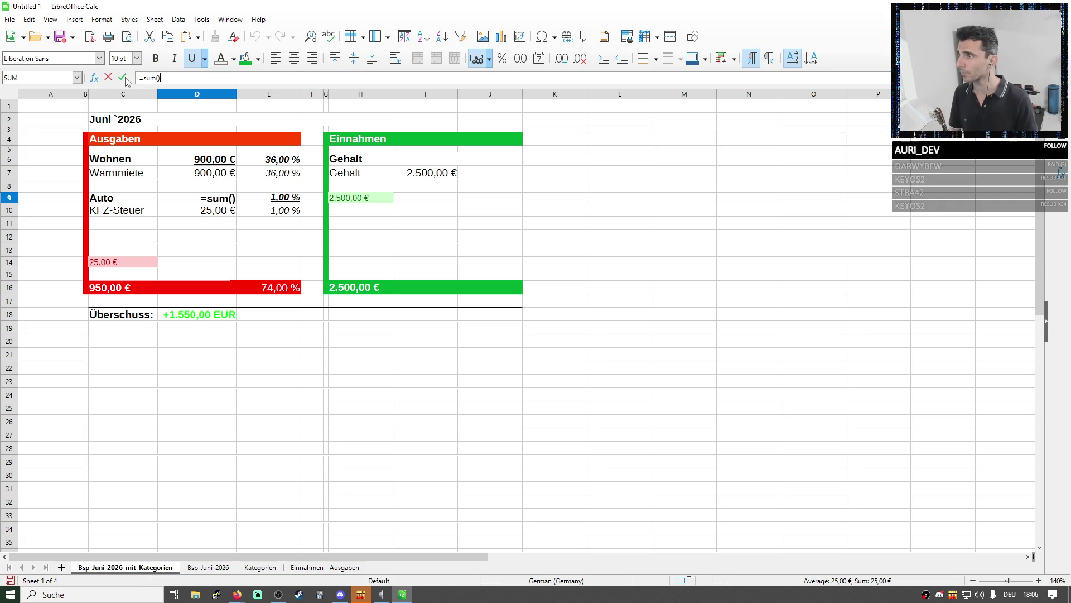
left_click(196, 217)
key("Return")
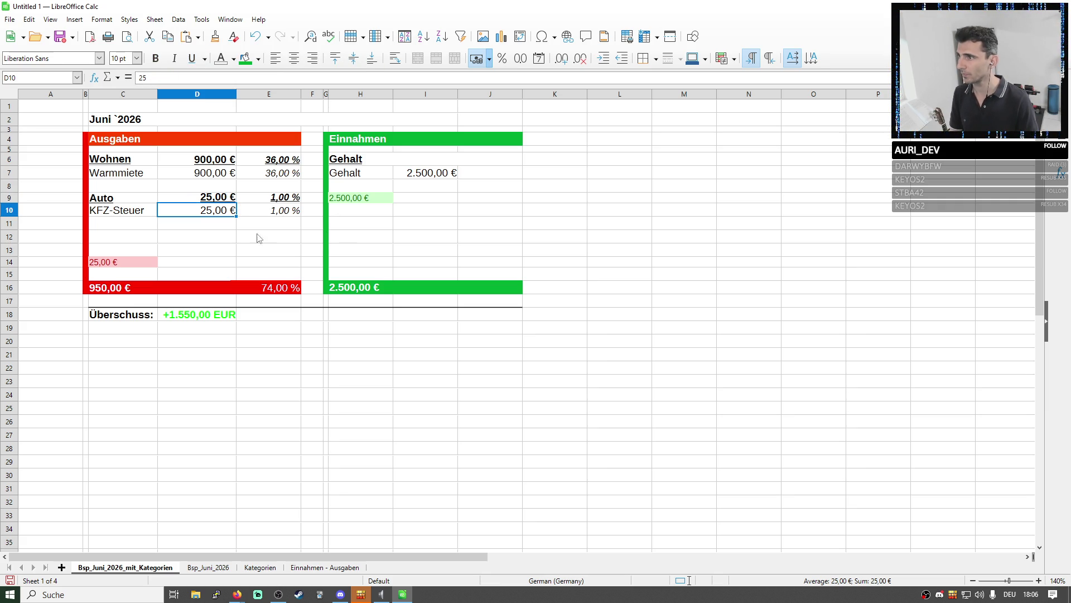
Clear row 14 and move the totals and surplus rows 15–19 up to row 12
right_click(8, 268)
left_click(51, 359)
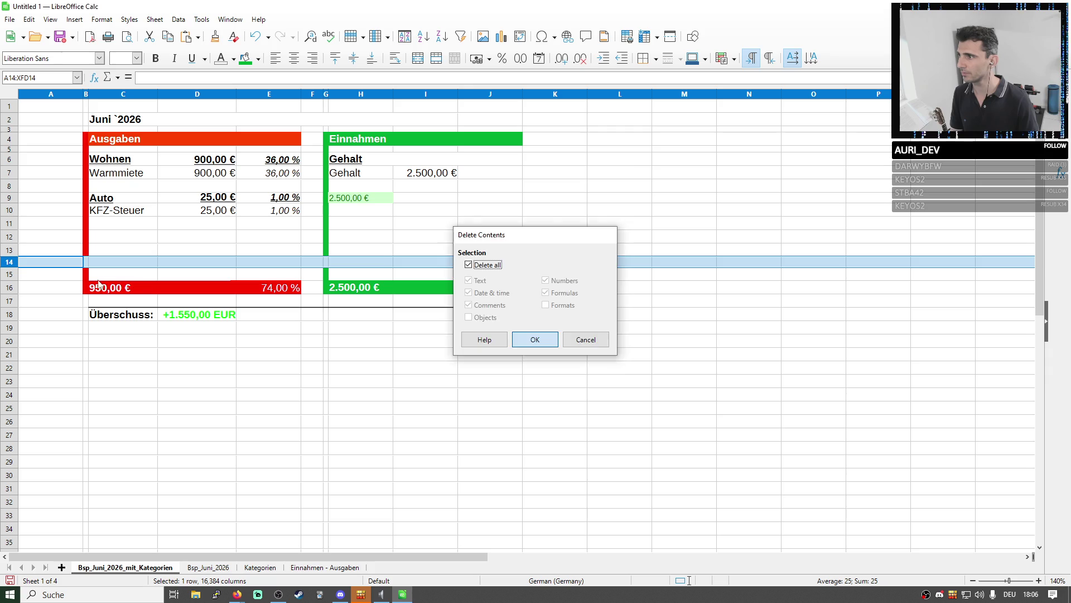
key("Return")
left_click_drag(9, 274, 50, 329)
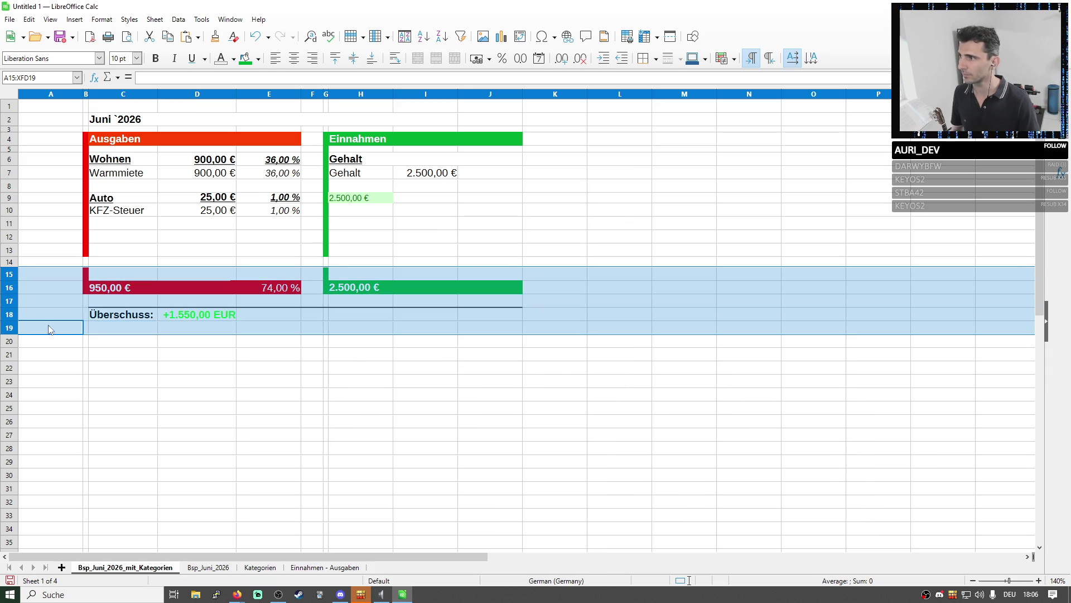
key("ctrl+x")
left_click(9, 236)
key("ctrl+v")
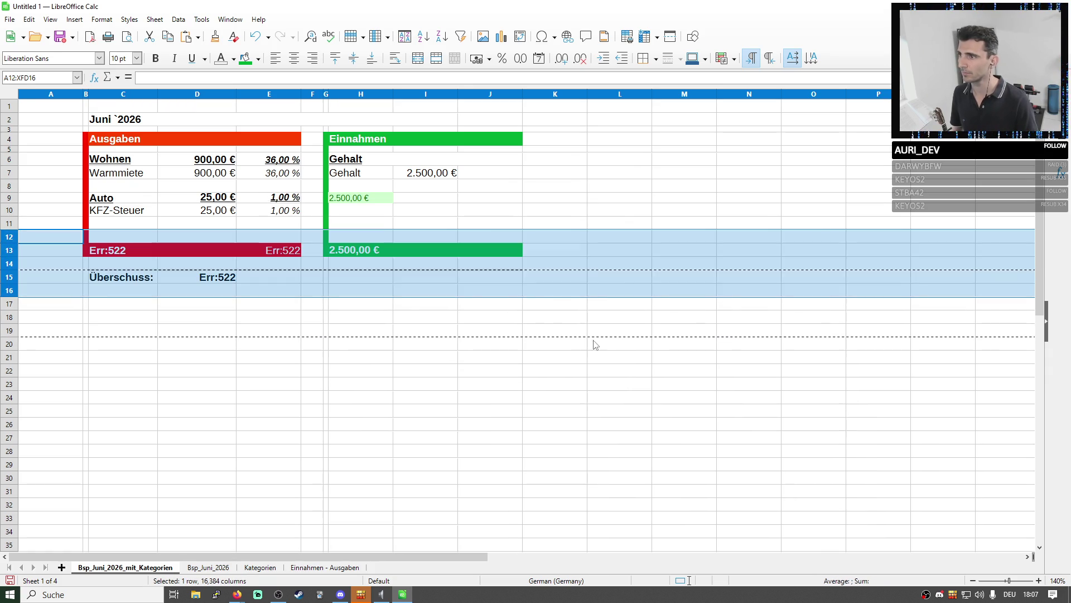
Start reworking the expense total C13 to reference the Wohnen subtotal D6
left_click(601, 344)
left_click(126, 249)
left_click(201, 79)
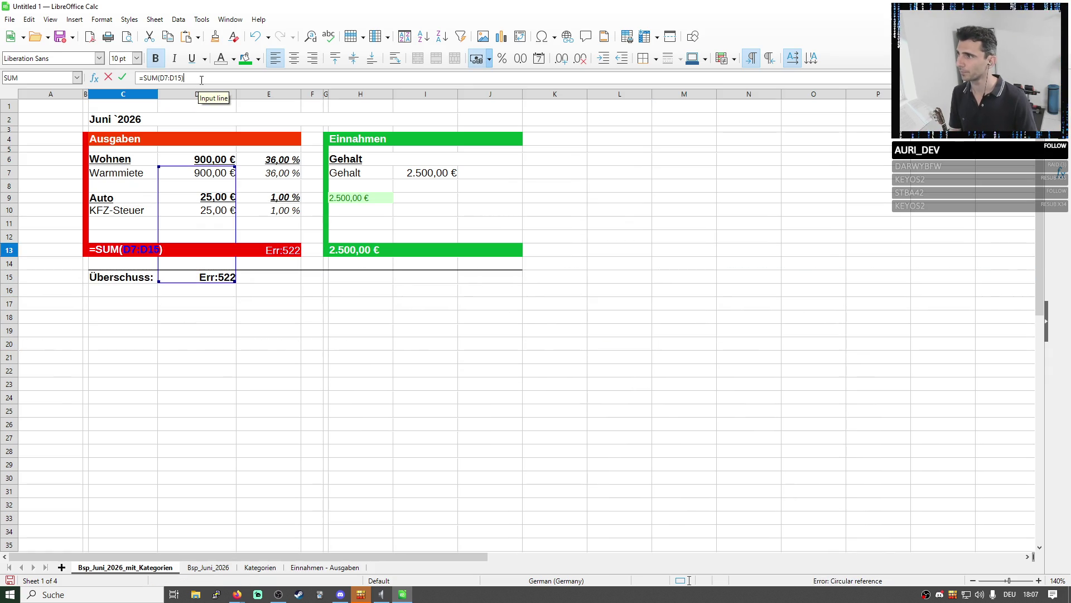
left_click(212, 159)
left_click(140, 78)
key("BackSpace")
left_click(206, 160)
type("=D9")
key("Return")
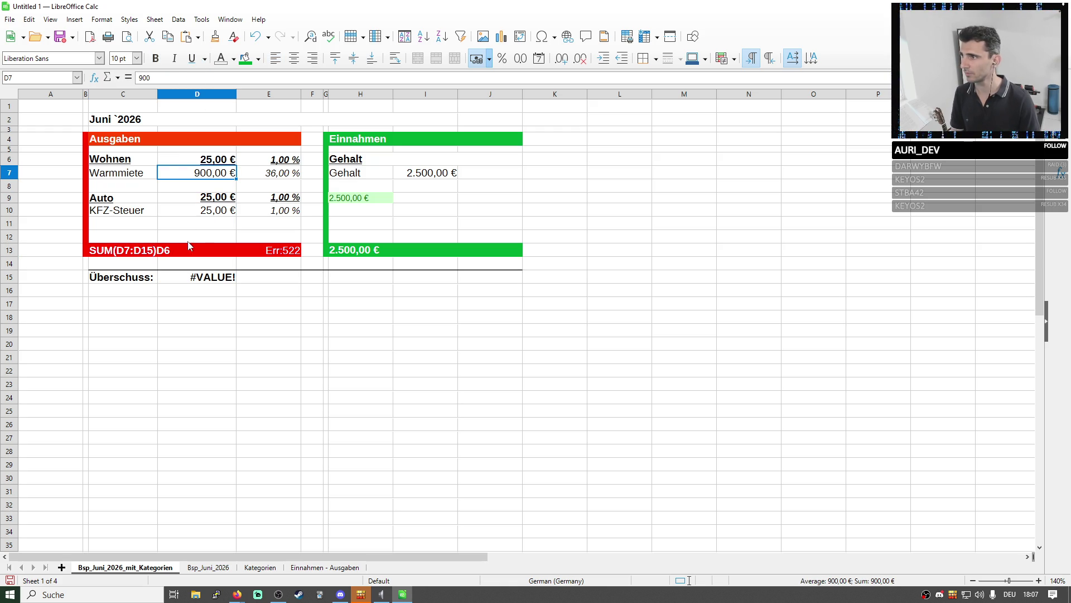
Set the expense total C13 to =D6+D9, summing the Wohnen and Auto subtotals
left_click(191, 245)
left_click_drag(190, 77, 139, 80)
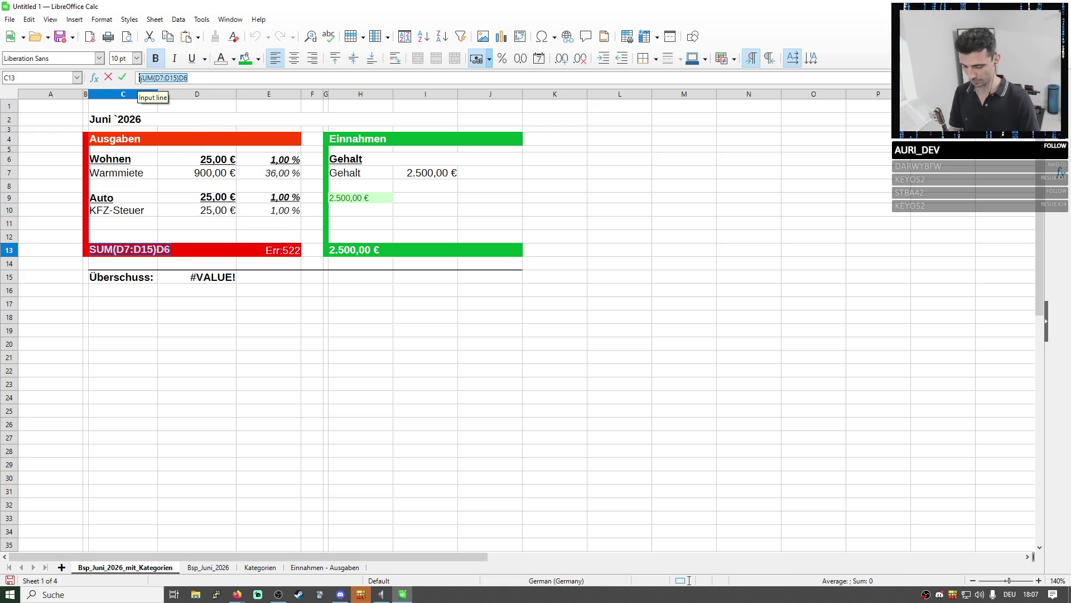
type("=")
left_click(224, 159)
left_click(214, 177)
left_click(216, 197)
key("Return")
Set D6 to =SUM(D7:D8), D9 to =SUM(D10:D11), and delete the empty row 12
left_click(211, 173)
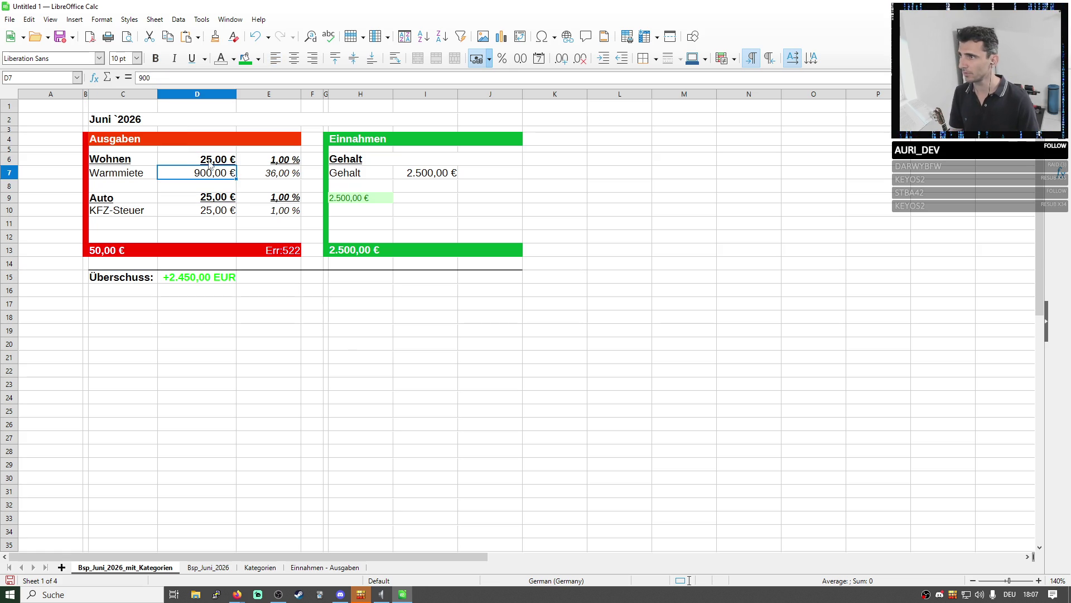
left_click(168, 77)
left_click(224, 161)
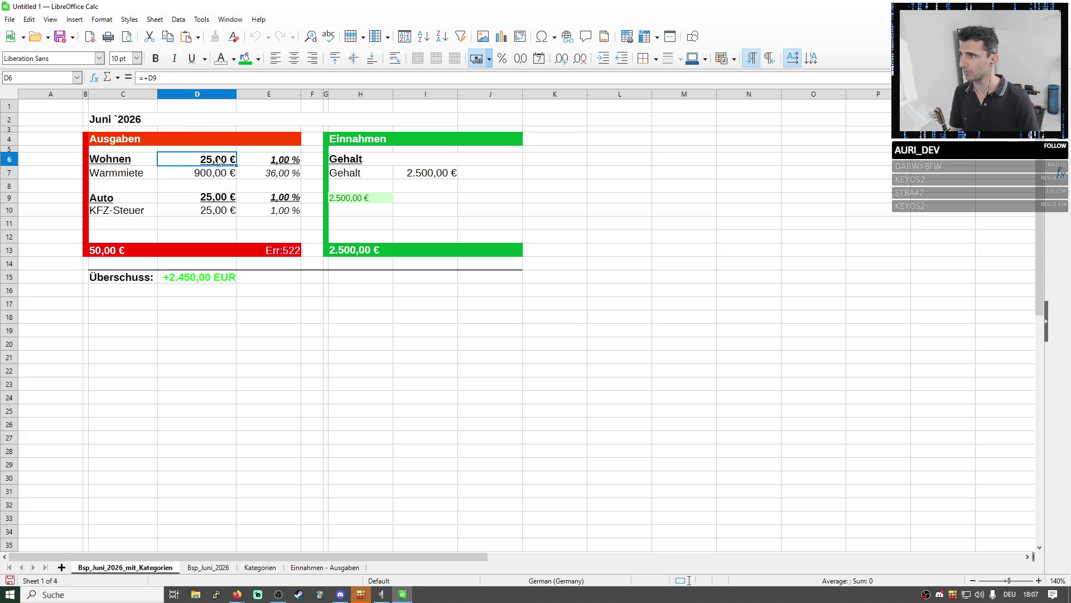
left_click(163, 78)
key("ctrl+a")
type("=sum(")
left_click_drag(204, 174, 202, 186)
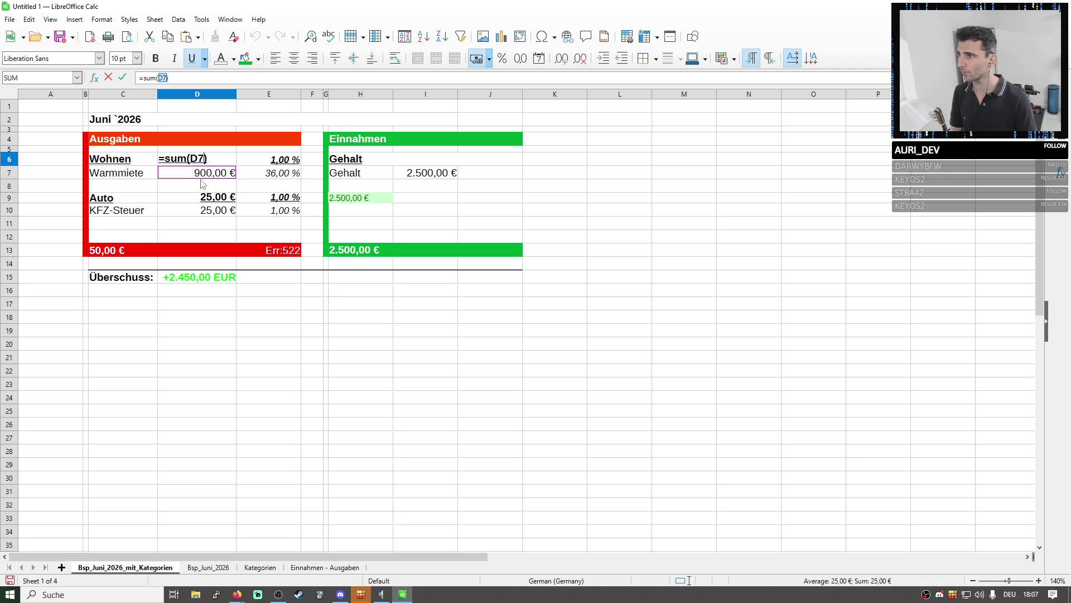
left_click(205, 210)
key("Up")
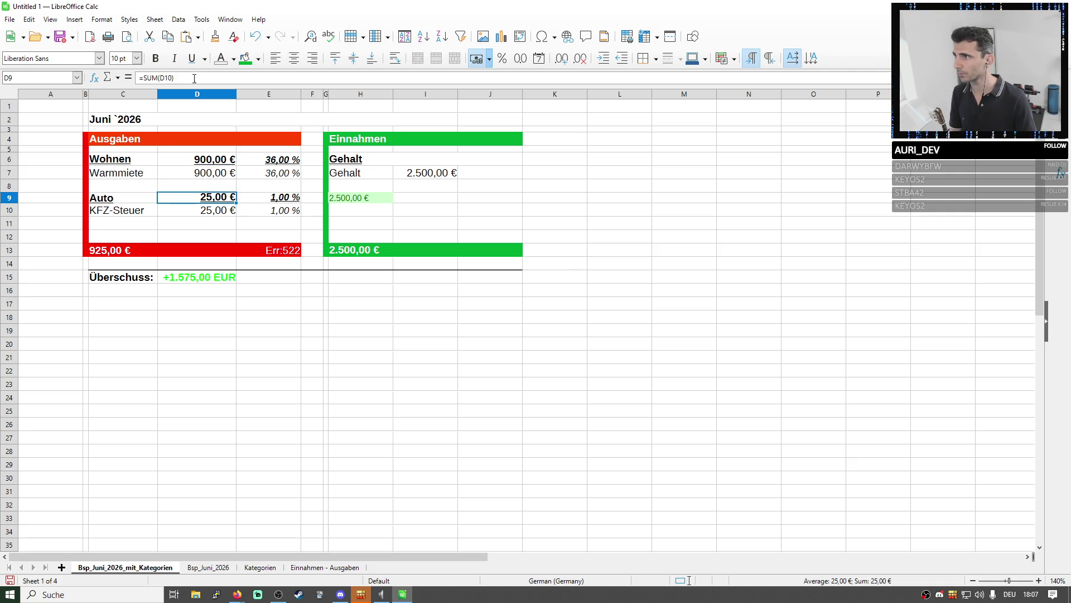
key("F2")
left_click_drag(218, 217, 233, 225)
key("Return")
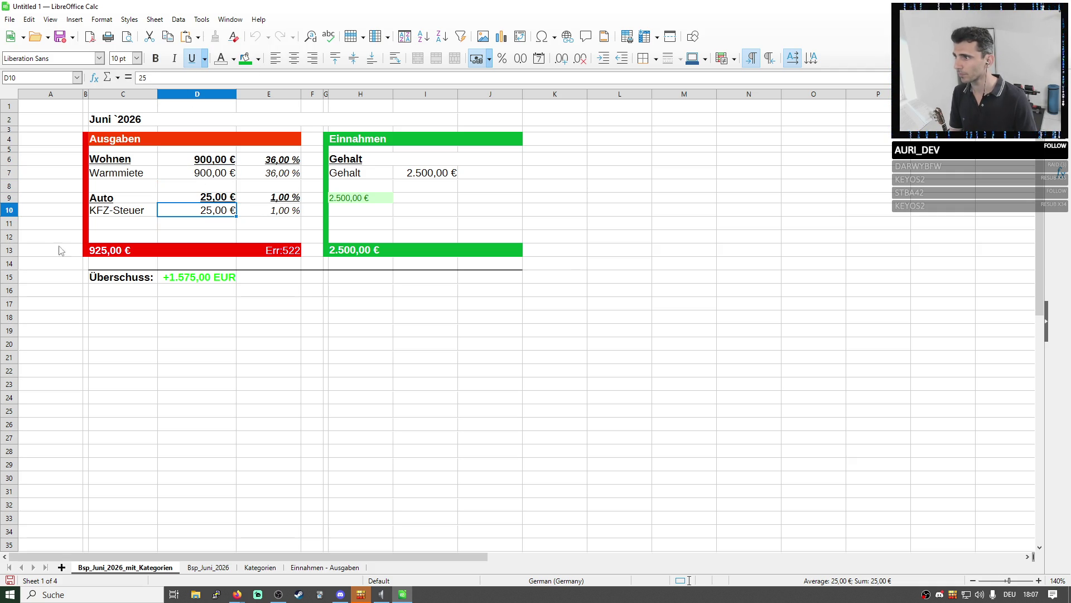
right_click(11, 237)
left_click(50, 326)
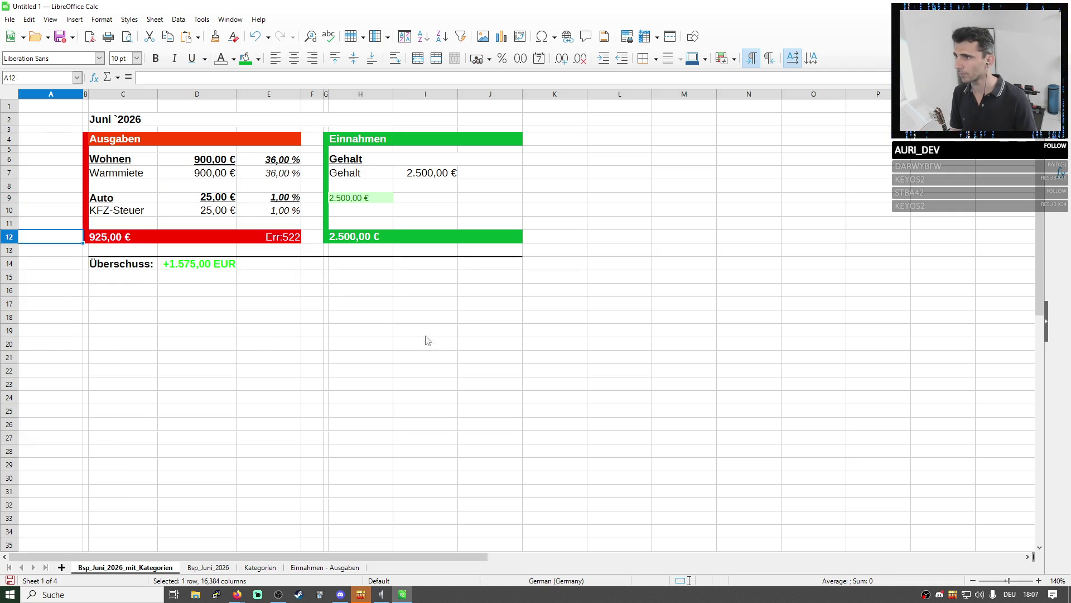
Copy D6:E6 into I6, giving Gehalt a bold 2.500,00 € subtotal at 100,00 %
left_click(401, 331)
left_click(368, 199)
left_click(475, 178)
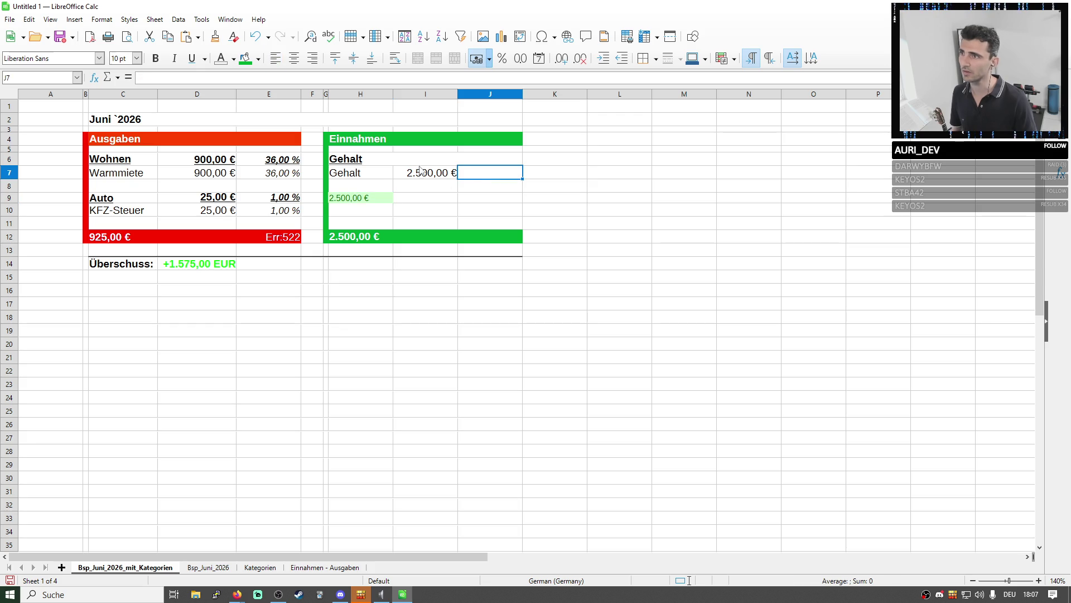
left_click(414, 164)
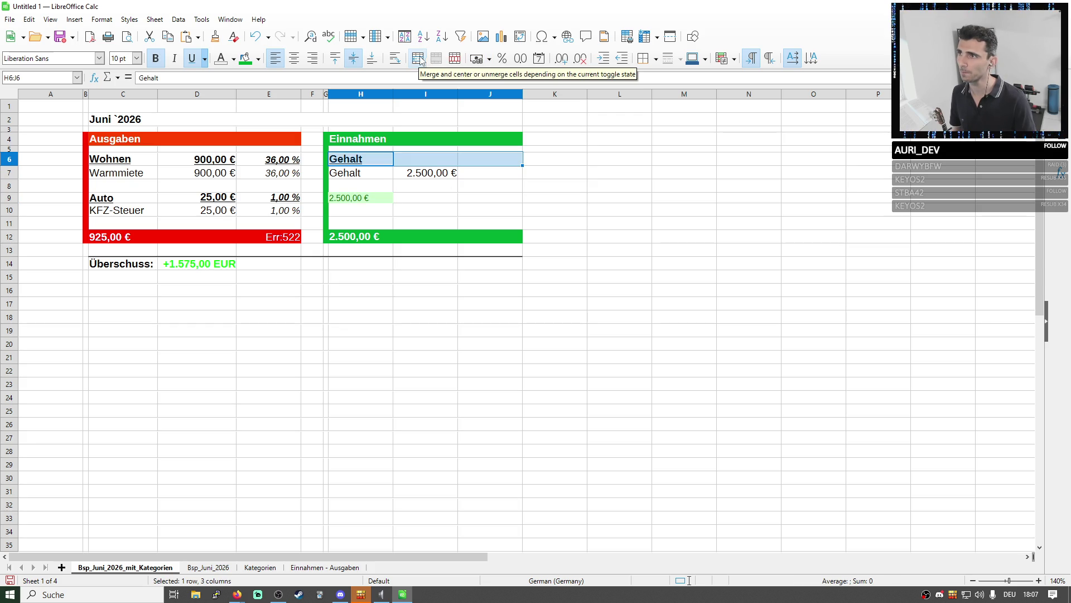
left_click_drag(201, 160, 276, 164)
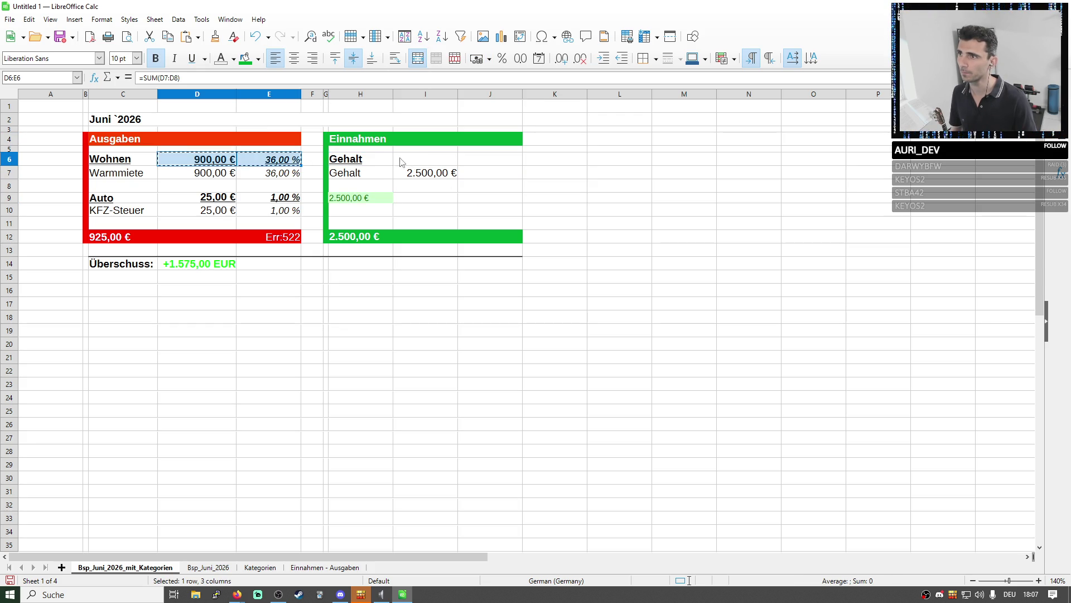
left_click(423, 159)
key("ctrl+v")
key("Right")
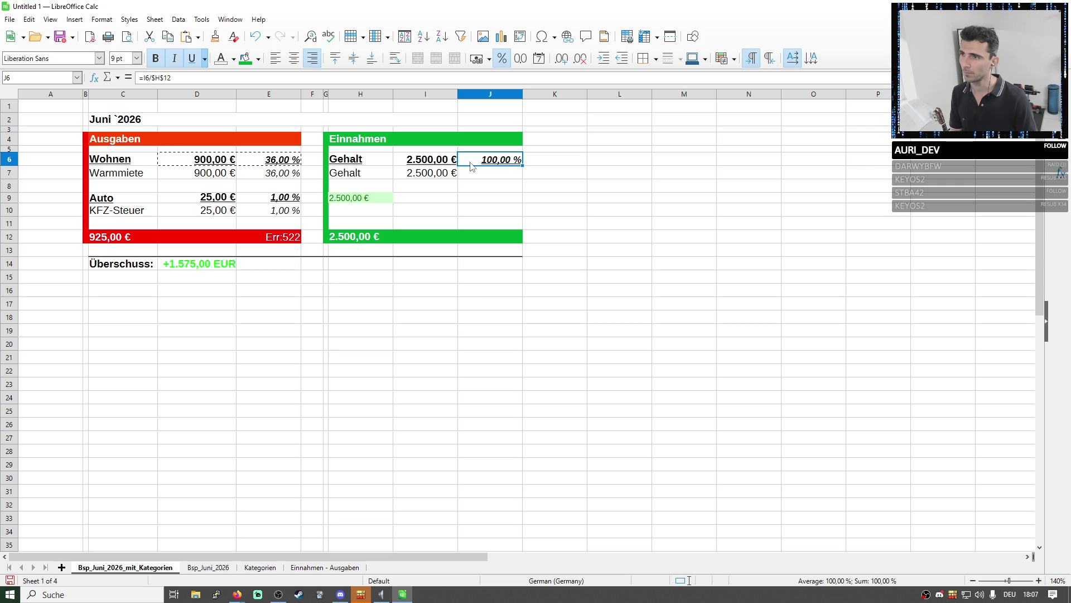
Rename the income line in H7 from Gehalt to Firma XYZ
left_click(437, 172)
left_click(357, 176)
double_click(357, 176)
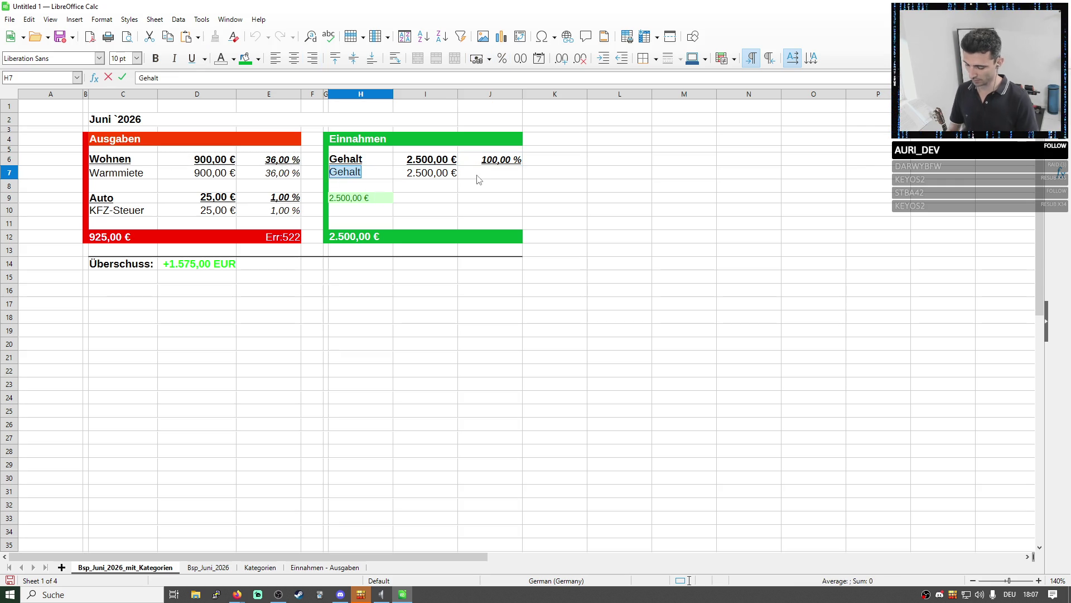
type("Firma XYZ")
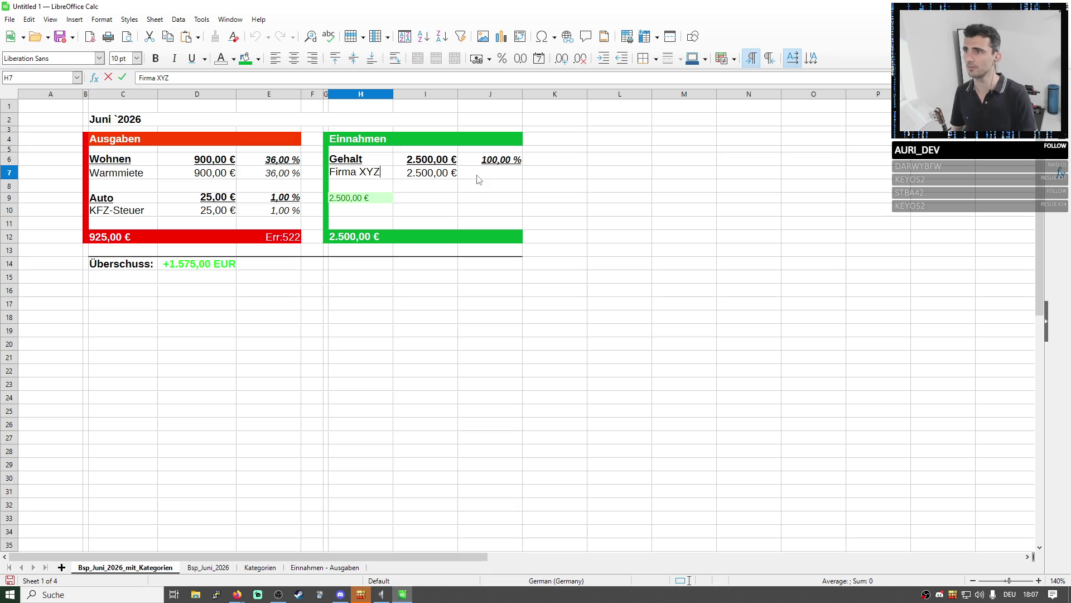
key("Return")
left_click(474, 190)
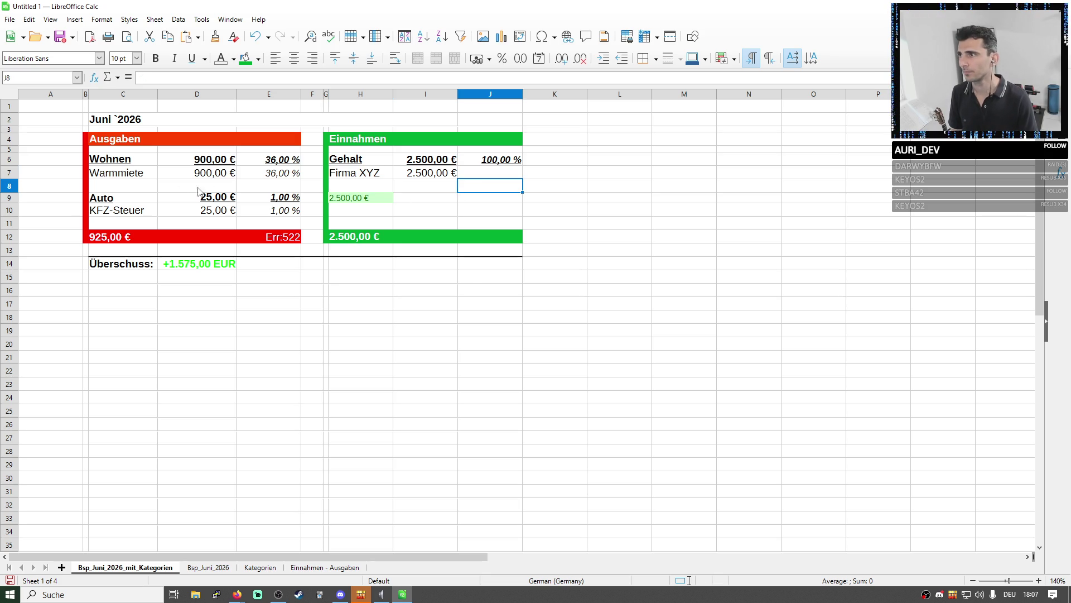
Set the Warmmiete, KFZ-Steuer and Firma XYZ rows (C7:E7, C10:E10, H7:J7) to 9 pt
left_click_drag(115, 174, 280, 175)
left_click(122, 59)
type("9")
key("Return")
left_click_drag(115, 211, 280, 211)
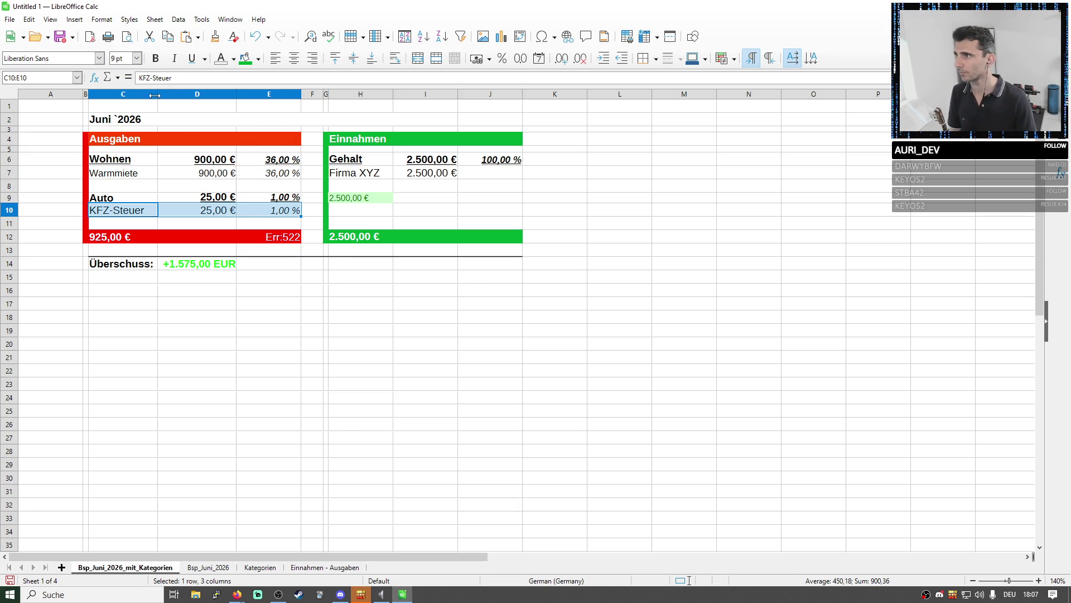
left_click(121, 59)
type("9")
key("Return")
left_click_drag(375, 173, 494, 173)
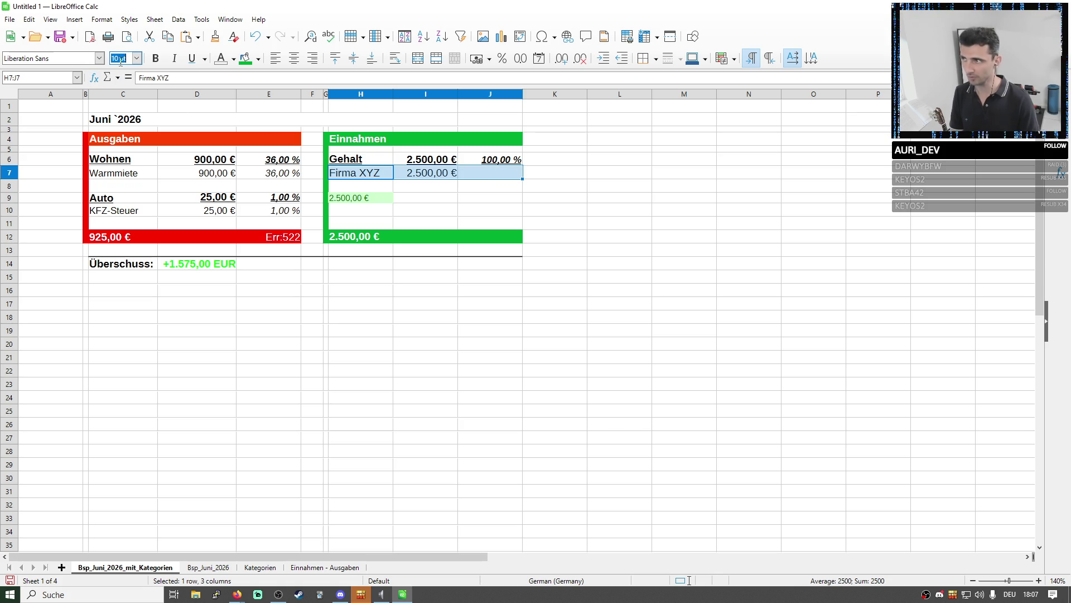
type("9")
key("Return")
Remove the stray 2.500,00 € from H9 by moving it into an empty cell
left_click(503, 263)
left_click(466, 211)
left_click(379, 199)
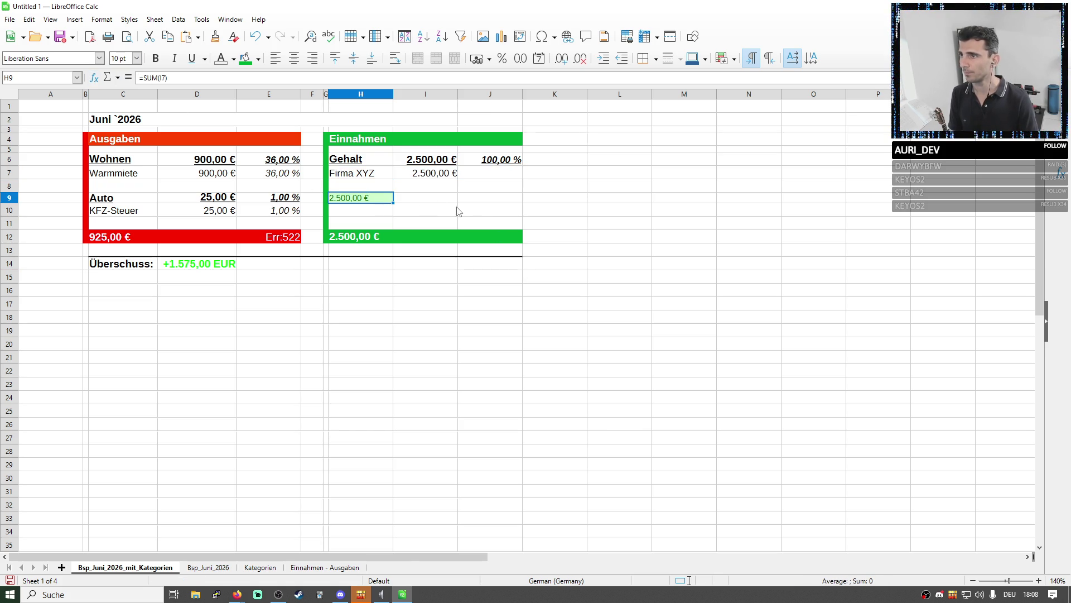
left_click(373, 214)
key("ctrl+c")
key("ctrl+v")
key("Return")
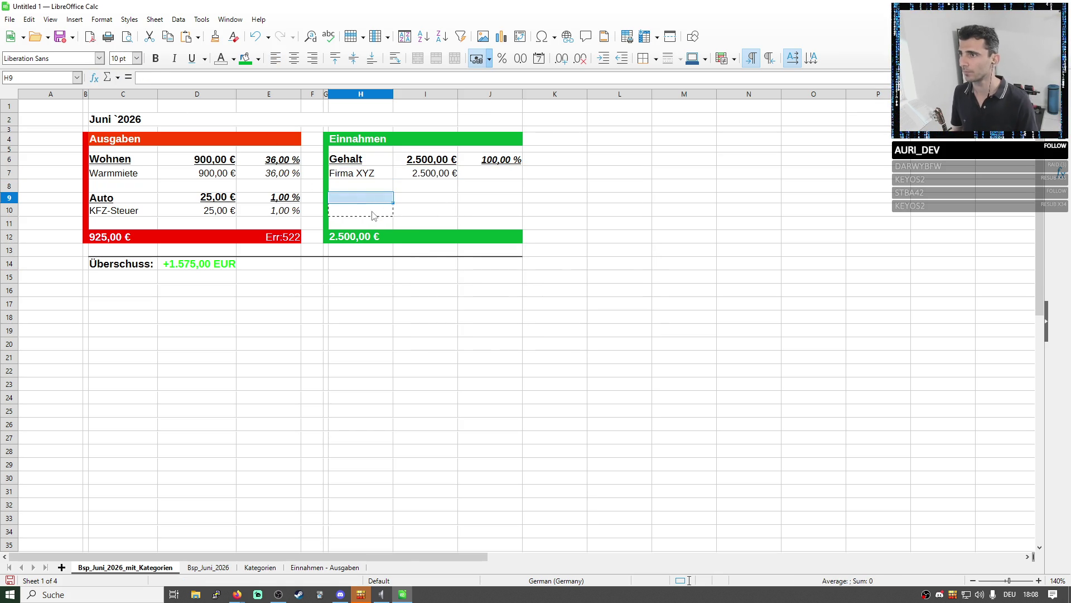
left_click(466, 281)
left_click(593, 238)
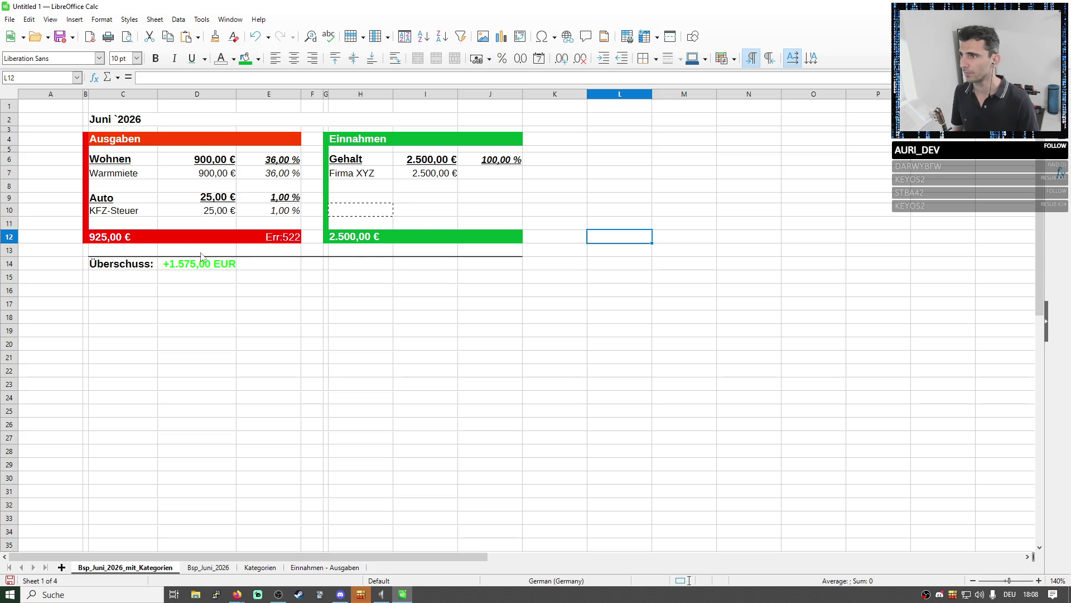
Replace E12's SUM formula with =E6+E9 so the expense share total reads 37,00 %
left_click(269, 236)
double_click(269, 238)
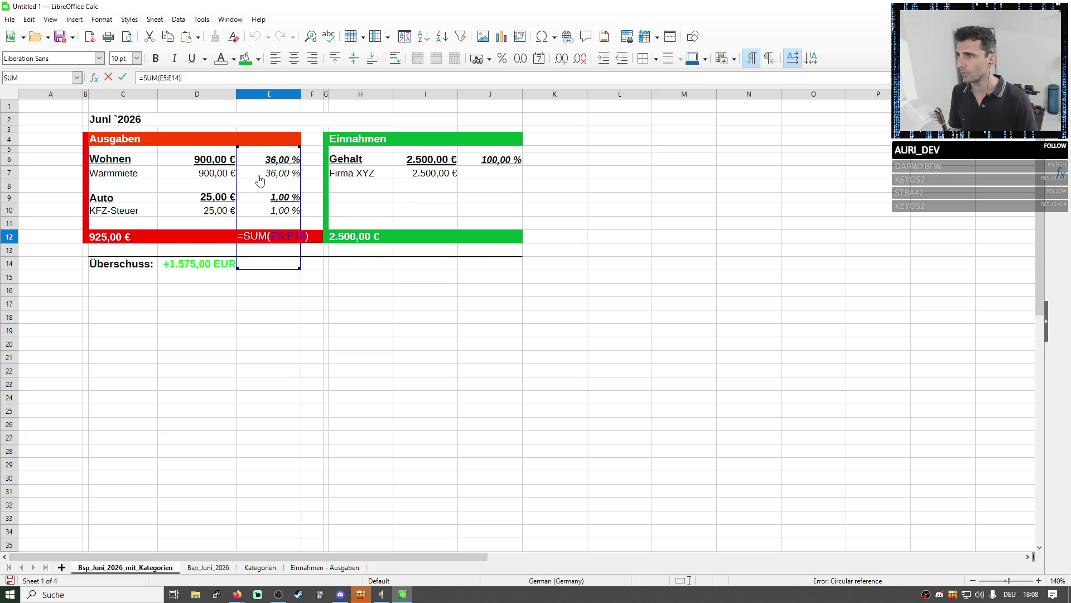
key("ctrl+a")
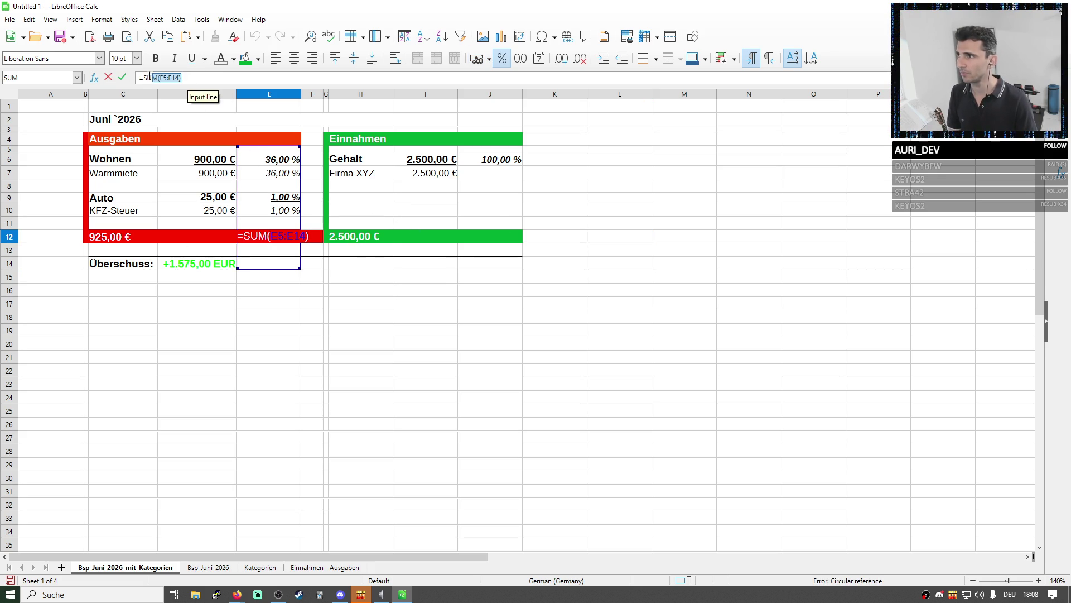
type("=")
left_click(274, 162)
type("+")
left_click(284, 203)
key("Return")
Copy the E12 total into J12 as a trial, then clear it again and restore J12's green fill
left_click(483, 235)
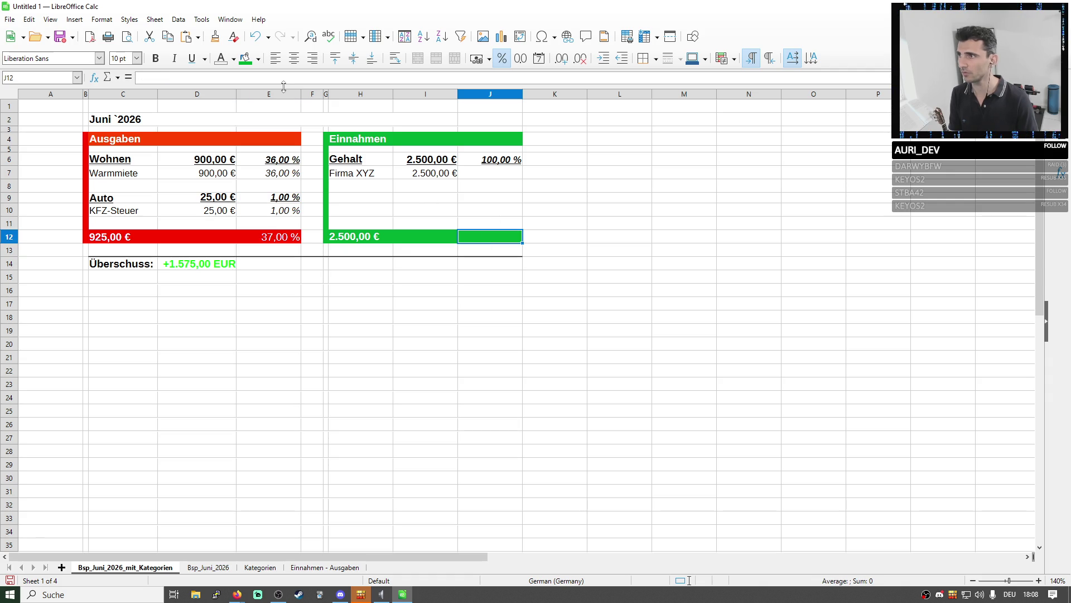
left_click(261, 237)
key("ctrl+c")
left_click(479, 235)
key("ctrl+v")
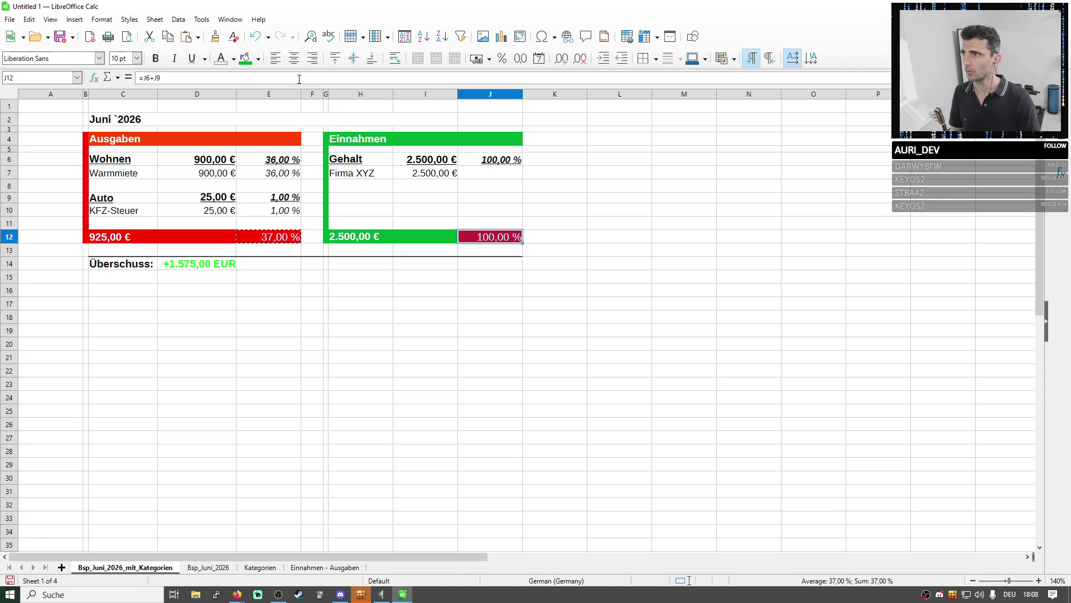
key("BackSpace")
key("Return")
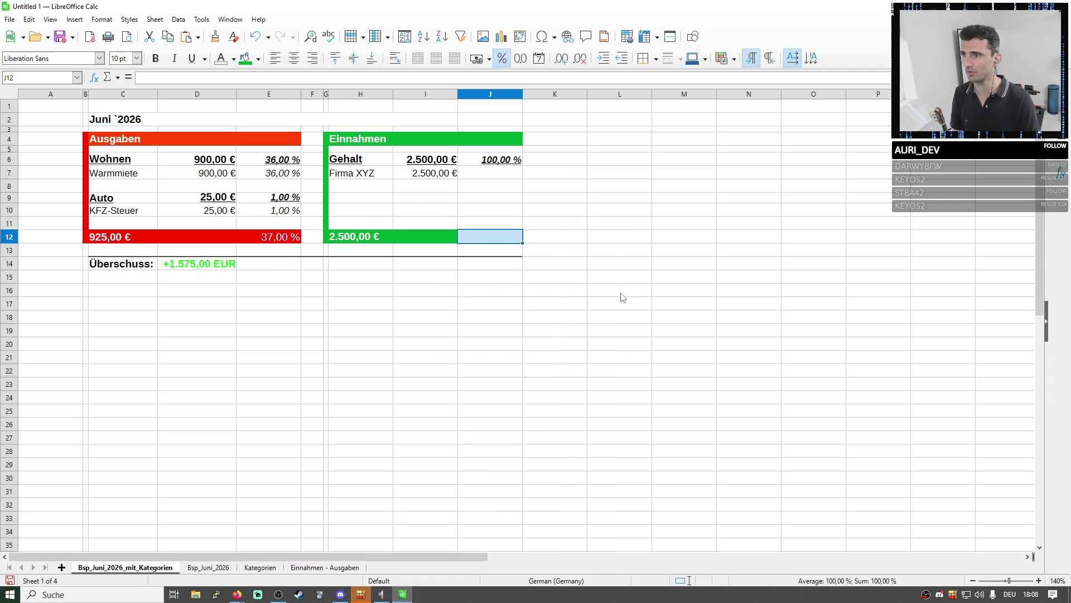
left_click(617, 301)
key("ctrl+z")
key("ctrl+z")
Deselect the tables and narrow column B slightly
left_click(597, 279)
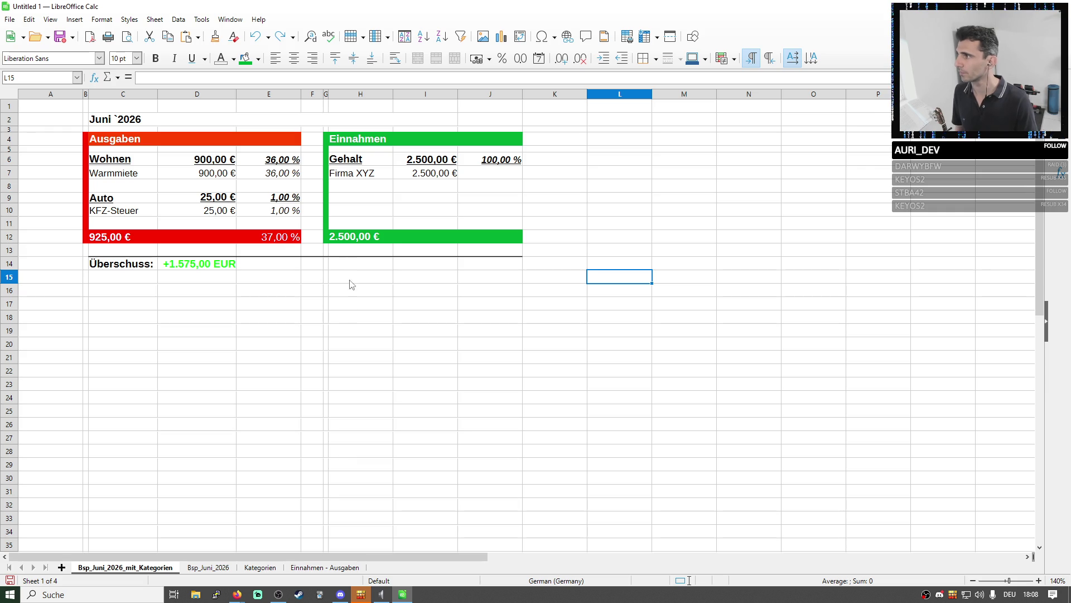
left_click(349, 331)
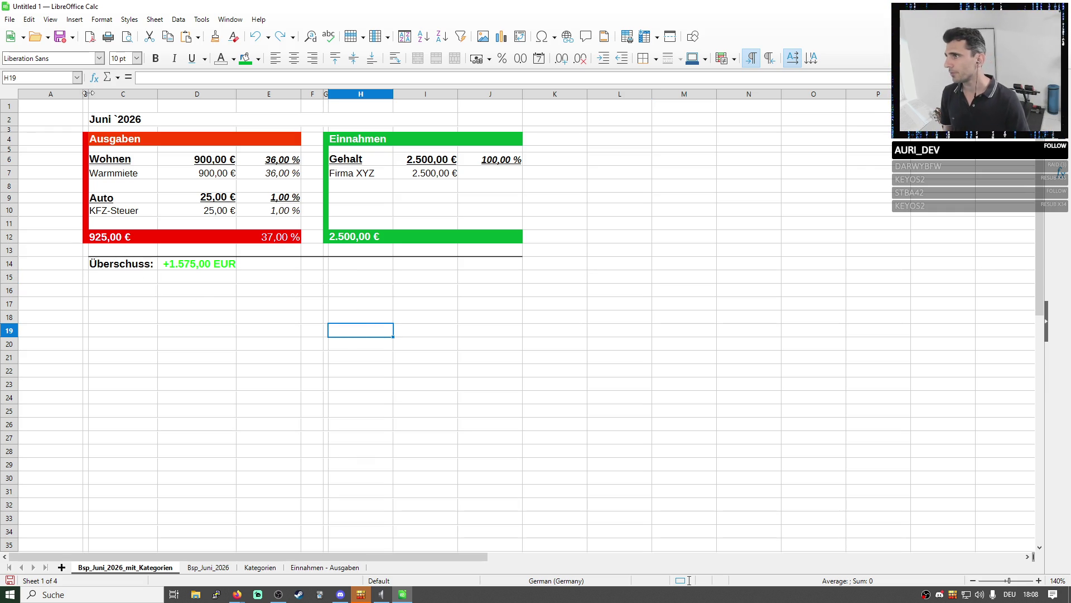
mouse_move(86, 94)
left_mouse_down()
mouse_move(452, 120)
mouse_move(87, 121)
left_mouse_up()
Merge the Juni `2026 title across B2:J2, left-aligned and bold
left_click(479, 123)
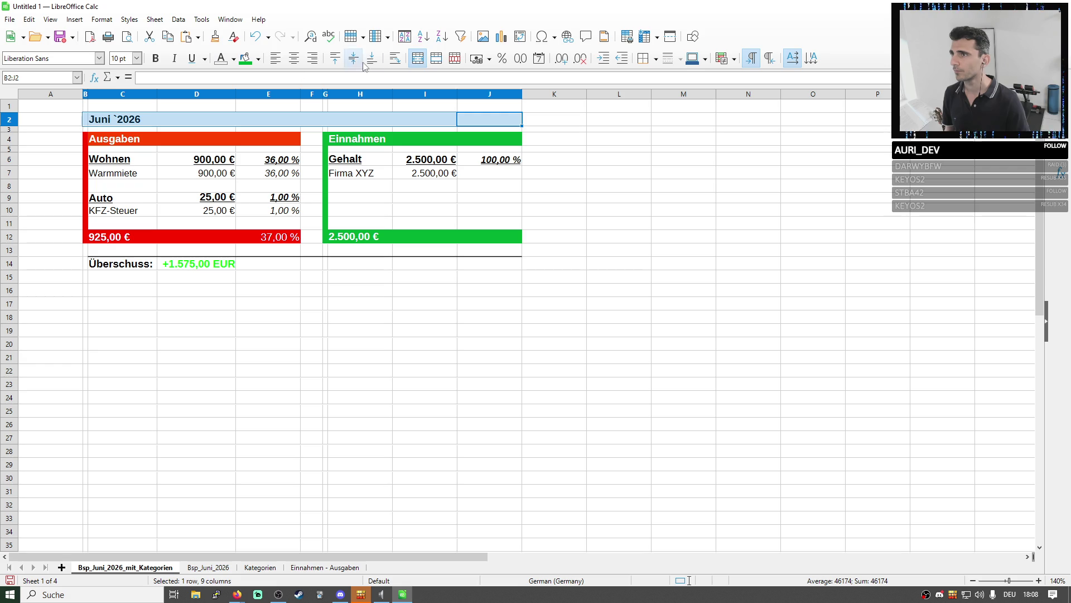
left_click(418, 58)
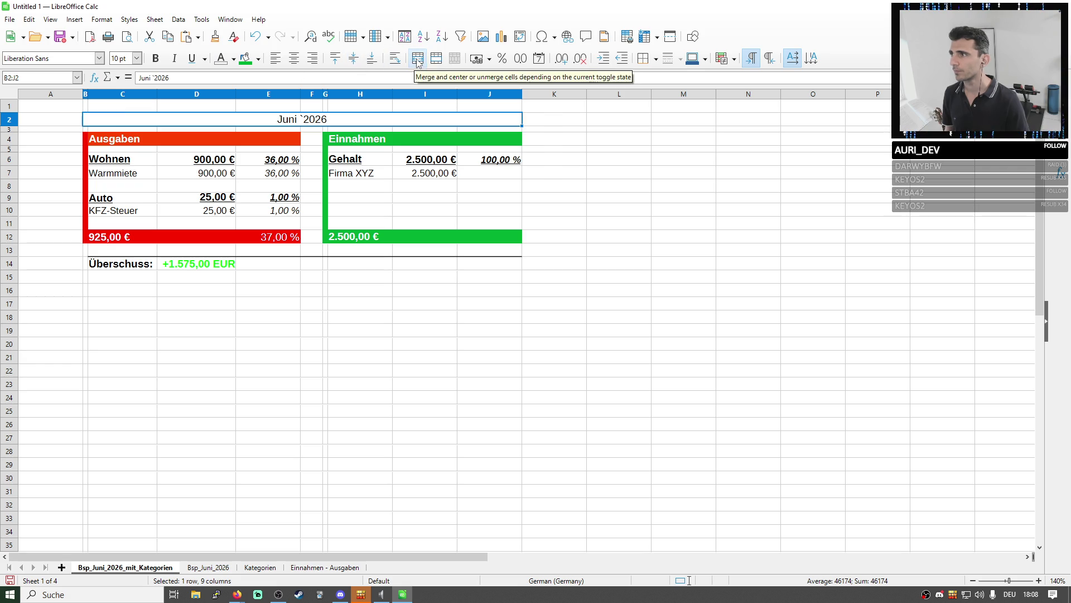
left_click(275, 58)
left_click(154, 58)
left_click(196, 277)
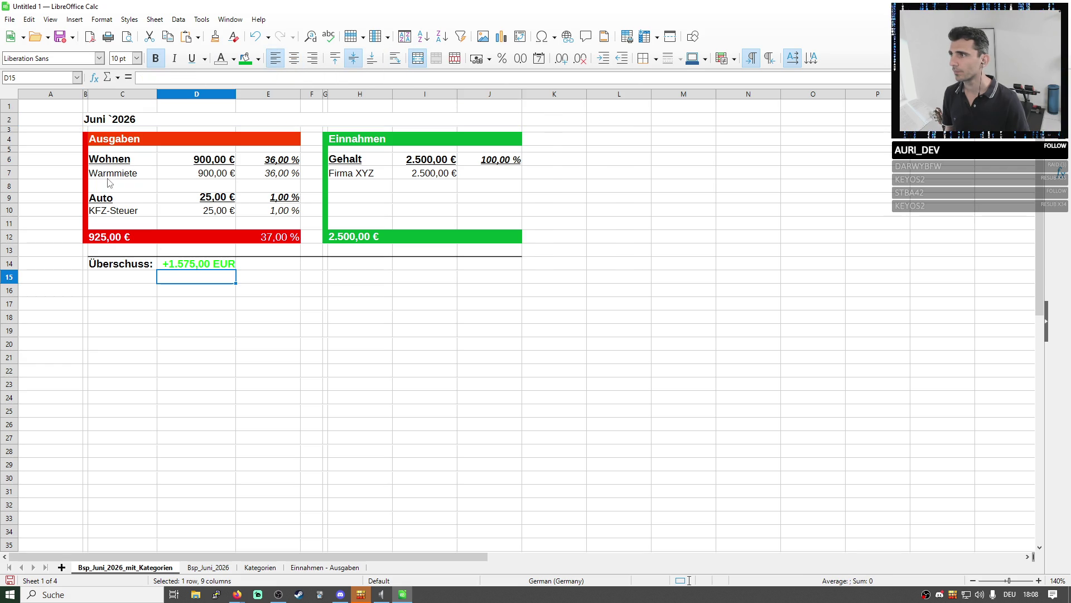
Browse fill colours for the merged title without applying any
left_click(118, 119)
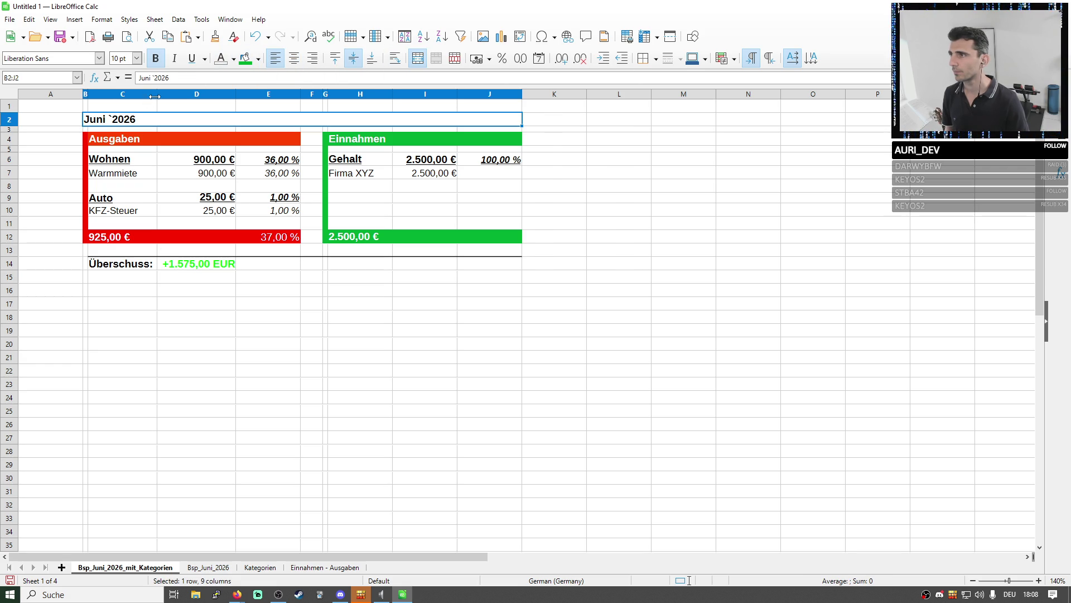
left_click(260, 59)
left_click(123, 323)
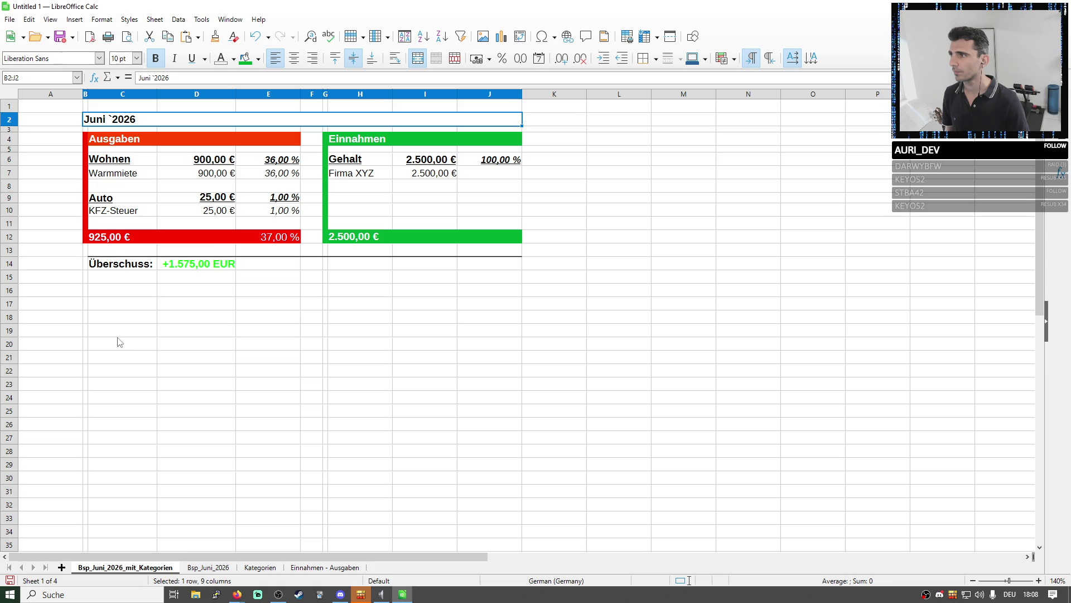
left_click(155, 291)
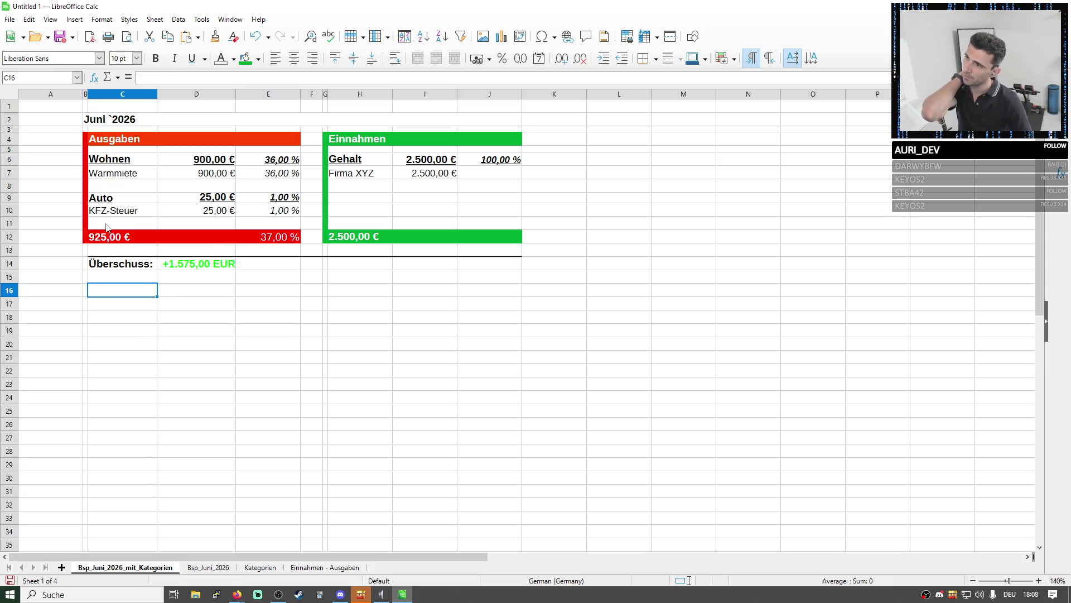
Make a first entry in E14 beside the Überschuss value
left_click_drag(171, 265, 120, 266)
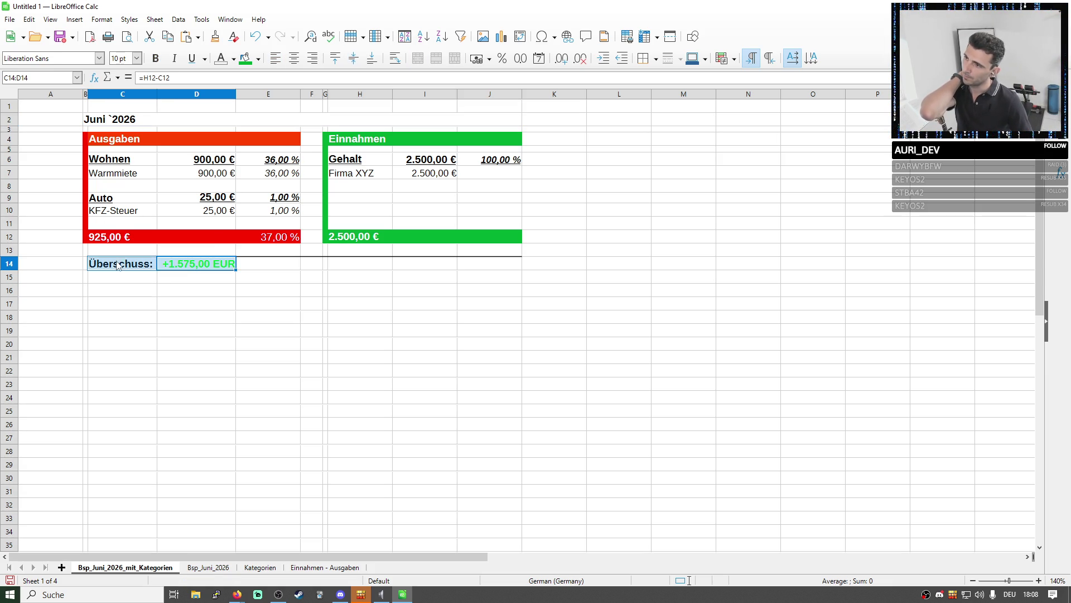
left_click(289, 278)
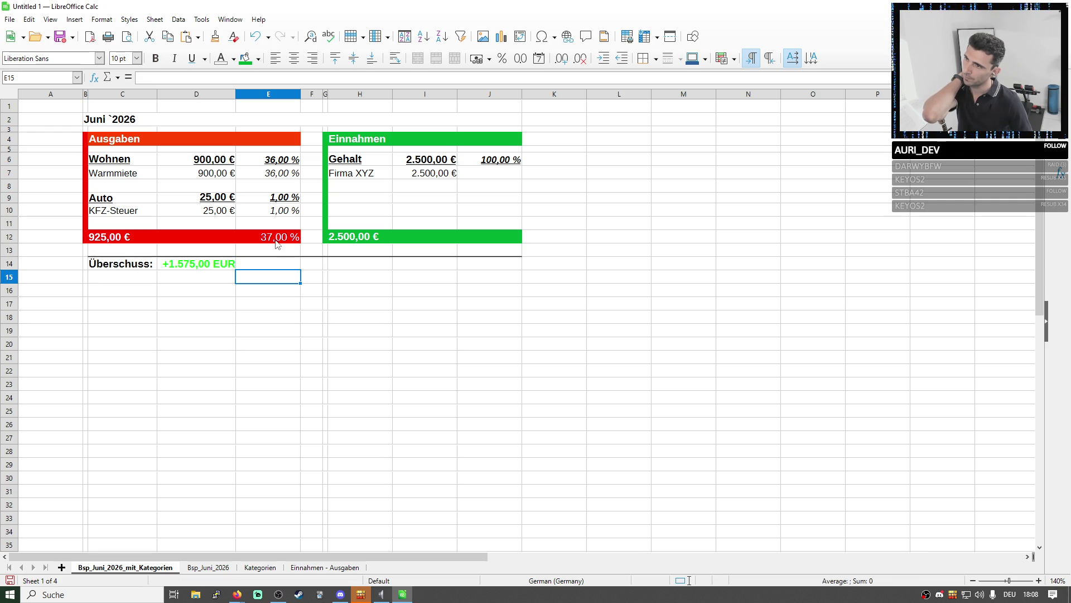
left_click(255, 264)
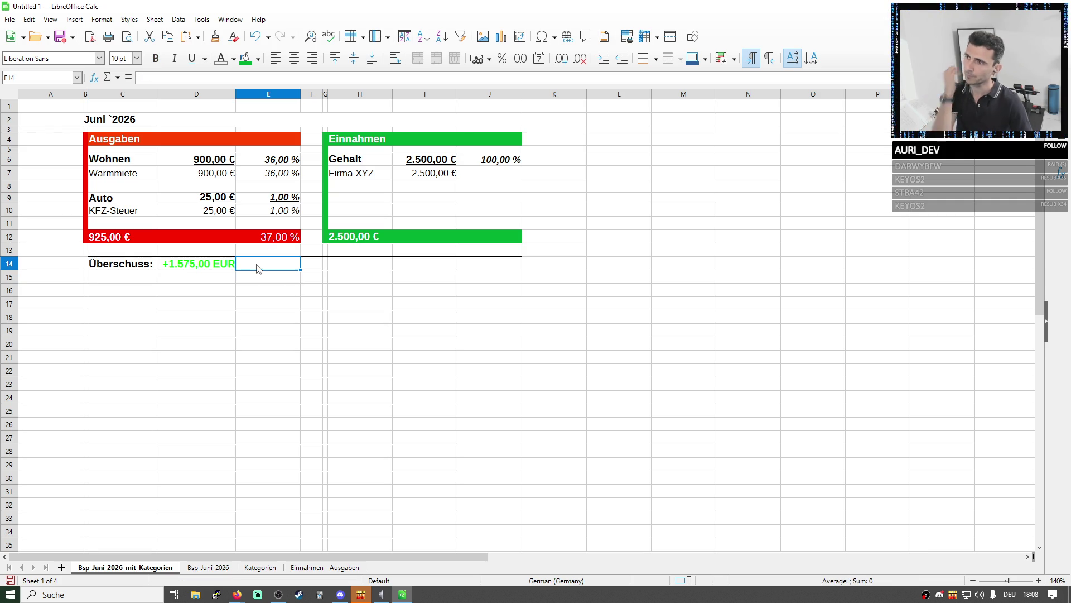
left_click(222, 78)
type("=")
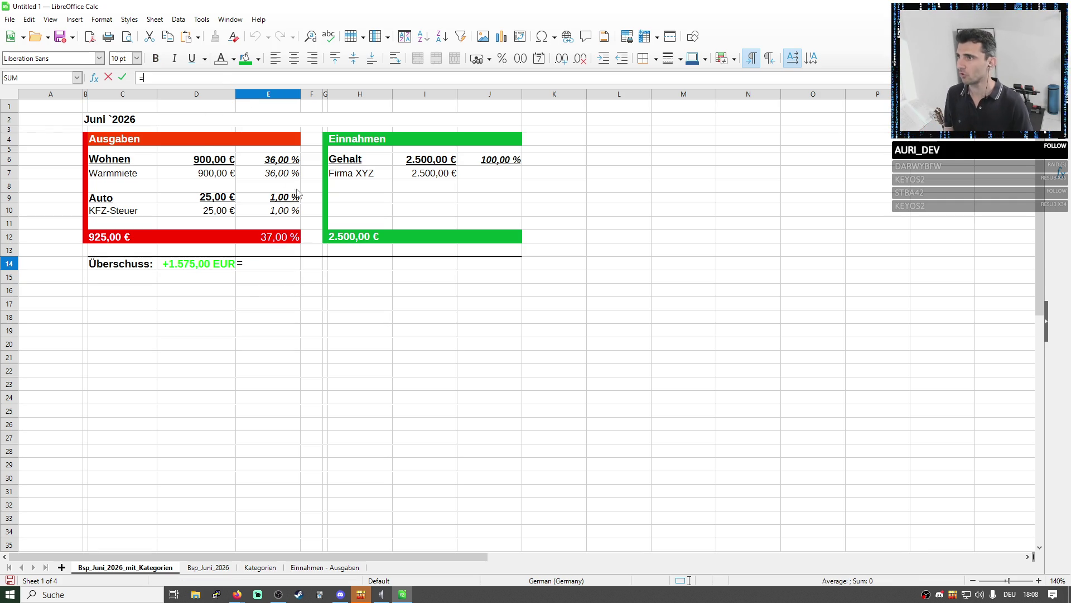
key("Return")
Copy the KFZ-Steuer percentage formula into E14, overwriting it to give =D14/$H$12 = 63,00 %
left_click(266, 241)
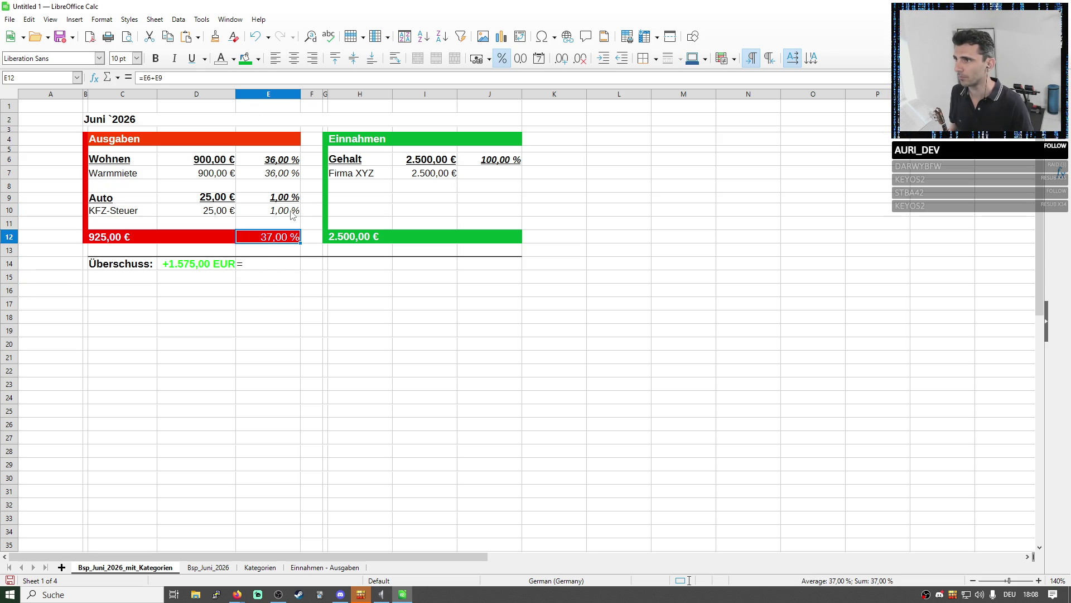
left_click(292, 215)
key("ctrl+c")
left_click(265, 263)
key("ctrl+v")
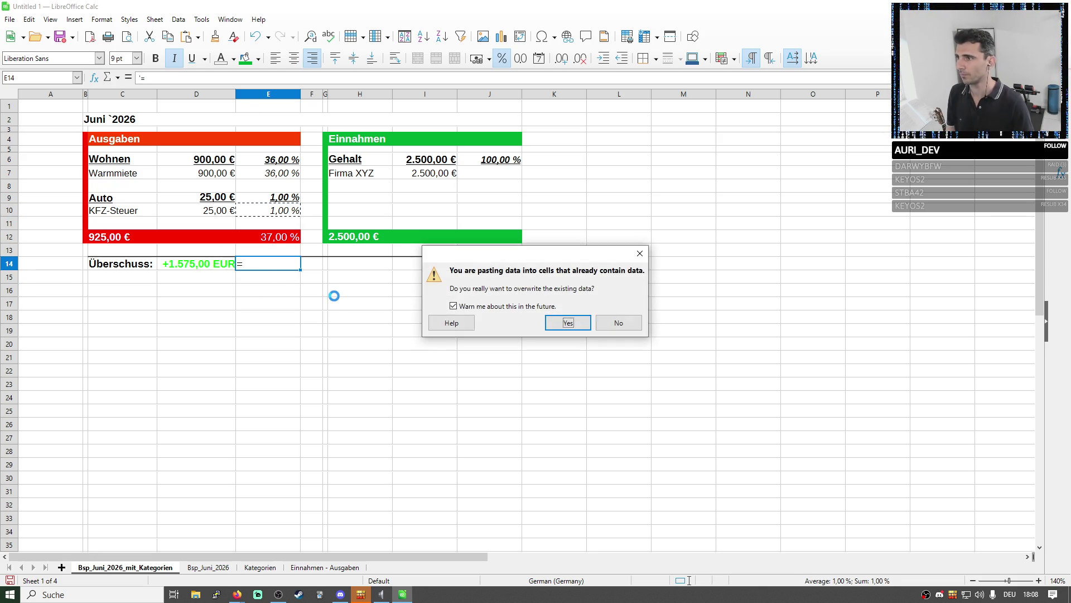
key("Return")
left_click(276, 277)
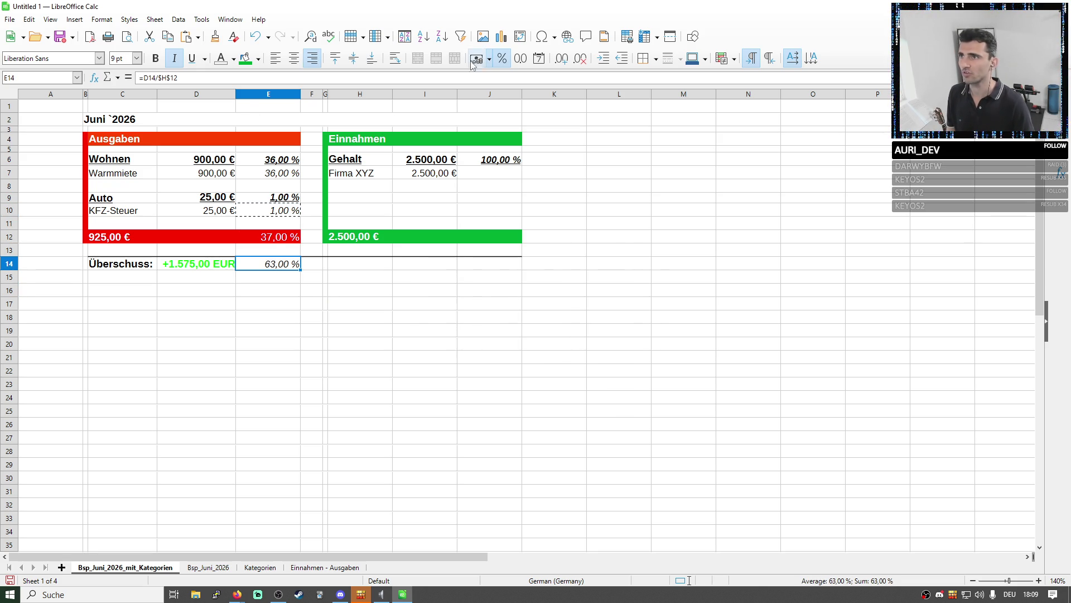
Check border options for E14 without adding one, then set the 63,00 % bold
left_click(653, 58)
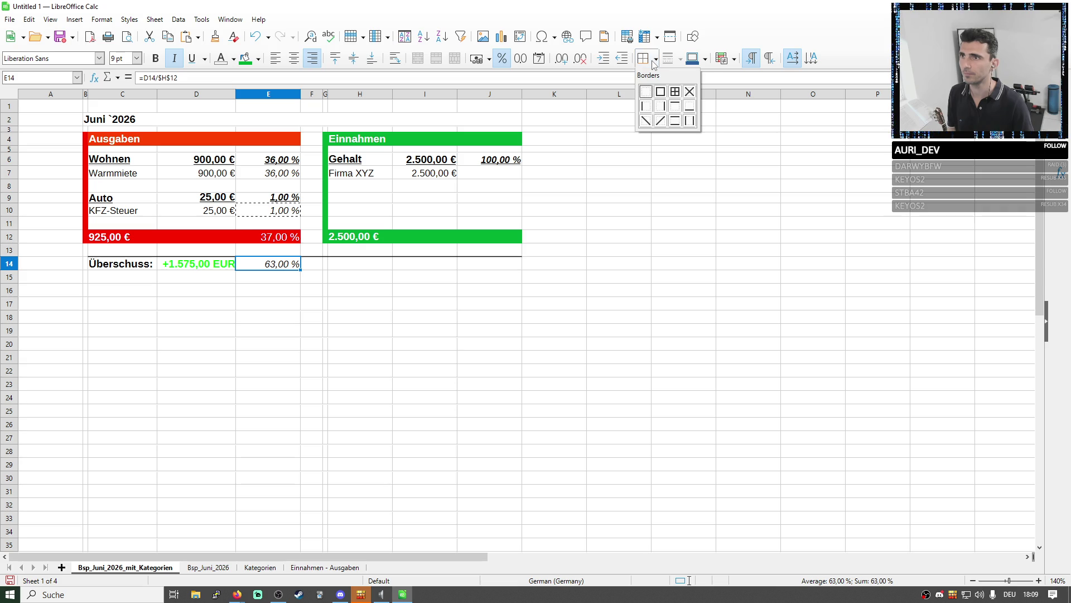
left_click(675, 106)
left_click(443, 265)
left_click(294, 268)
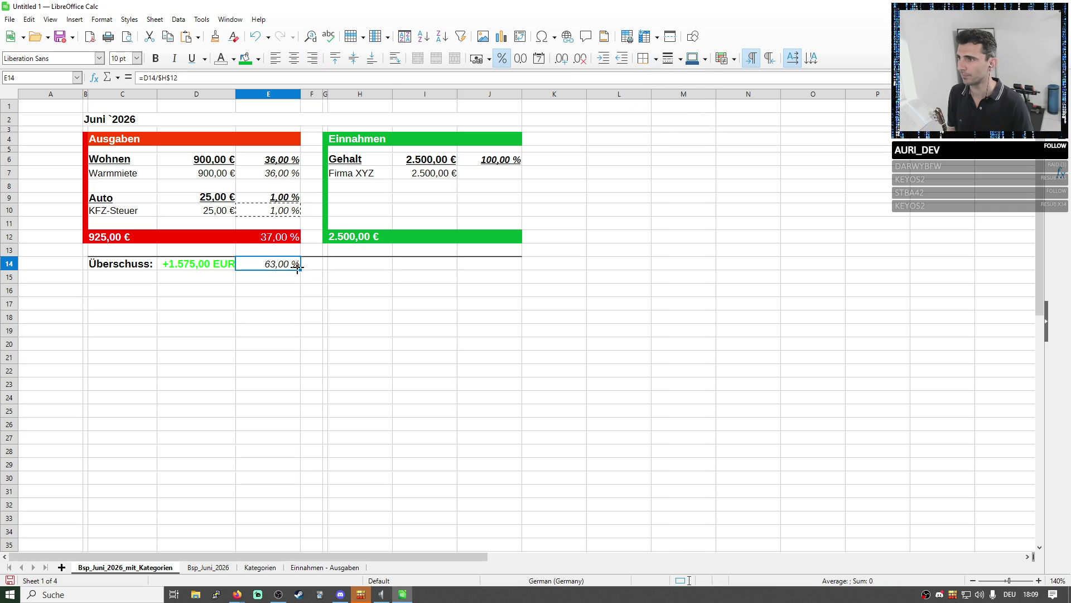
left_click(155, 58)
left_click(359, 343)
Toggle 63,00 % to bold without italic, compare with E12 and select the Überschuss rows C14:E15
left_click(268, 264)
left_click(157, 58)
left_click(175, 58)
left_click(359, 317)
left_click(280, 266)
left_click(276, 242)
left_click(276, 267)
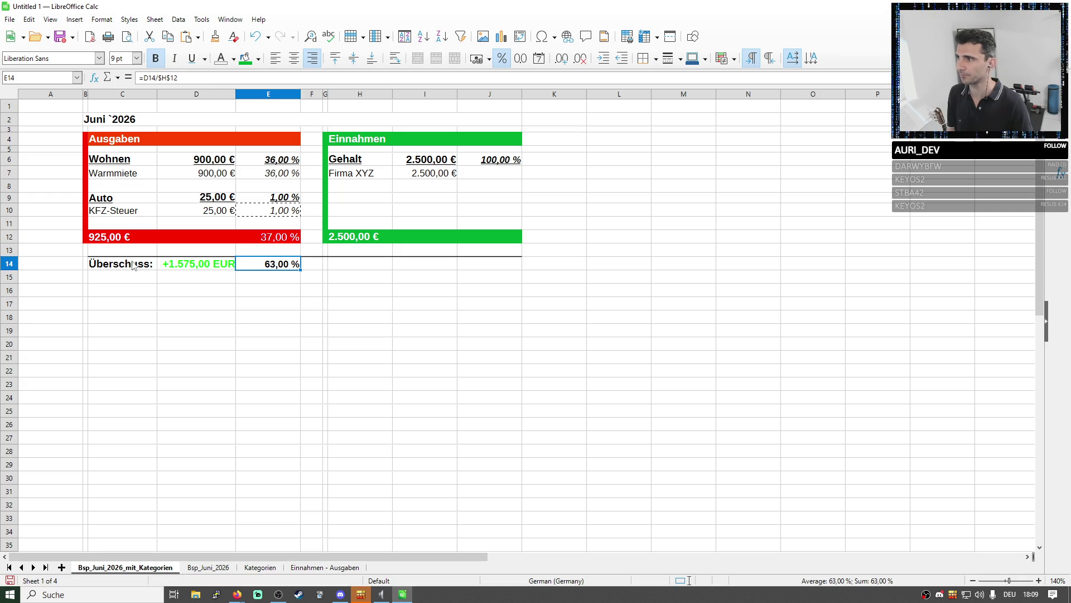
left_click_drag(132, 265, 277, 277)
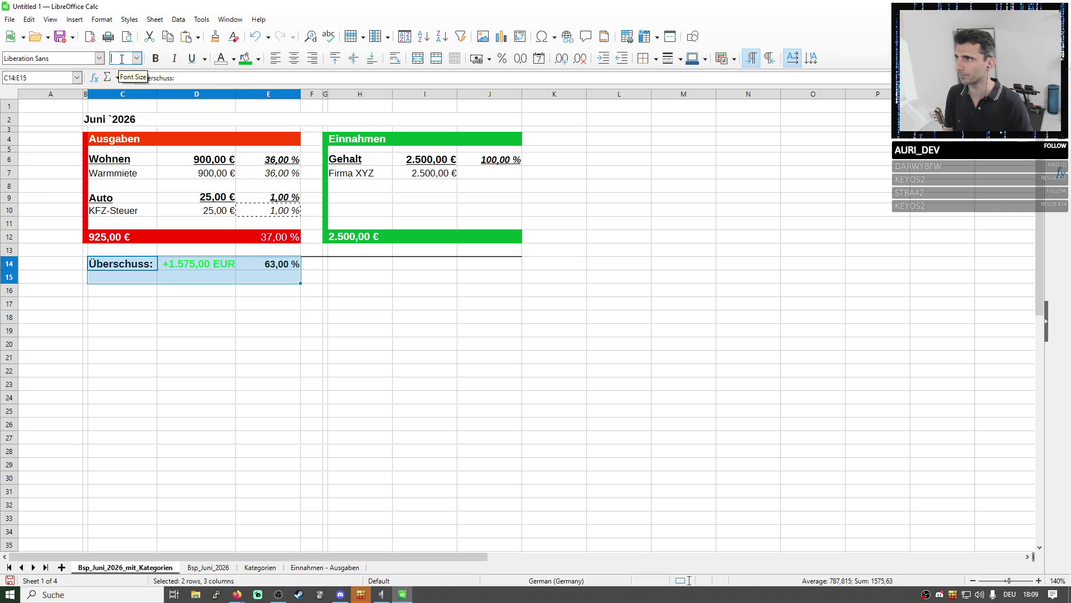
type("2")
Enlarge the Überschuss row text to match its larger font size
key("Return")
left_click(461, 334)
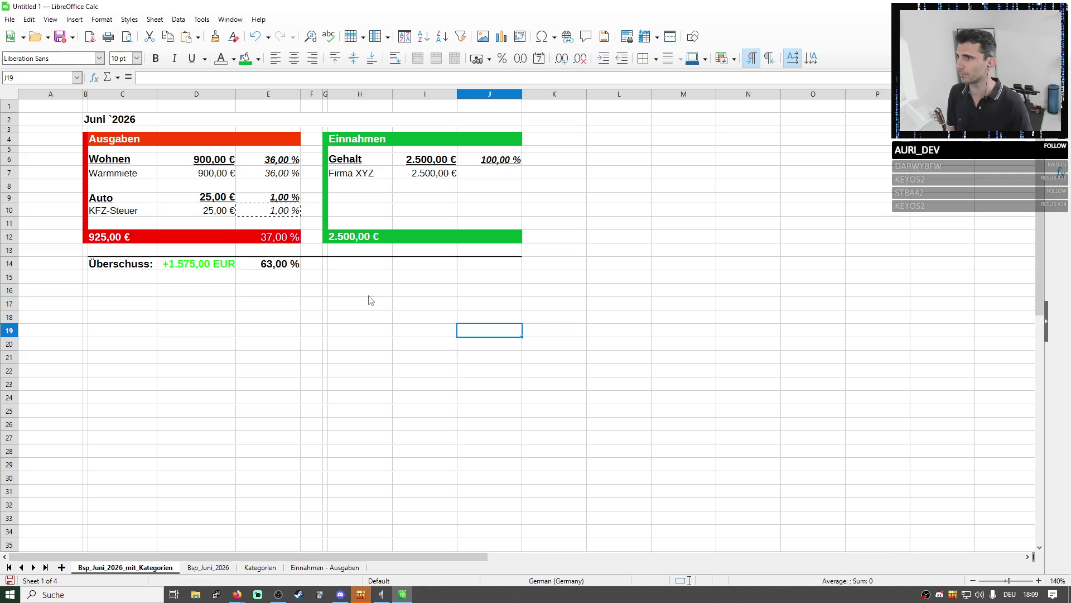
scroll(271, 293, "down", 1, "ctrl")
left_click(272, 291)
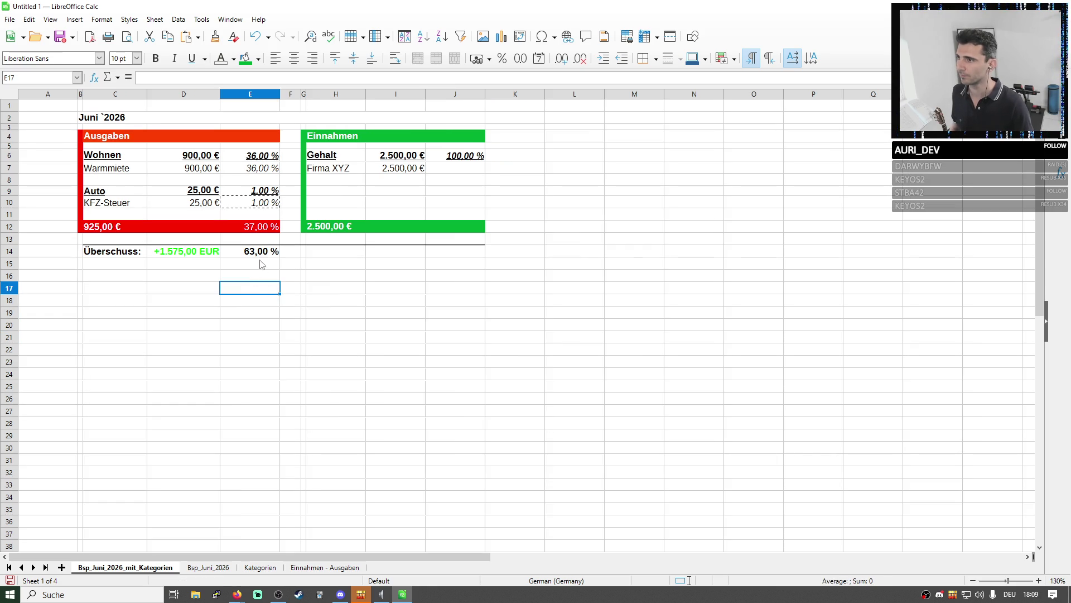
Inspect the =D14/$H$12 surplus formula in E14, then select the whole budget block
left_click(256, 258)
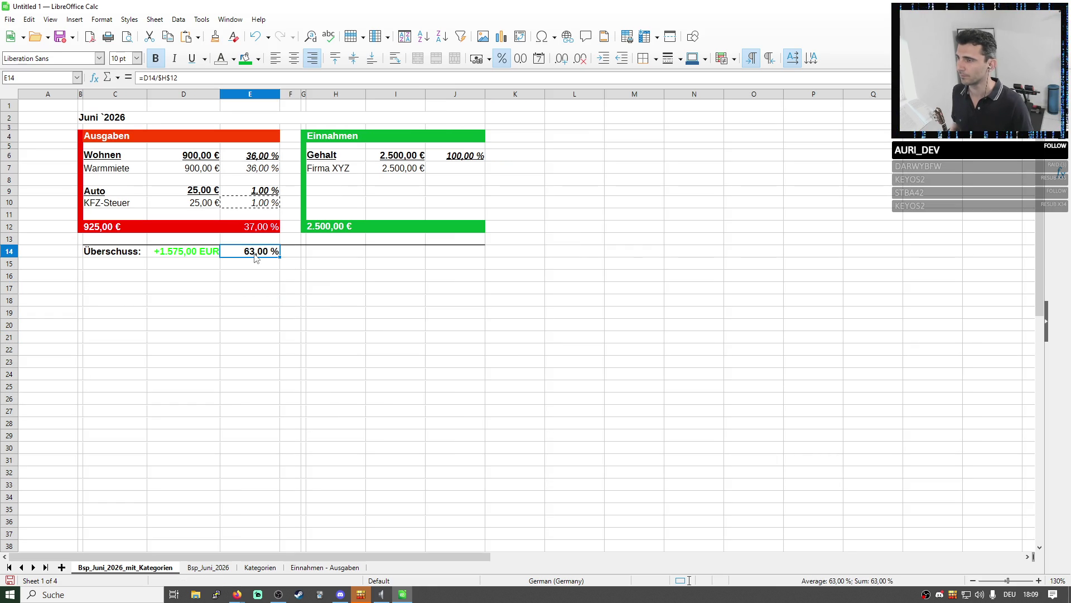
left_click(128, 274)
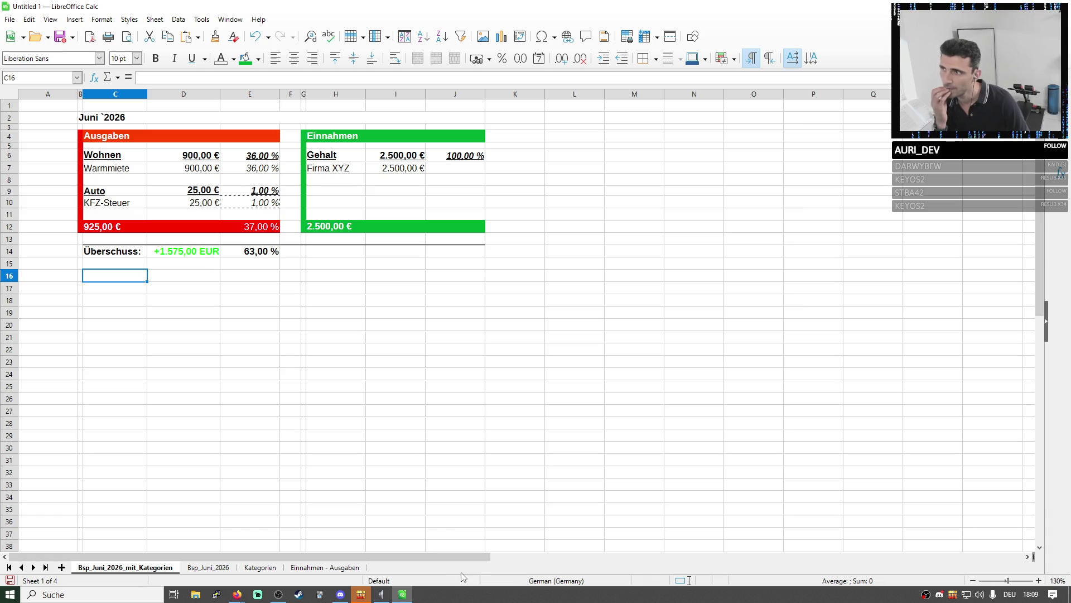
left_click_drag(125, 137, 402, 330)
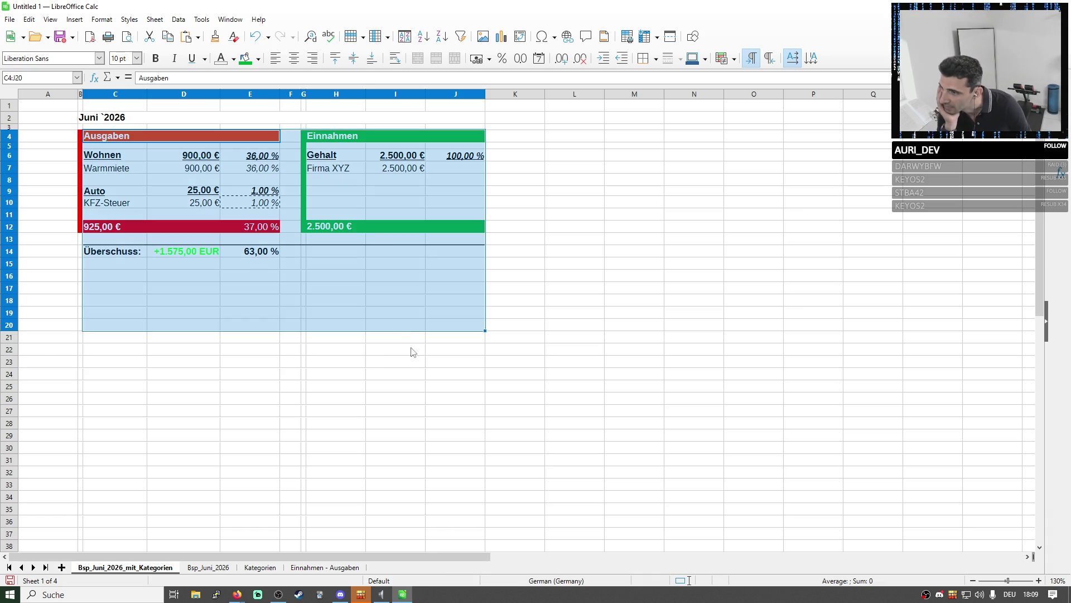
Review the Einnahmen - Ausgaben expense list and the other sheets before categorising
left_click(268, 570)
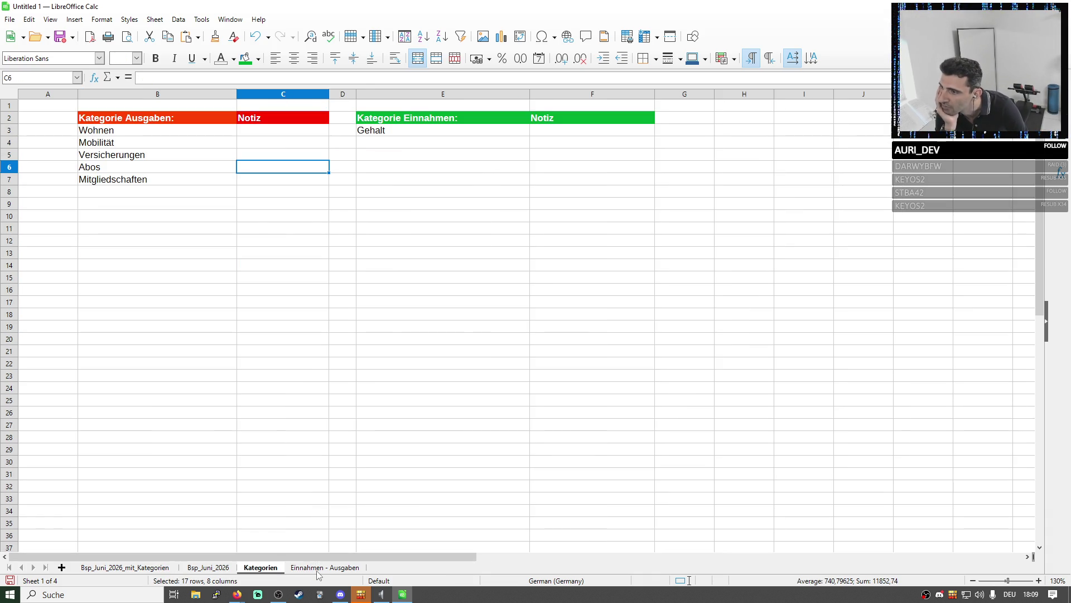
left_click(314, 569)
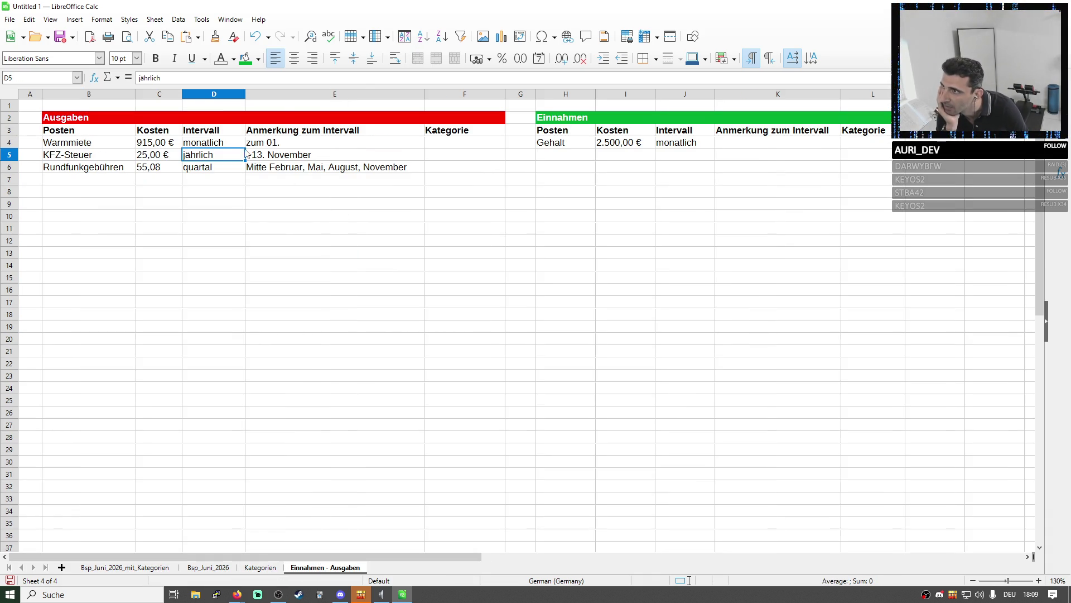
left_click_drag(198, 145, 211, 170)
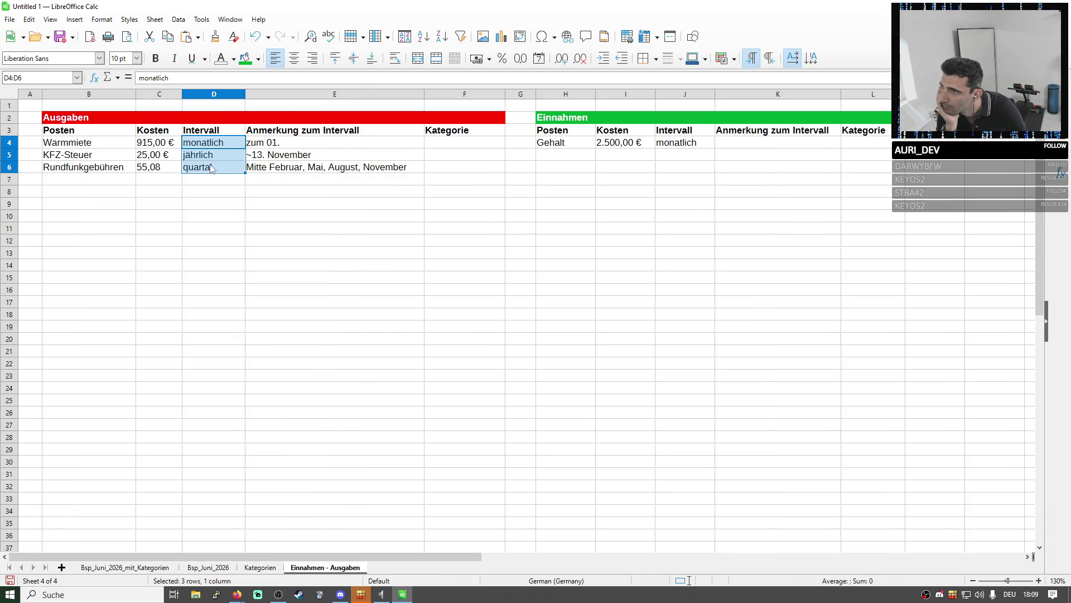
left_click(168, 170)
left_click(109, 173)
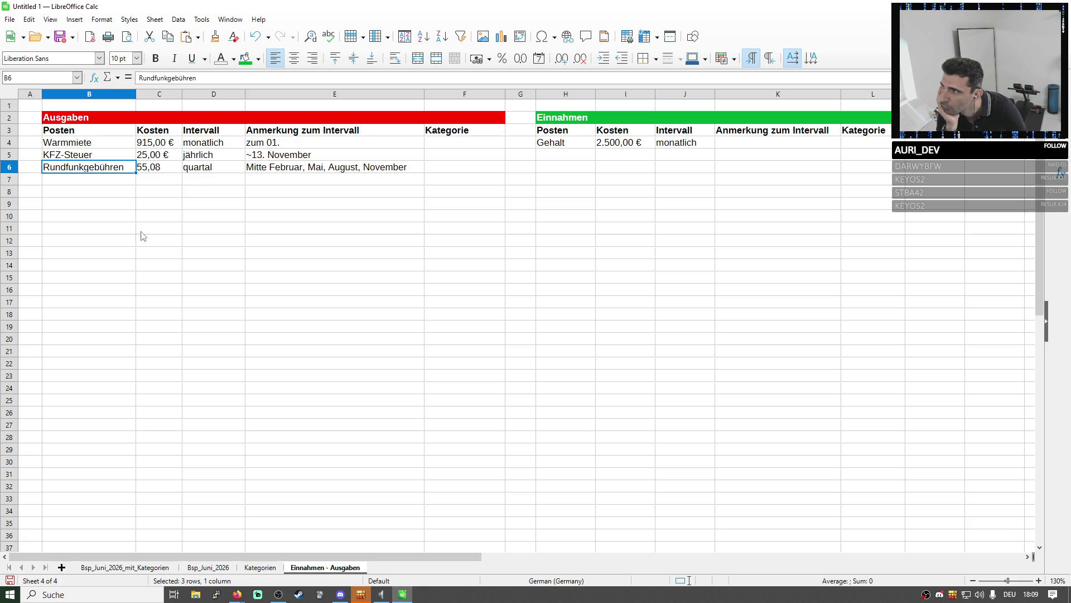
left_click(260, 567)
left_click(193, 568)
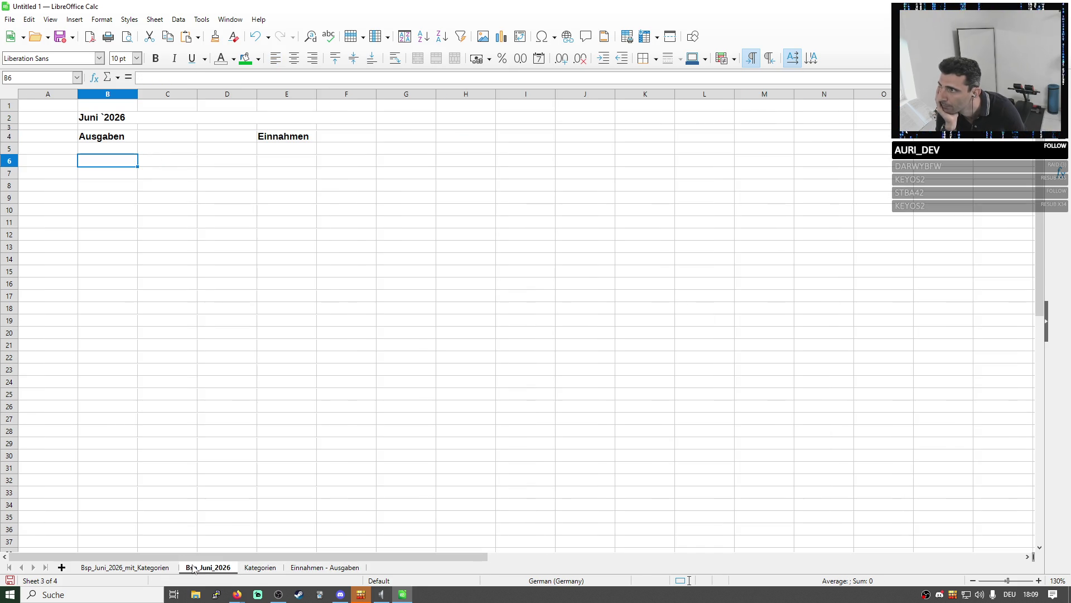
left_click(135, 568)
left_click(331, 569)
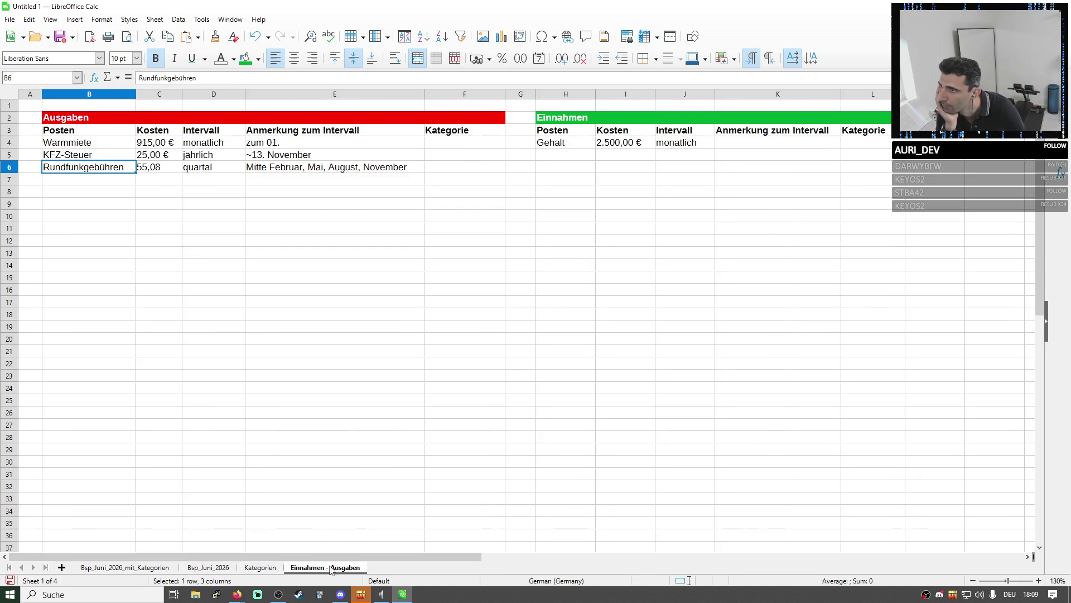
Set Warmmiete's Kategorie to Wohnen and KFZ-Steuer's to Mobilität via the cell dropdowns
left_click(452, 143)
left_click(509, 143)
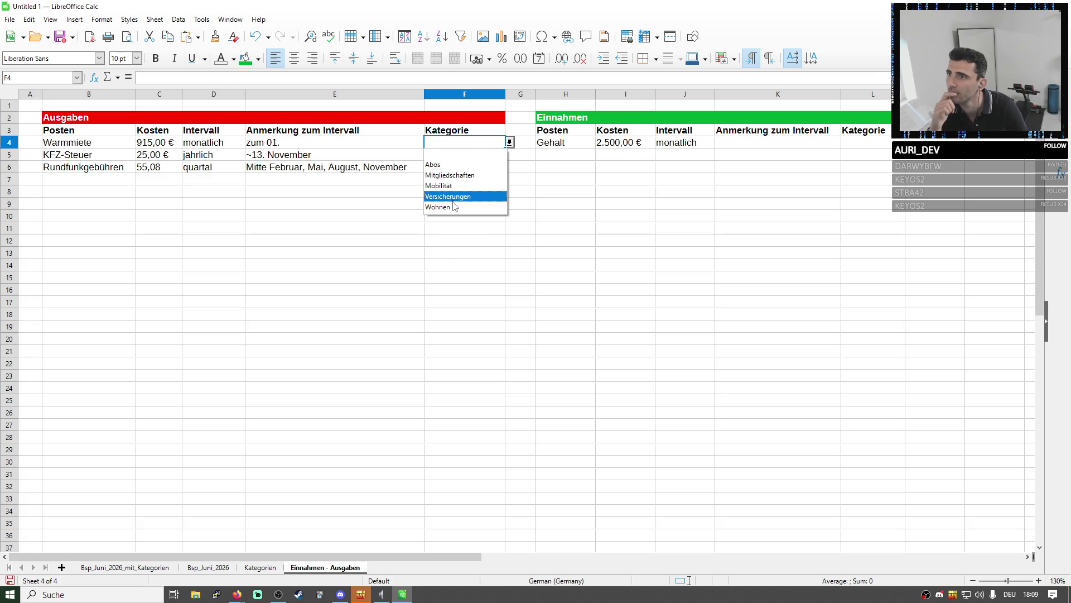
left_click(456, 207)
left_click(494, 158)
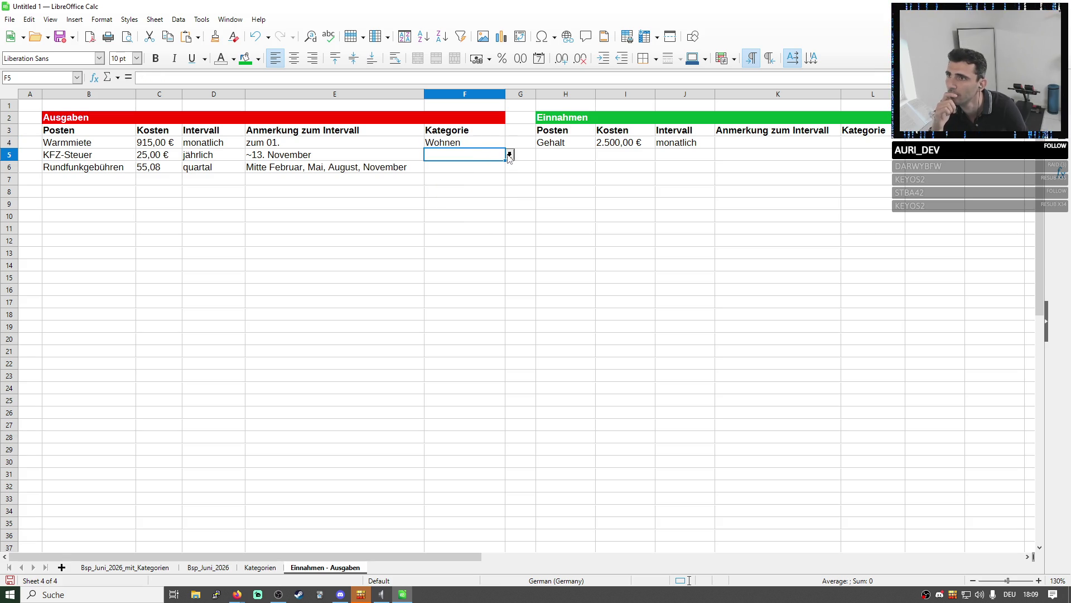
left_click(509, 155)
left_click(463, 200)
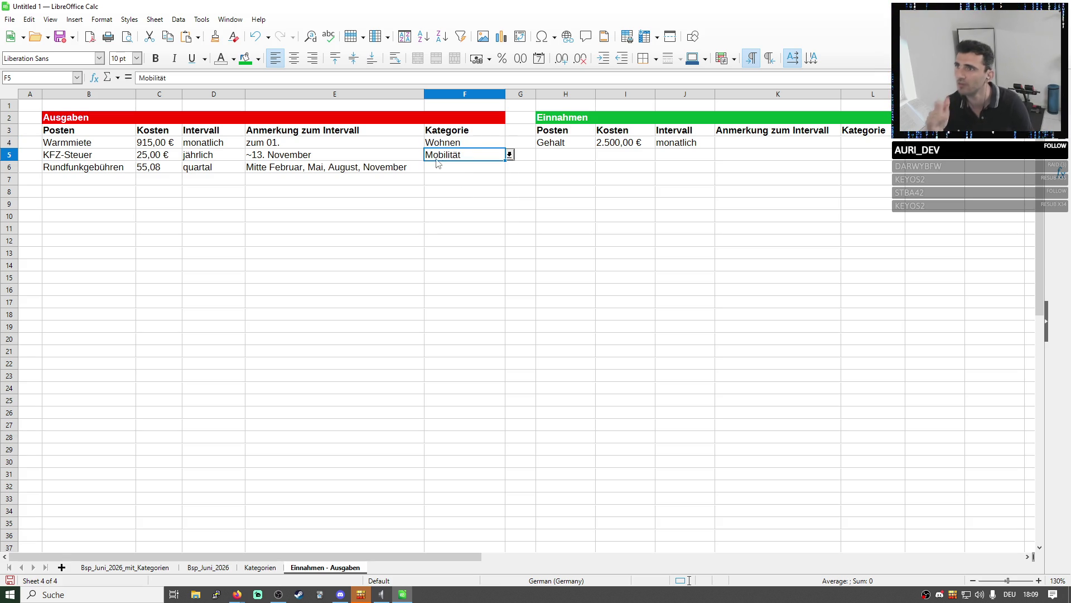
Rename the Auto subtotal label in C9 of the budget sheet to Mobilität
left_click(160, 569)
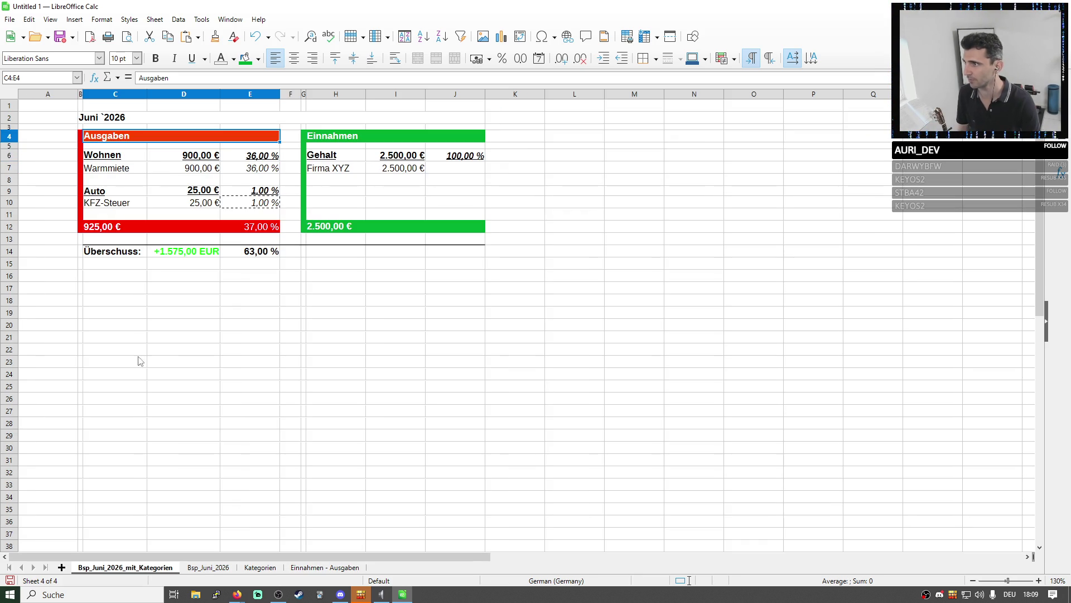
left_click(114, 189)
type("Mo")
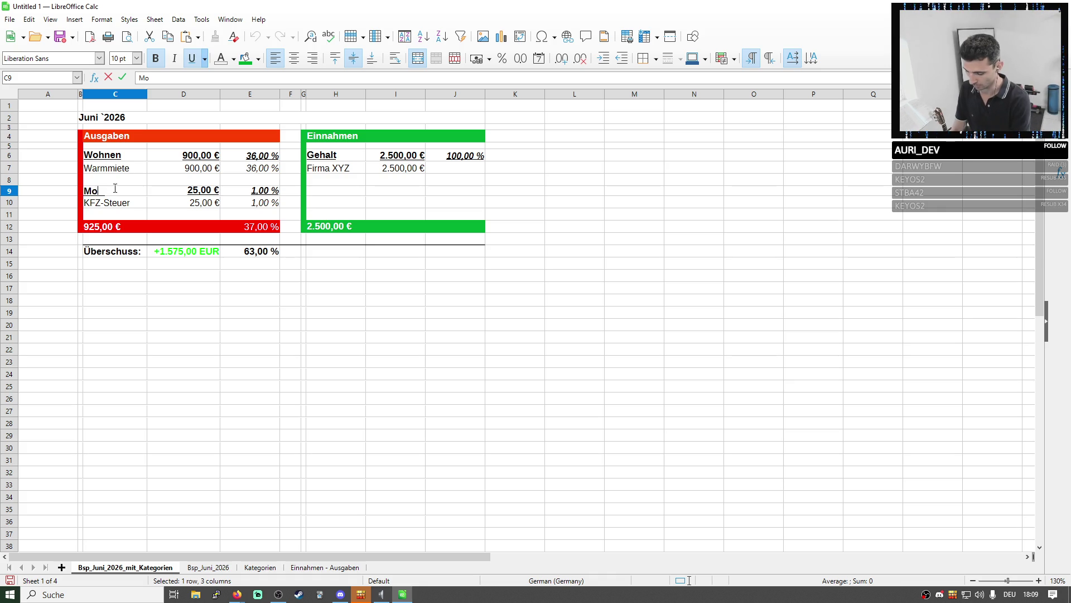
type("bilität")
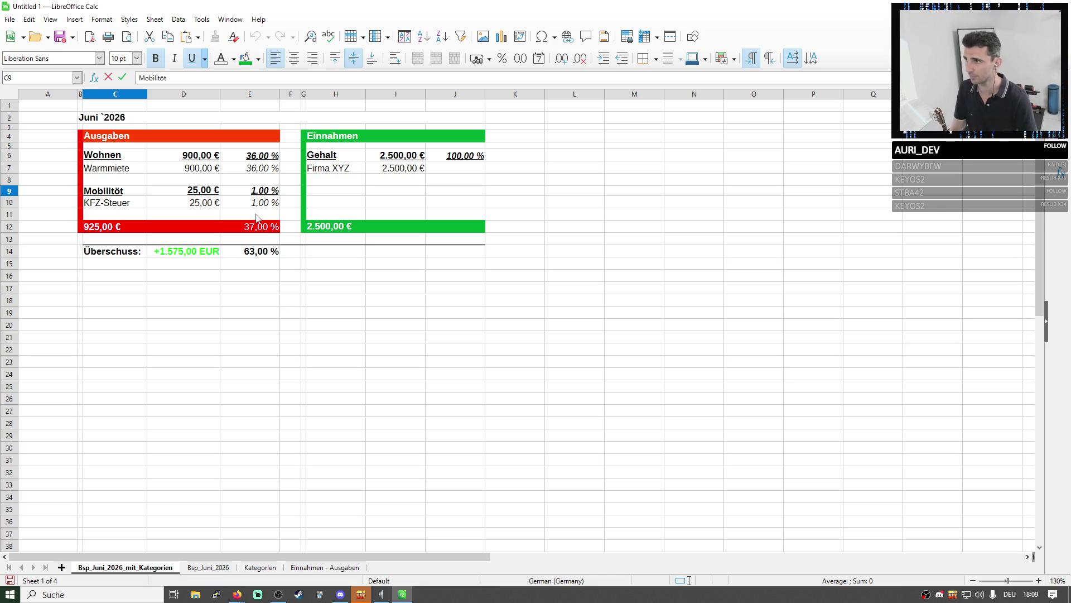
left_click(300, 277)
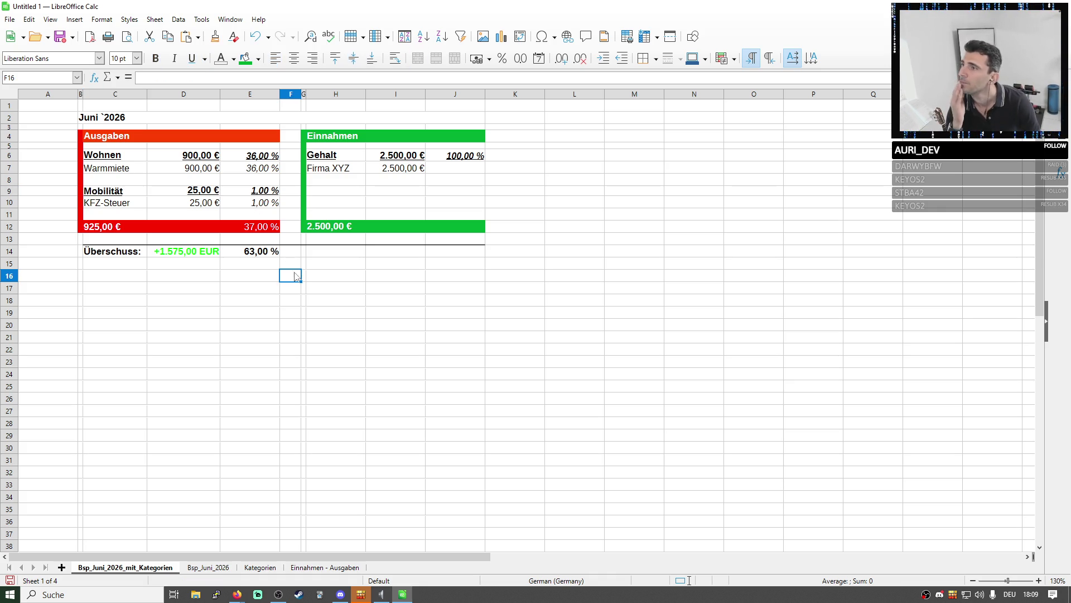
left_click(305, 568)
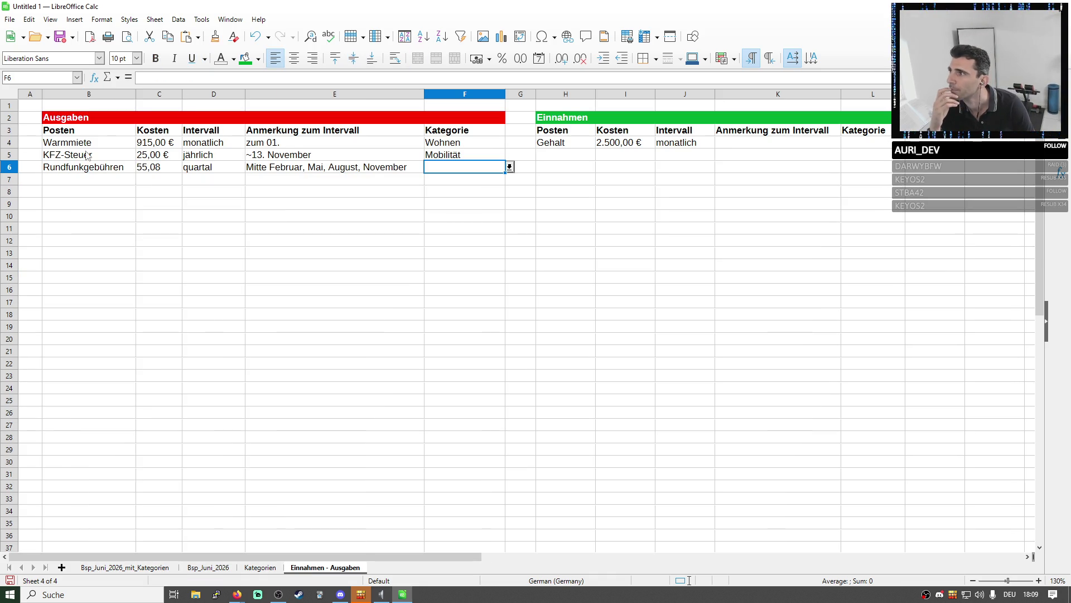
Set Rundfunkgebühren's Kategorie to Wohnen, return to the budget sheet and bring up row options for Warmmiete
left_click(112, 171)
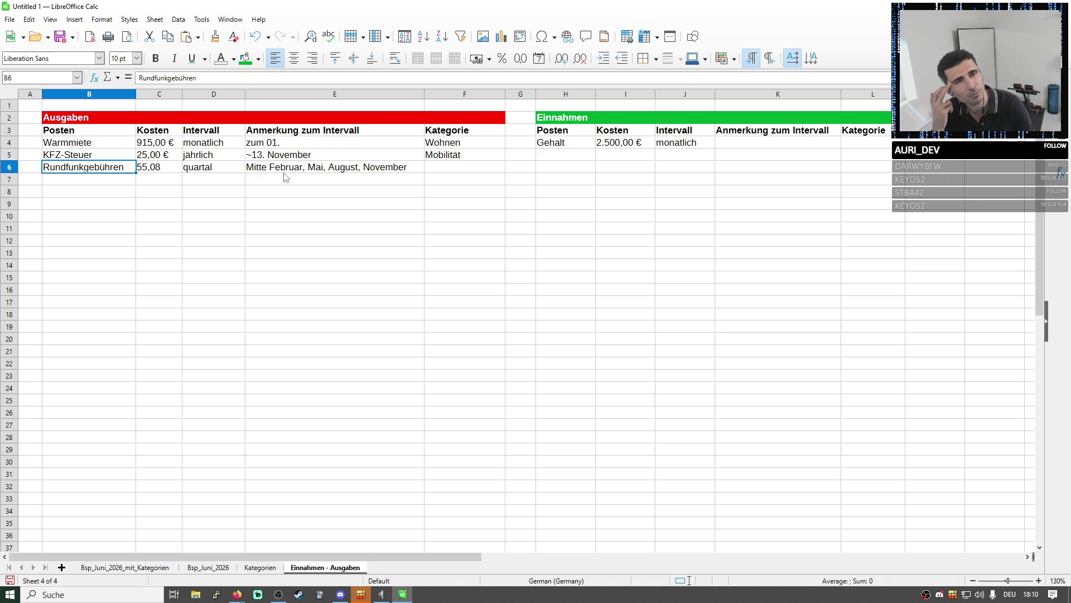
left_click(475, 171)
left_click(509, 167)
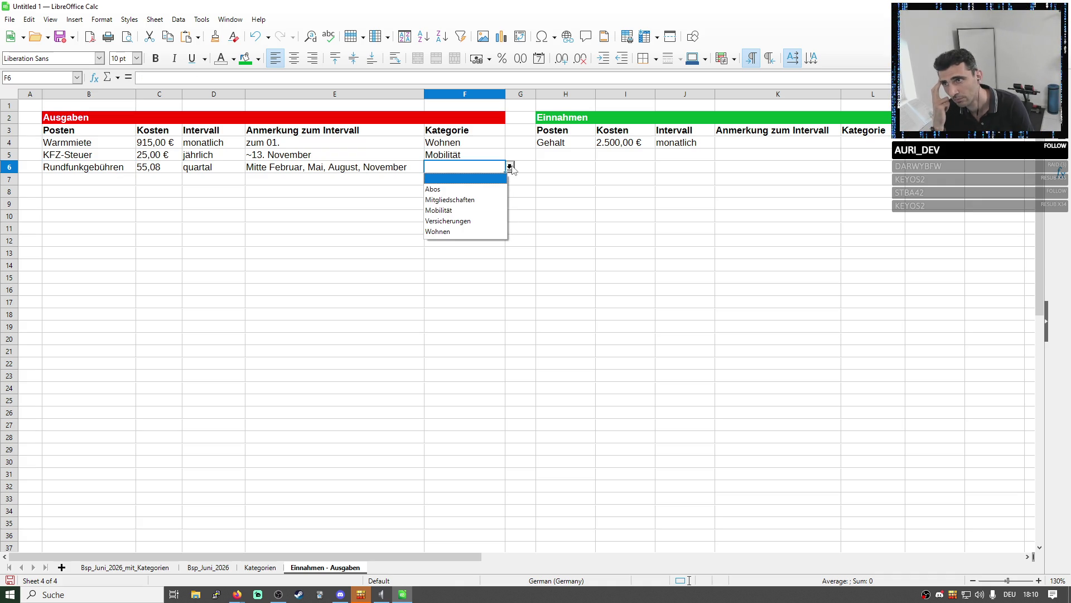
left_click(456, 234)
left_click(260, 569)
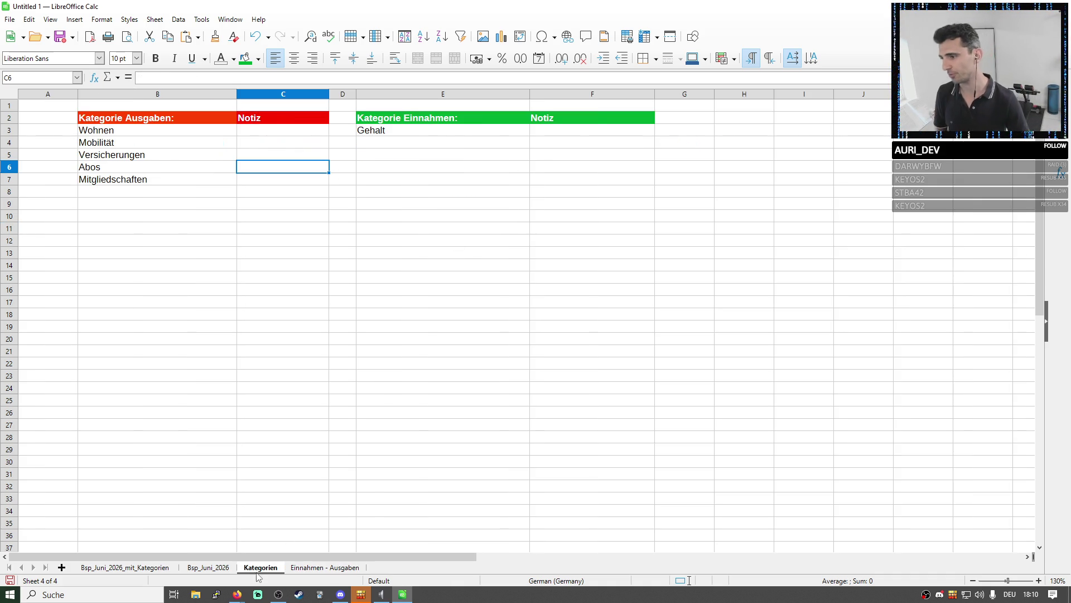
left_click(201, 568)
left_click(142, 571)
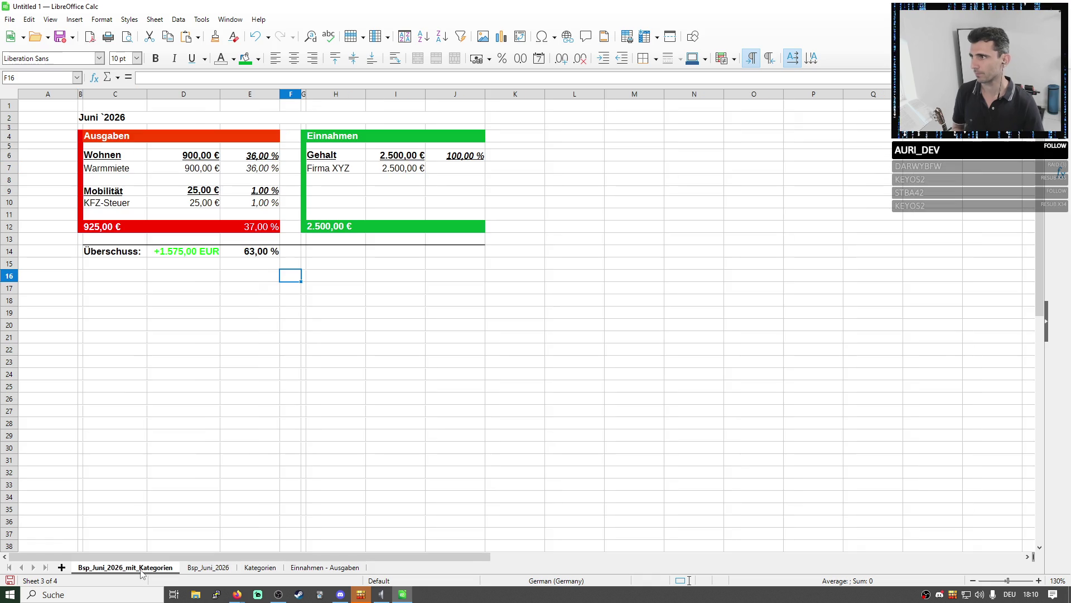
right_click(11, 168)
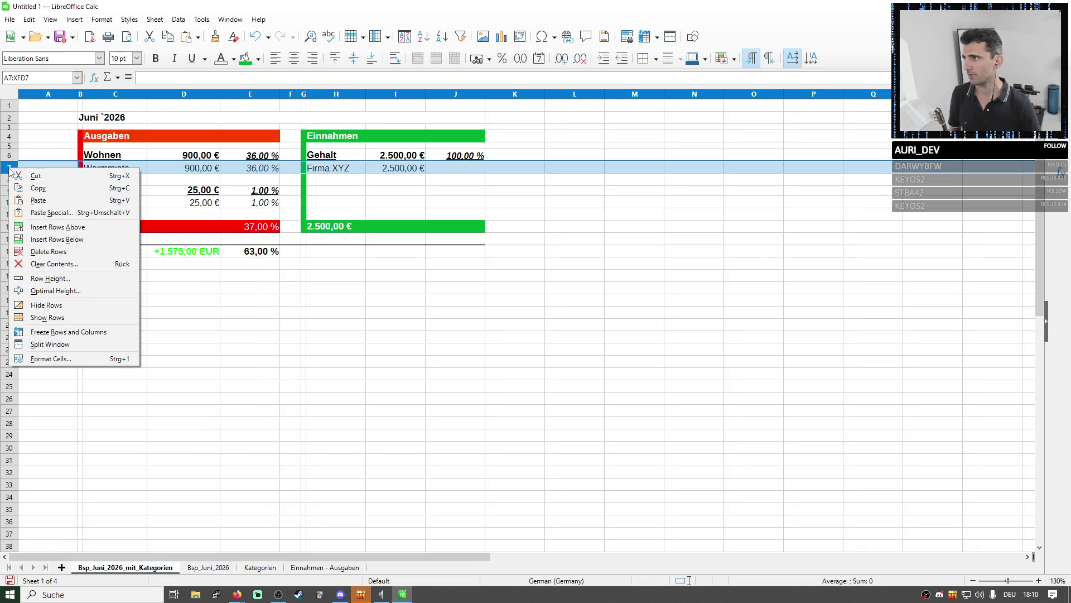
Insert a row below Warmmiete, label C8 Rundfunkgebühren and widen column C to fit
left_click(41, 240)
left_click(115, 171)
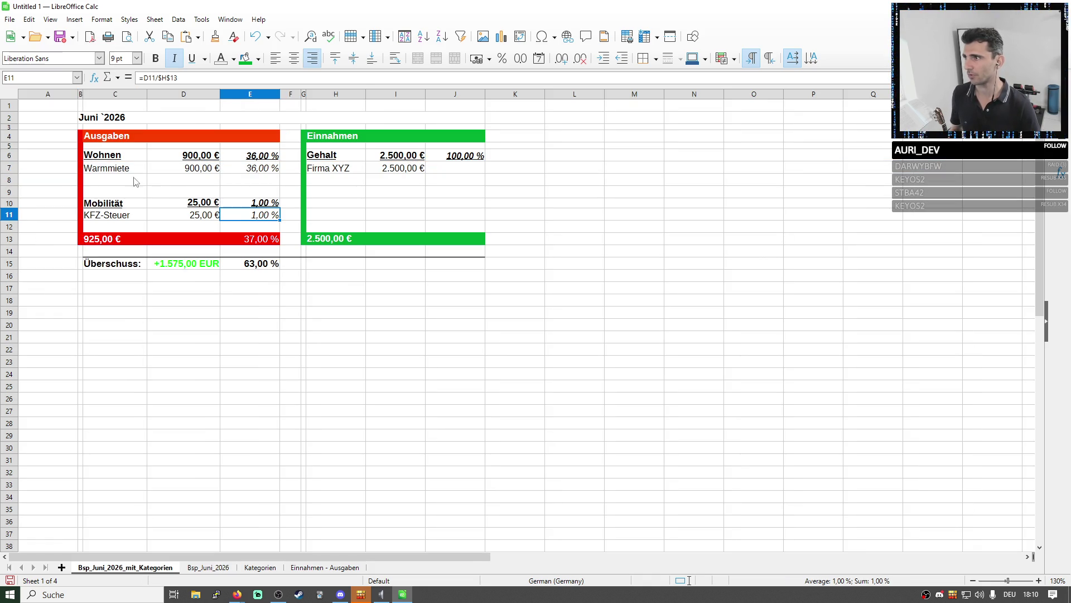
left_click(116, 181)
type("Rundfunkg")
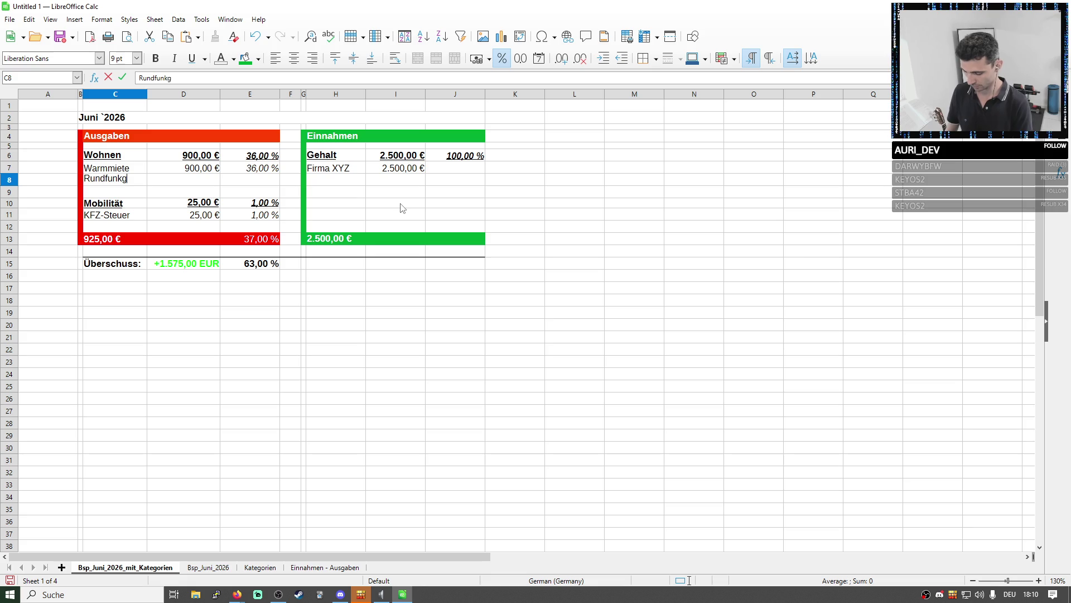
type("p")
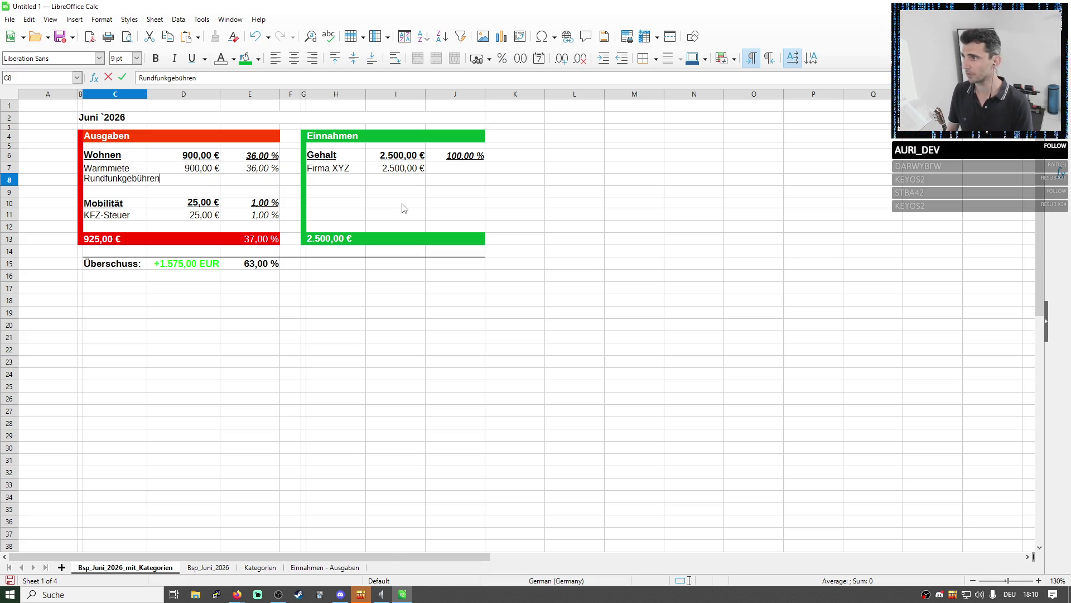
key("Return")
left_click_drag(147, 94, 165, 93)
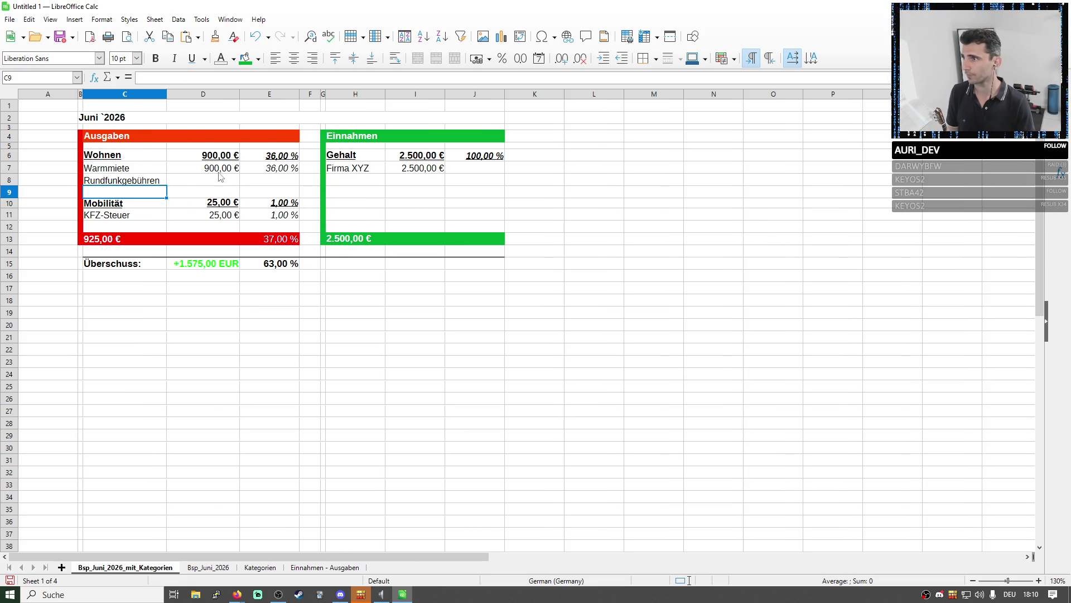
left_click(225, 180)
type("=")
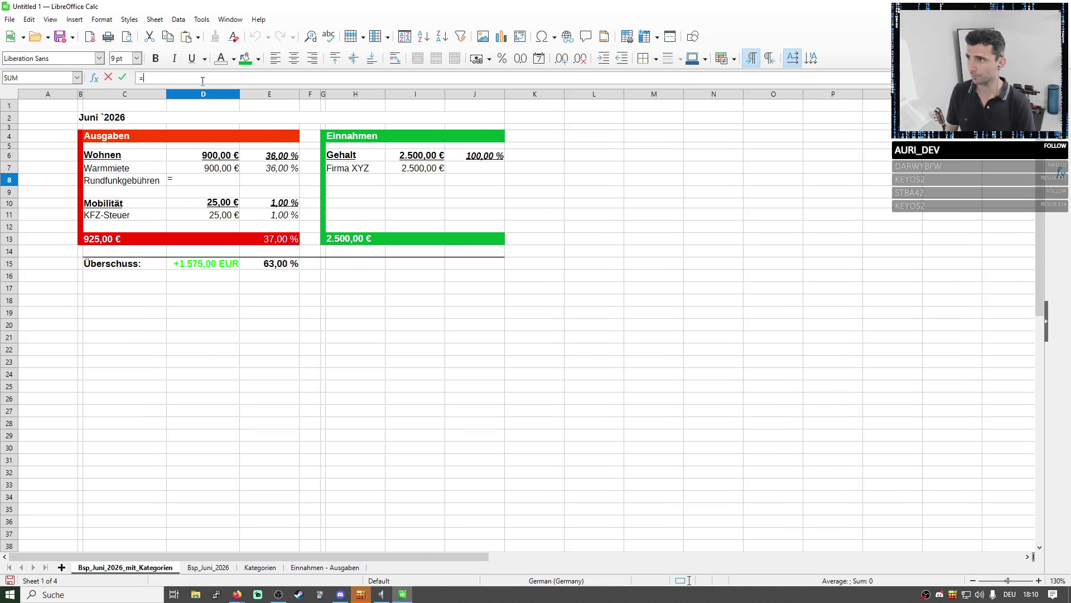
Look up the quarterly 55,08 € fee and enter =55,08/3 in D8 for the monthly 18,36 €
left_click(317, 568)
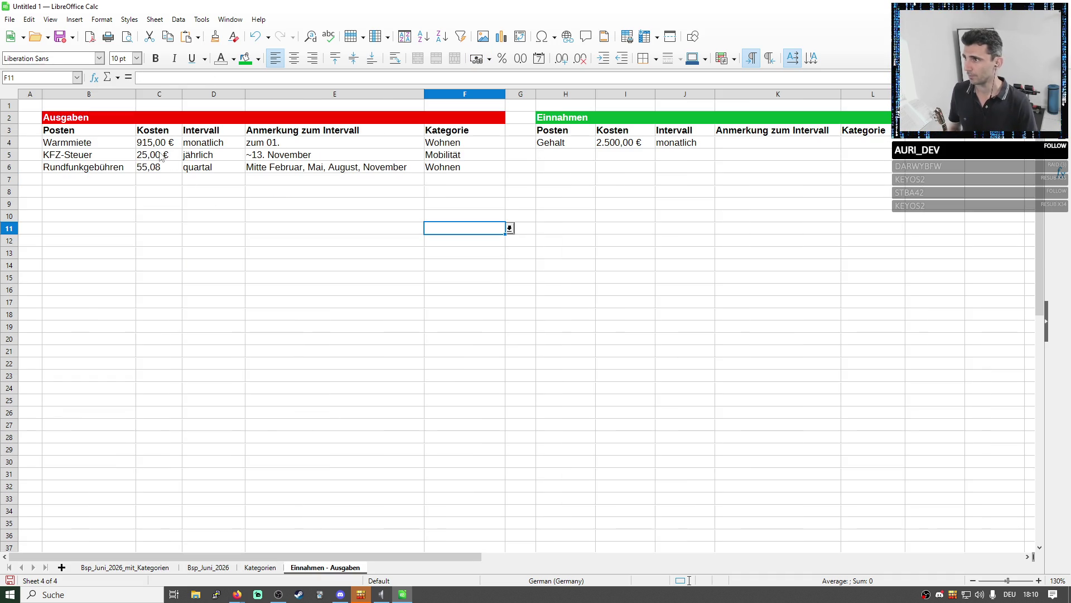
left_click(144, 167)
key("ctrl+c")
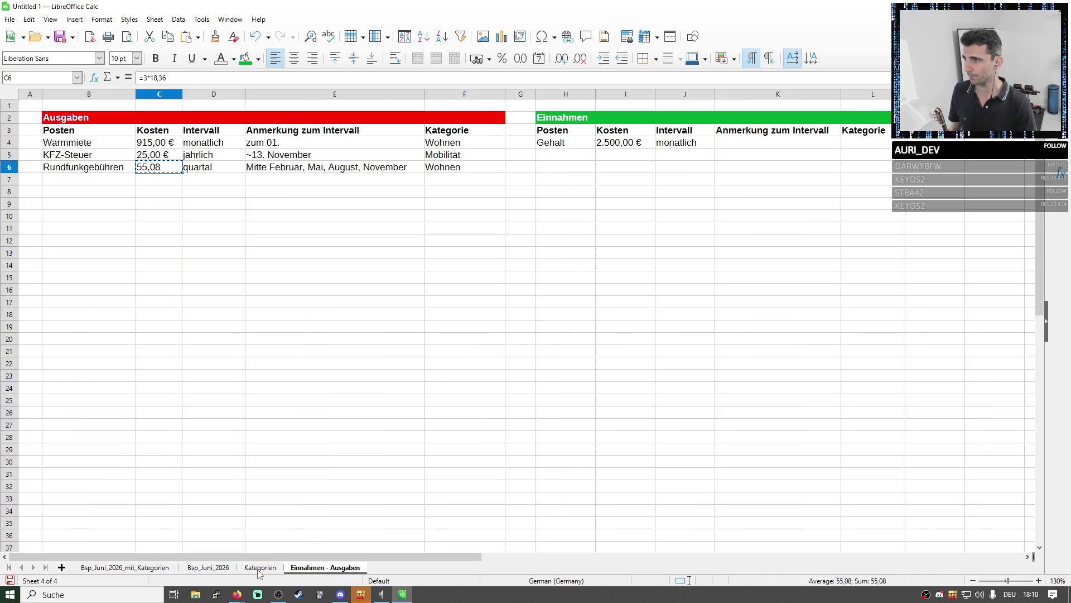
left_click(260, 569)
left_click(207, 567)
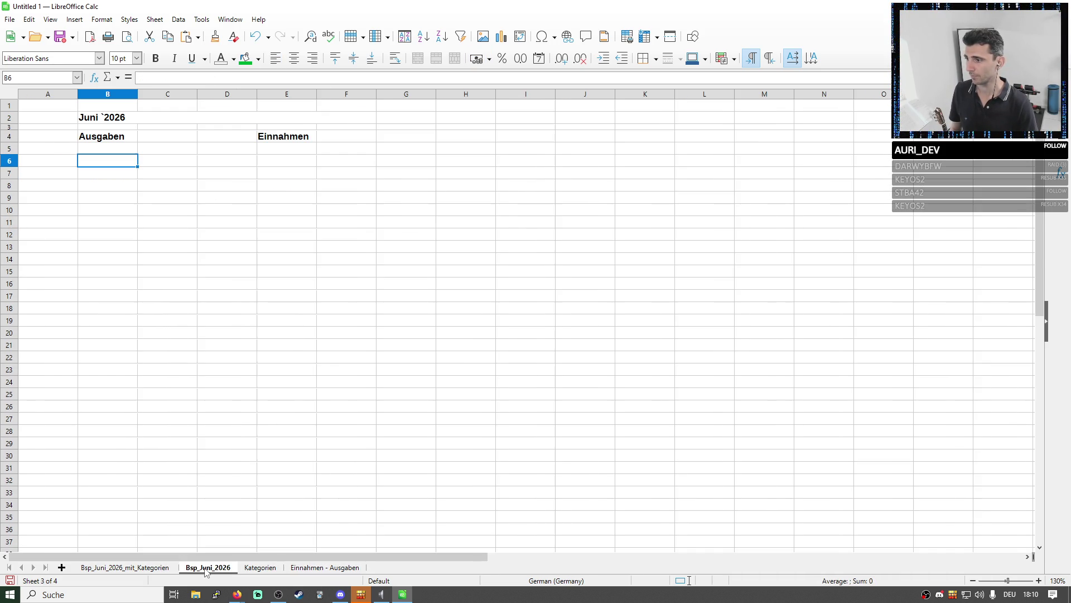
left_click(148, 568)
left_click(171, 77)
type("=55,08(")
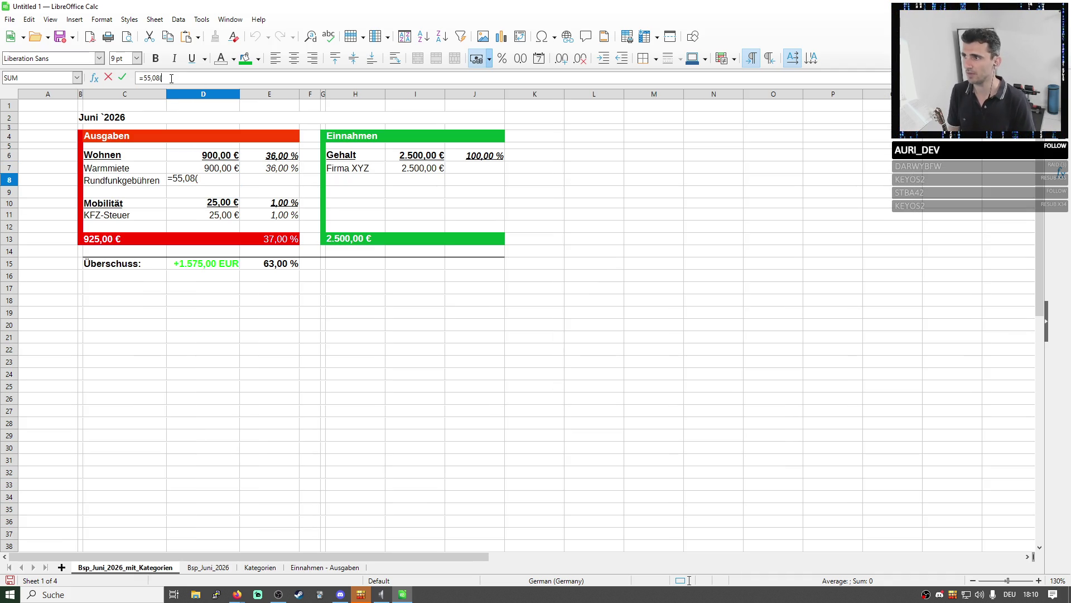
type("18,3")
key("Return")
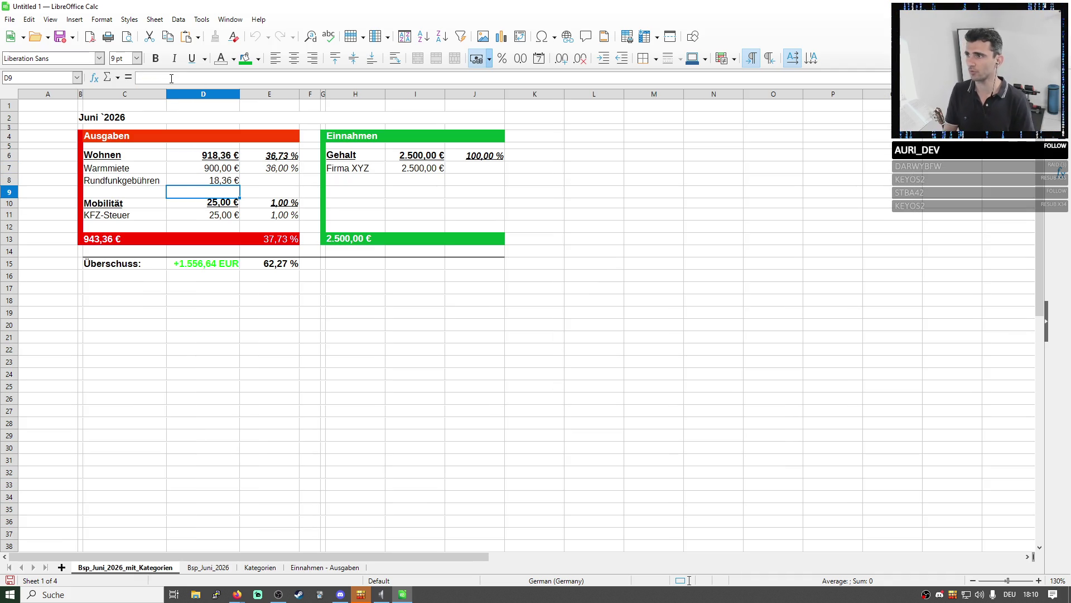
Copy Warmmiete's percentage formula from E7 into E8, giving Rundfunkgebühren 0,73 %
left_click(276, 168)
key("ctrl+c")
key("ctrl+v")
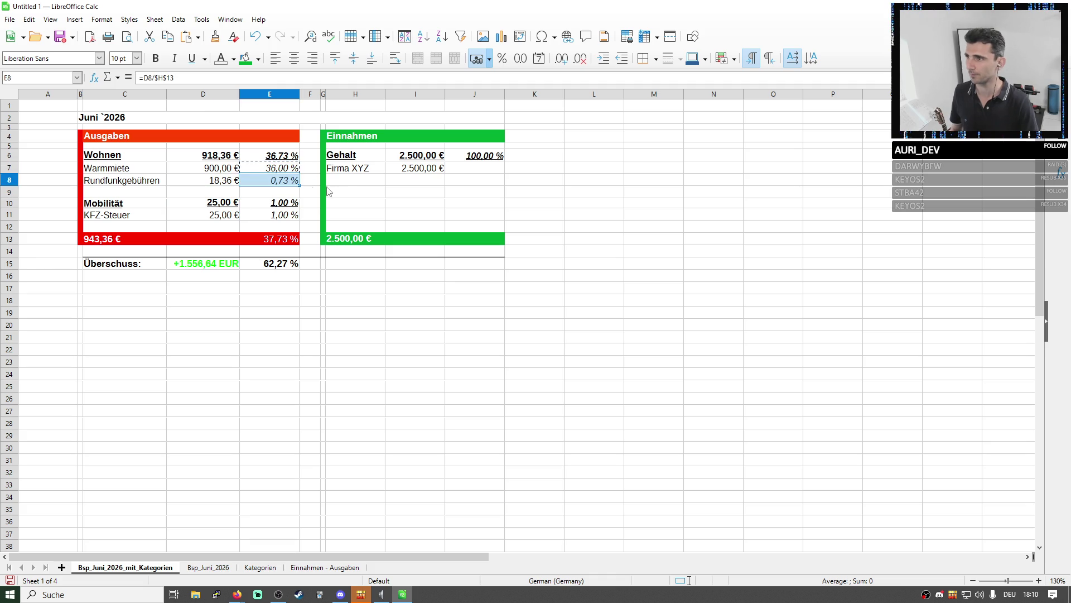
left_click(354, 192)
left_click(295, 184)
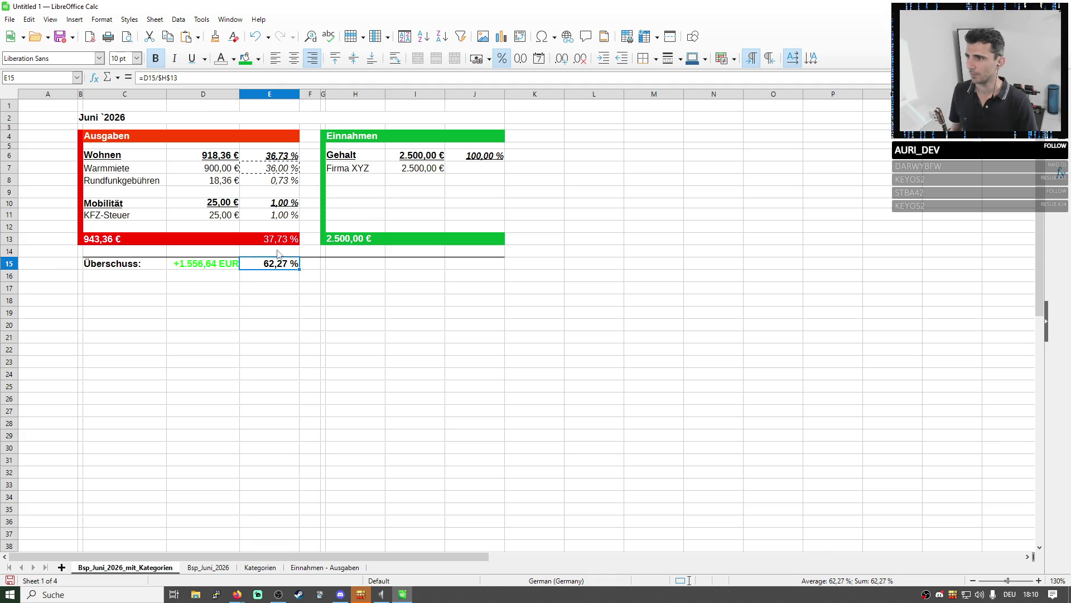
left_click(408, 206)
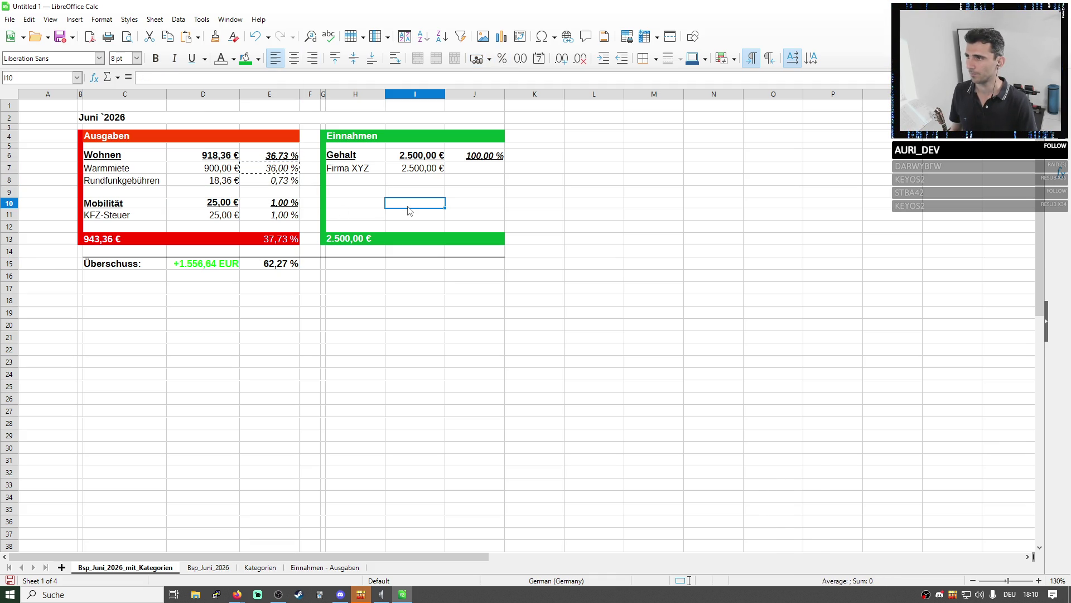
key("ctrl+v")
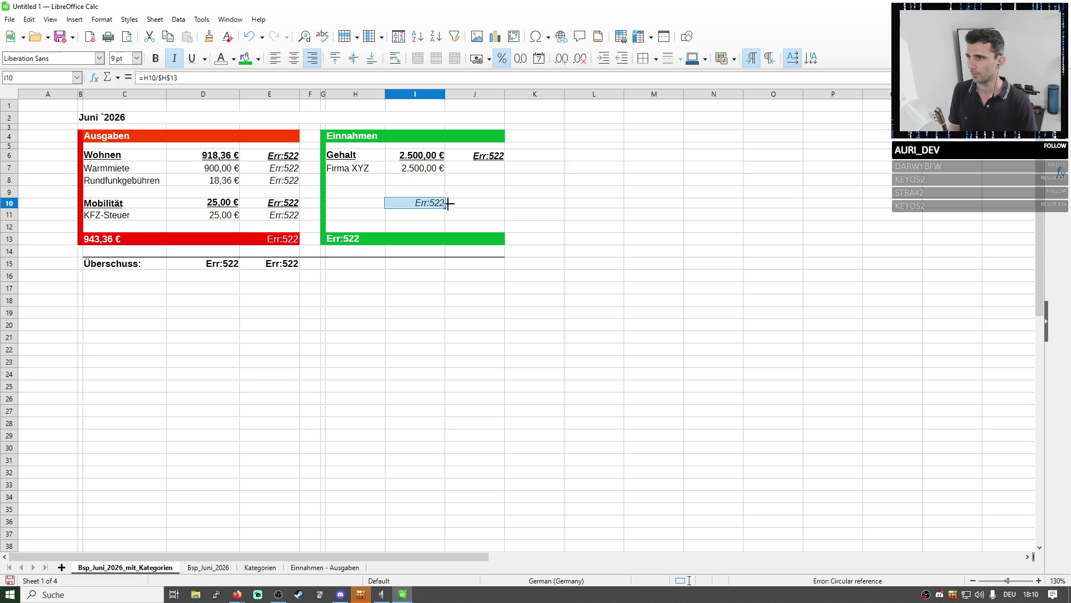
key("Delete")
left_click(525, 206)
left_click(568, 207)
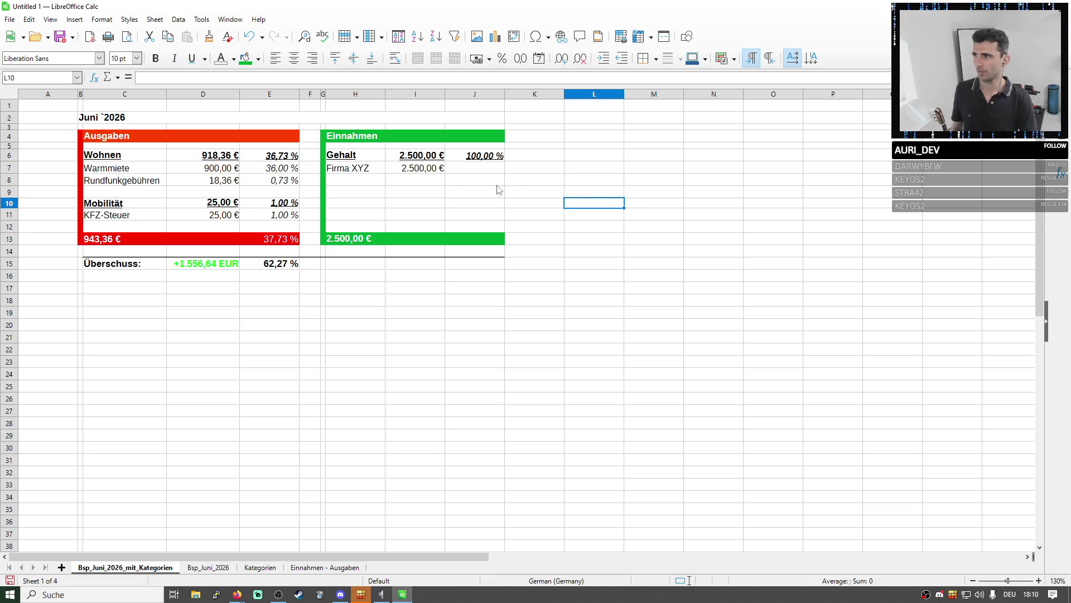
left_click_drag(125, 169, 266, 169)
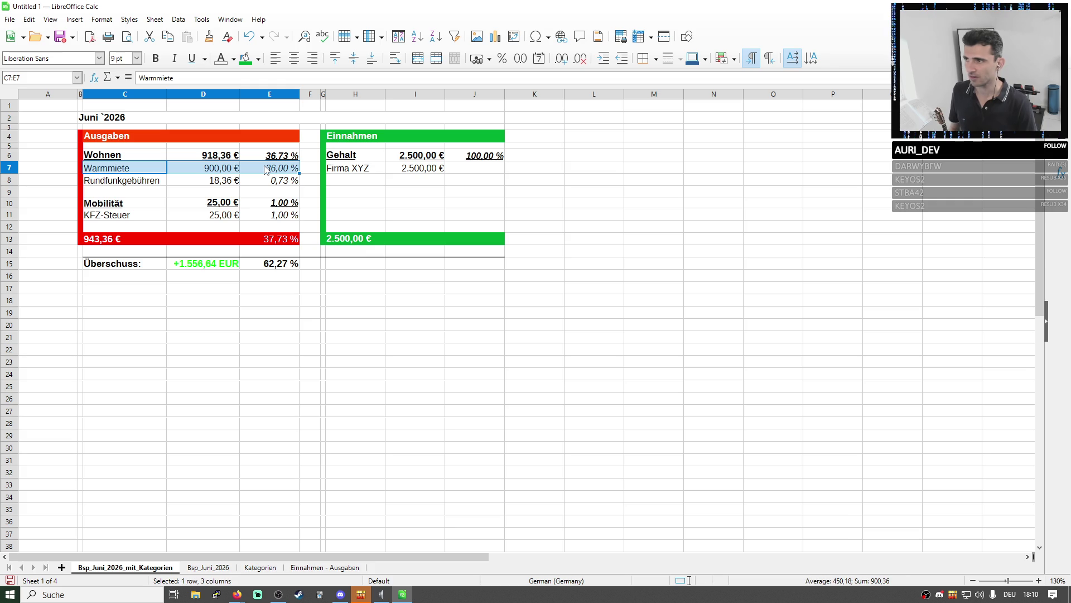
Cut the Warmmiete entries, insert a row below row 8 and paste them into row 9
key("ctrl+x")
key("Down")
key("Down")
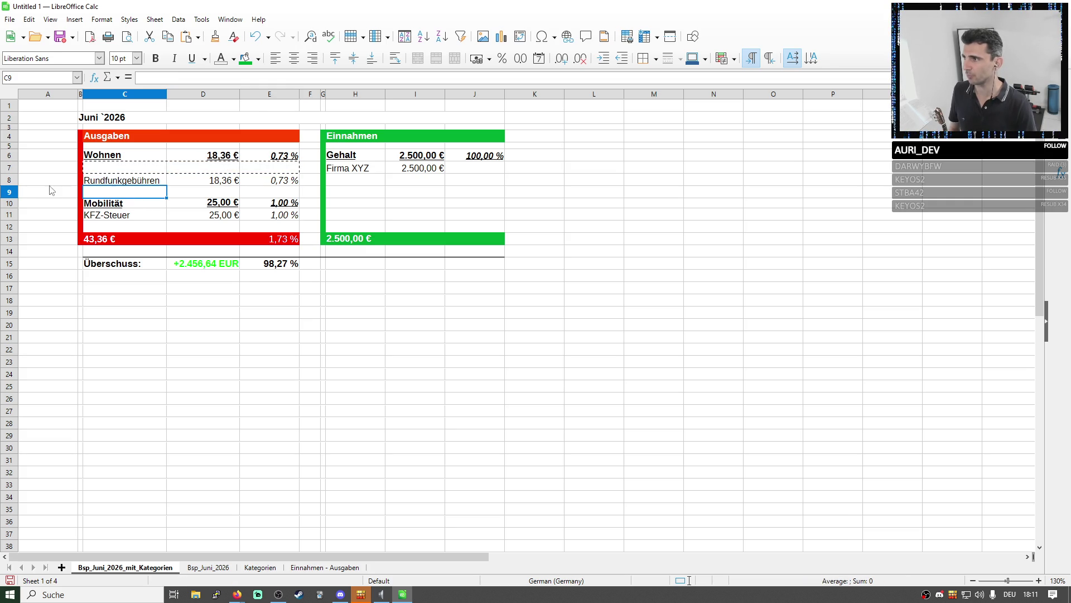
right_click(8, 181)
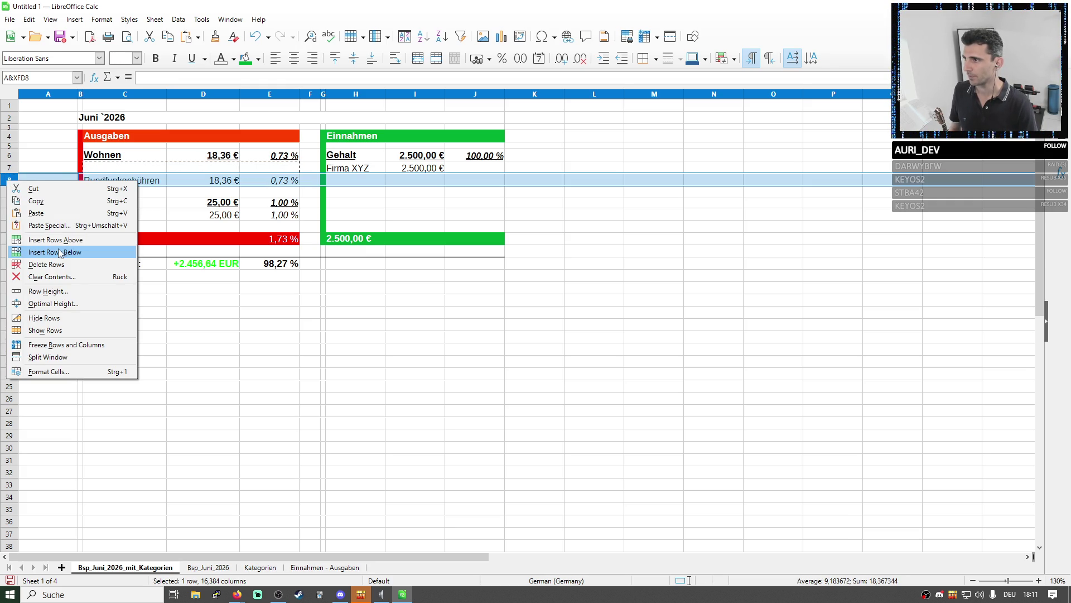
left_click(54, 253)
left_click(125, 215)
left_click(118, 194)
key("ctrl+v")
Undo and redo the paste until Rundfunkgebühren sits above Warmmiete in rows 7-8
left_click_drag(122, 180, 276, 184)
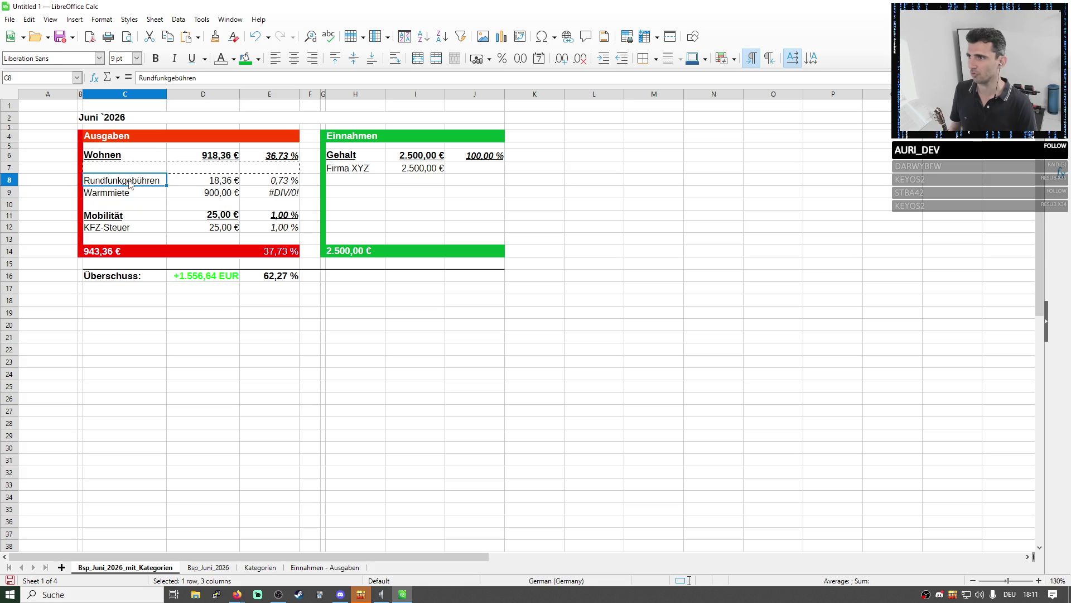
left_click(226, 193)
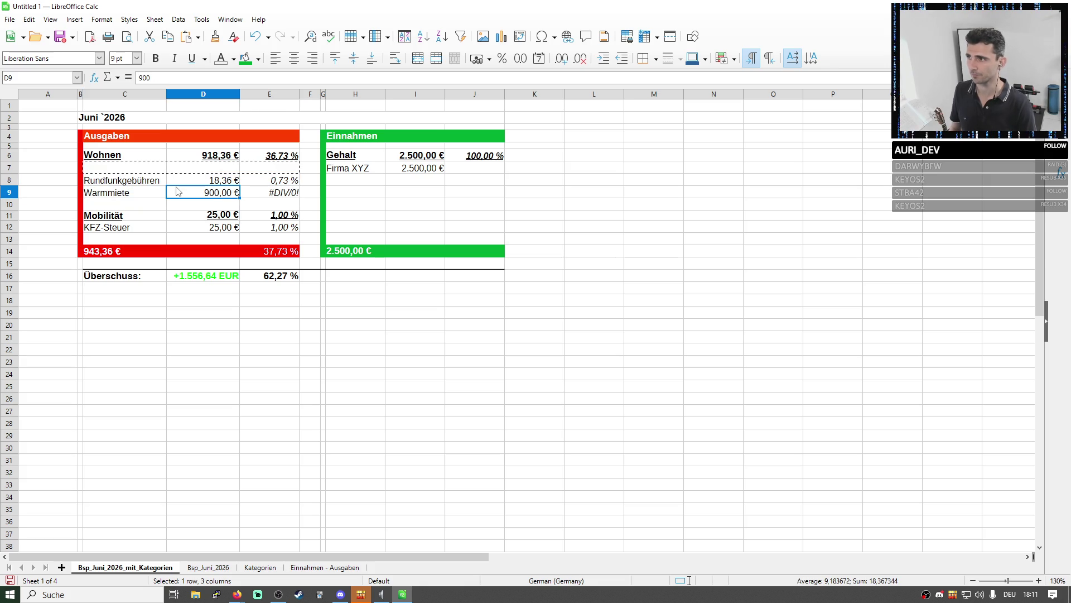
key("ctrl+z")
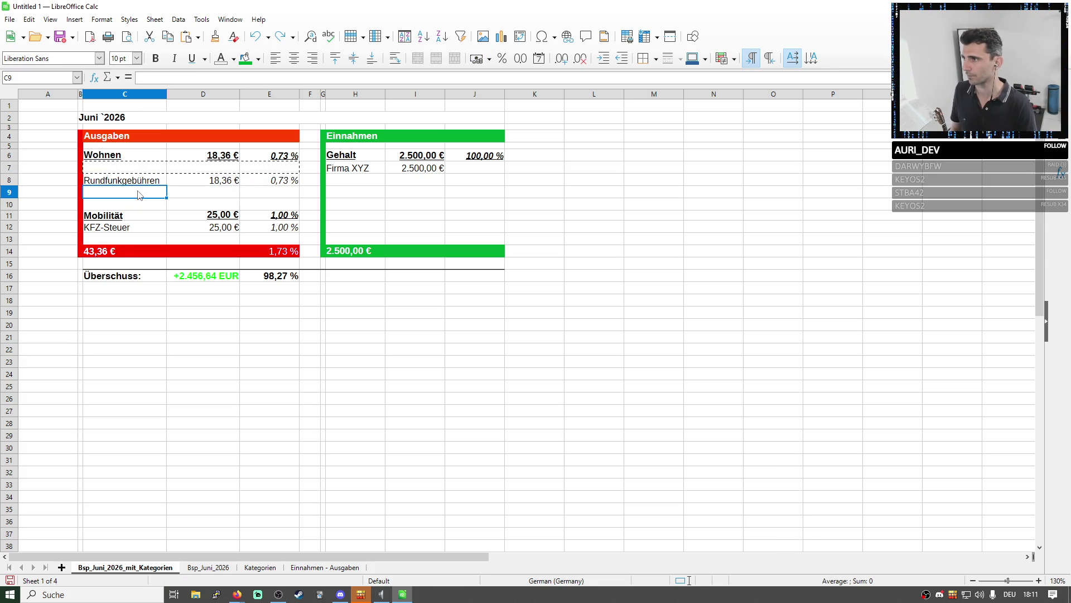
key("ctrl+y")
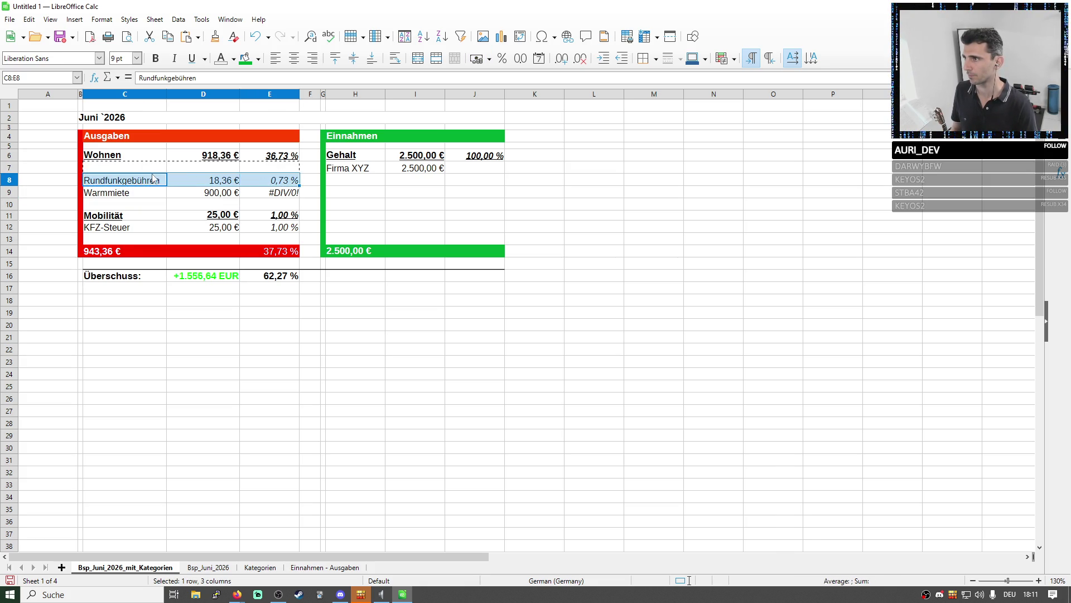
key("ctrl+z")
key("ctrl+z")
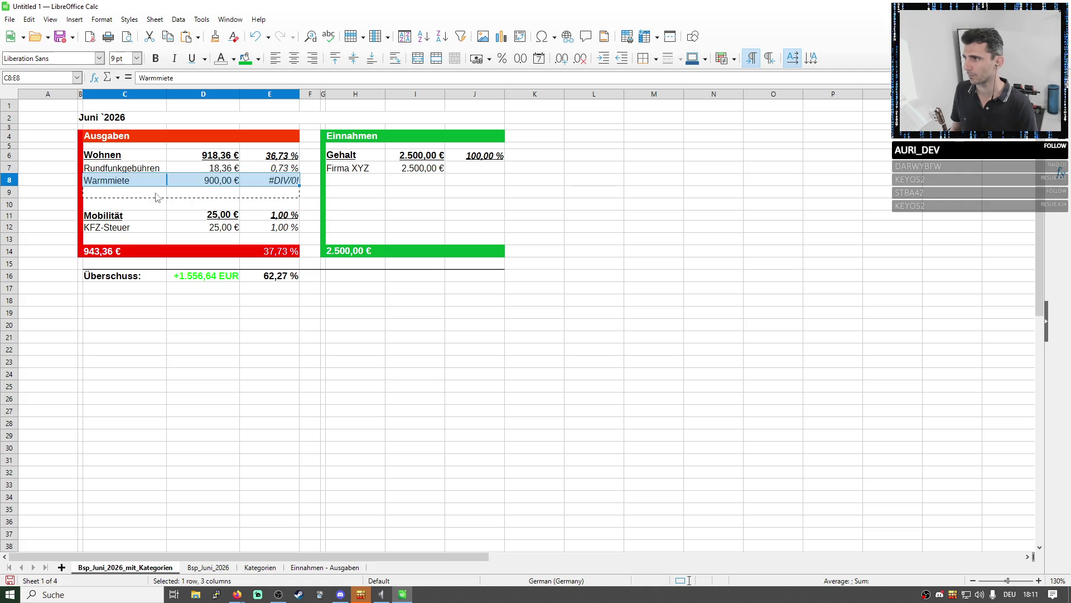
key("ctrl+z")
Repair Warmmiete's share formula in E8 to =D8/$H$14, restoring 36,00 %
left_click(205, 77)
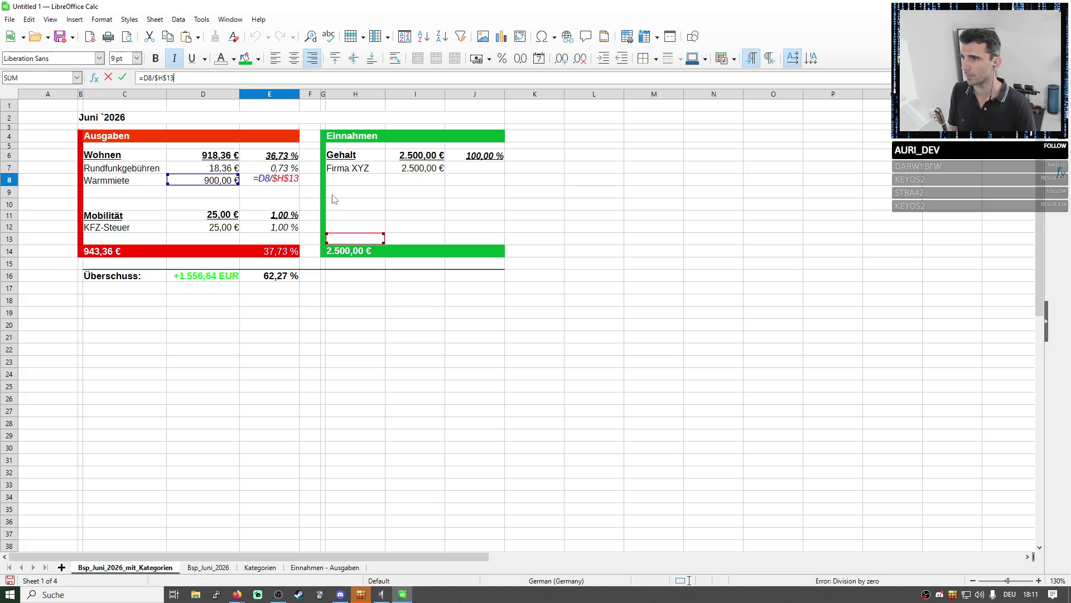
left_click(366, 249)
key("Return")
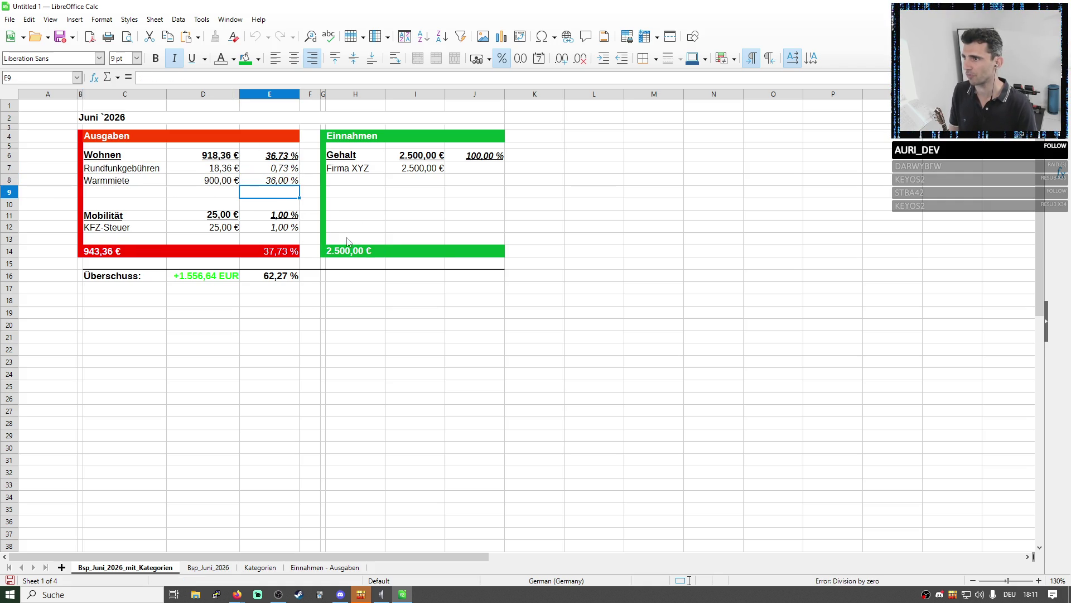
left_click(281, 170)
left_click(266, 179)
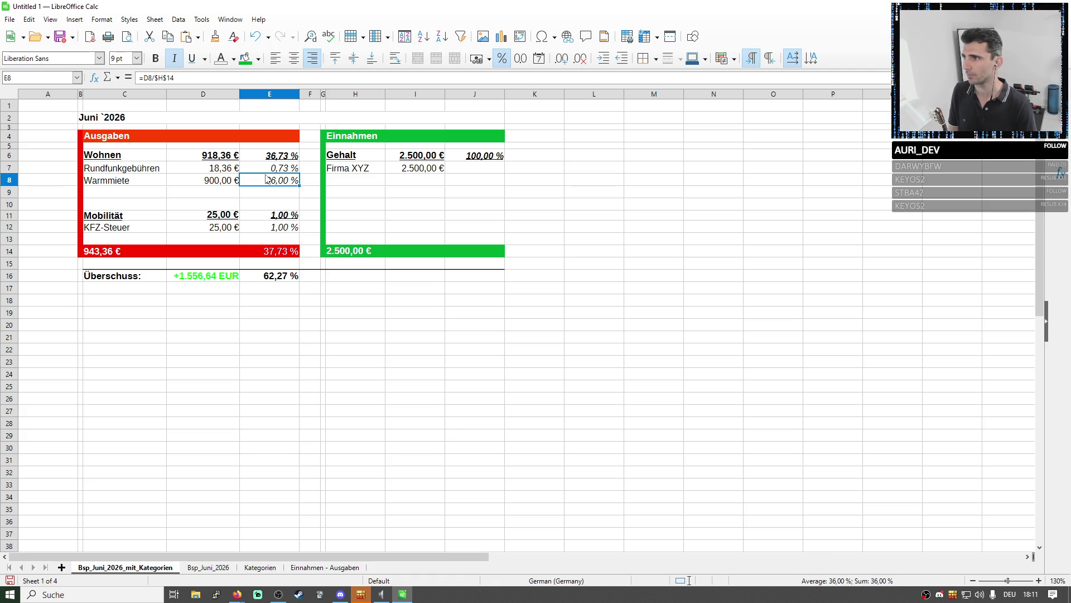
Delete the empty row 10 before Mobilität and check the amounts in D7:D8
right_click(10, 204)
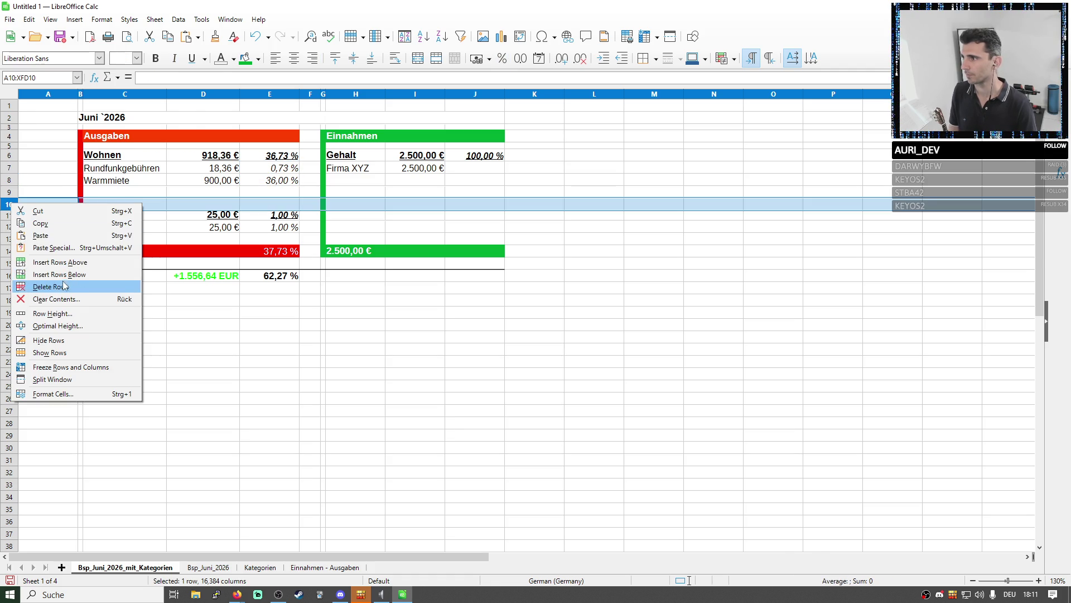
left_click(50, 276)
left_click(498, 328)
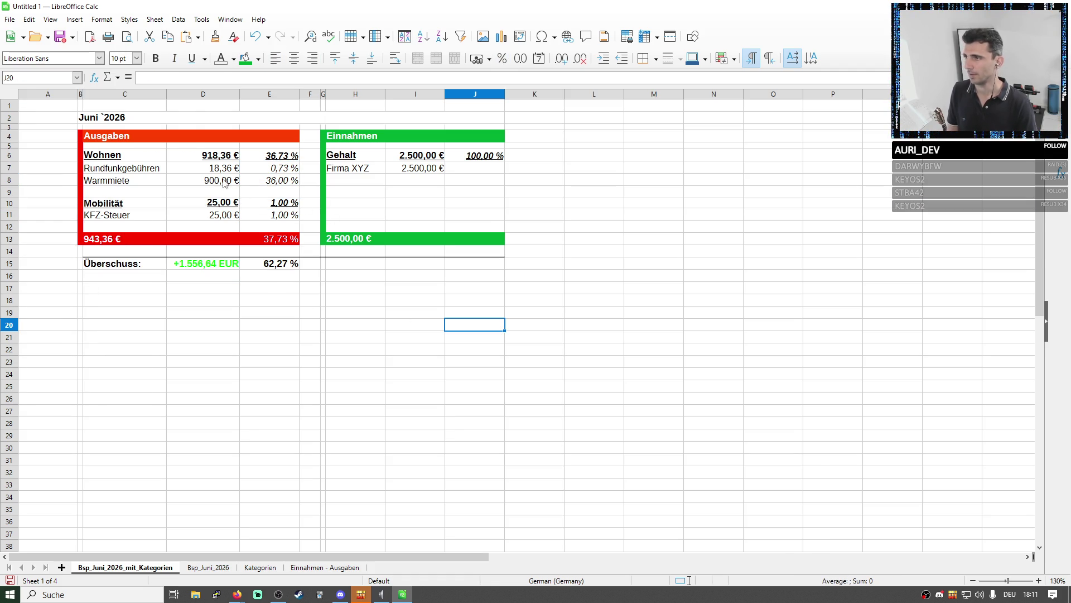
left_click_drag(223, 169, 226, 183)
left_click(467, 214)
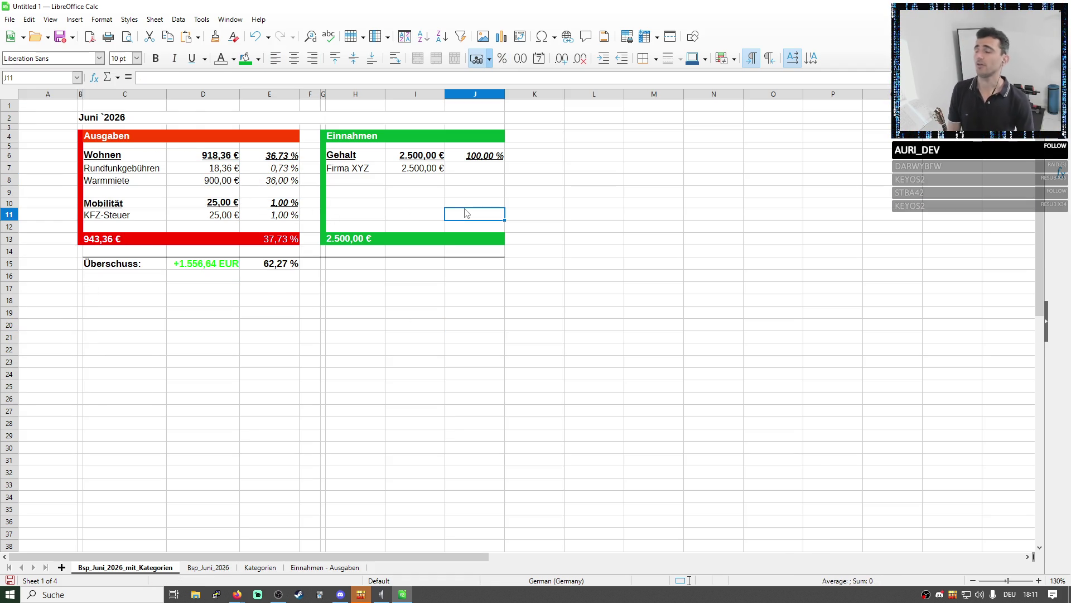
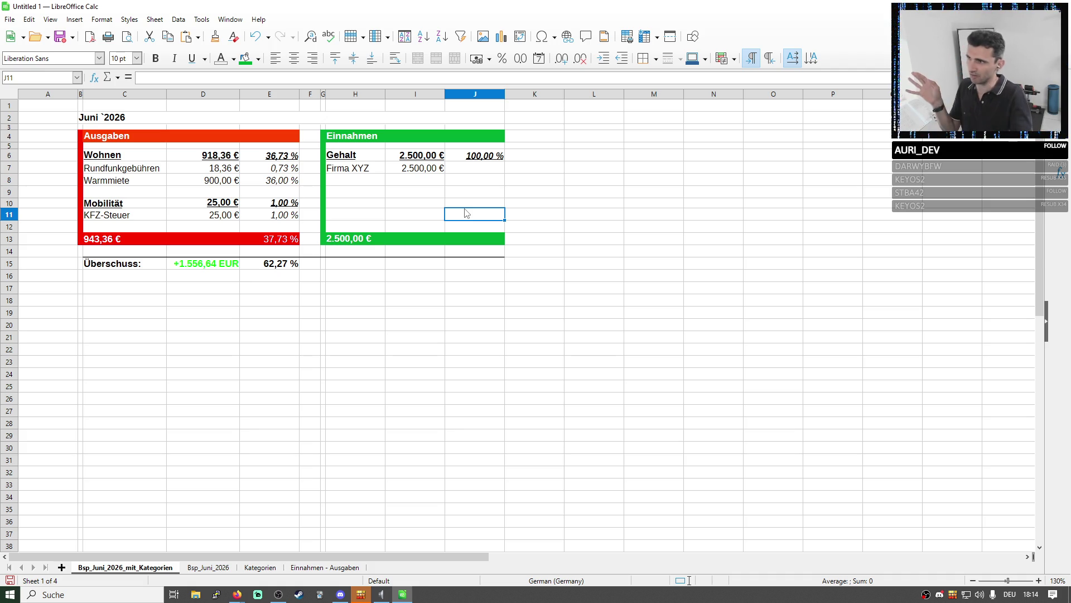
Review the Rundfunkgebühren and Warmmiete housing entries and their raw amounts in D7:D8
left_click_drag(115, 184, 213, 184)
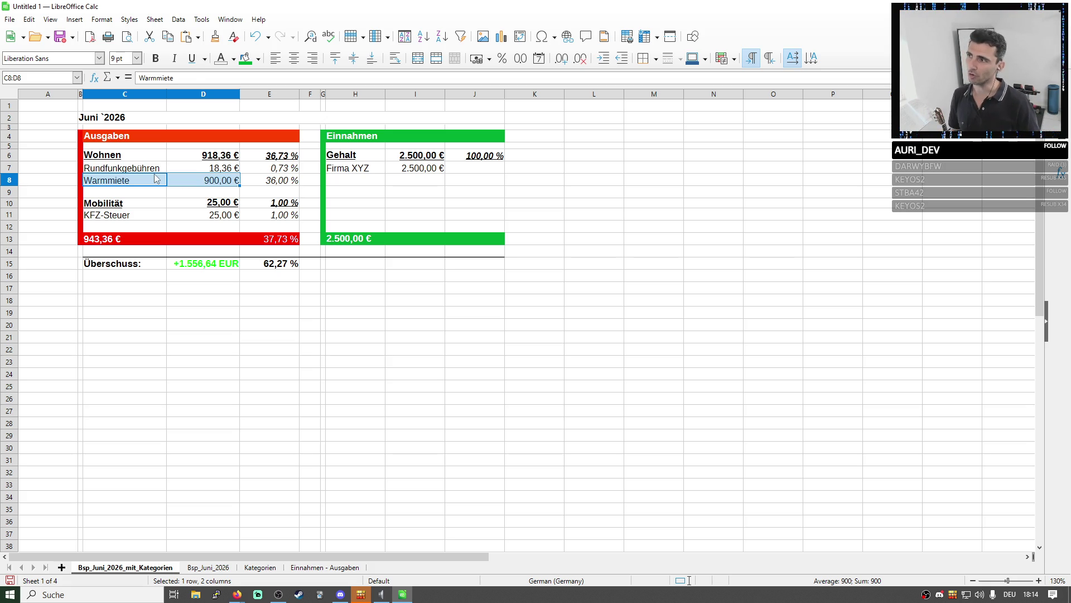
left_click_drag(158, 170, 271, 172)
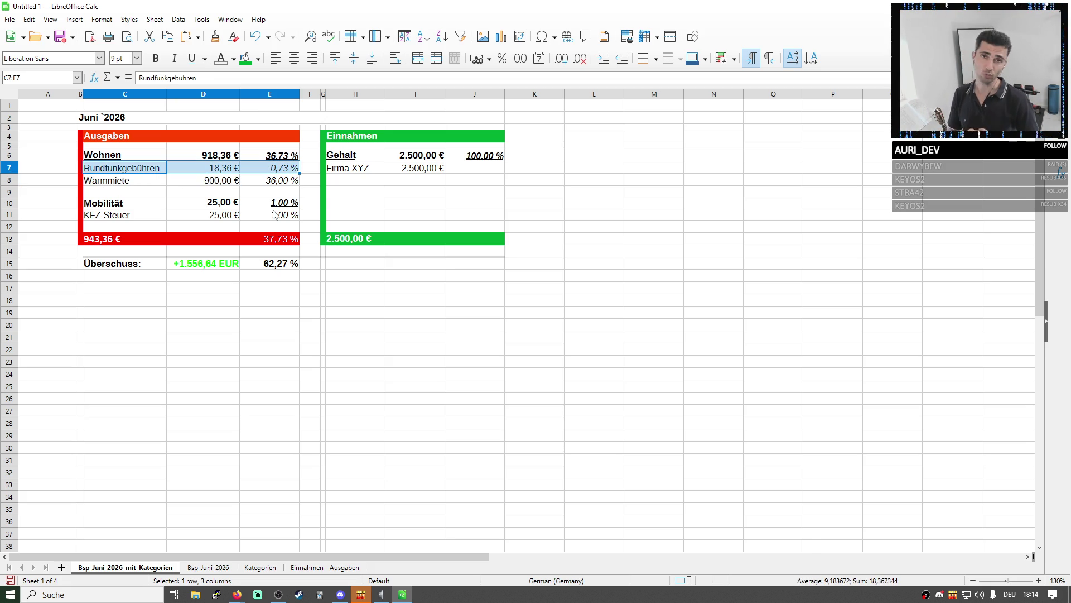
left_click(126, 181)
left_click_drag(116, 169, 226, 176)
left_click(162, 184)
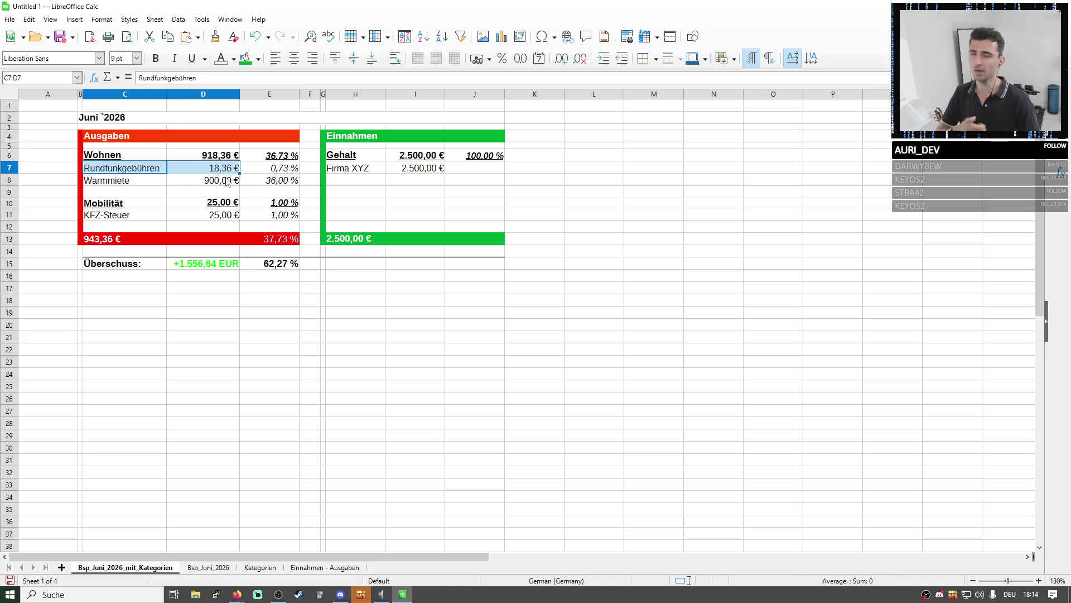
left_click(129, 182)
left_click_drag(131, 181, 202, 182)
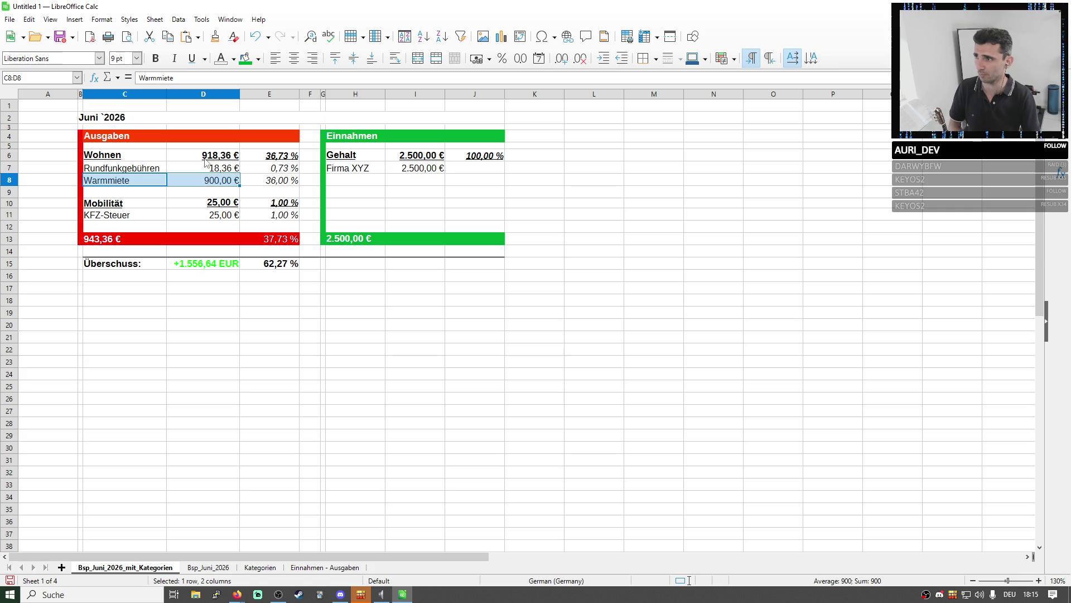
double_click(207, 182)
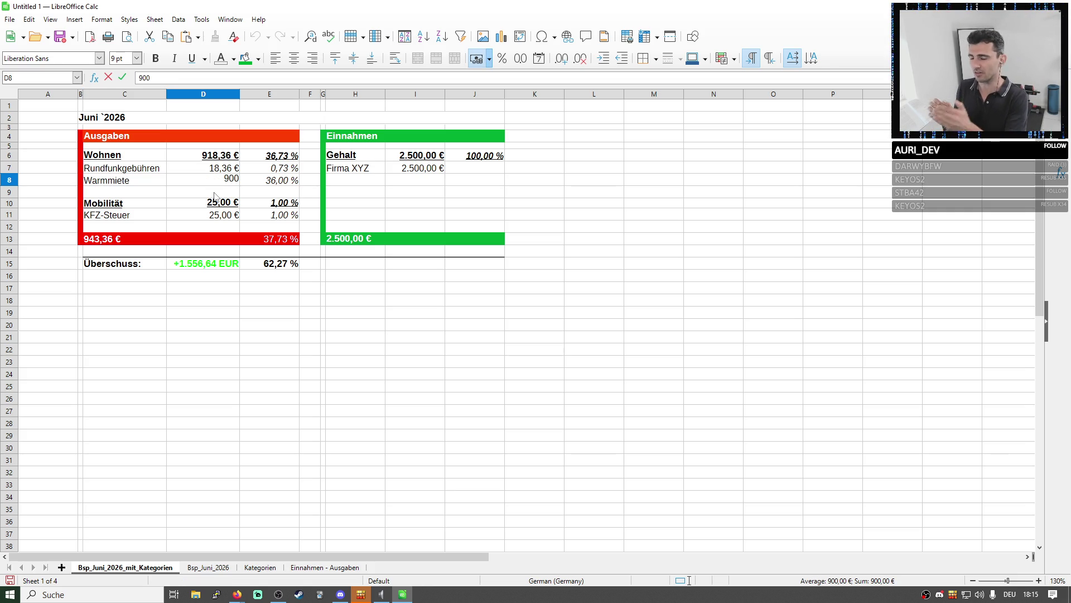
key("Return")
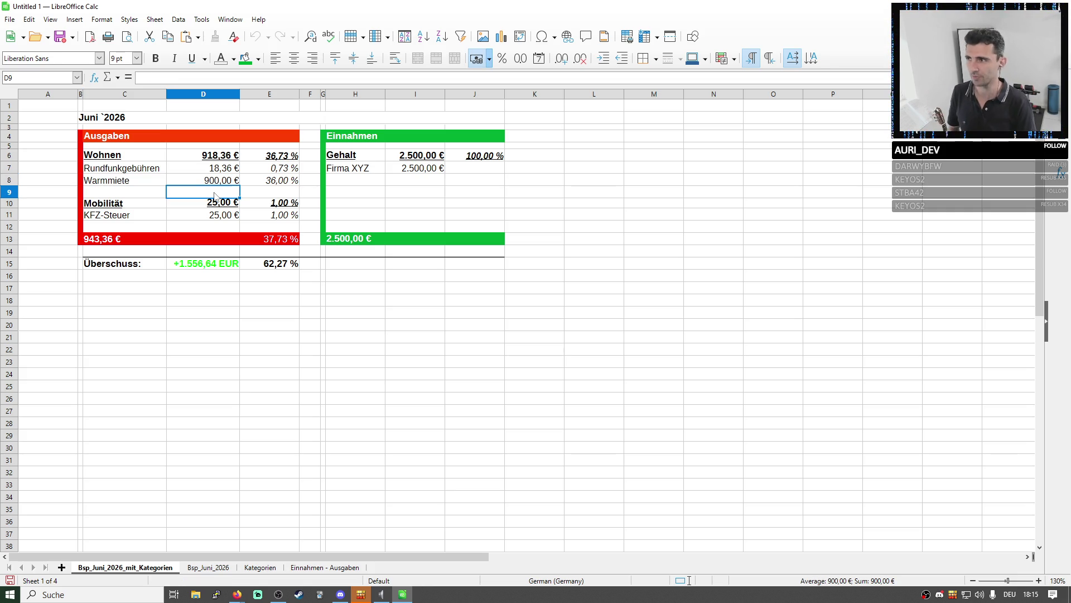
left_click_drag(182, 167, 240, 186)
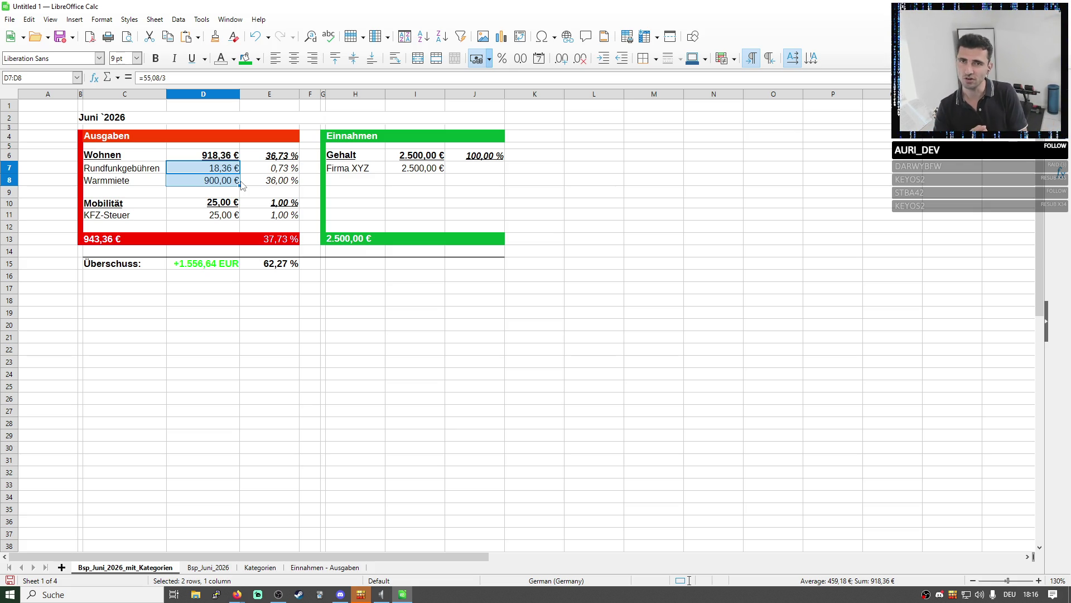
Browse the Kategorien and Bsp_Juni_2026 sheets, then return to the categorised summary's housing entries
mouse_move(219, 205)
left_mouse_down()
mouse_move(216, 192)
mouse_move(232, 180)
left_mouse_up()
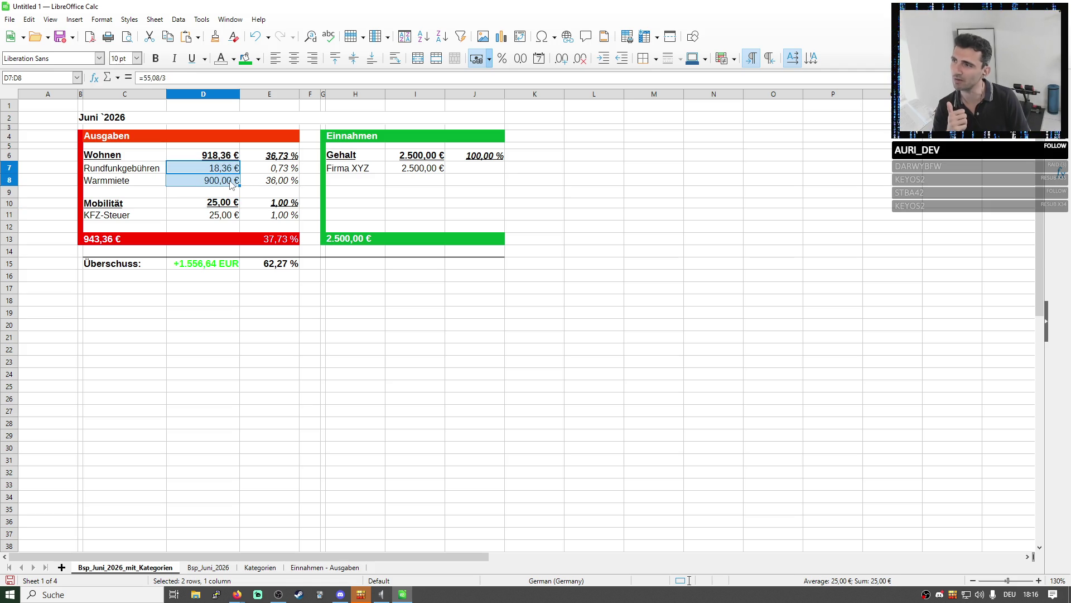
right_click(307, 569)
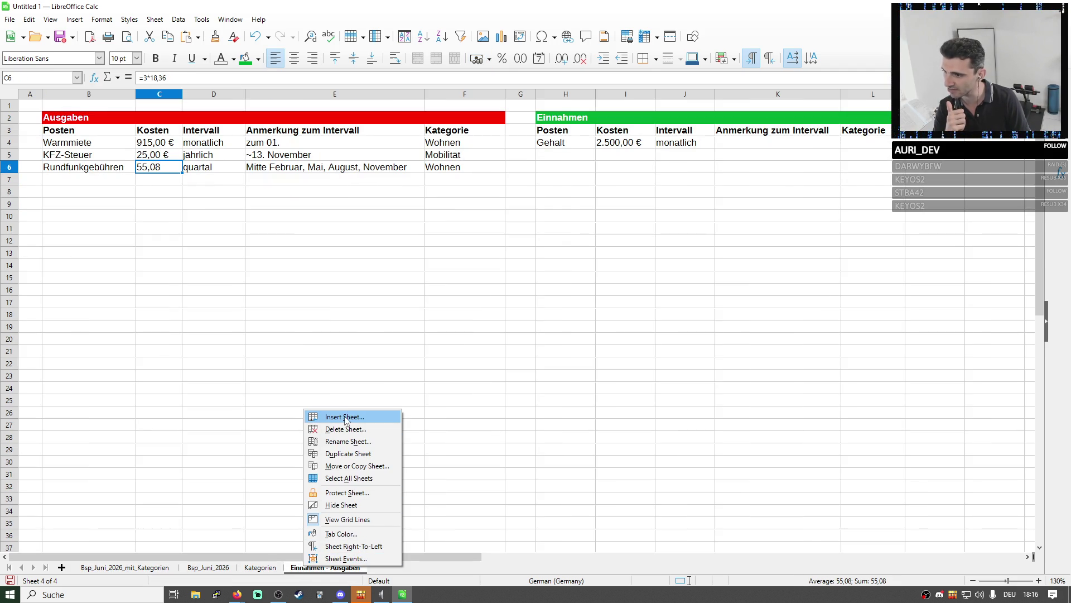
key("Escape")
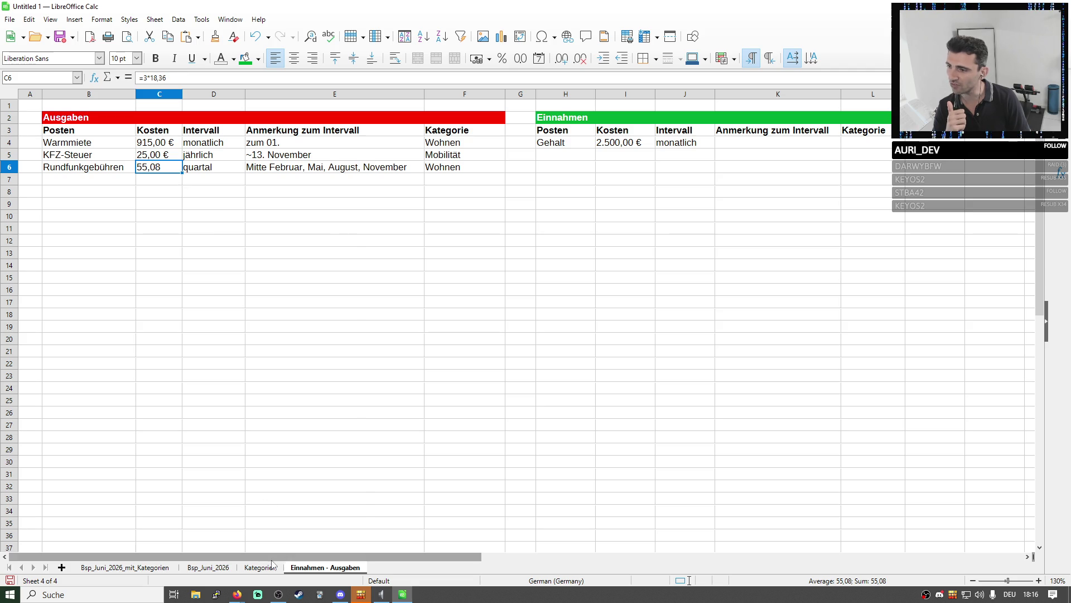
key("ctrl+Page_Up")
left_click(199, 567)
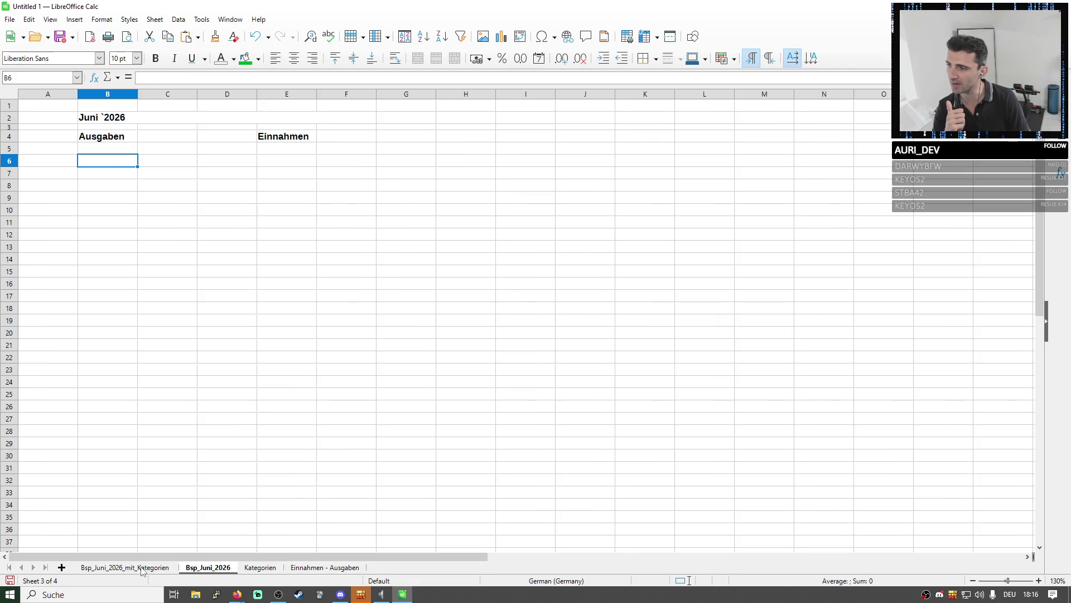
left_click(142, 570)
left_click_drag(126, 171, 236, 186)
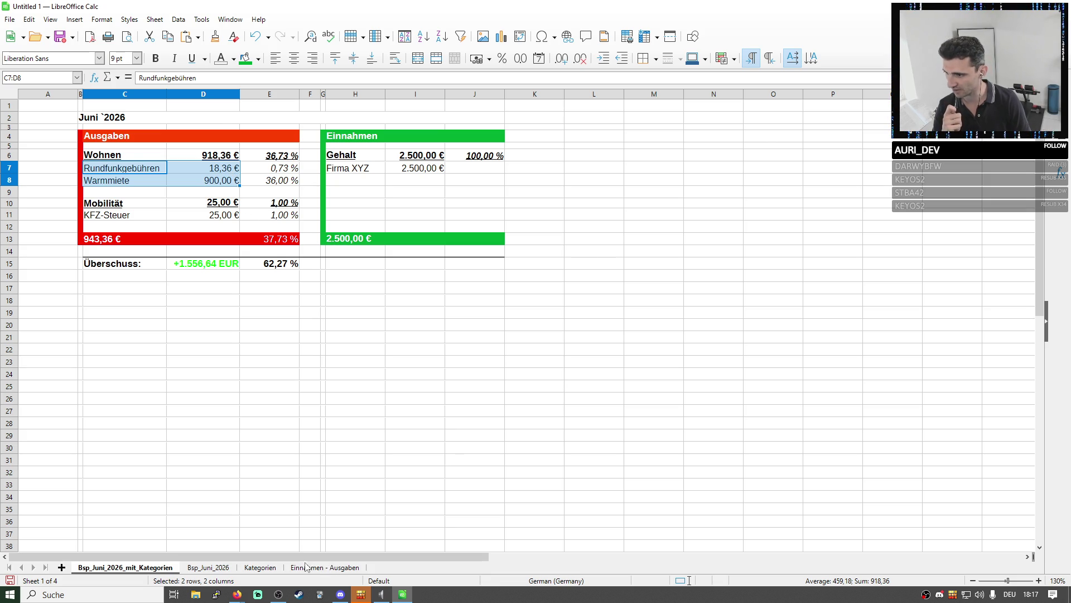
Insert a new sheet named Settings
right_click(325, 570)
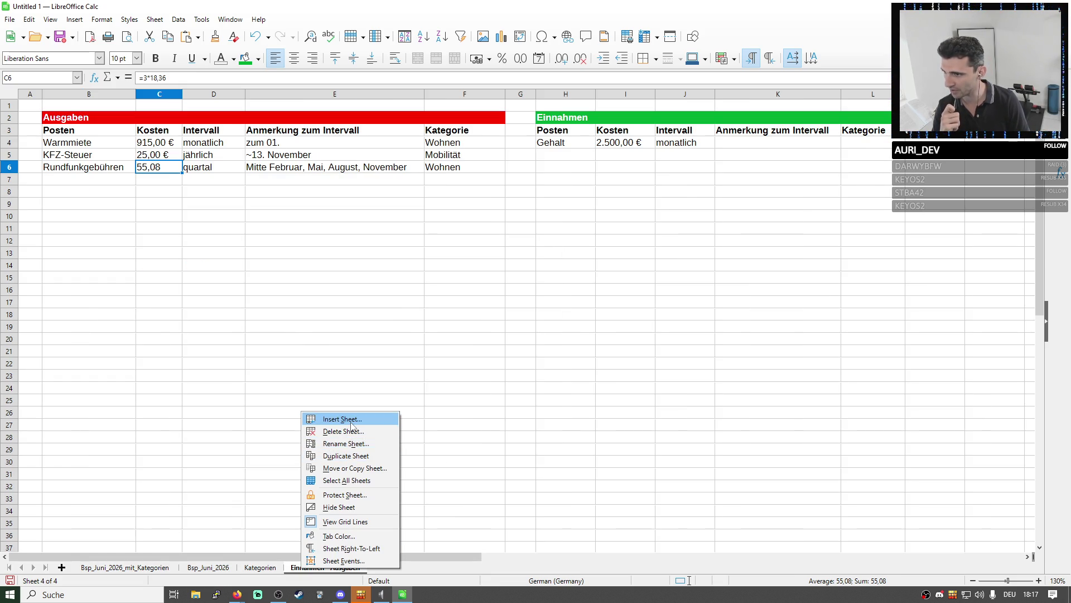
left_click(339, 420)
key("Tab")
key("Tab")
key("Tab")
type("Settings")
key("Return")
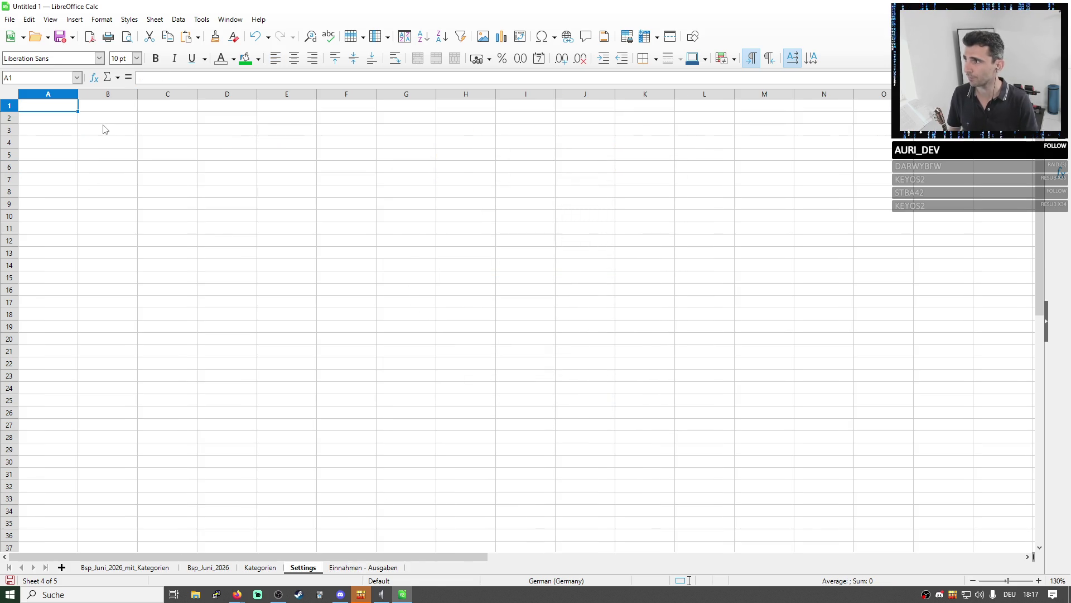
Enter "Aufsteigend nach Kosten sortieren:" in B2 and "ja" in C2
left_click(109, 123)
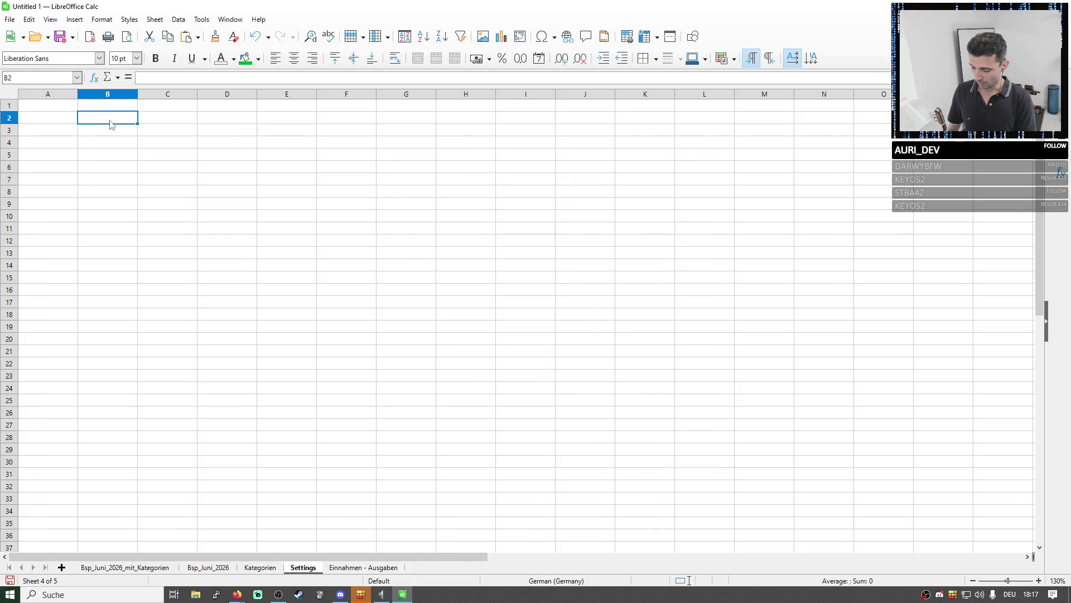
type("Eizelposten")
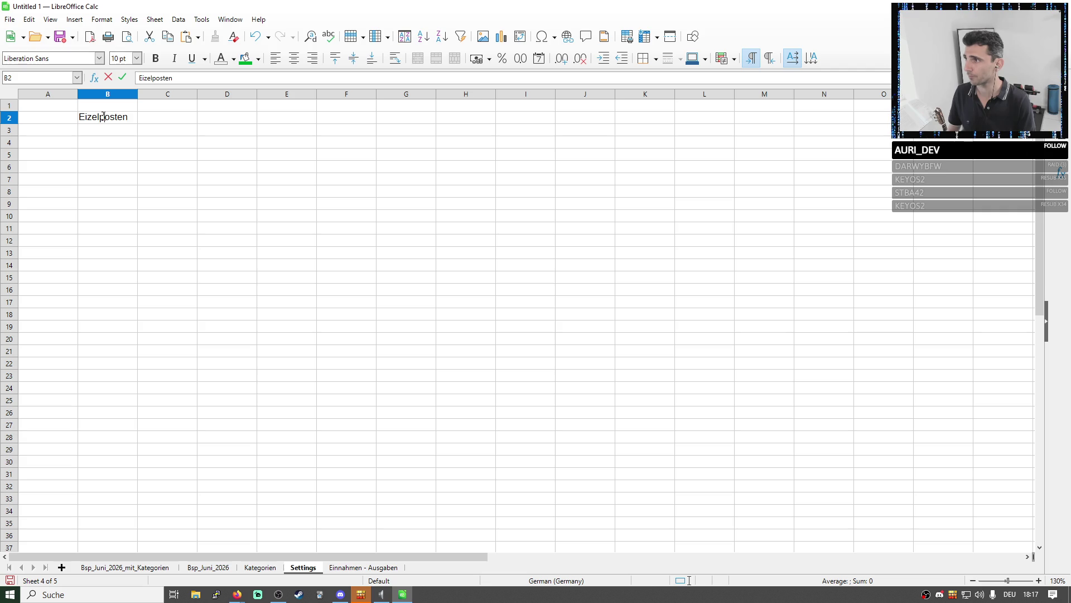
double_click(103, 118)
type("Einzelpsten Aufs")
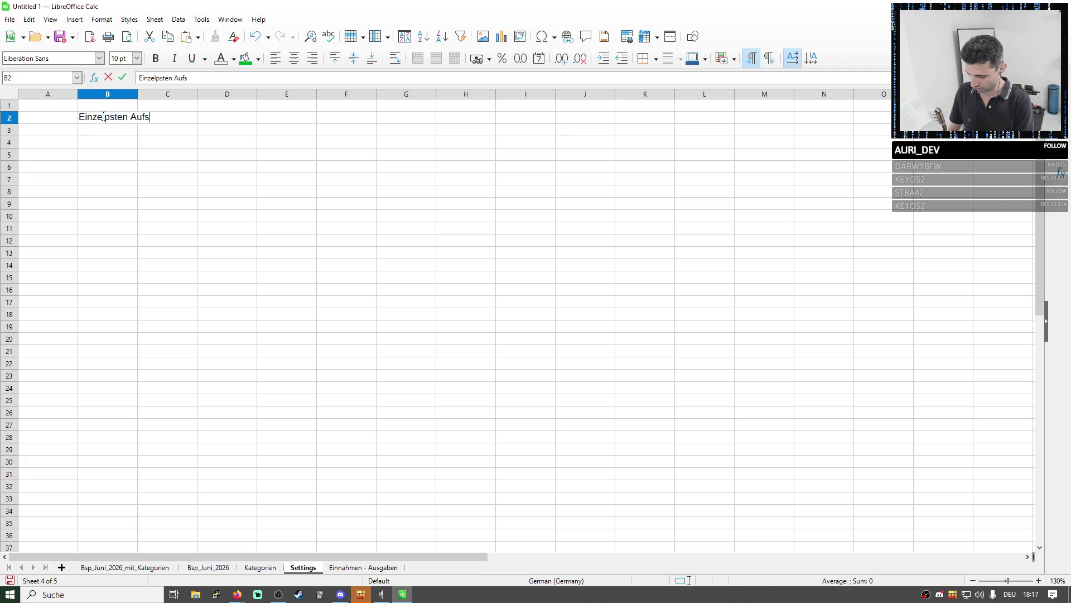
type("teigen")
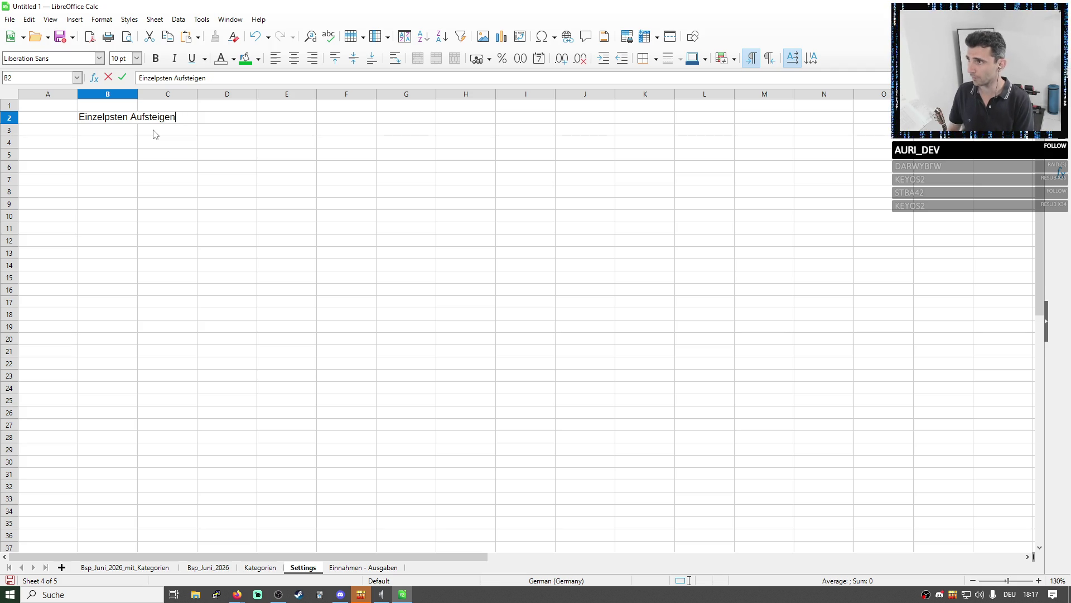
key("ctrl+a")
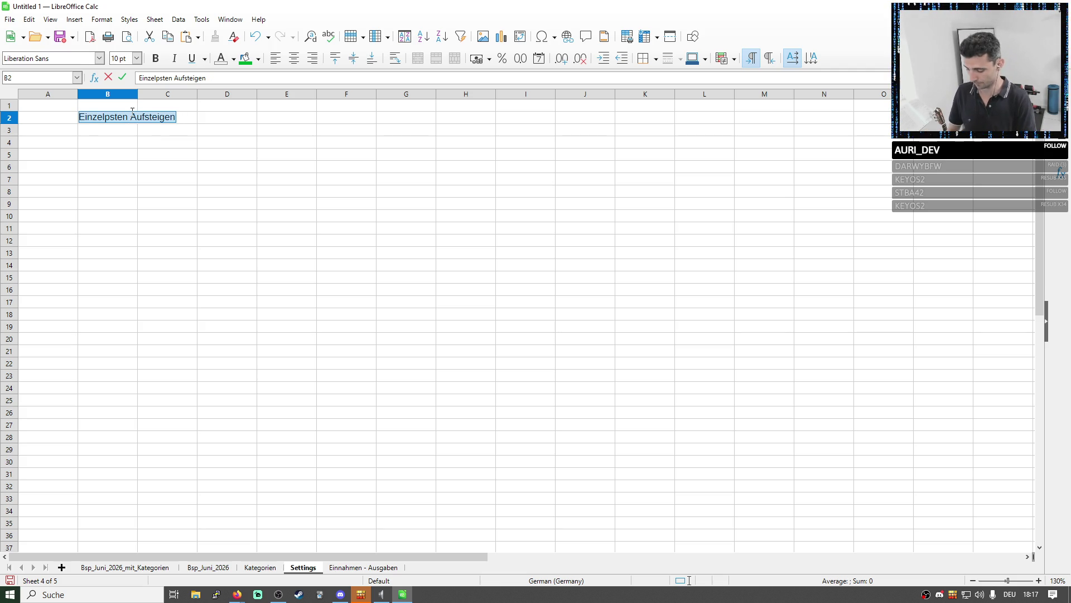
type("Nac")
key("BackSpace")
key("BackSpace")
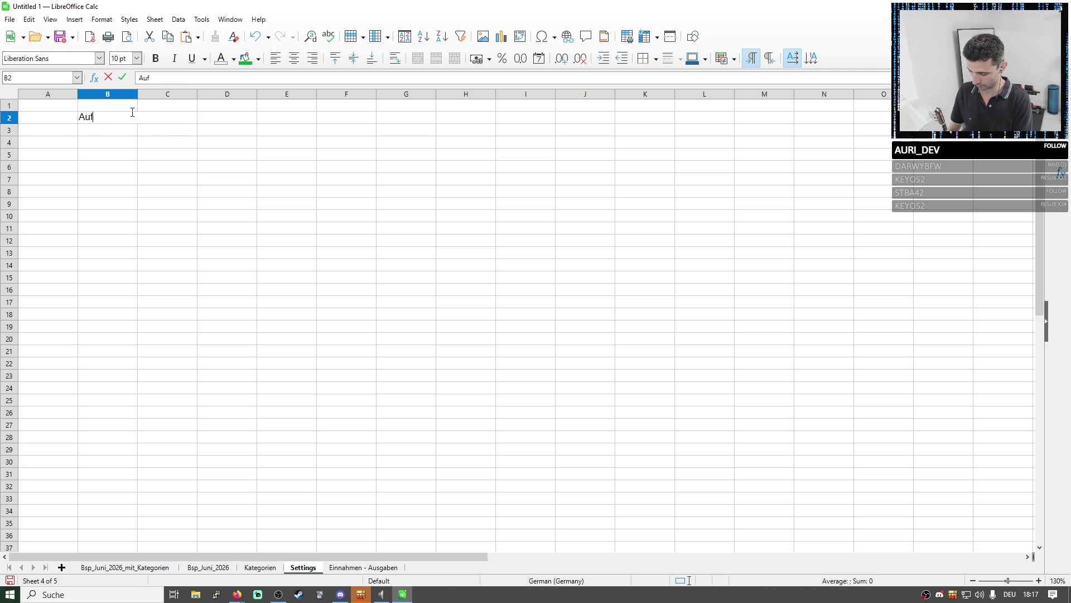
type("eu")
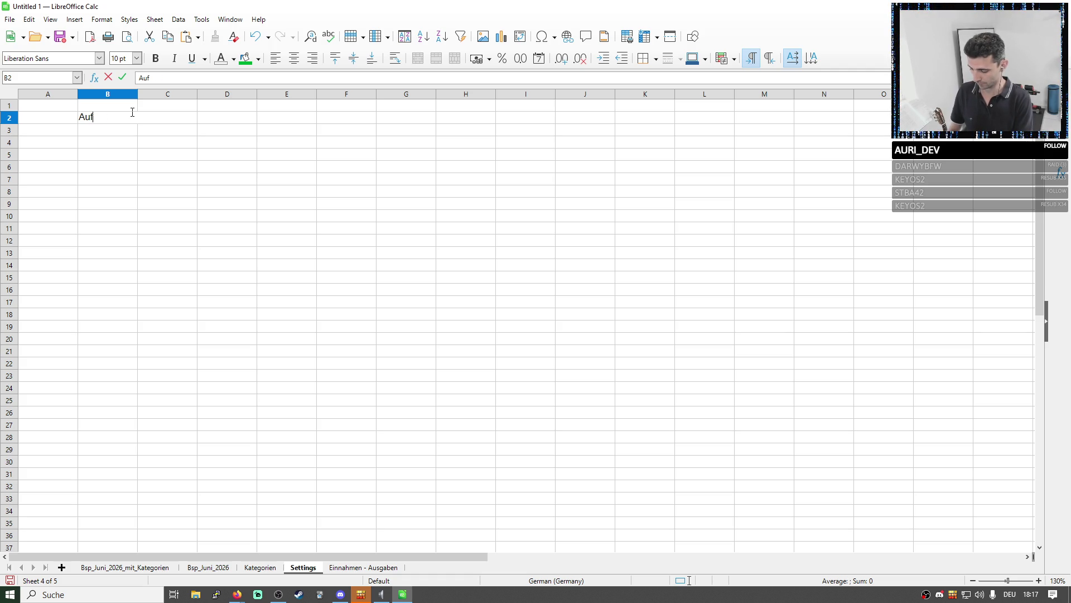
type("teigend nach L")
key("BackSpace")
type("Kosten sortieren:")
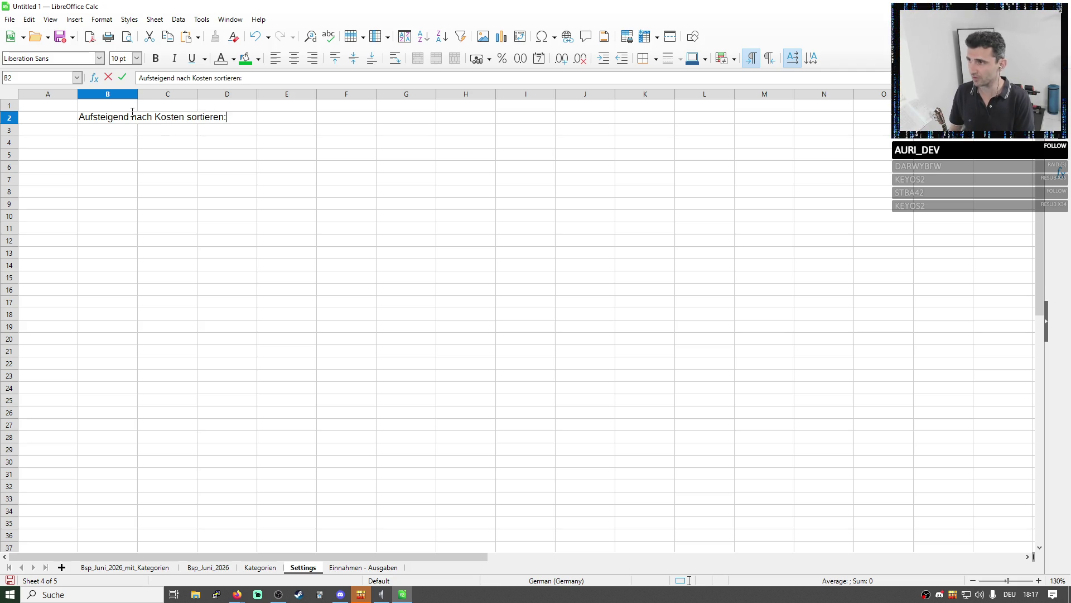
key("Tab")
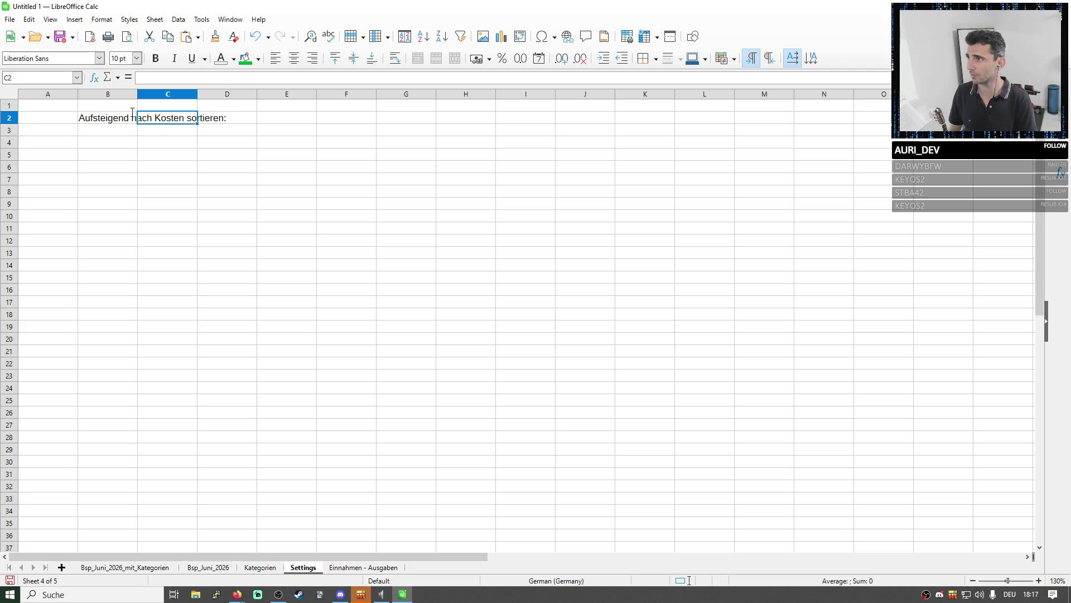
type("ja")
key("Return")
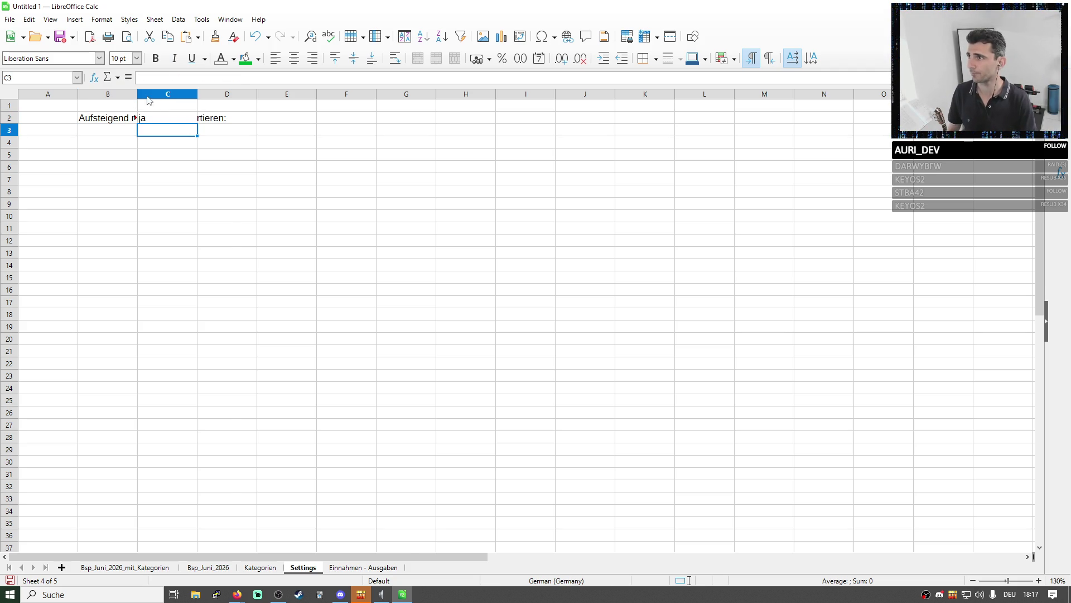
Autofit column B to its label text and bring up the cell options at A1
double_click(139, 95)
left_click(179, 119)
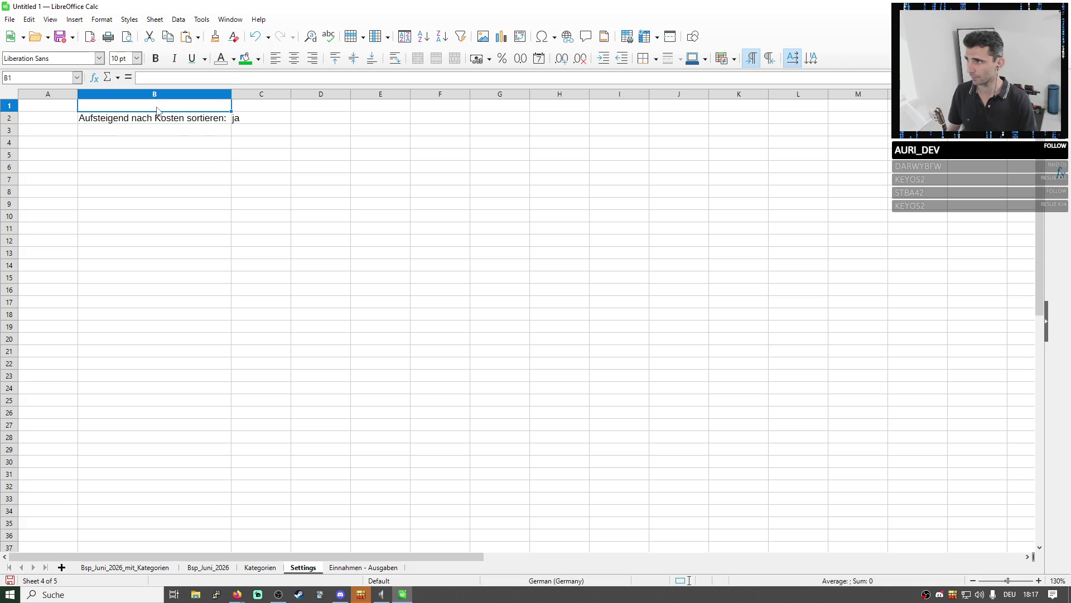
right_click(21, 103)
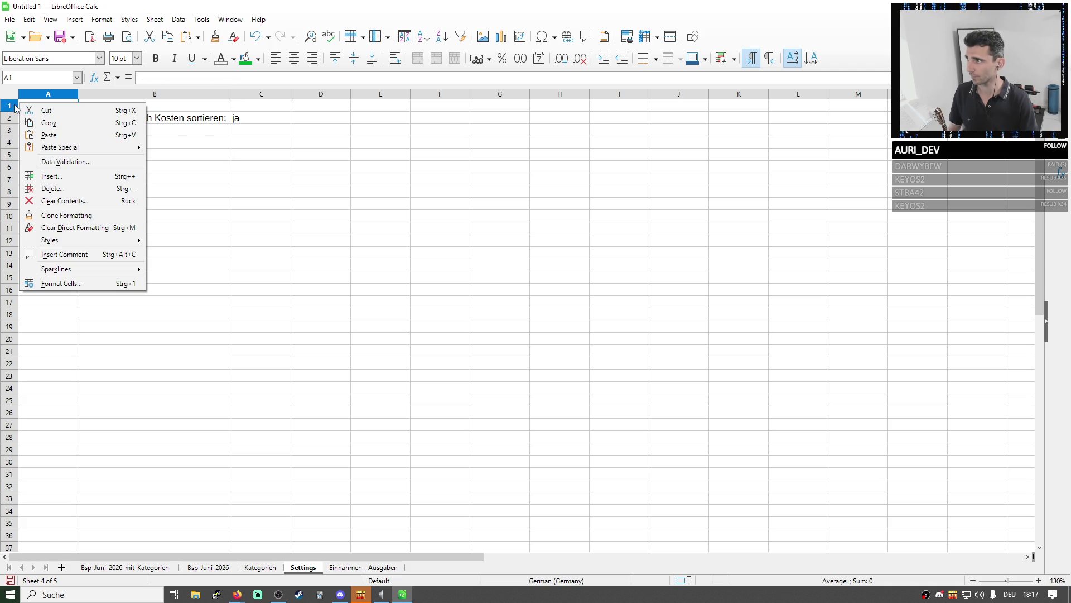
Dismiss the insert-cells prompt and move the sort option from B2:C2 down to row 3
left_click(55, 178)
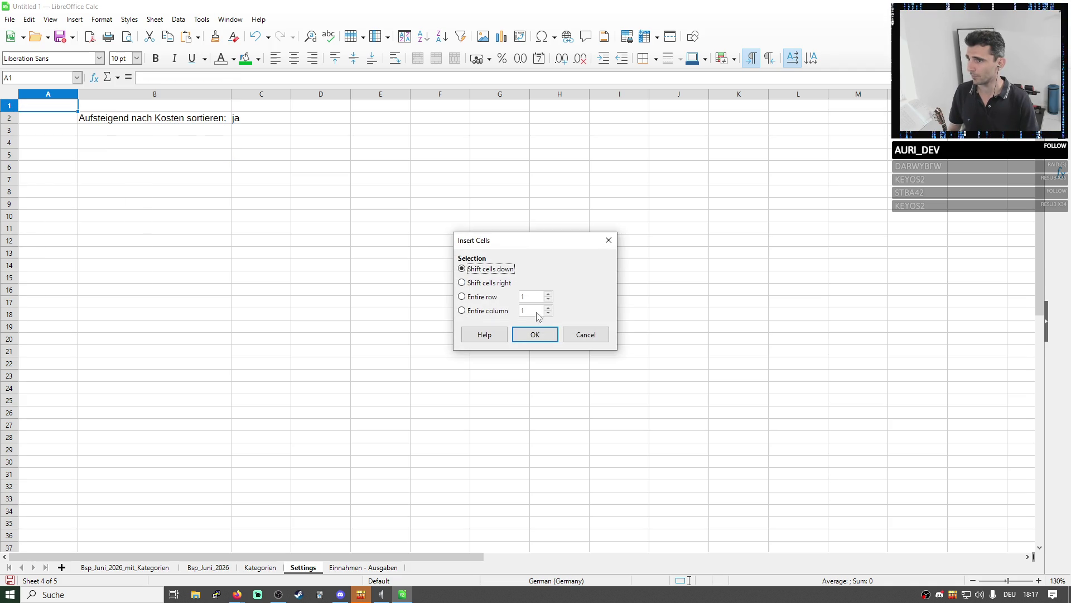
key("Return")
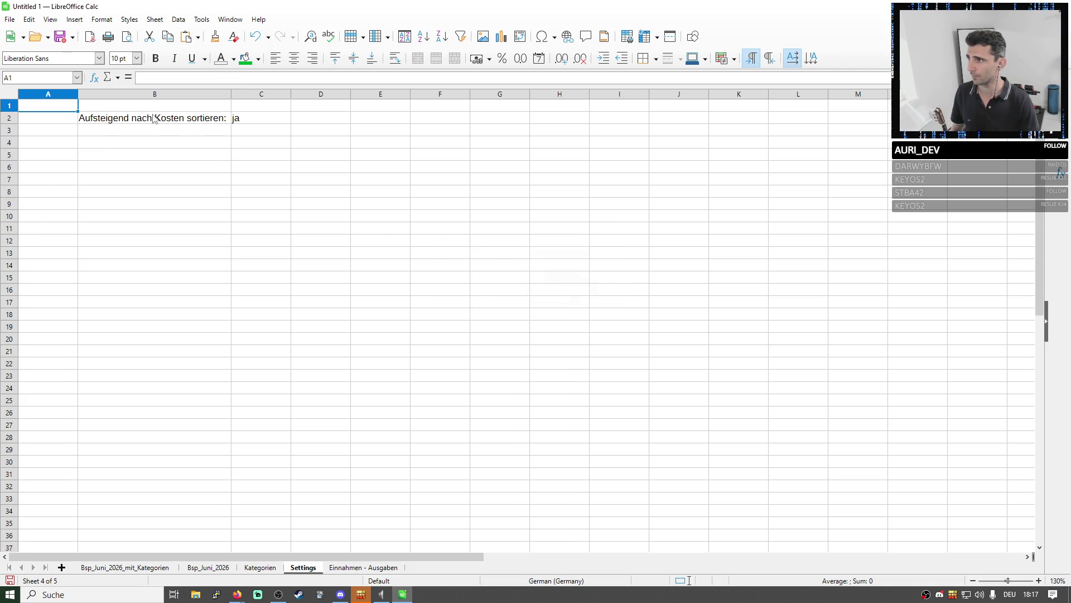
left_click_drag(156, 119, 253, 129)
key("ctrl+x")
left_click(189, 122)
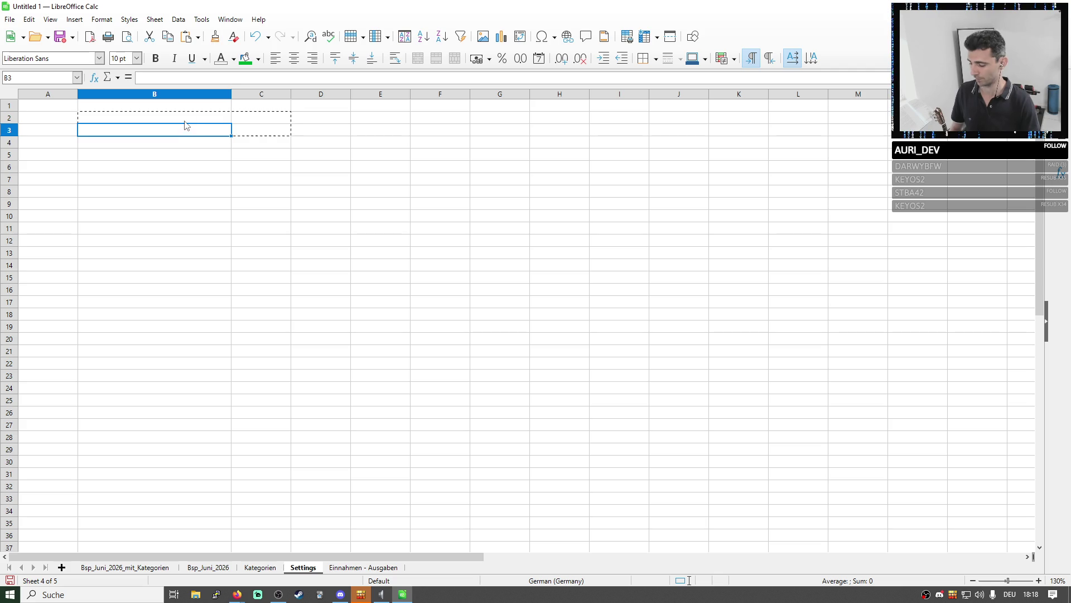
key("ctrl+v")
type("H")
type("Generierunge")
Add a bold "Generierung" heading in B2 above the sort option
key("BackSpace")
left_click(225, 170)
left_click(149, 117)
left_click(155, 57)
left_click(180, 157)
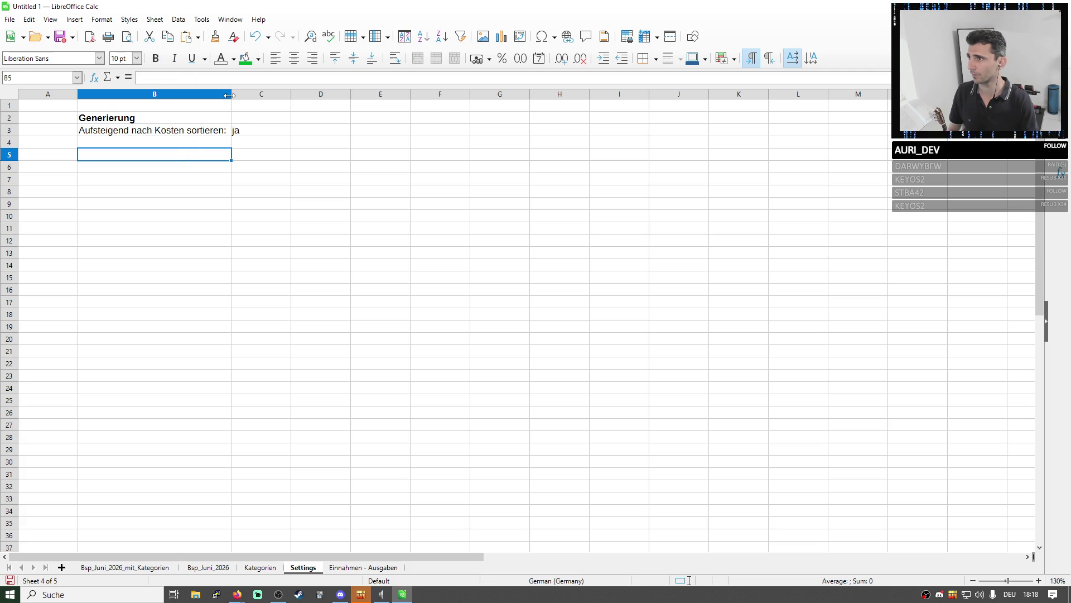
Drag the Settings sheet to the last position after Einnahmen - Ausgaben
left_click(366, 388)
mouse_move(303, 568)
left_mouse_down()
mouse_move(394, 569)
mouse_move(375, 571)
left_mouse_up()
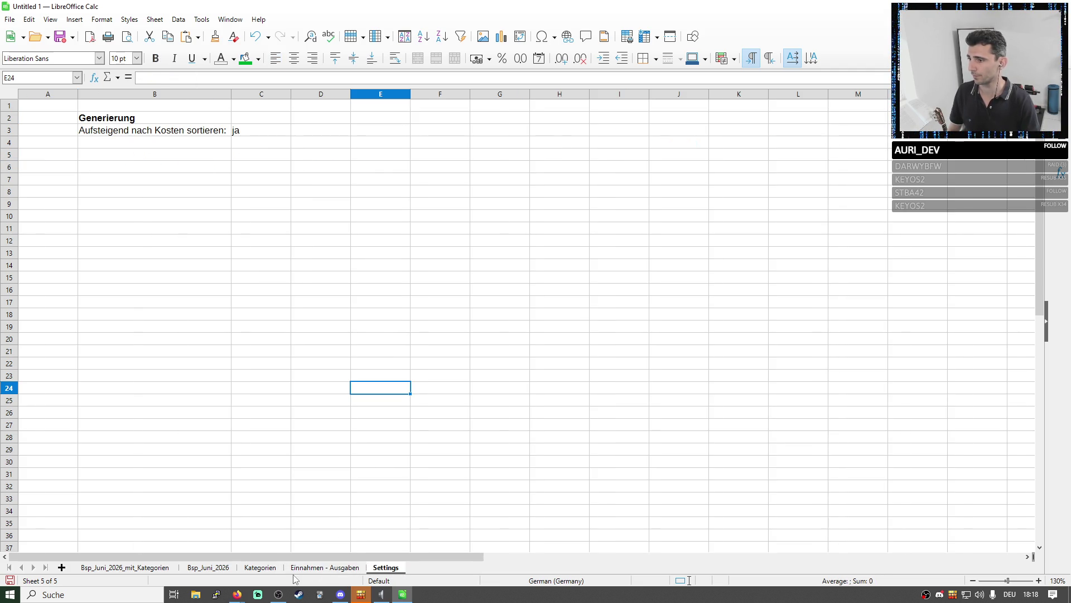
left_click(266, 569)
left_click(208, 569)
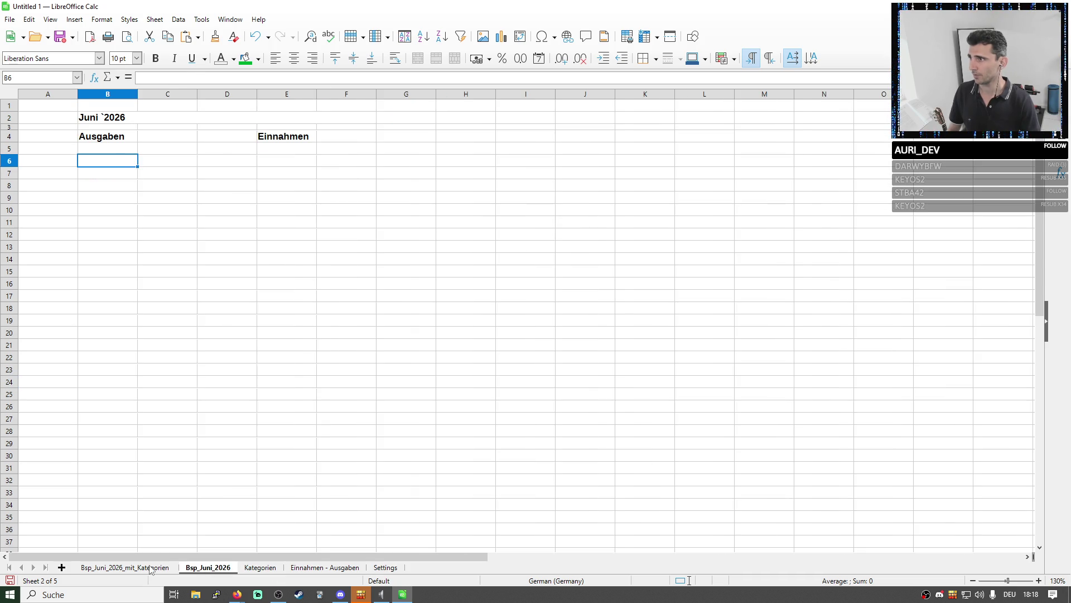
Check the Rundfunkgebühren and Warmmiete amounts on the Bsp_Juni_2026 sheet
left_click(152, 570)
left_click_drag(225, 168, 228, 182)
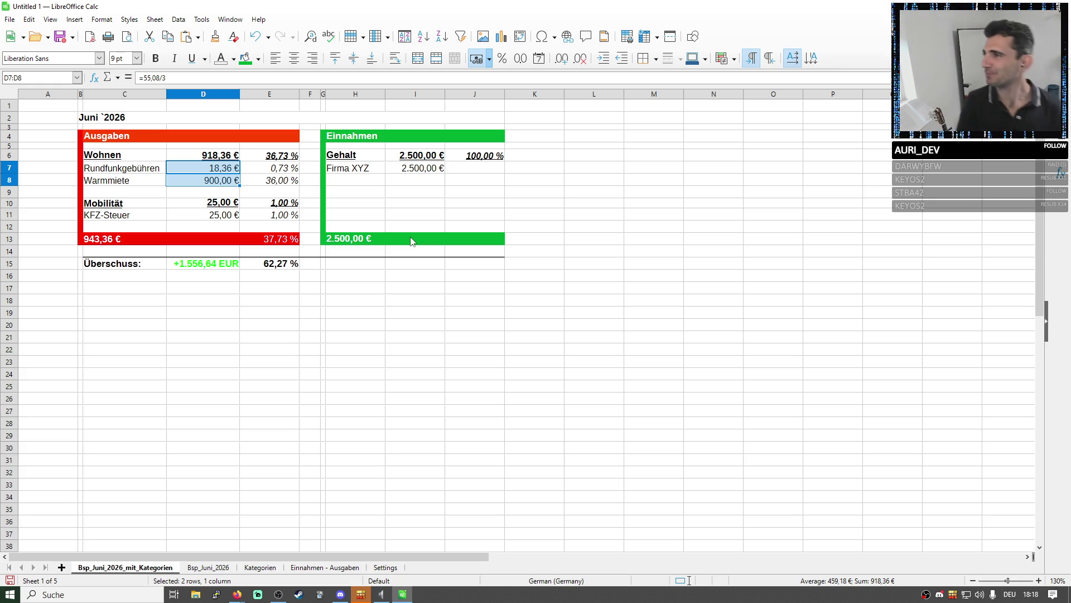
left_click(440, 250)
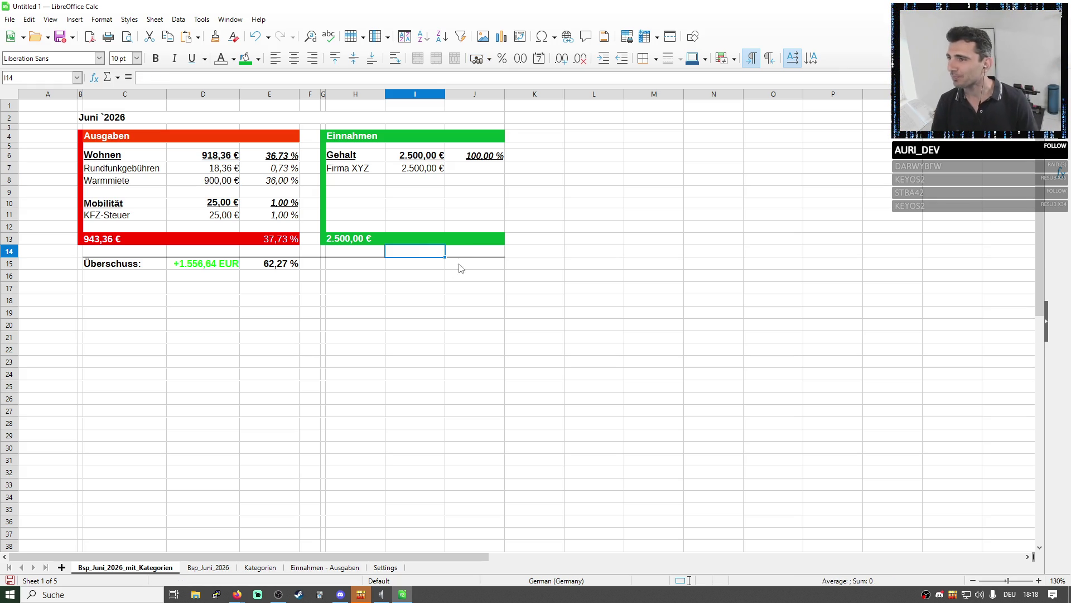
left_click(293, 171)
left_click(281, 263)
left_click(421, 299)
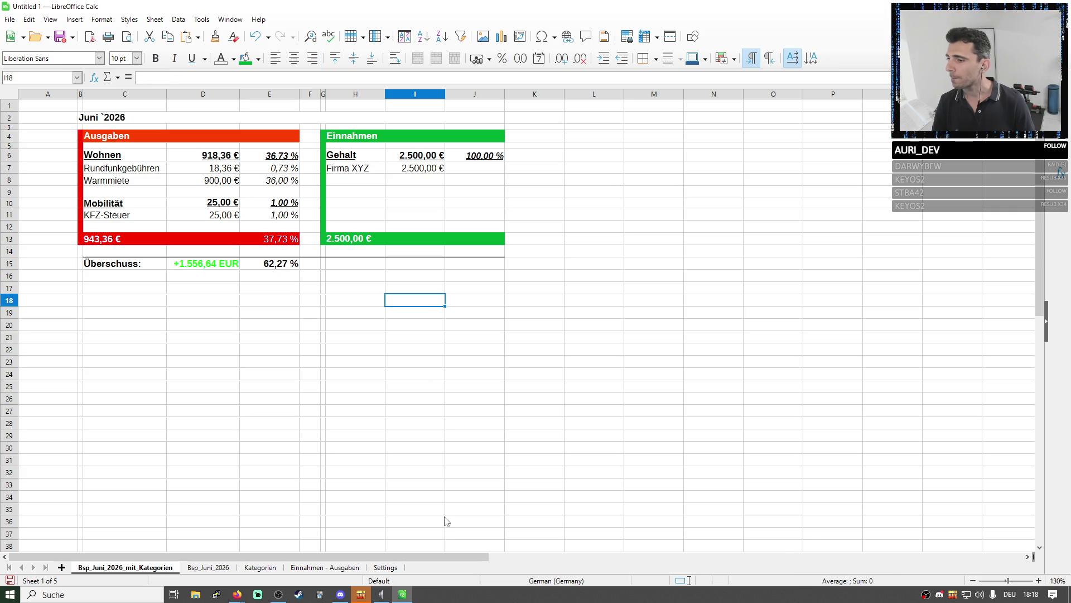
left_click(396, 465)
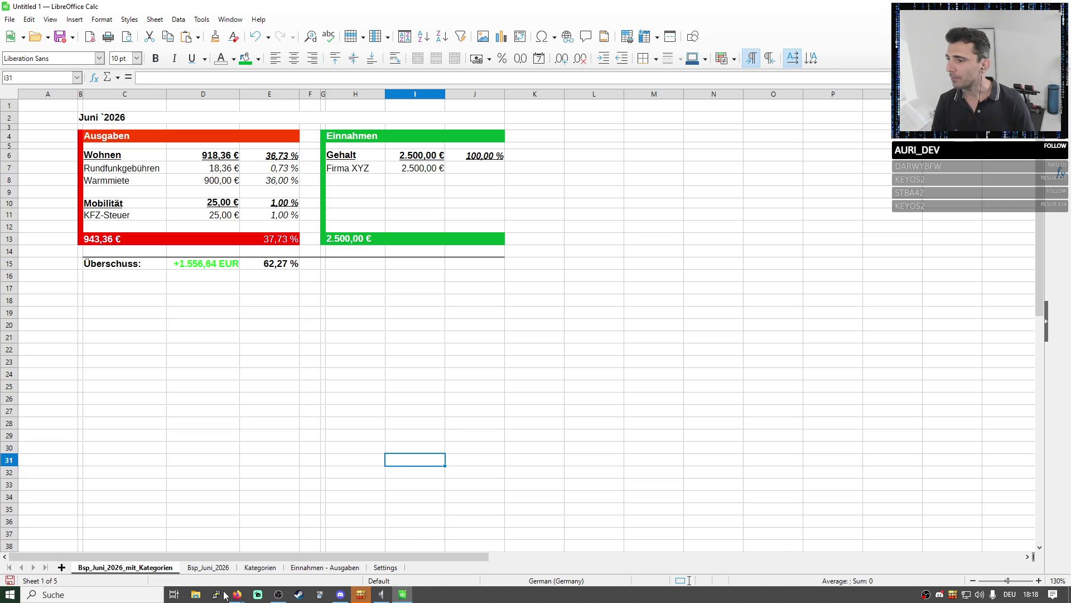
Return to Bsp_Juni_2026_mit_Kategorien, select the whole sheet and narrow column A
left_click(210, 569)
left_click(256, 568)
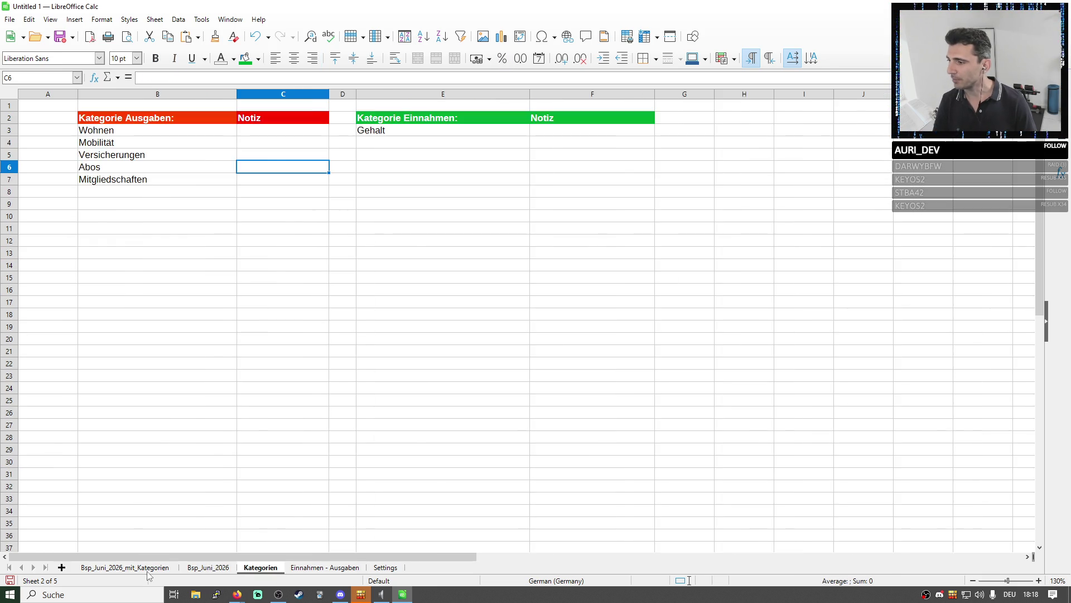
left_click(148, 568)
left_click(9, 94)
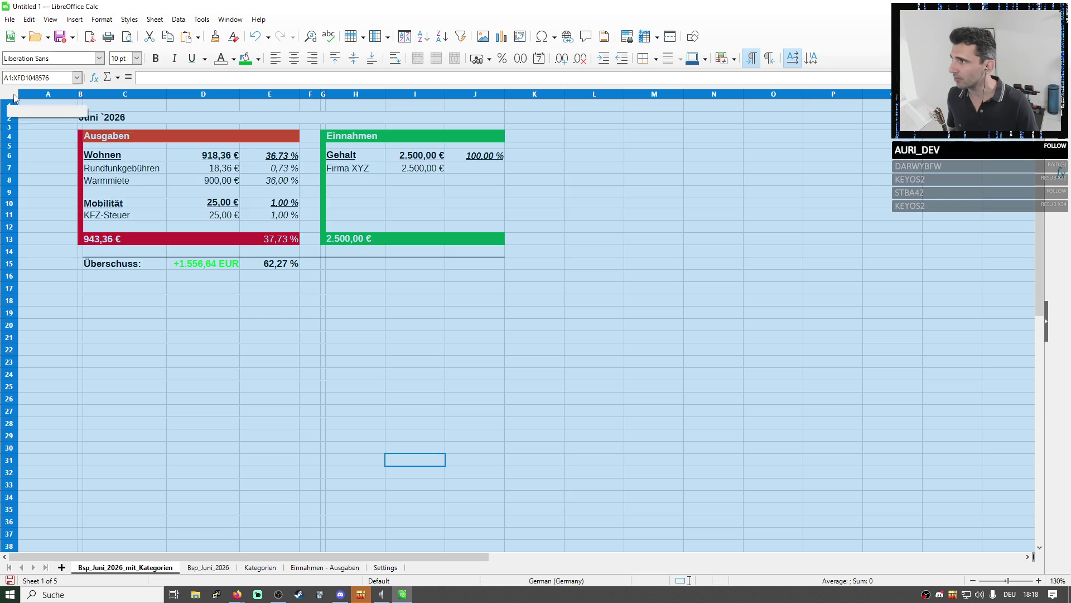
left_click_drag(79, 94, 34, 96)
Undo the column change, copy the whole summary sheet and paste it over Bsp_Juni_2026, confirming the overwrite
key("ctrl+z")
left_click(124, 168)
left_click(10, 95)
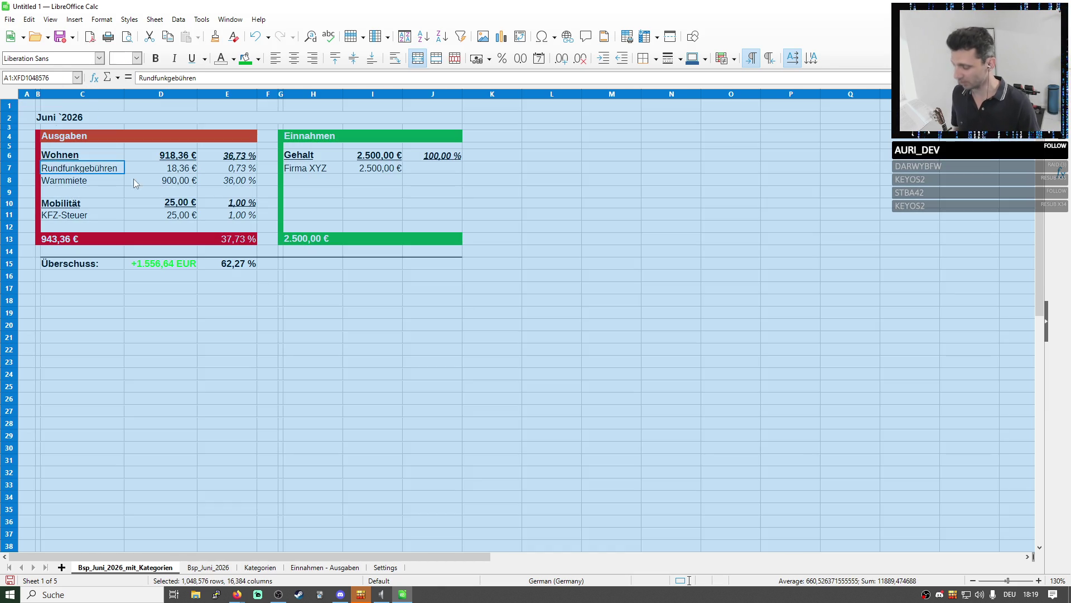
left_click(208, 566)
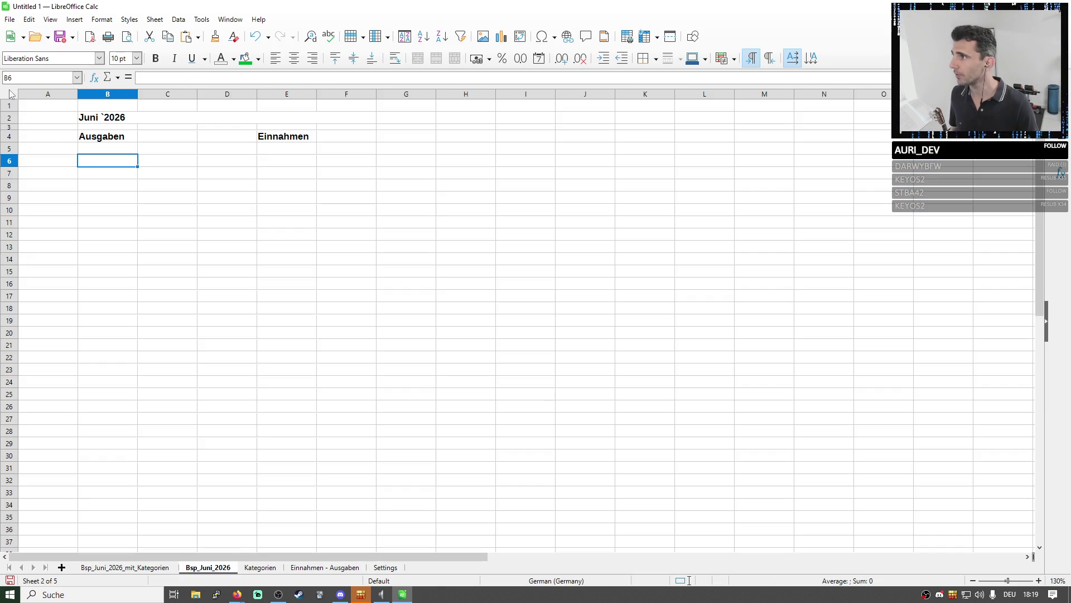
left_click(9, 94)
key("ctrl+v")
key("Return")
Clear the Wohnen heading row C6:E6 on the pasted sheet
left_click(168, 180)
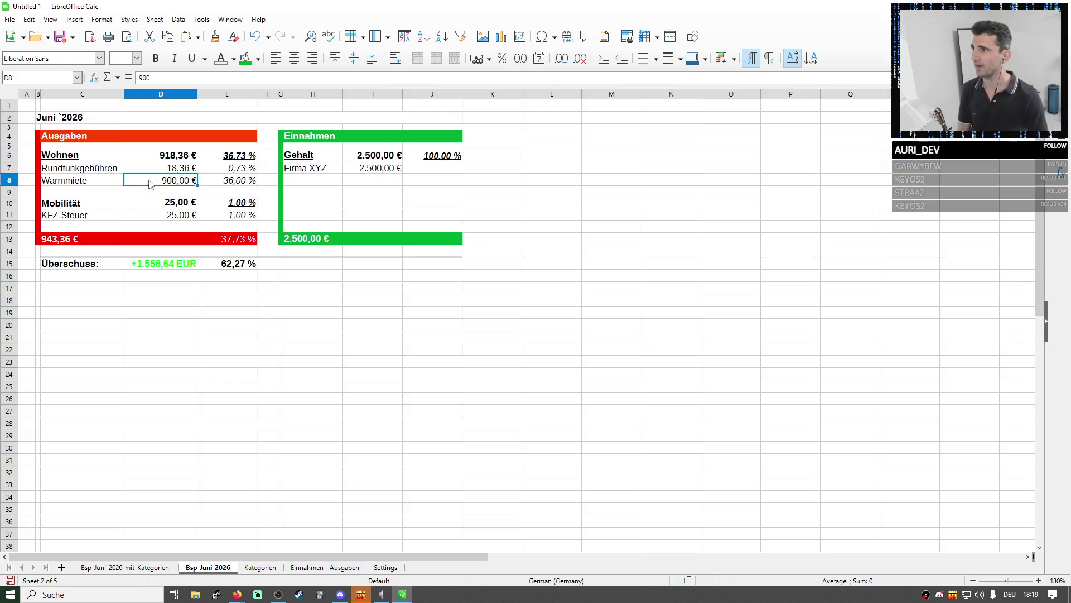
left_click(74, 158)
left_click_drag(73, 158, 238, 161)
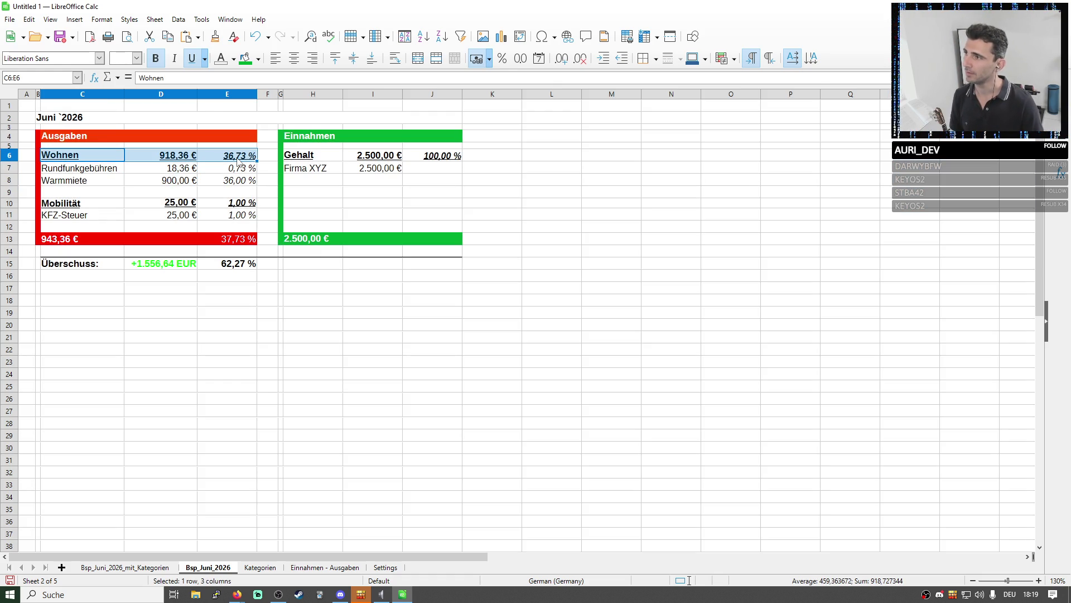
key("Delete")
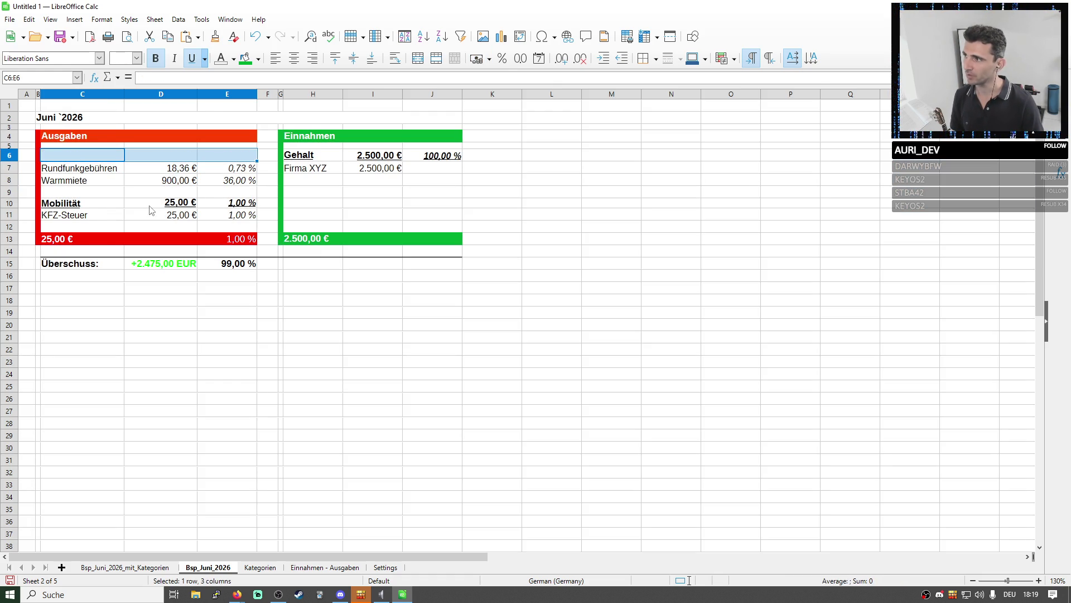
Switch to the Einnahmen - Ausgaben sheet and select the row below Rundfunkgebühren for a new expense
left_click(89, 206)
left_click(273, 396)
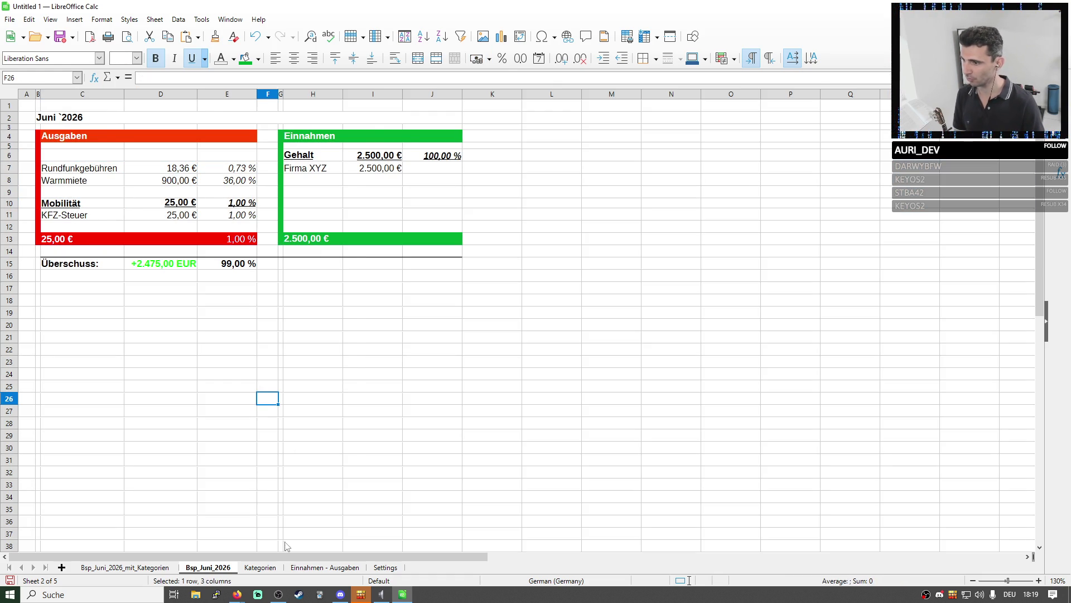
left_click(260, 567)
left_click(319, 568)
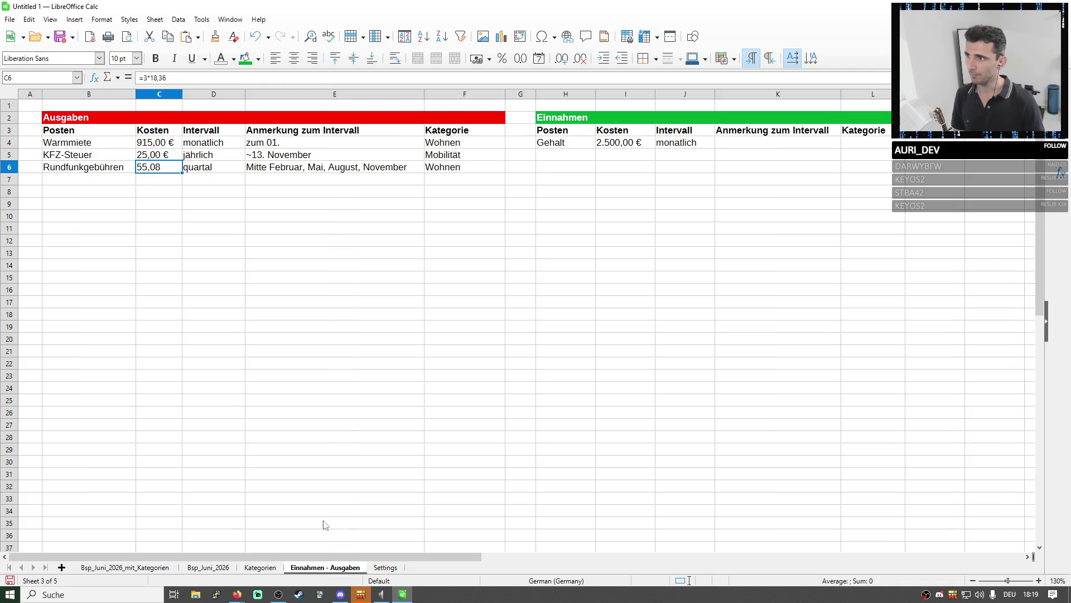
left_click(123, 181)
type("NE")
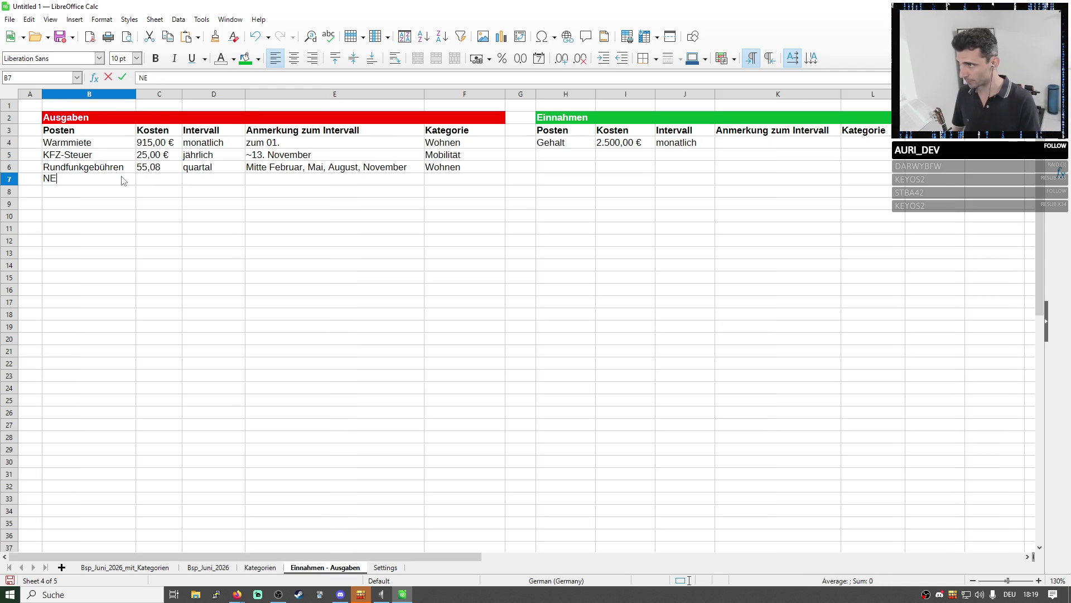
Enter a Netflix expense in B7 with a cost of 4,99 in C7
key("Return")
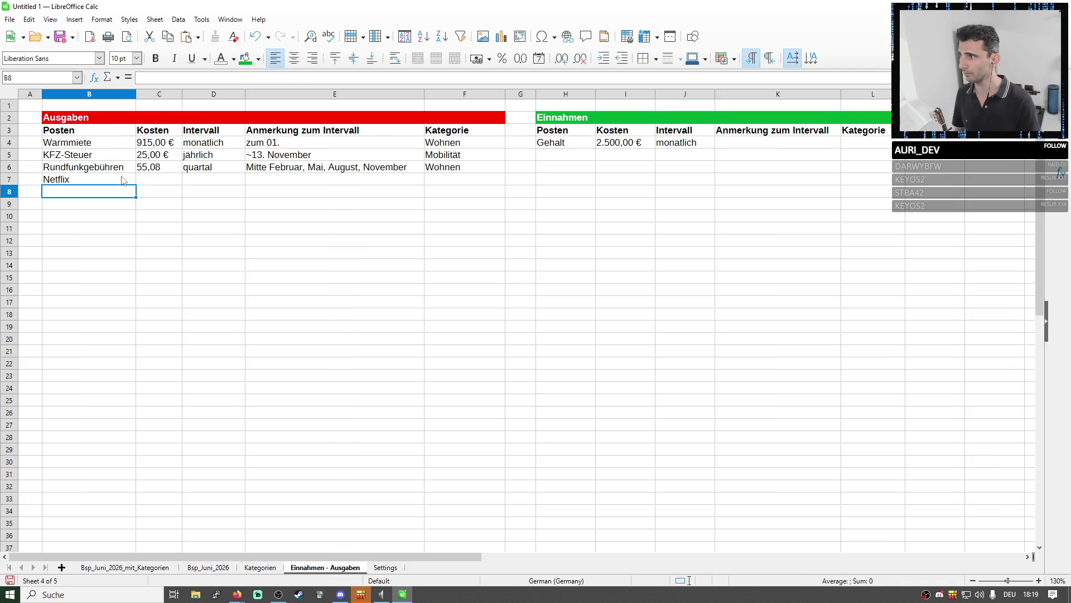
key("Up")
key("Right")
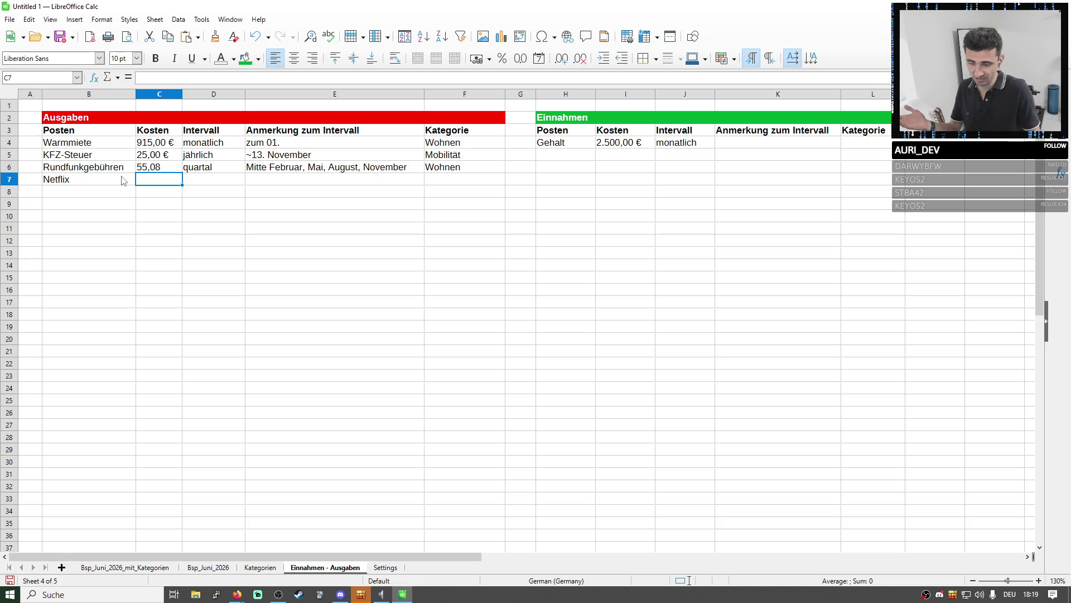
type("4,99")
key("Return")
key("Up")
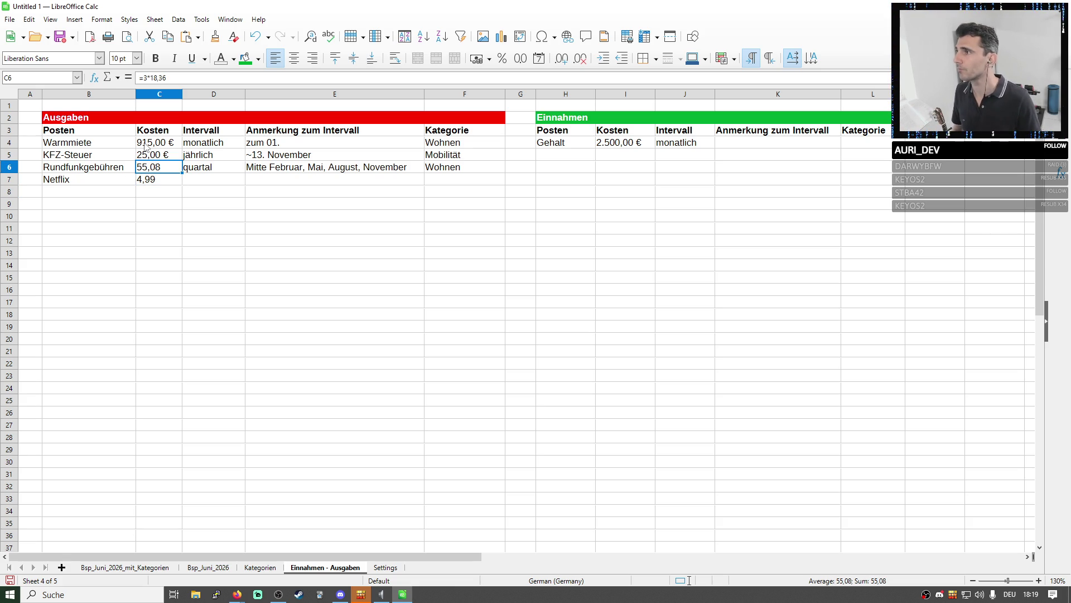
Format the whole Kosten column as EUR currency with two decimals
left_click(159, 93)
right_click(156, 93)
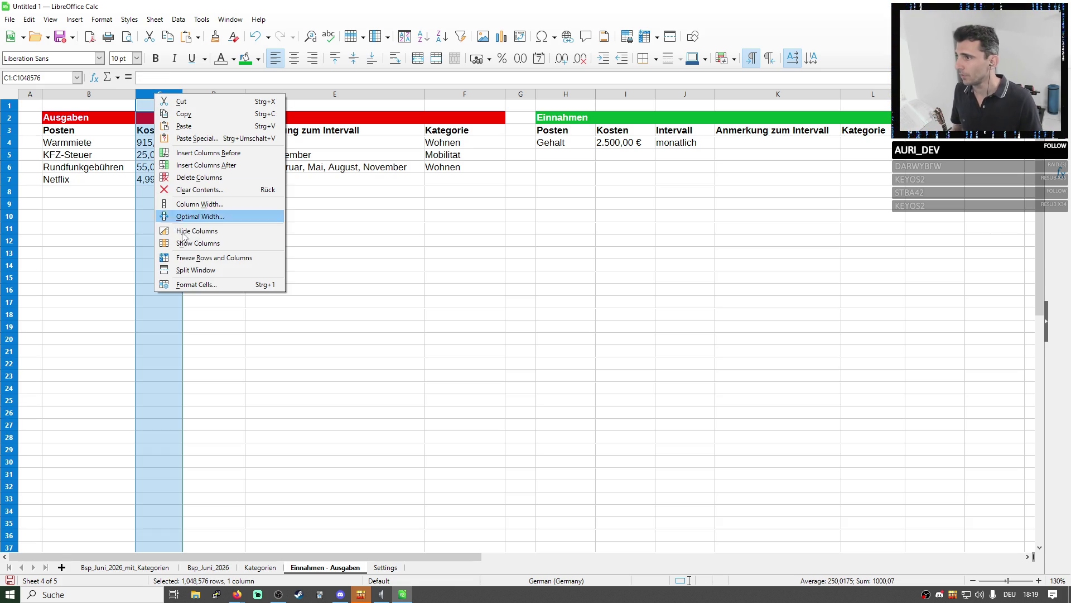
left_click(200, 285)
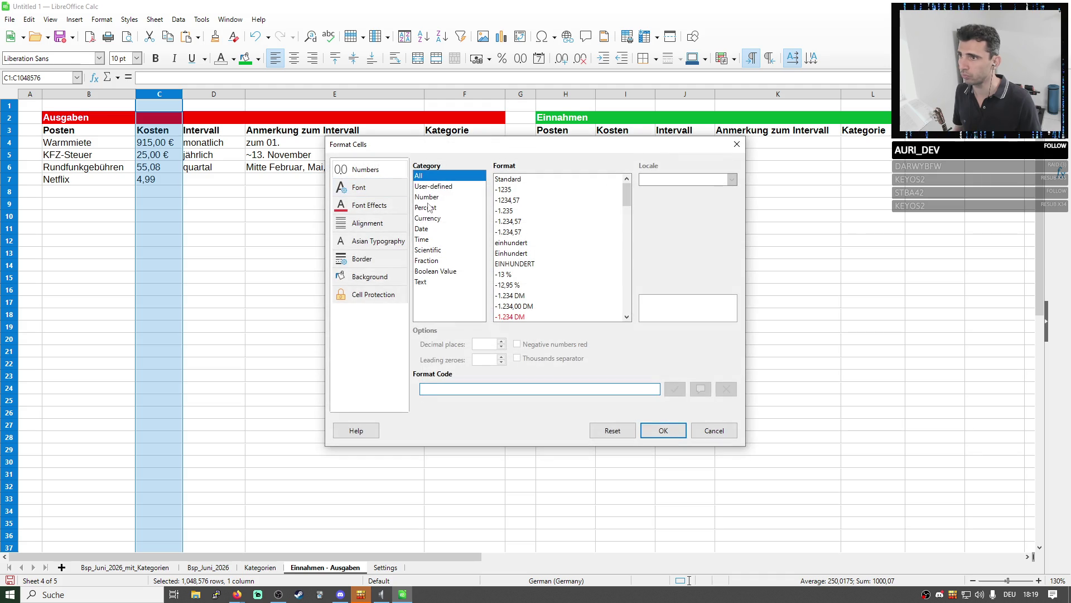
left_click(437, 218)
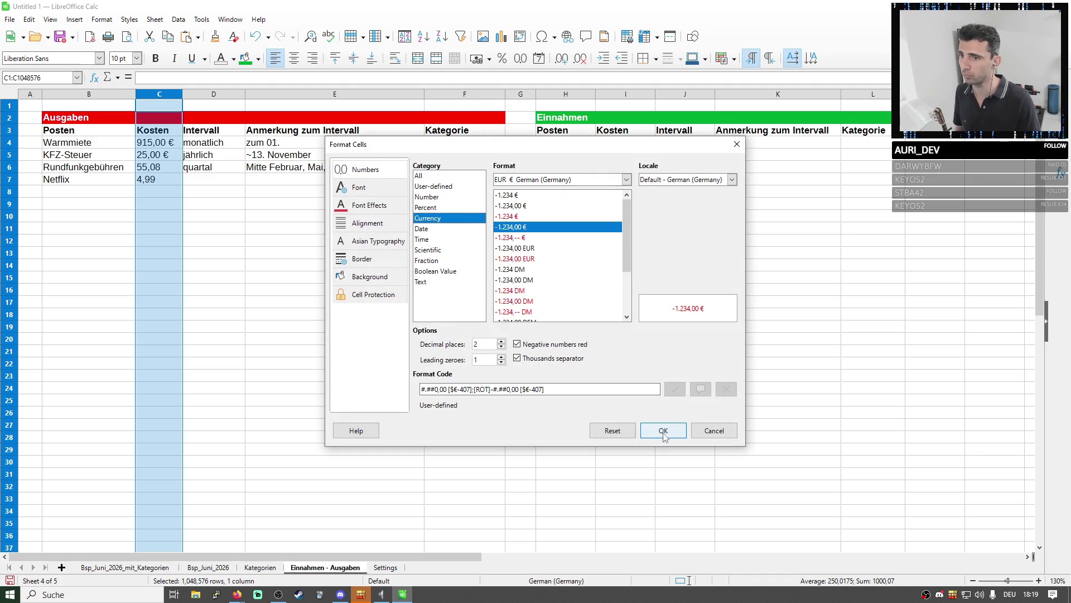
left_click(663, 430)
left_click(232, 182)
type("monatlich")
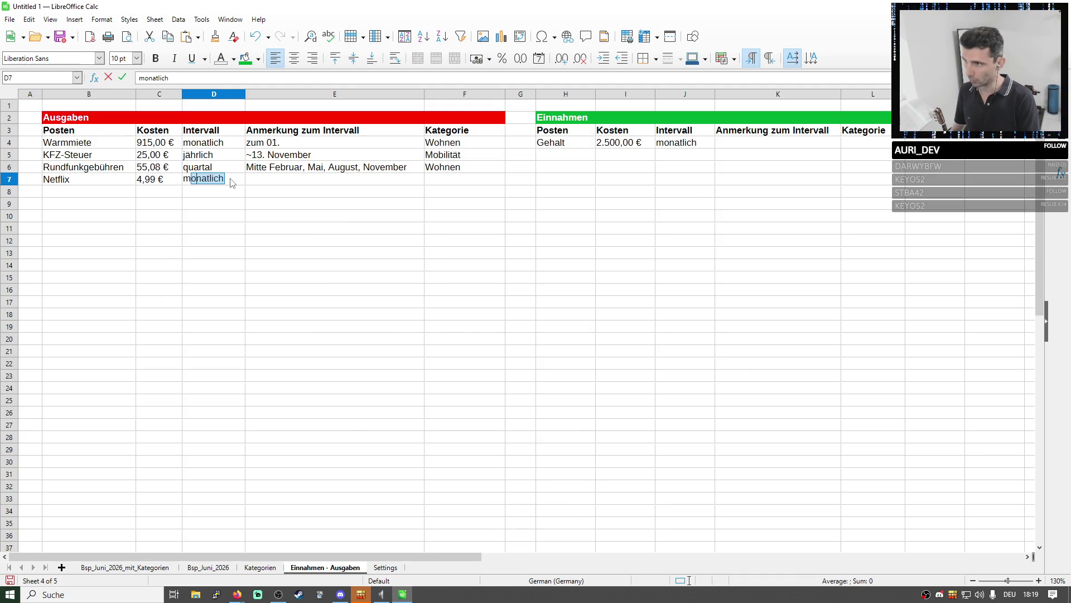
Set the Netflix interval to monatlich and switch to the Bsp_Juni_2026_mit_Kategorien sheet
key("Tab")
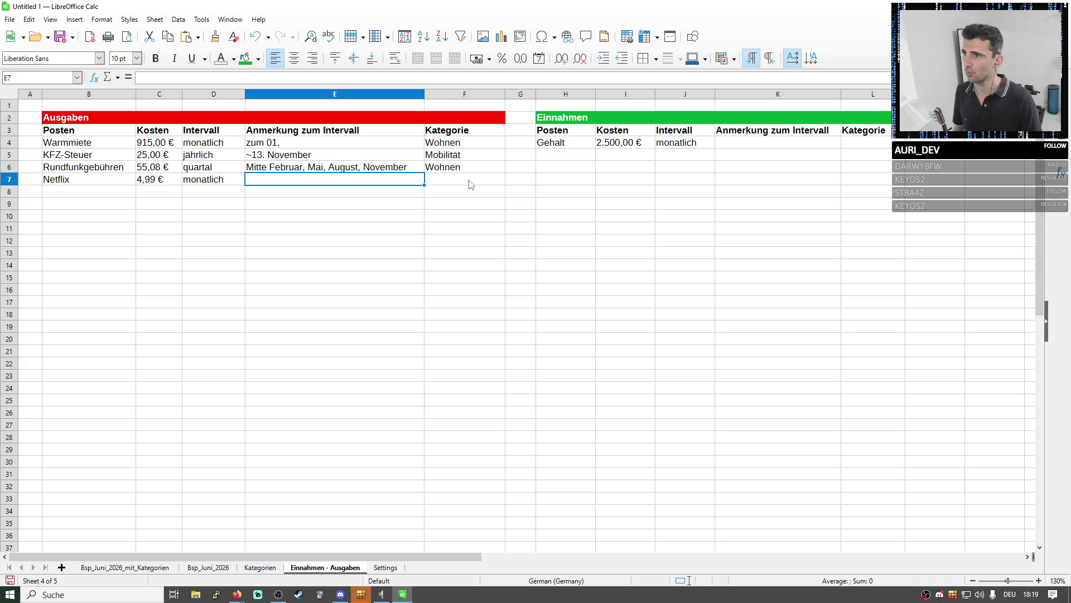
left_click(82, 181)
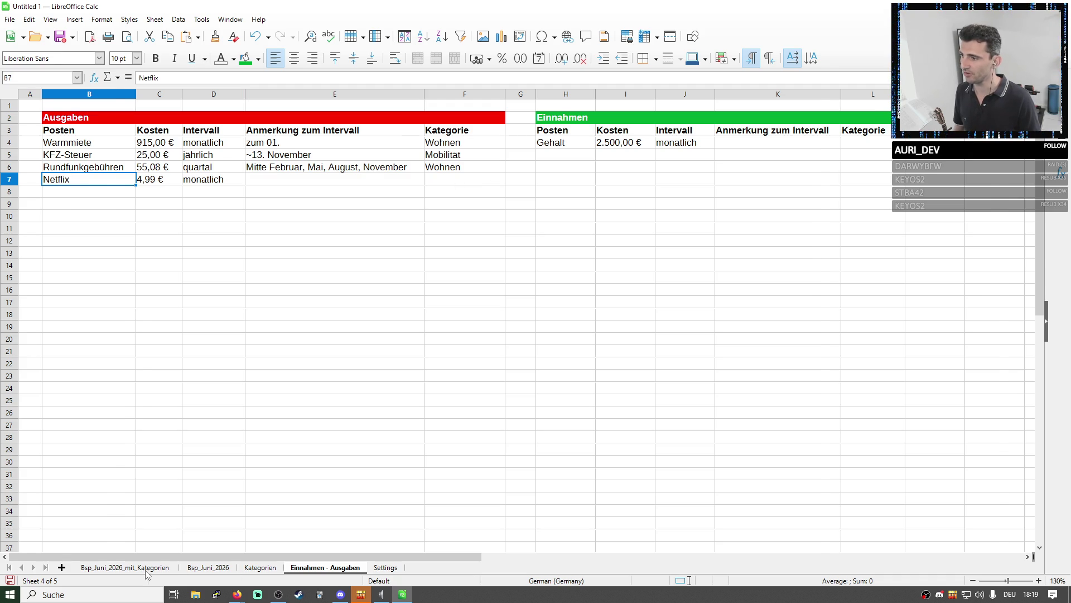
left_click(125, 568)
left_click(83, 361)
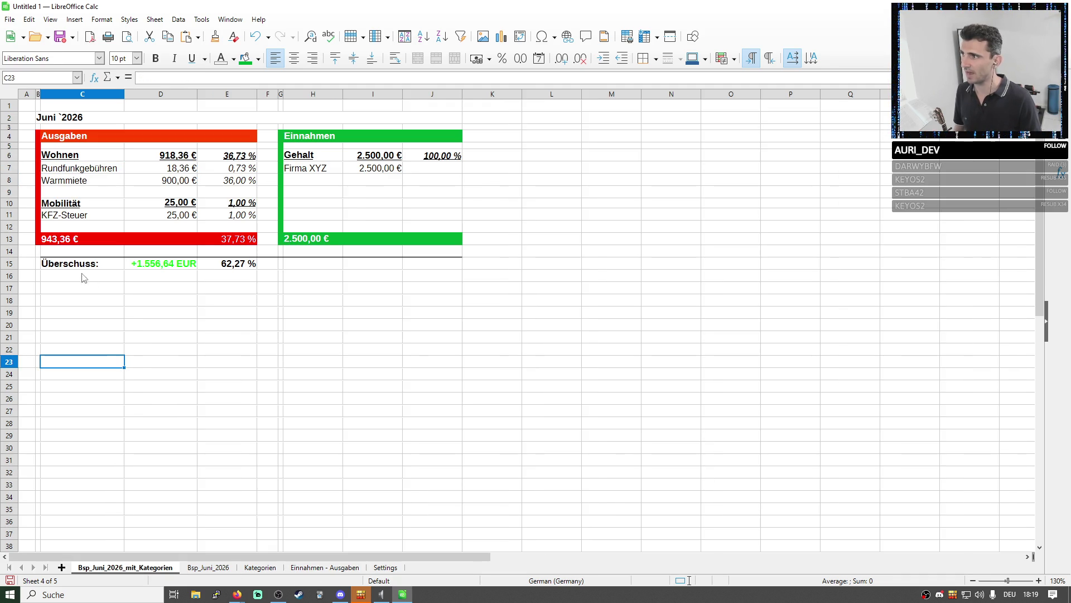
Insert rows below KFZ-Steuer and create a Sonstiges heading in C13 using the Mobilität heading's formatting
right_click(8, 216)
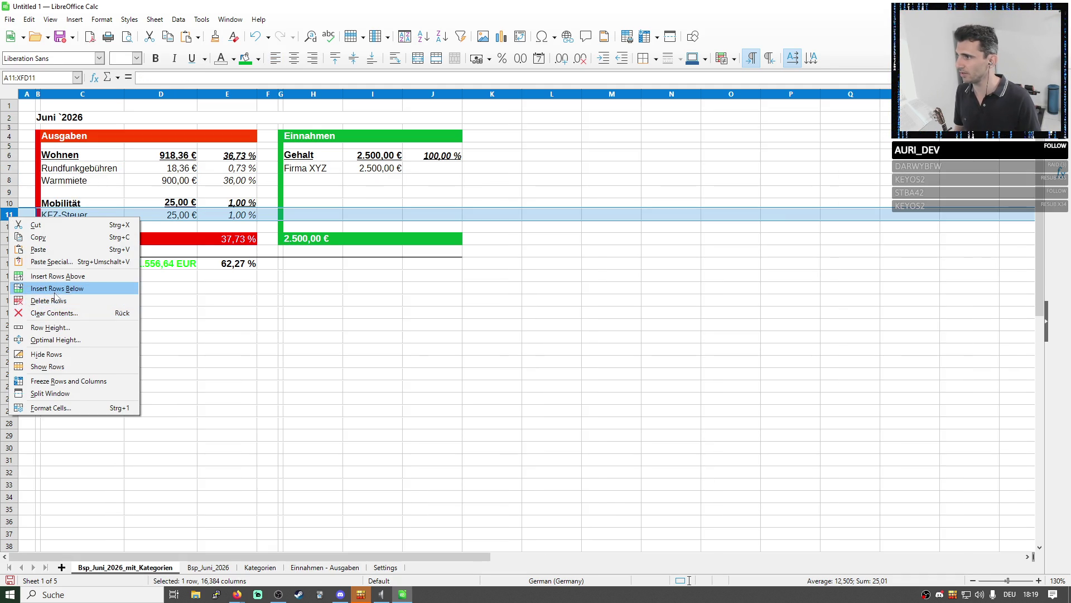
left_click(54, 289)
right_click(7, 216)
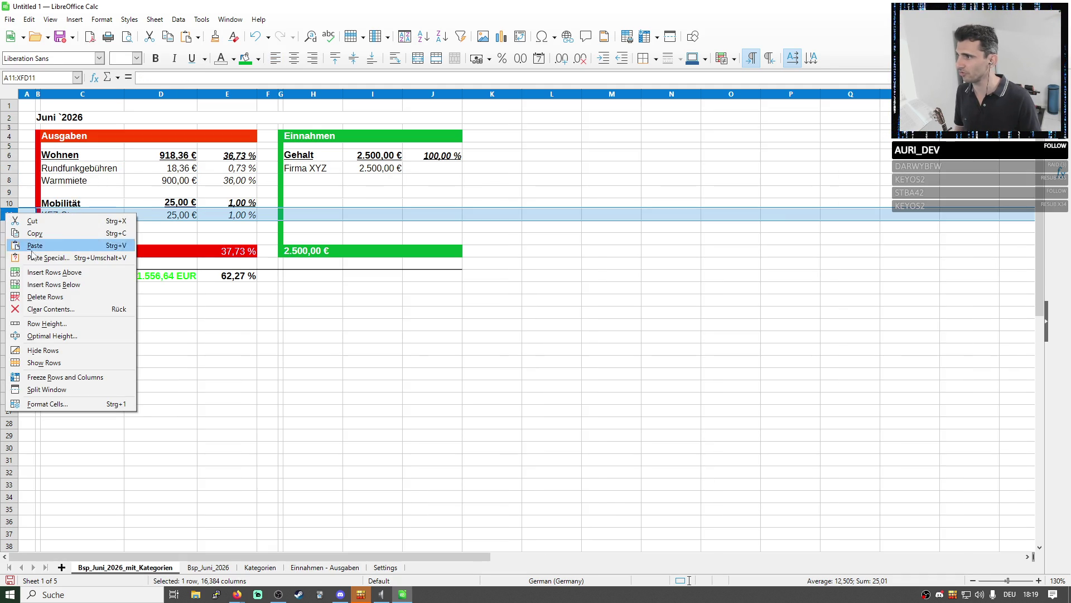
left_click(54, 285)
left_click(82, 203)
key("ctrl+c")
left_click(81, 239)
key("ctrl+v")
key("Escape")
type("Son")
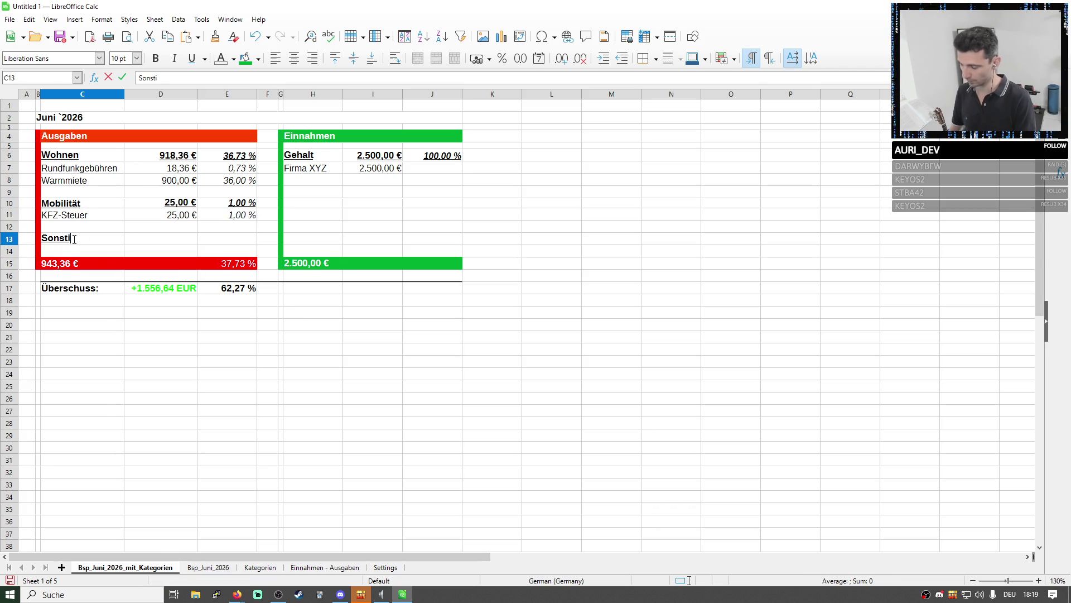
type("s")
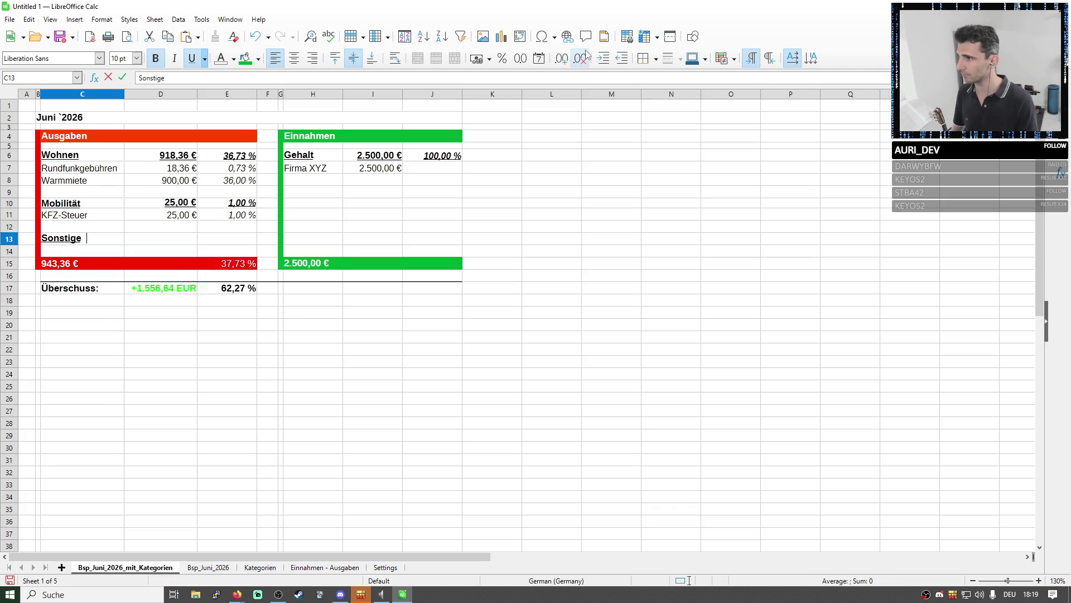
left_click(268, 249)
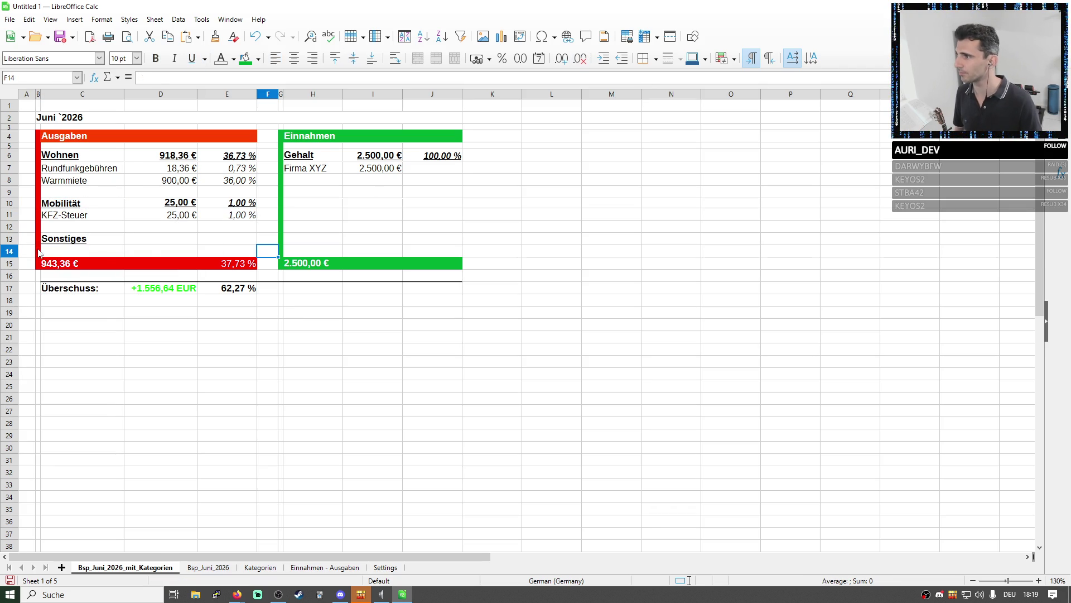
Insert another row under Sonstiges and copy the KFZ-Steuer entry C11:E11 into row 14
right_click(8, 251)
left_click(50, 322)
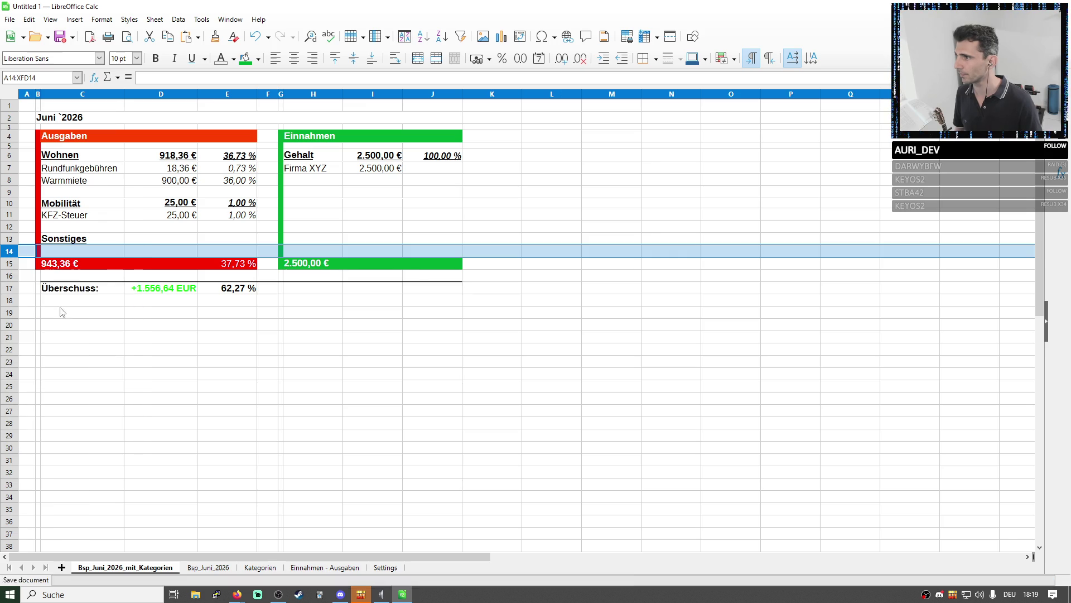
left_click(74, 218)
left_click_drag(74, 218, 237, 214)
key("ctrl+c")
key("Down")
key("Down")
key("Down")
key("ctrl+v")
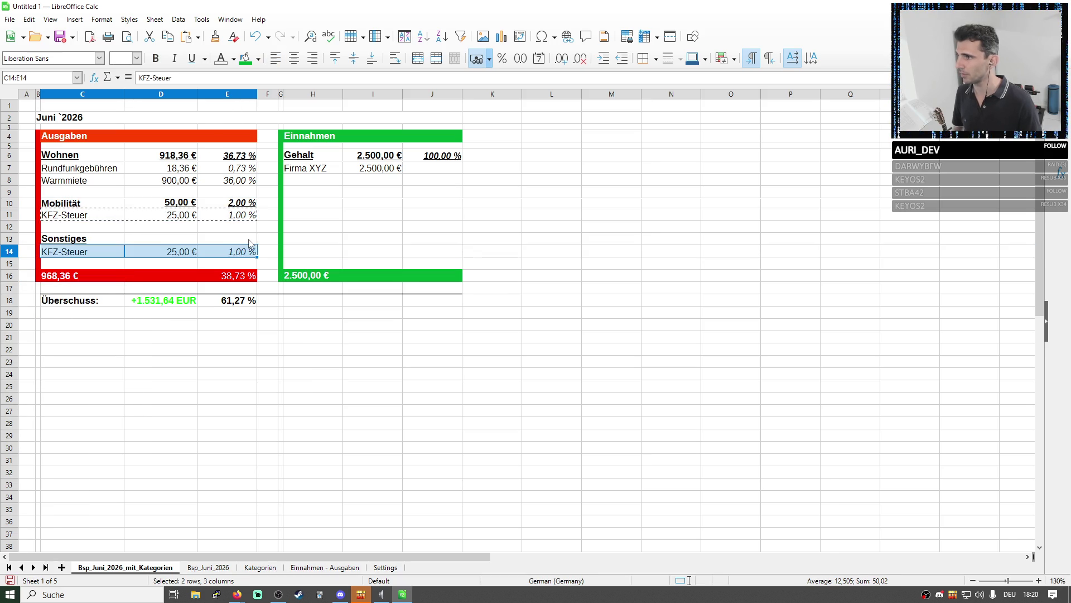
Copy the Mobilität percentage formula from E10 into E13 and rename the row-14 entry to Netflix
left_click(237, 203)
key("ctrl+c")
key("Down")
key("Down")
key("Down")
key("ctrl+v")
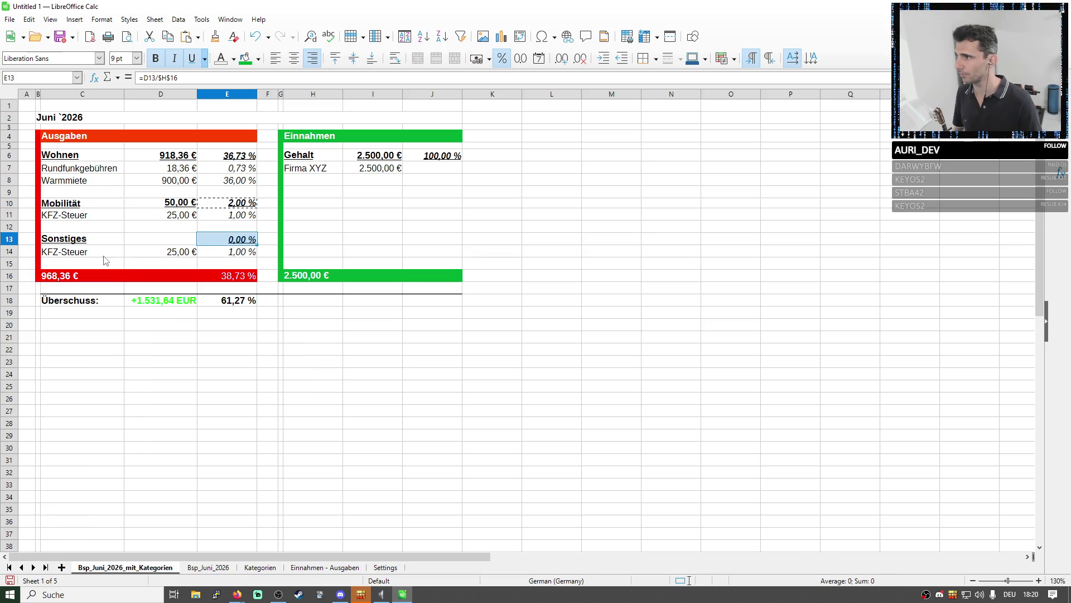
key("Left")
key("Left")
key("Down")
type("Netf")
key("Return")
left_click(181, 252)
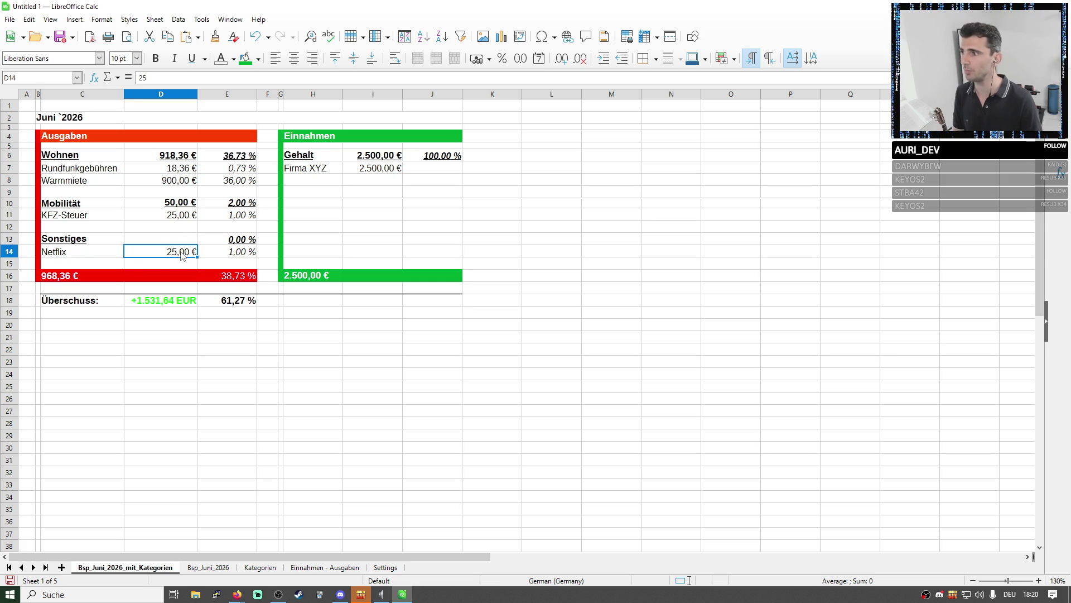
type("4,99")
Confirm Netflix at 4,99 € and give Sonstiges a percentage formula over D14:D15
key("Return")
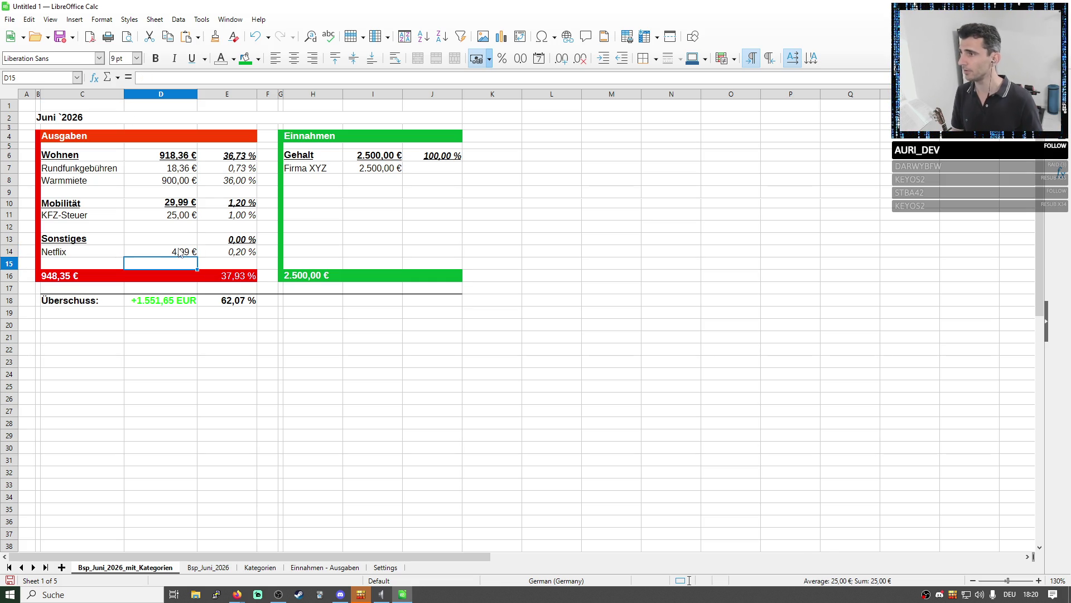
left_click(243, 253)
key("F2")
key("Escape")
key("Up")
key("Up")
key("Down")
key("ctrl+v")
key("F2")
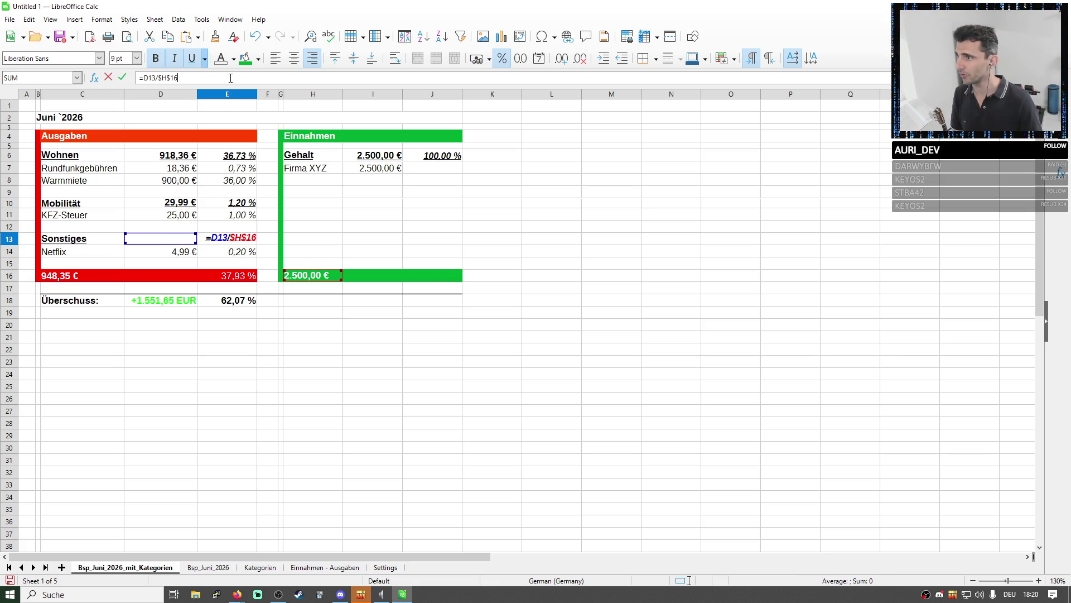
mouse_move(183, 240)
left_mouse_down()
mouse_move(174, 256)
mouse_move(194, 268)
left_mouse_up()
key("Return")
Rewrite the Sonstiges percentage cell E13 as a =SUM() formula
key("Up")
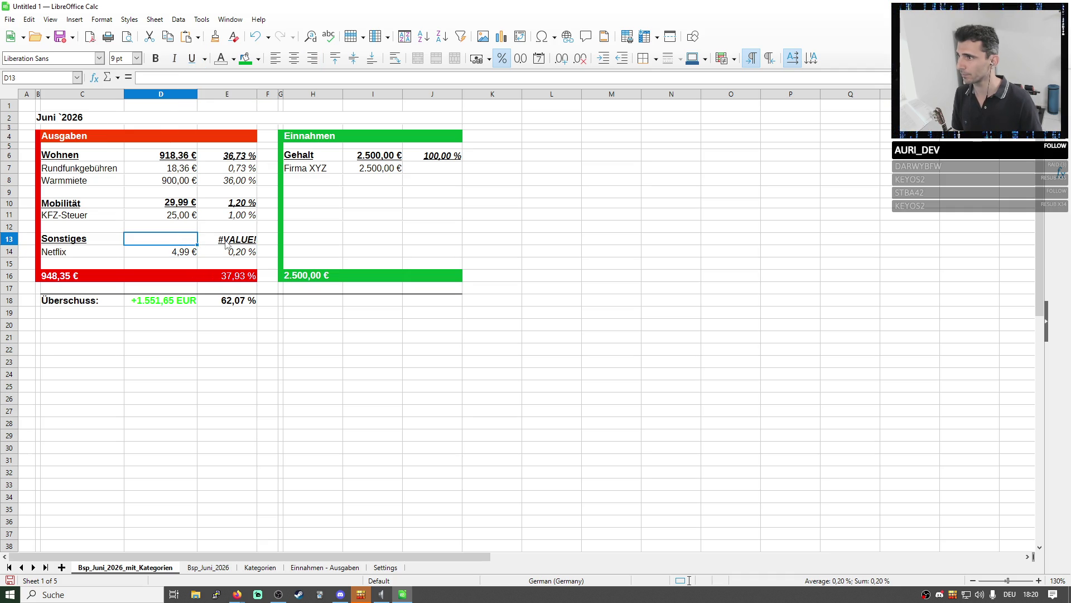
left_click(219, 78)
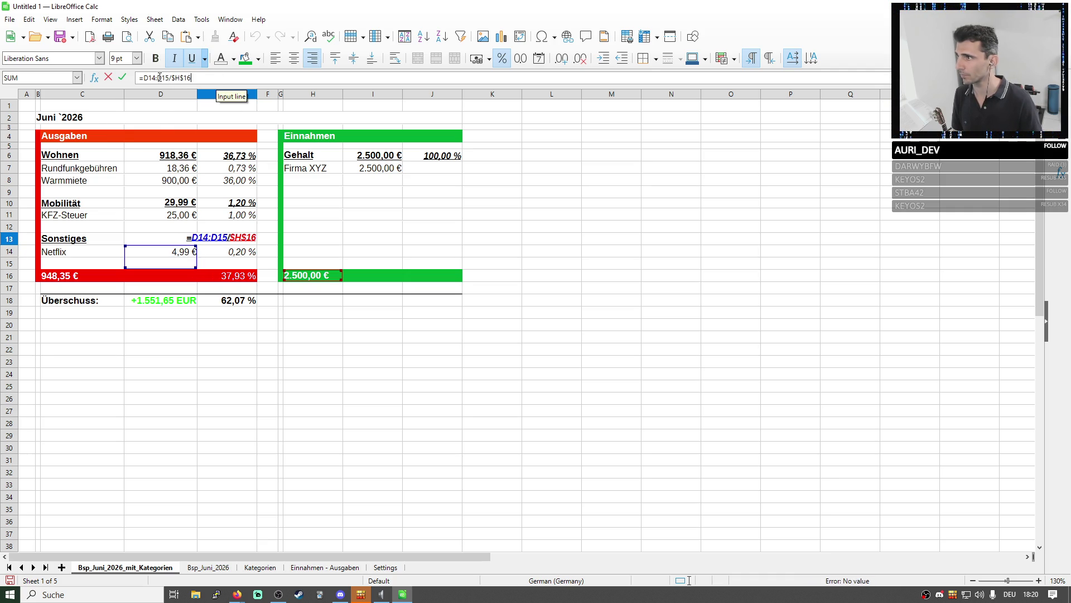
left_click_drag(144, 78, 219, 78)
key("BackSpace")
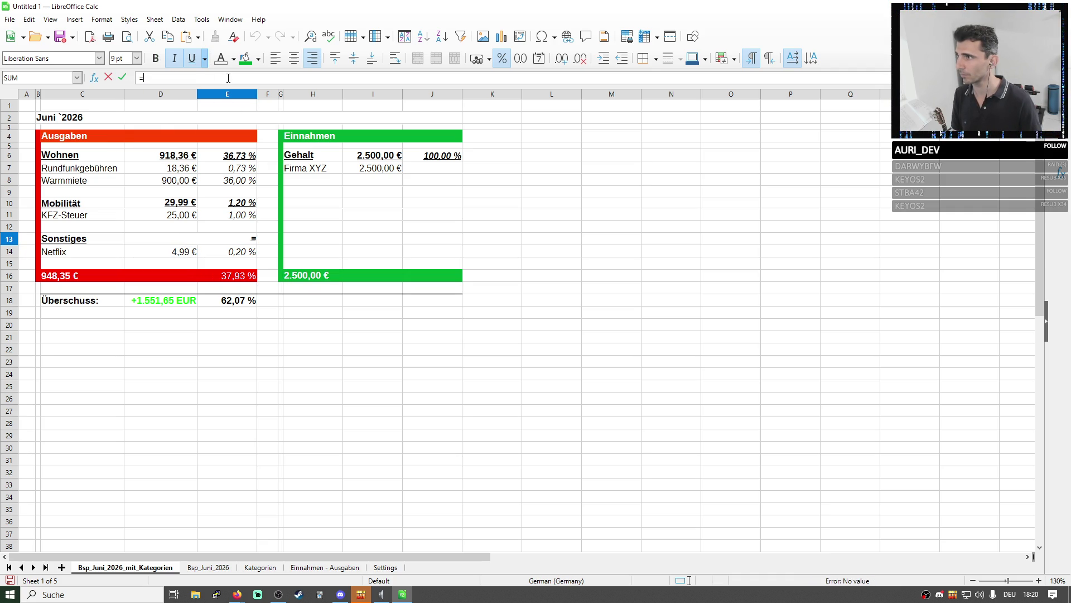
type("sum")
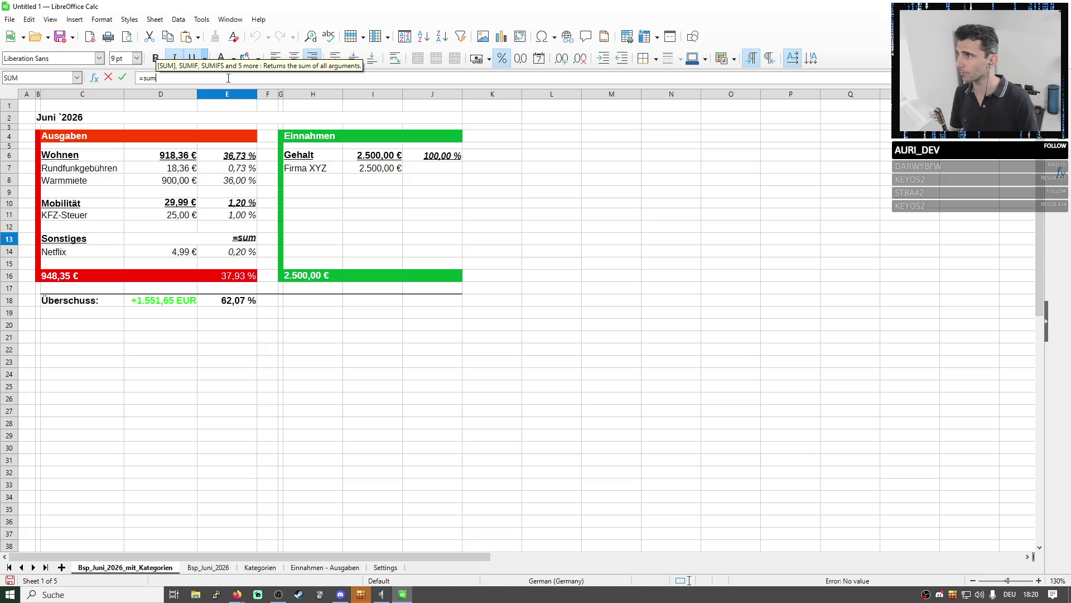
key("Return")
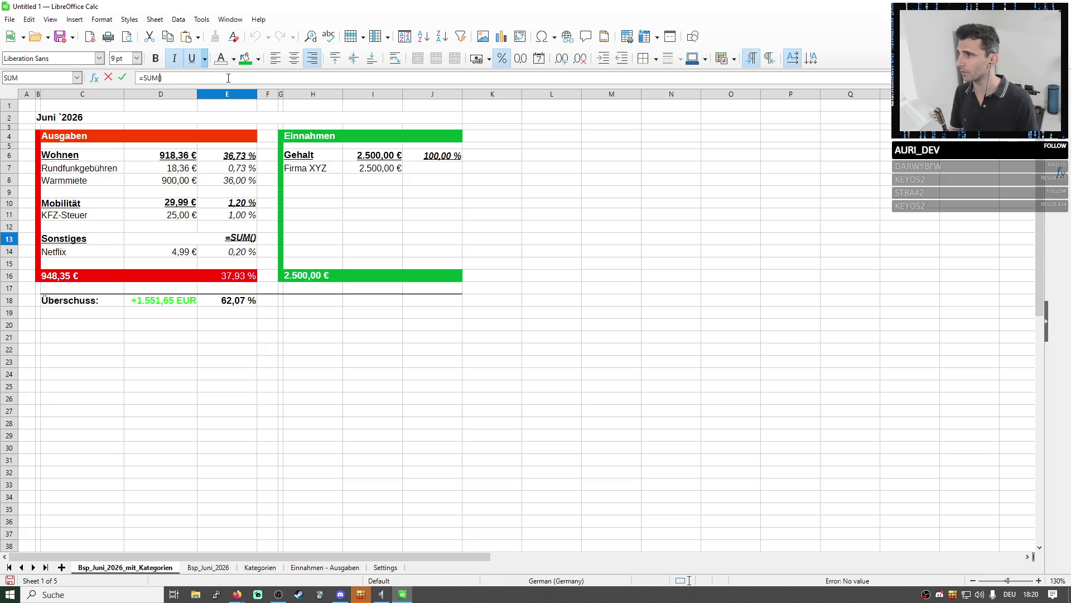
key("Return")
Copy the Mobilität subtotal formulas D10:E10 onto the Sonstiges row D13:E13
left_click_drag(138, 202, 230, 202)
key("ctrl+c")
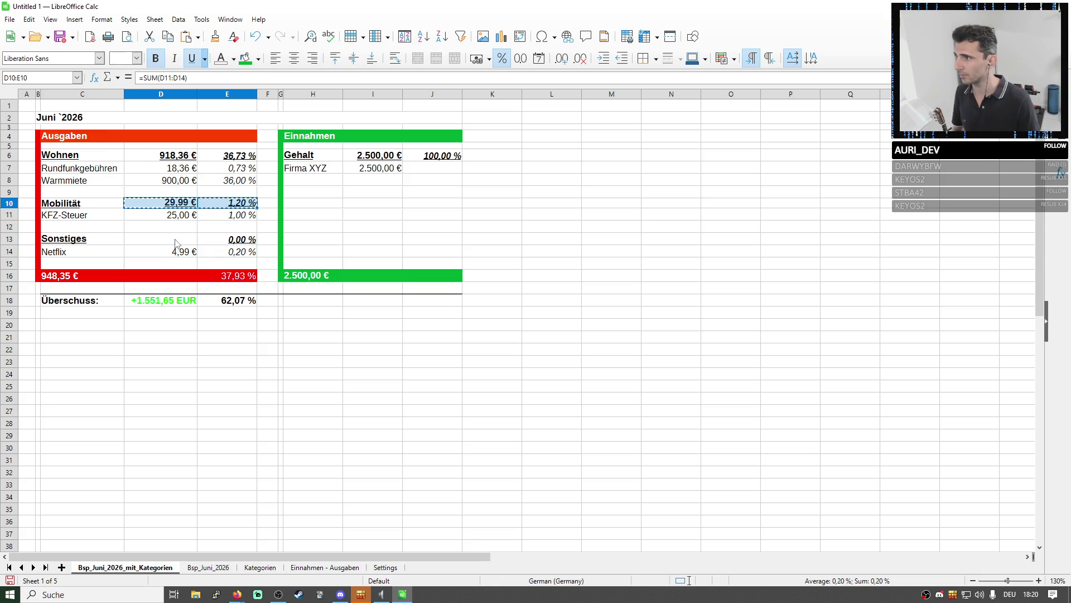
left_click(159, 239)
key("ctrl+v")
key("Return")
left_click(330, 251)
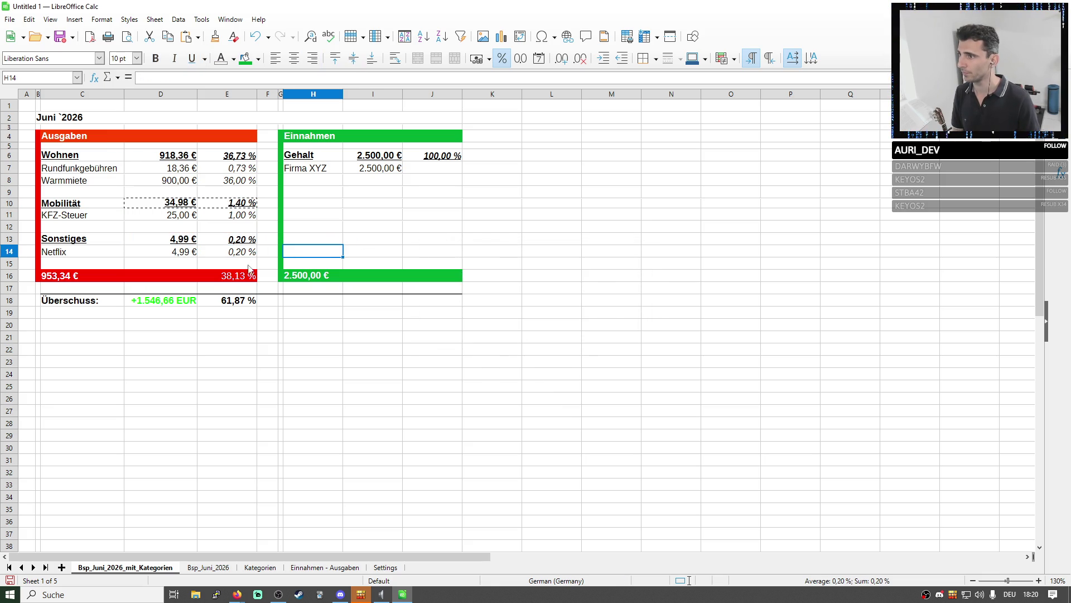
left_click(80, 242)
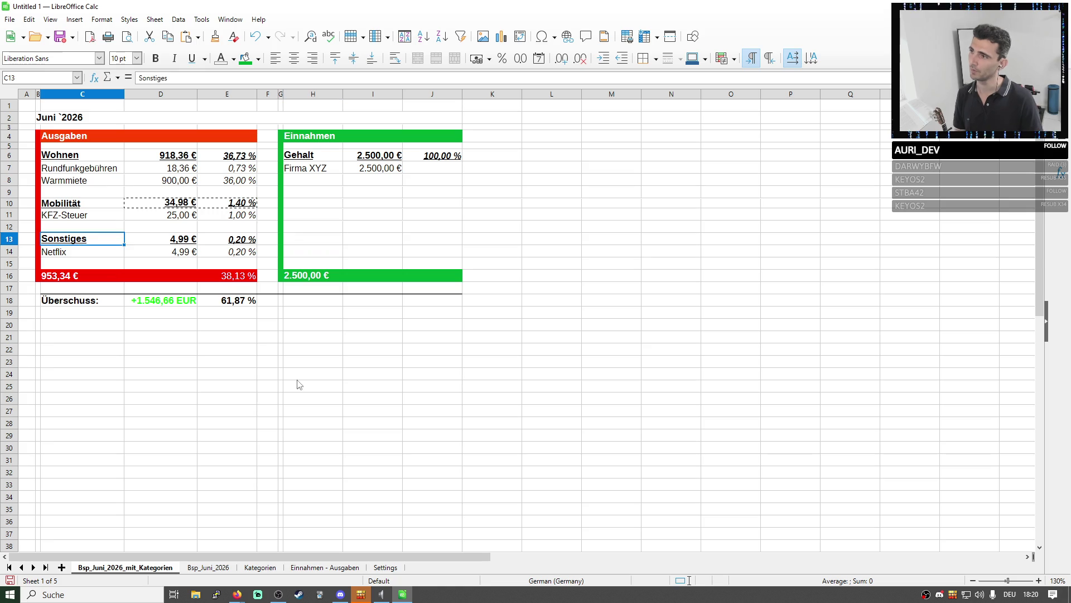
left_click(423, 417)
Paste the entire budget sheet over Bsp_Juni_2026, overwriting its contents
key("ctrl+a")
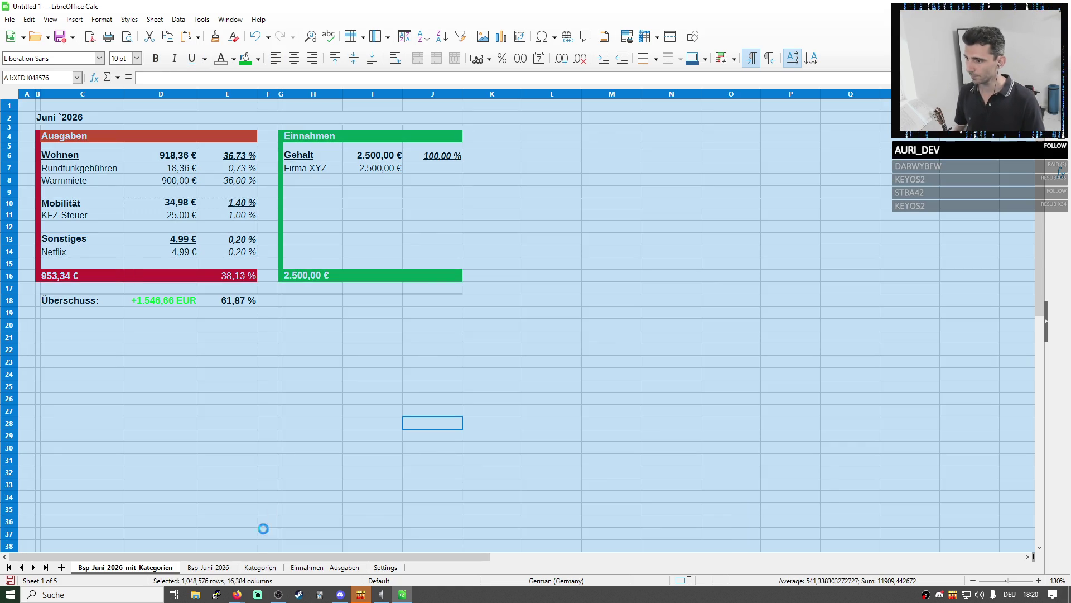
left_click(210, 566)
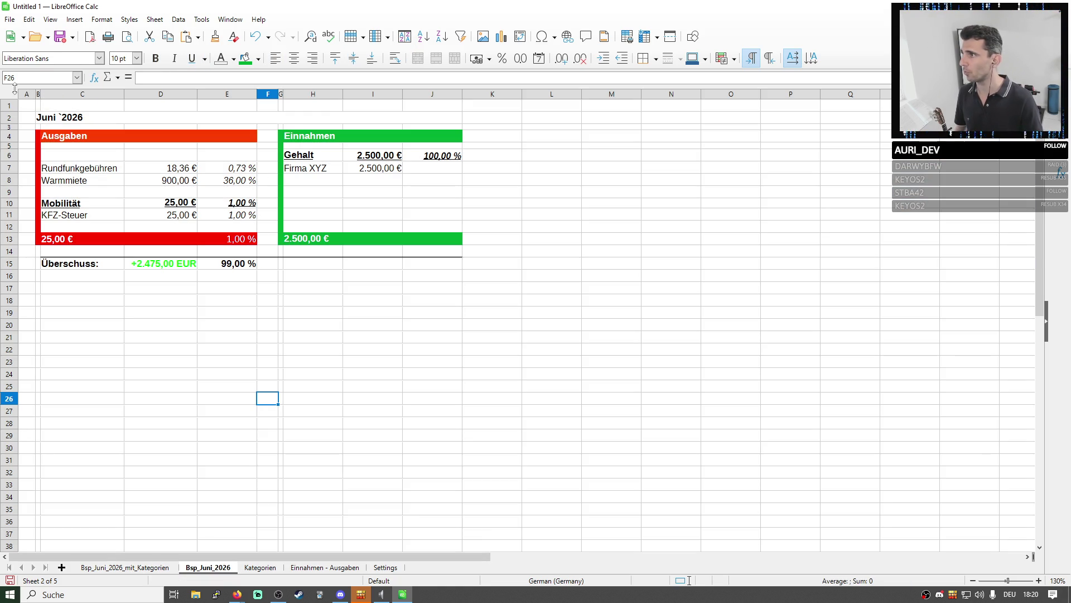
left_click(10, 93)
key("ctrl+v")
left_click(569, 323)
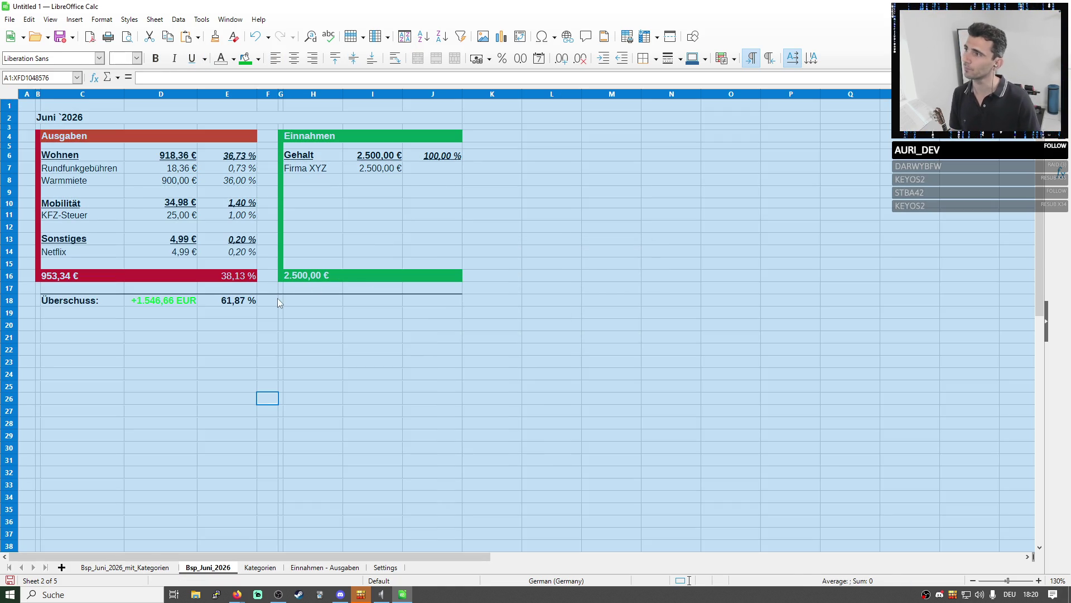
Add a second Settings option 'Nach Kategorien ordnen:' with value ja in row 4
left_click(385, 567)
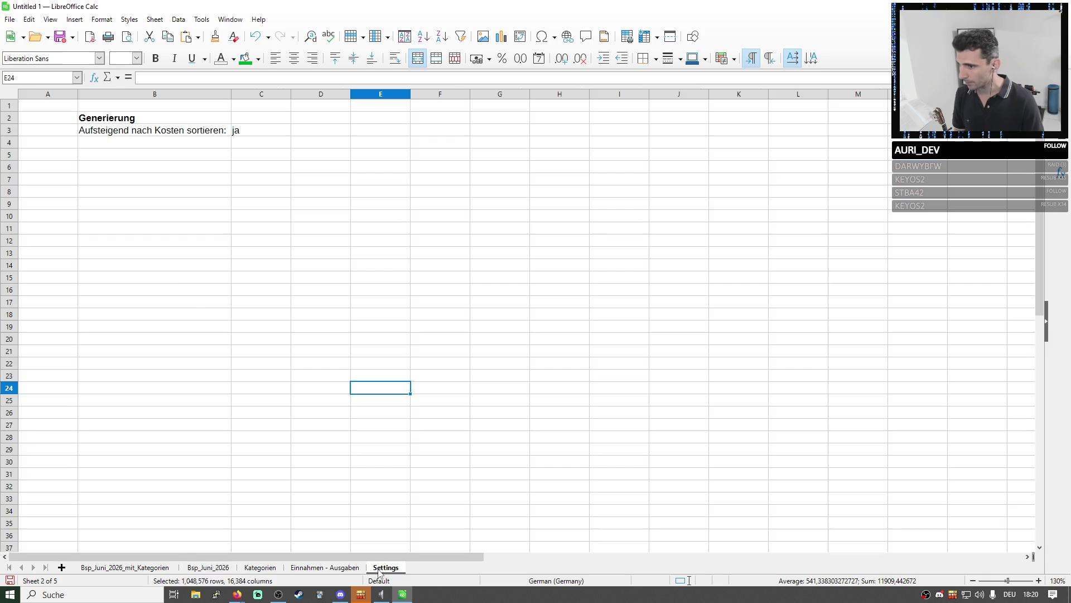
left_click(148, 150)
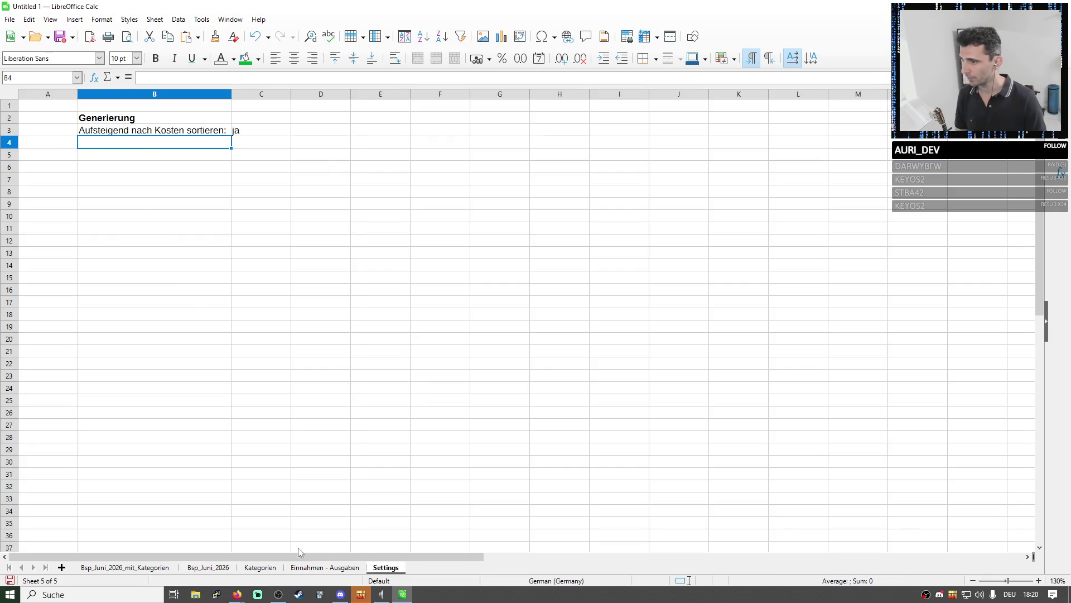
left_click(263, 567)
left_click(385, 568)
type("Kateg")
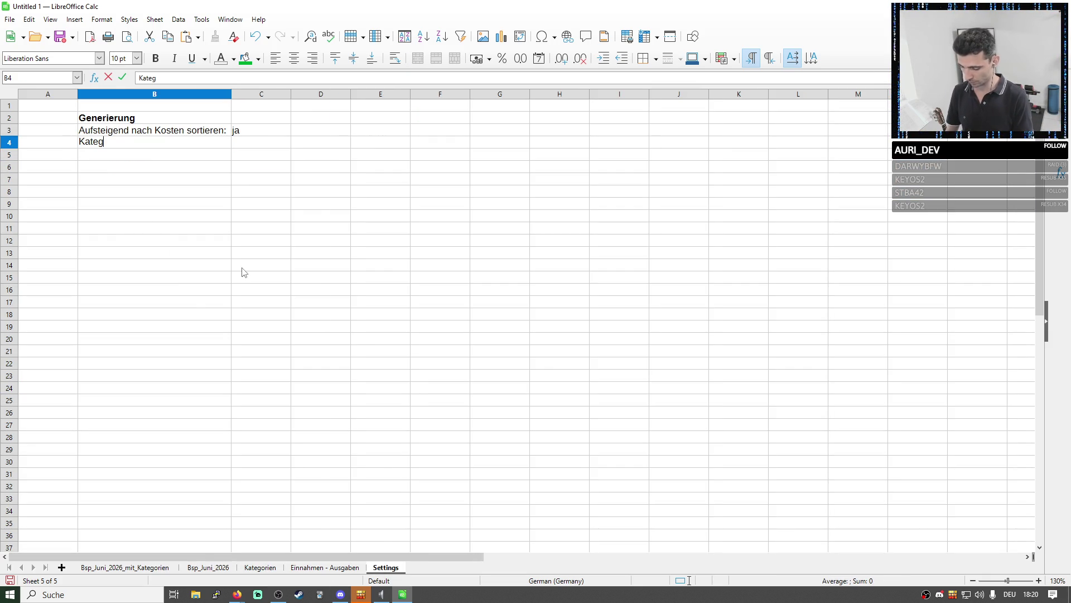
type("orien")
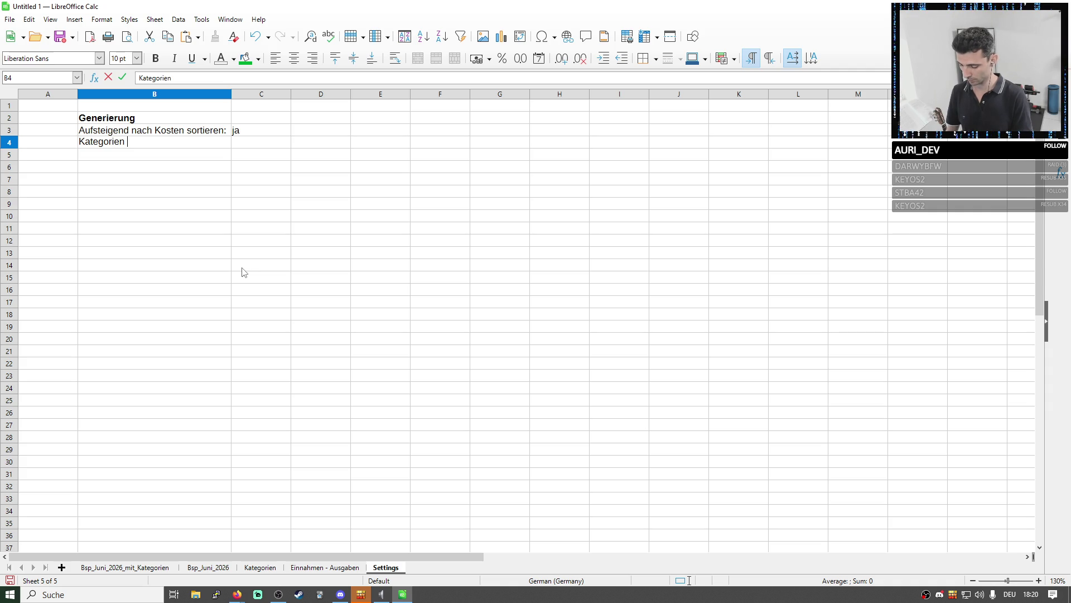
key("BackSpace")
key("BackSpace")
key("BackSpace")
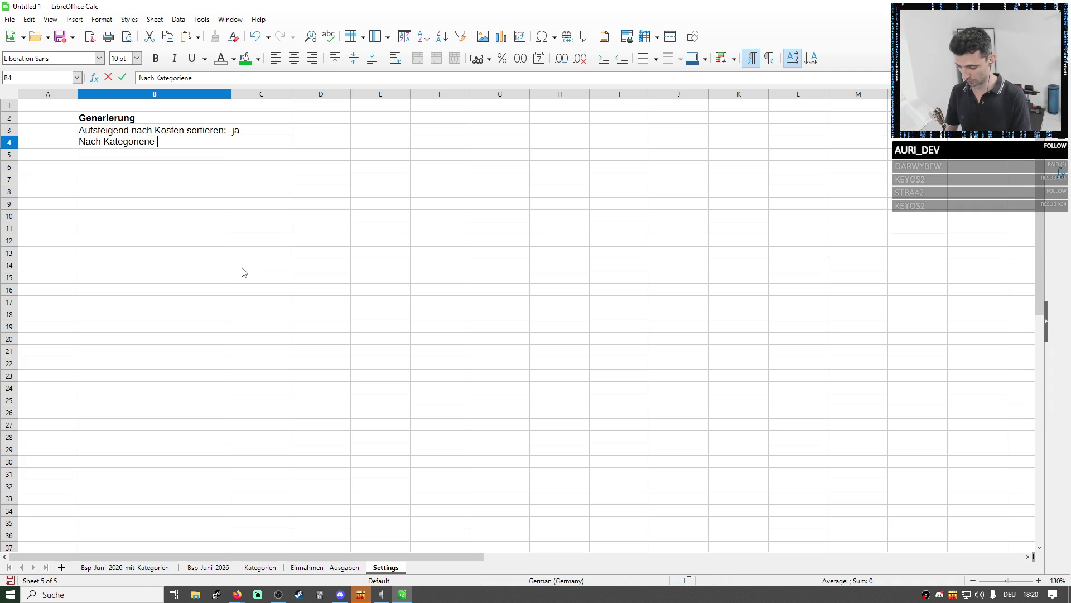
key("Tab")
key("shift+Left")
key("shift+Right")
type("ja")
key("Return")
key("Up")
Correct the spelling of the 'Nach Kategorien ordnen:' label
double_click(210, 141)
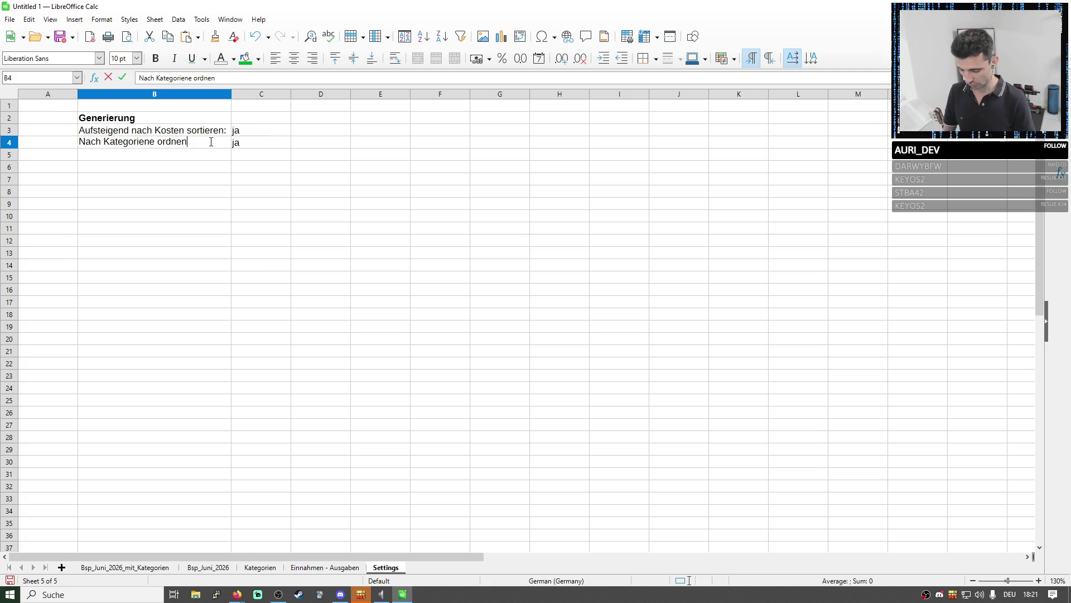
type(":")
key("Return")
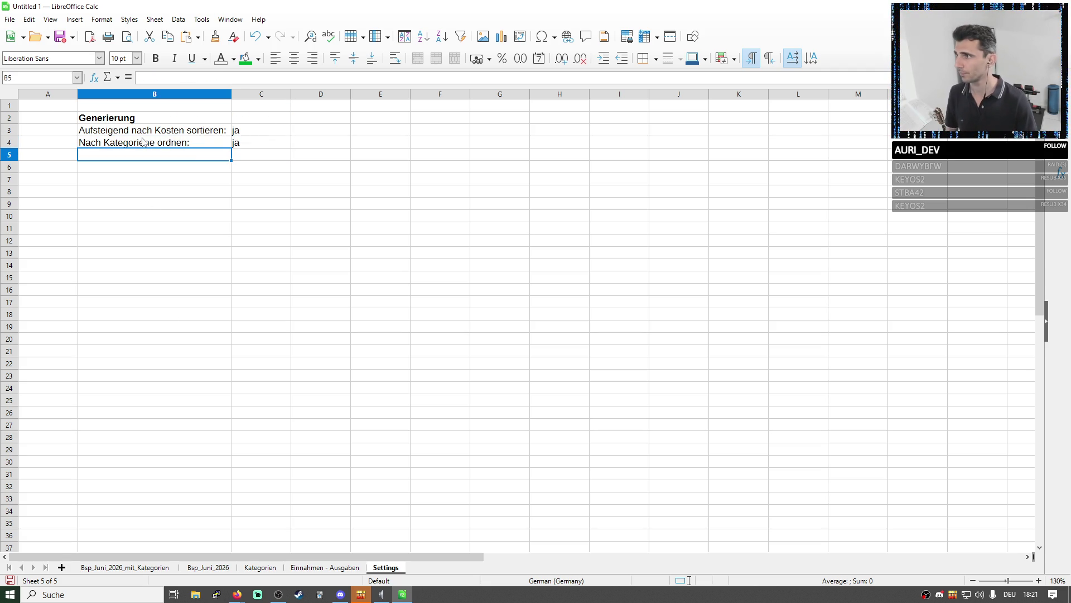
double_click(145, 143)
key("Delete")
key("Delete")
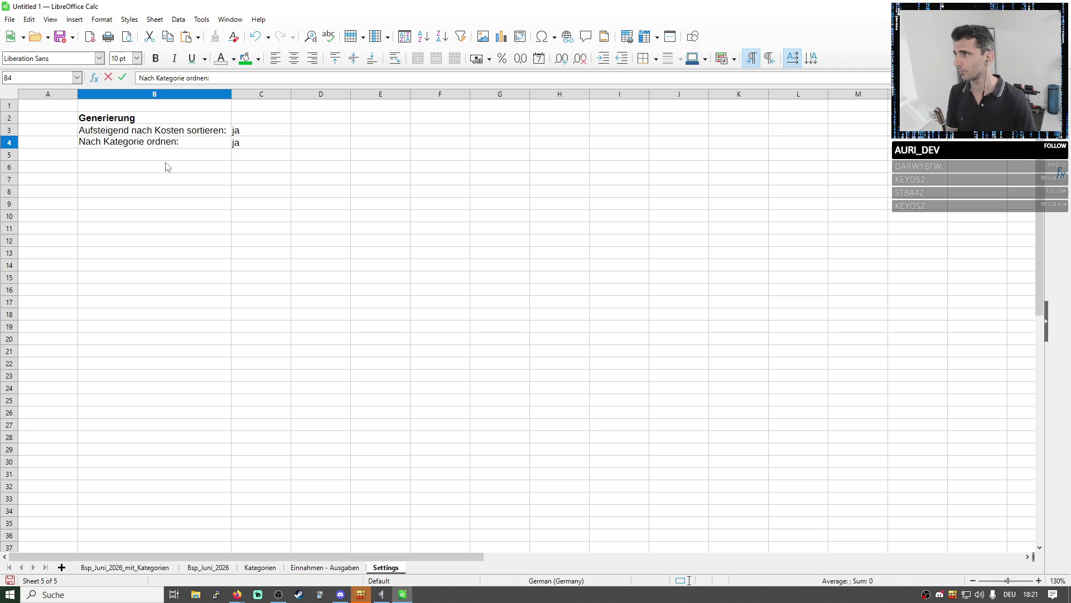
type("n")
left_click(323, 253)
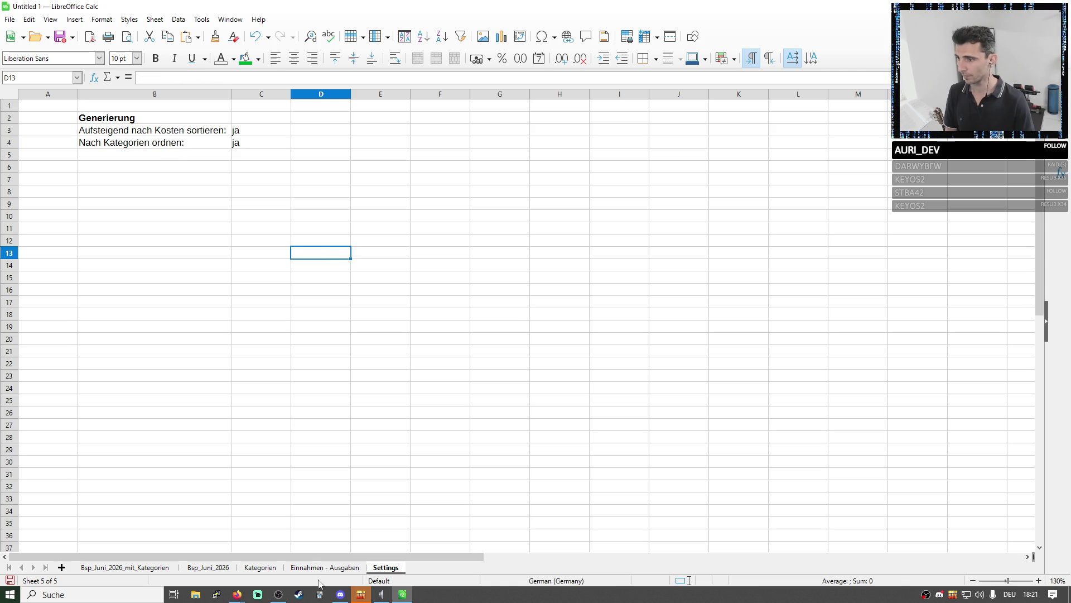
Centre the ja values in column C of the Settings sheet
left_click(268, 96)
left_click(294, 58)
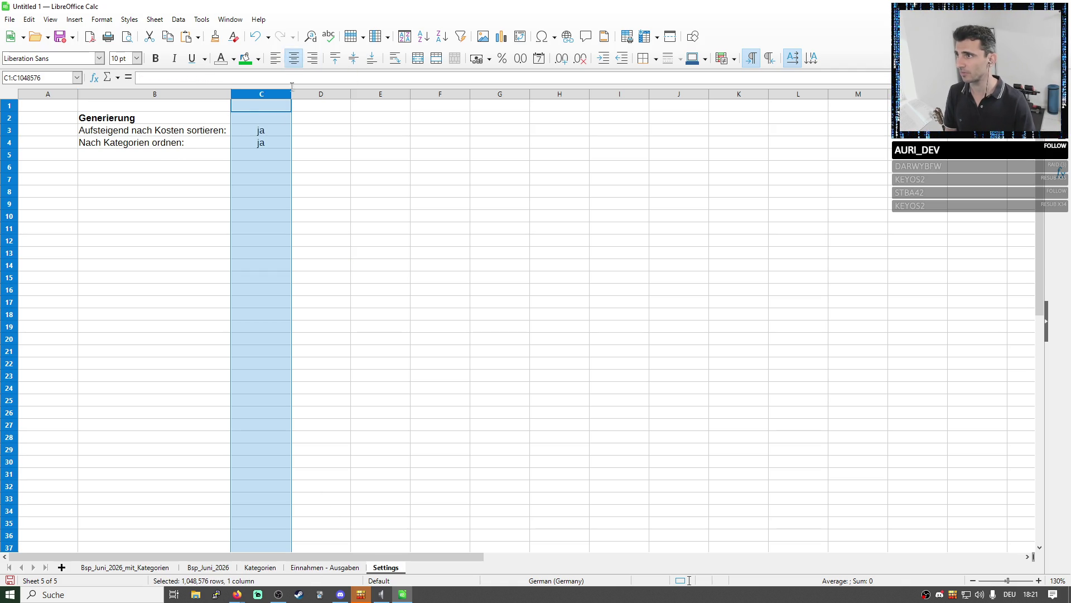
left_click(321, 220)
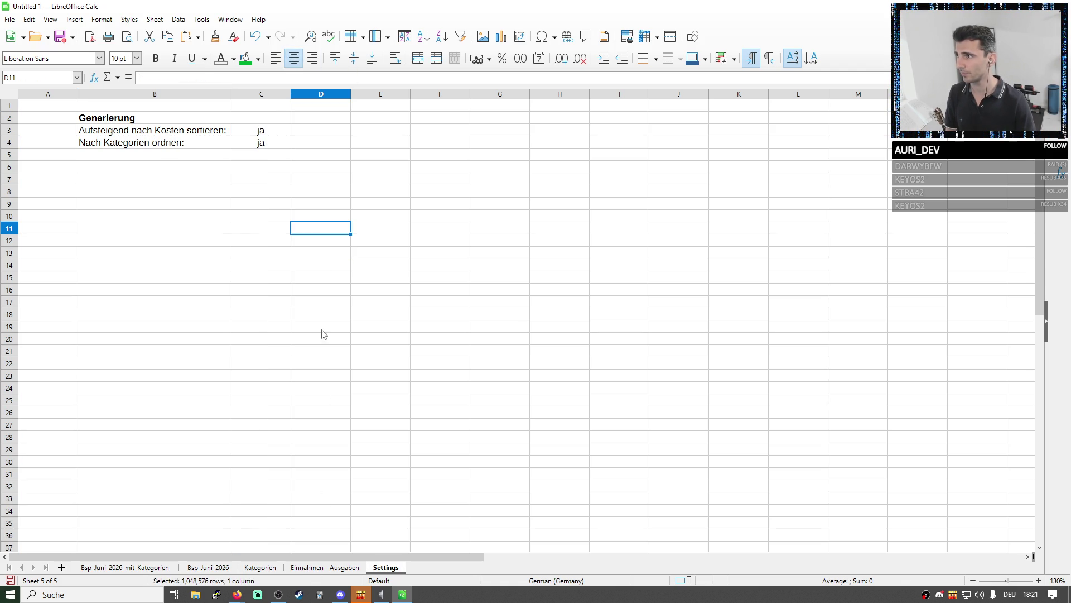
Copy the whole Bsp_Juni_2026_mit_Kategorien sheet and paste it over Bsp_Juni_2026
left_click(303, 568)
left_click(261, 569)
left_click(147, 568)
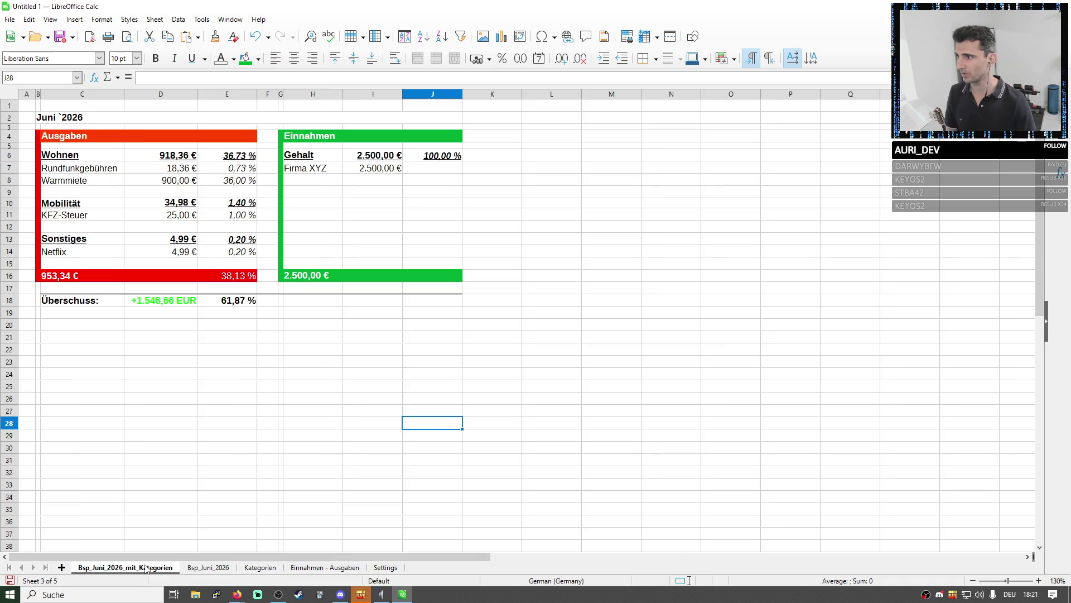
left_click(14, 96)
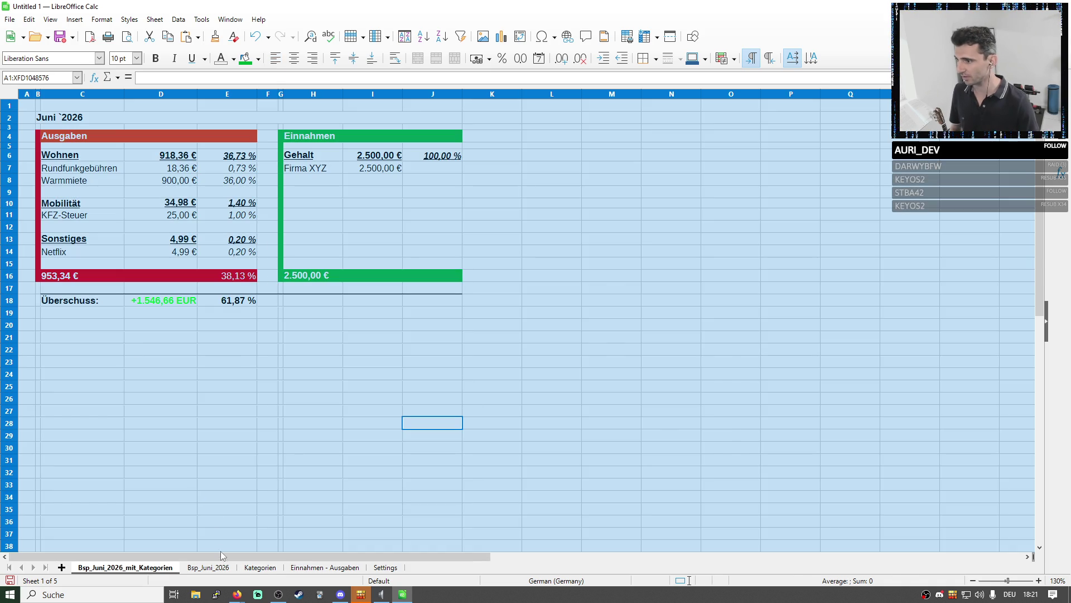
left_click(209, 569)
left_click(10, 95)
key("ctrl+v")
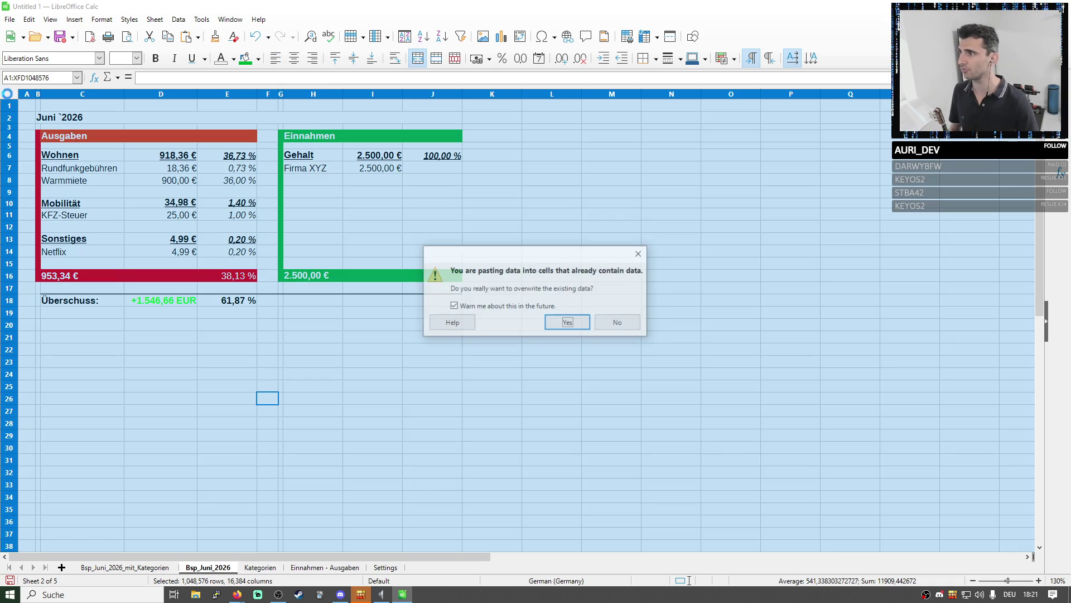
Confirm the overwrite and clear the Sonstiges, Mobilität and Wohnen category rows
key("Return")
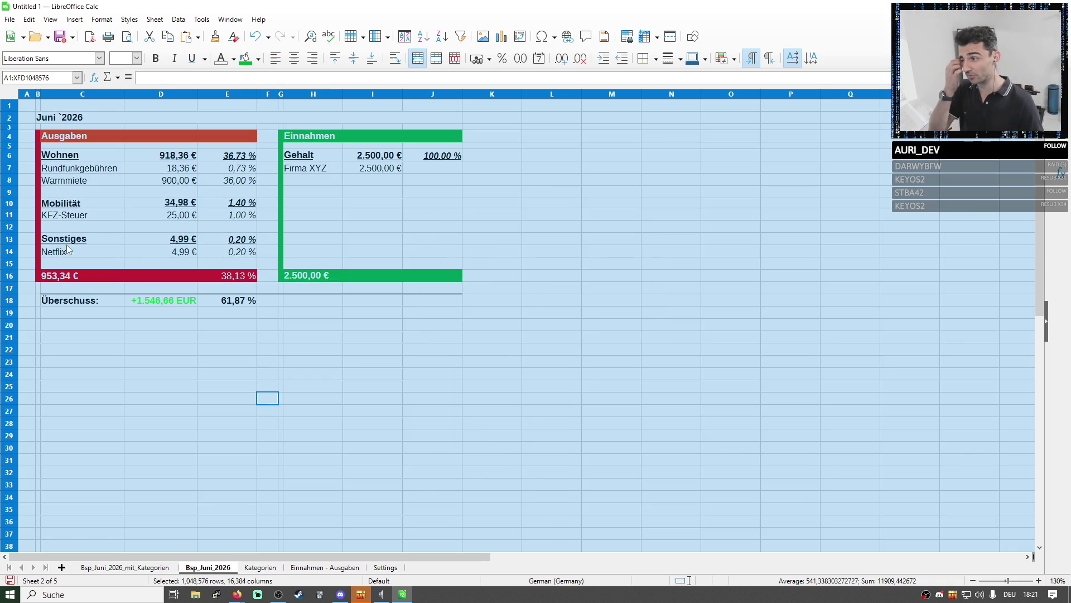
left_click(51, 239)
left_click(11, 240)
key("Delete")
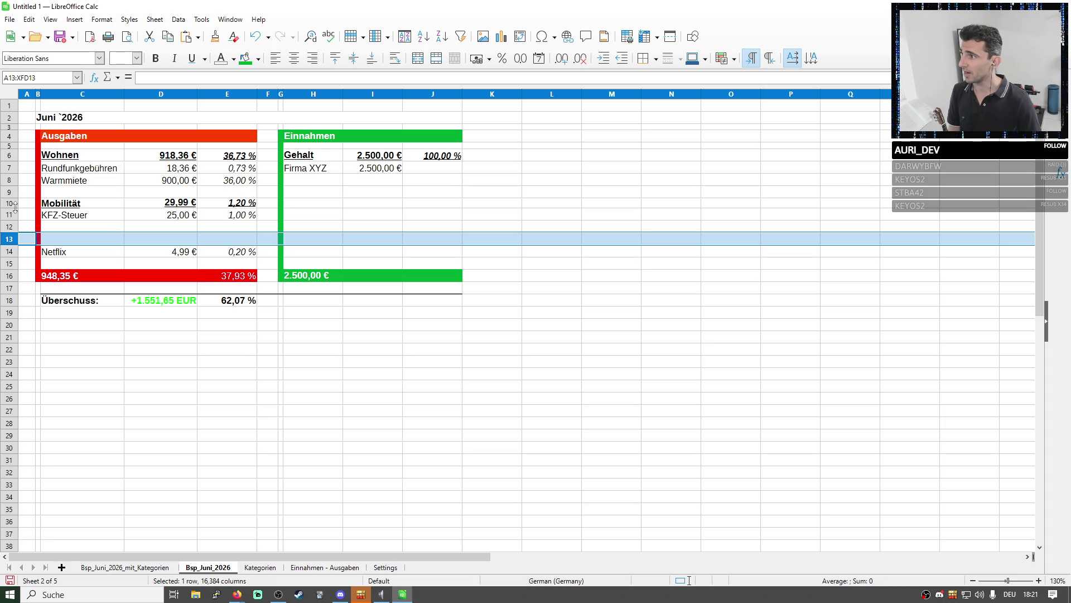
left_click(10, 203)
key("Delete")
left_click(10, 155)
key("Delete")
left_click(404, 229)
Move the Warmmiete row temporarily down to row 13
left_click_drag(104, 168, 237, 193)
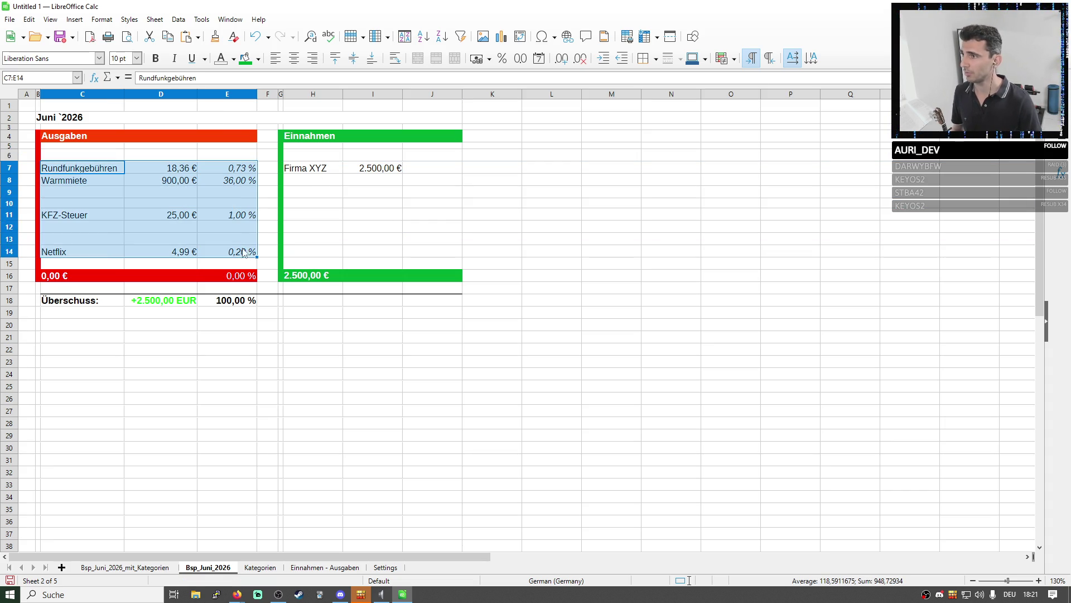
left_click(105, 225)
left_click_drag(104, 214, 207, 226)
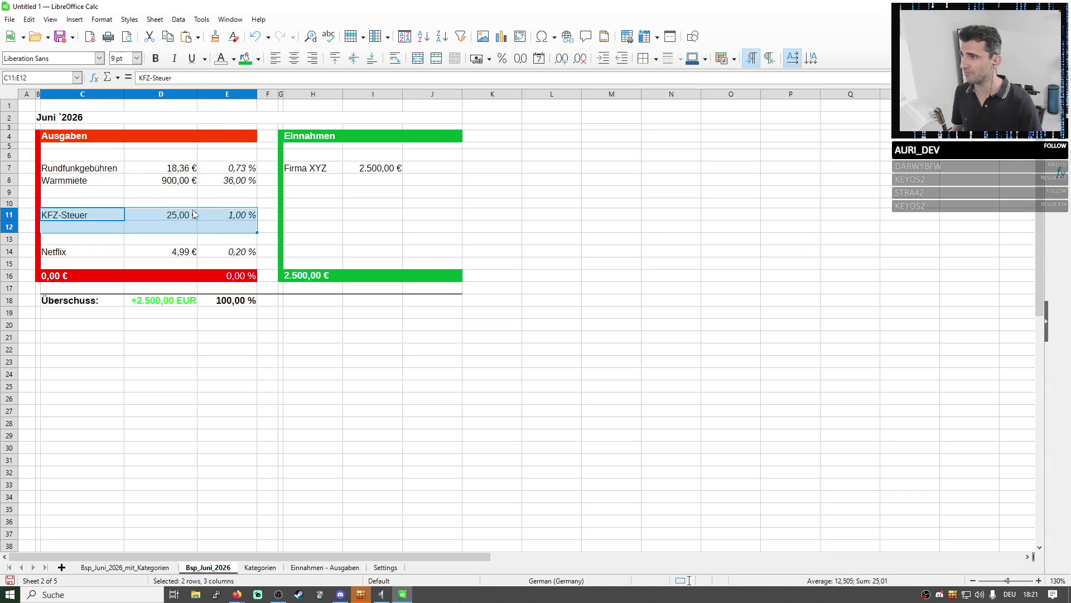
left_click(161, 215)
left_click_drag(81, 168, 227, 169)
key("ctrl+x")
key("ctrl+v")
key("ctrl+c")
left_click_drag(84, 180, 235, 181)
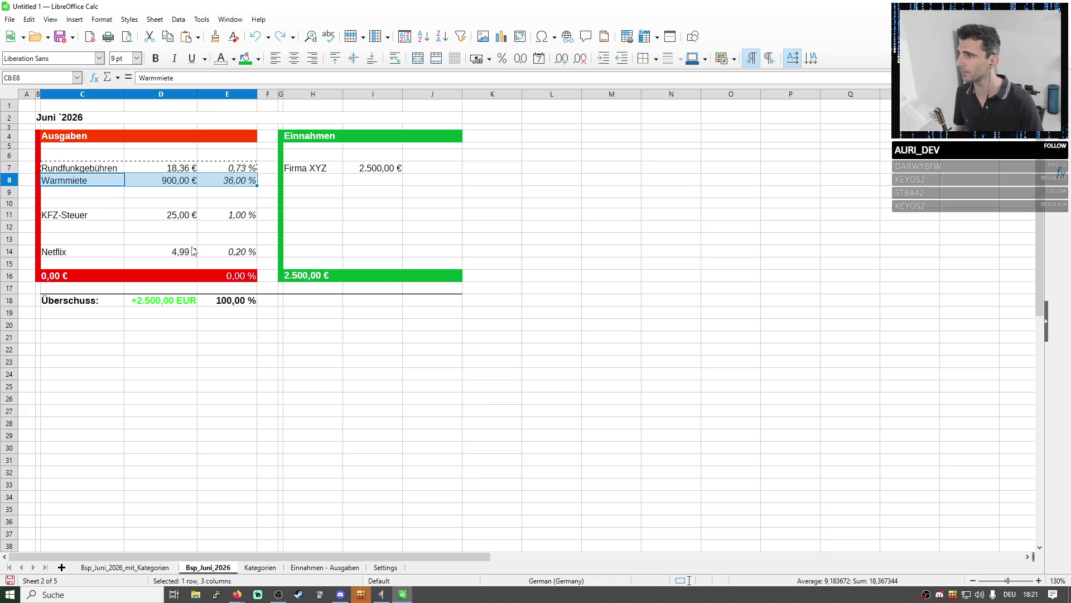
key("ctrl+x")
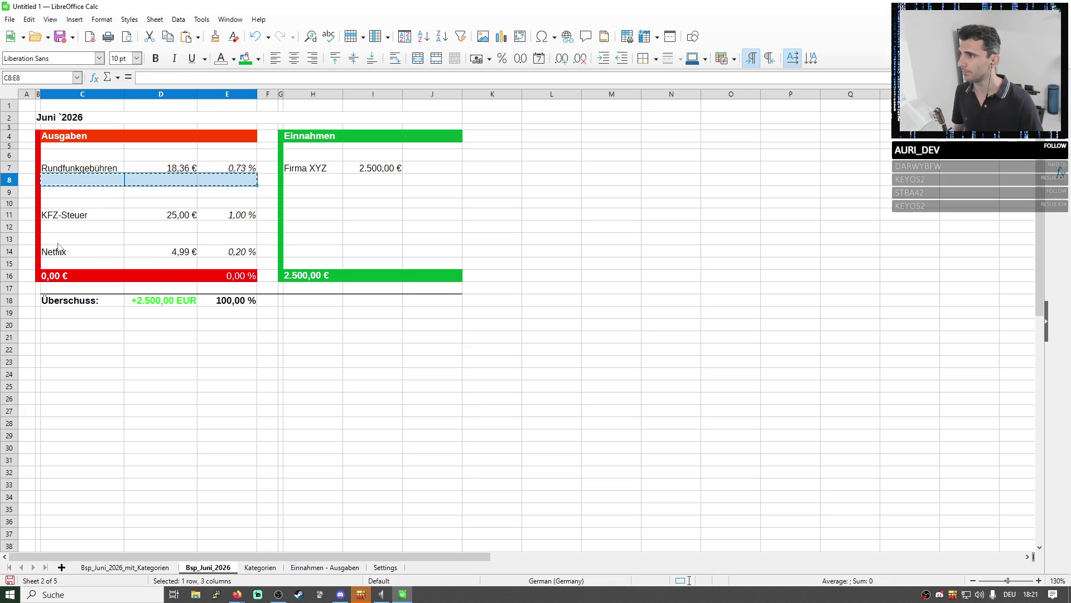
left_click(57, 241)
key("ctrl+v")
Move Netflix, KFZ-Steuer and Warmmiete into rows 8, 9 and 10 below Rundfunkgebühren
left_click_drag(60, 251, 226, 252)
key("ctrl+x")
left_click(77, 181)
key("ctrl+v")
left_click_drag(68, 215, 227, 216)
key("ctrl+x")
left_click(91, 193)
key("ctrl+v")
left_click_drag(59, 240, 226, 239)
key("ctrl+x")
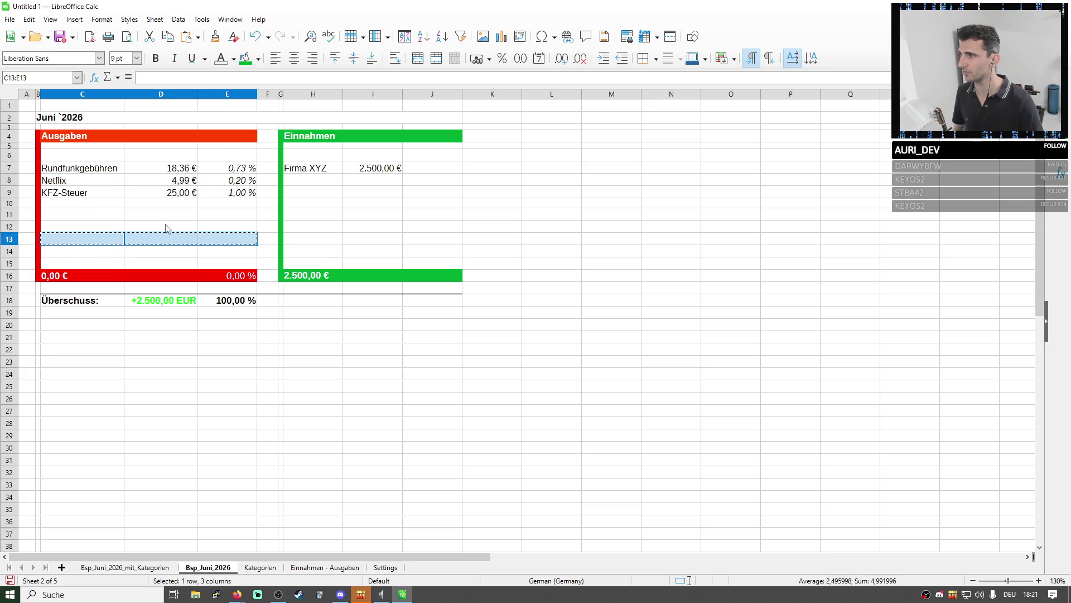
left_click(99, 205)
key("ctrl+v")
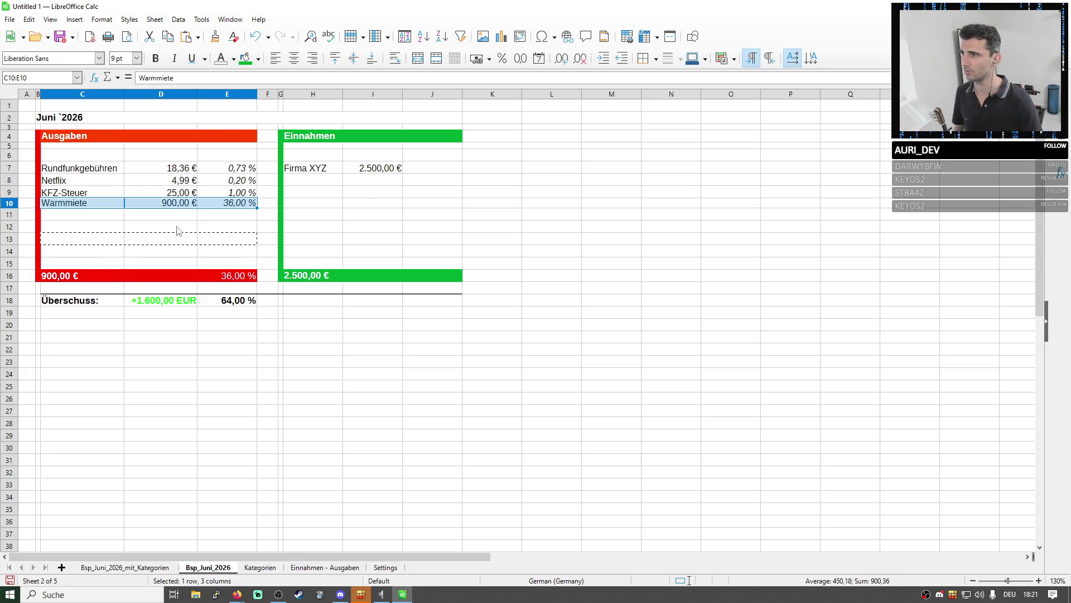
Delete the now-empty rows 12 to 15
key("Down")
left_click_drag(8, 226, 9, 263)
right_click(15, 265)
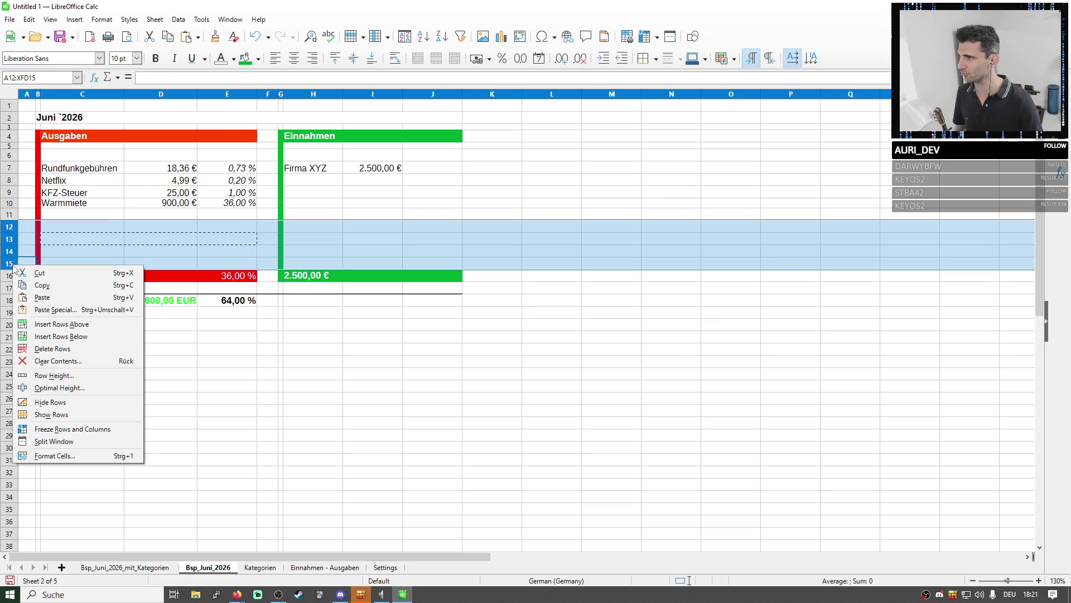
left_click(52, 349)
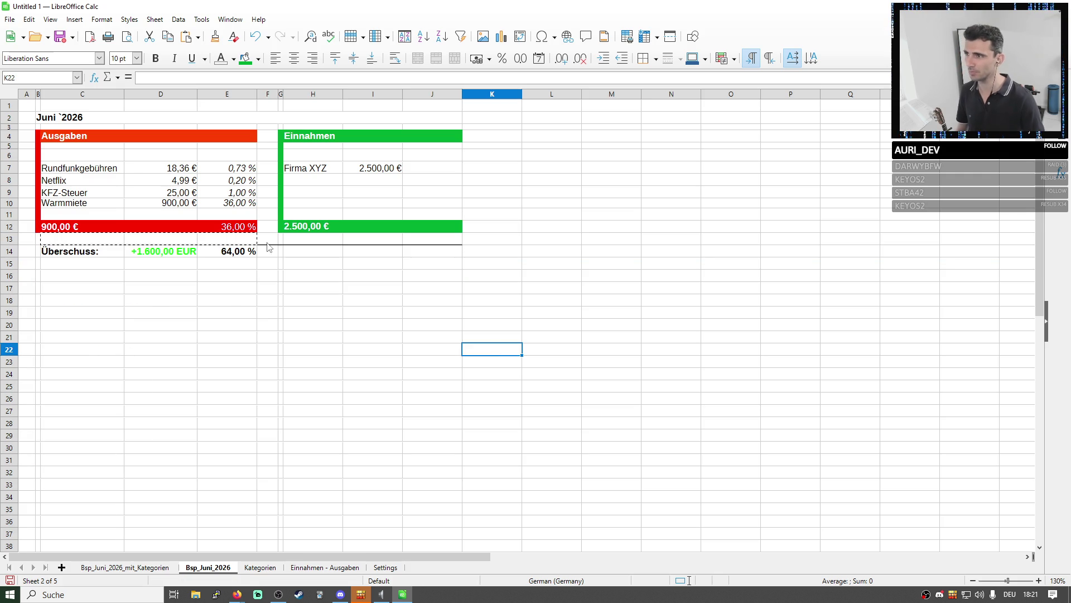
Make the percentage total E12 =SUM(E5:E10), giving 37,93 %
left_click(226, 226)
left_click(282, 77)
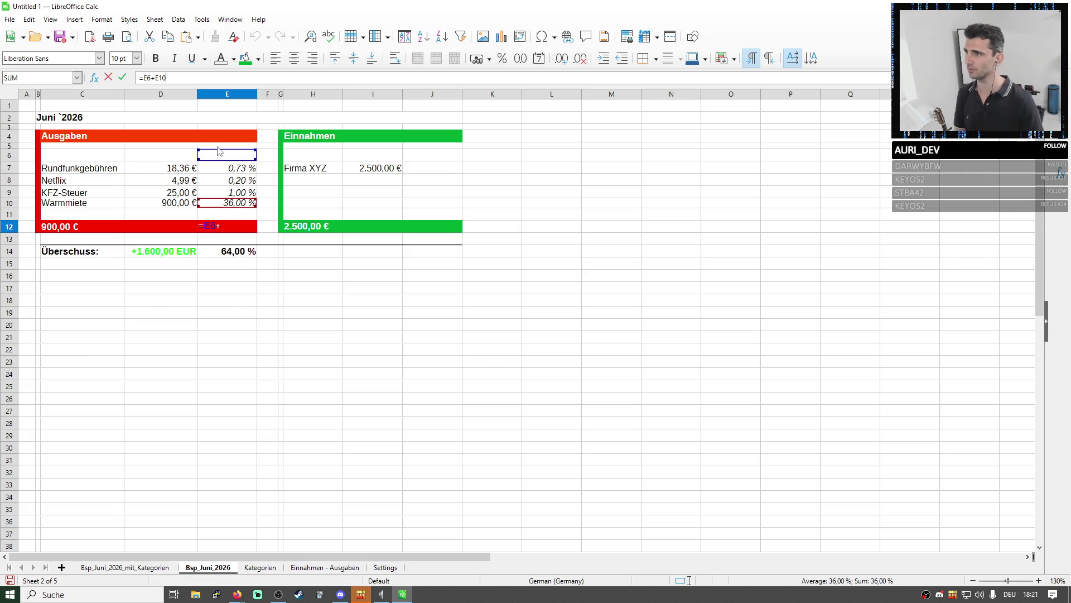
key("BackSpace")
key("BackSpace")
key("BackSpace")
key("BackSpace")
type("sum()")
left_click_drag(228, 169, 226, 204)
key("Return")
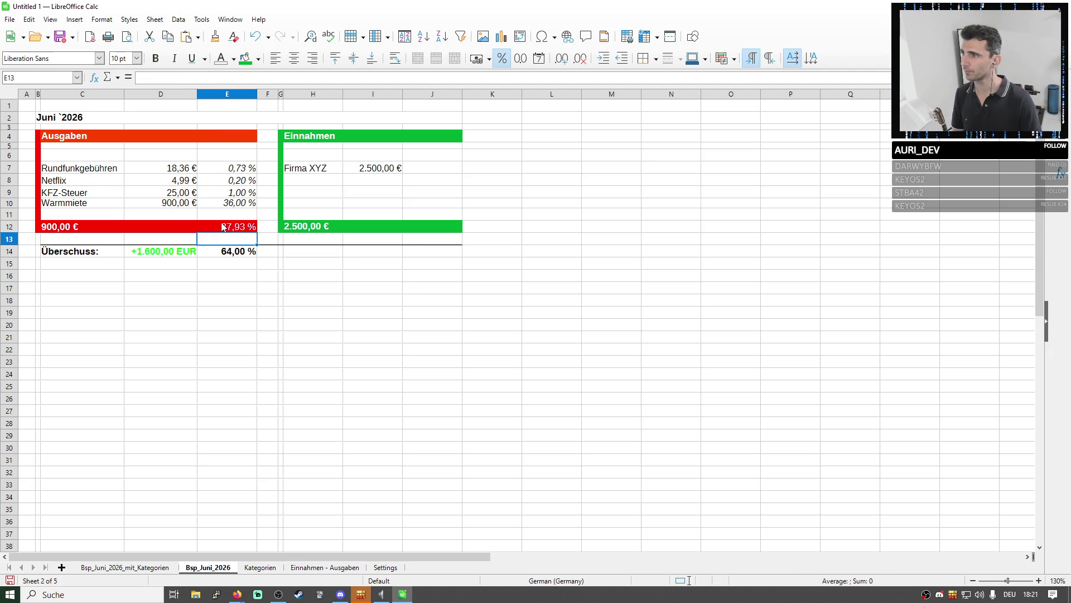
left_click(223, 227)
double_click(223, 227)
left_click_drag(254, 160, 254, 146)
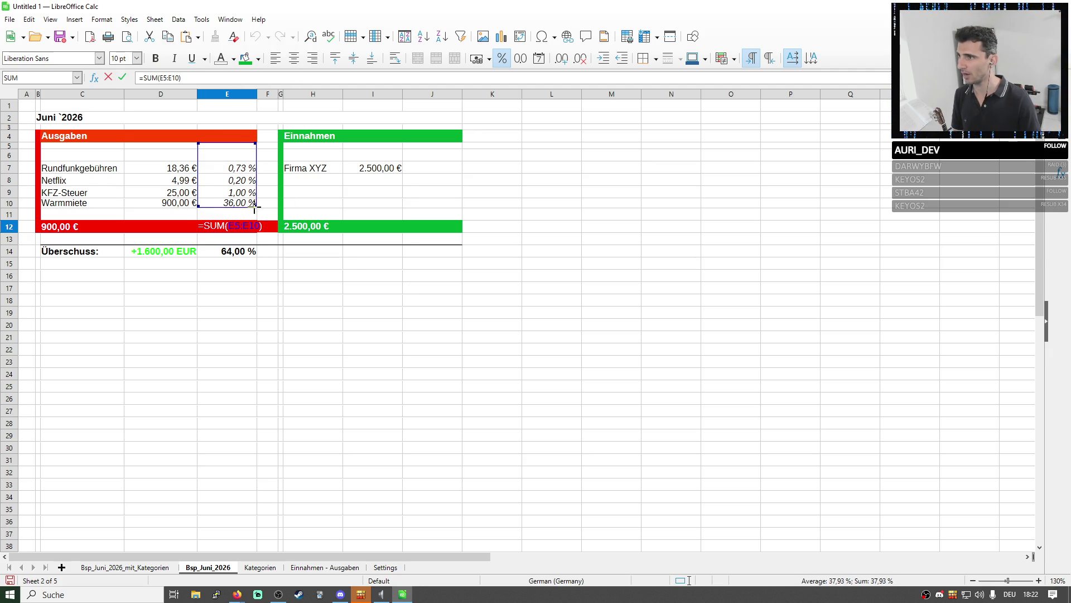
key("Return")
Make the euro expense total C12 =SUM(D5:D10), giving 948,35 €
left_click(87, 227)
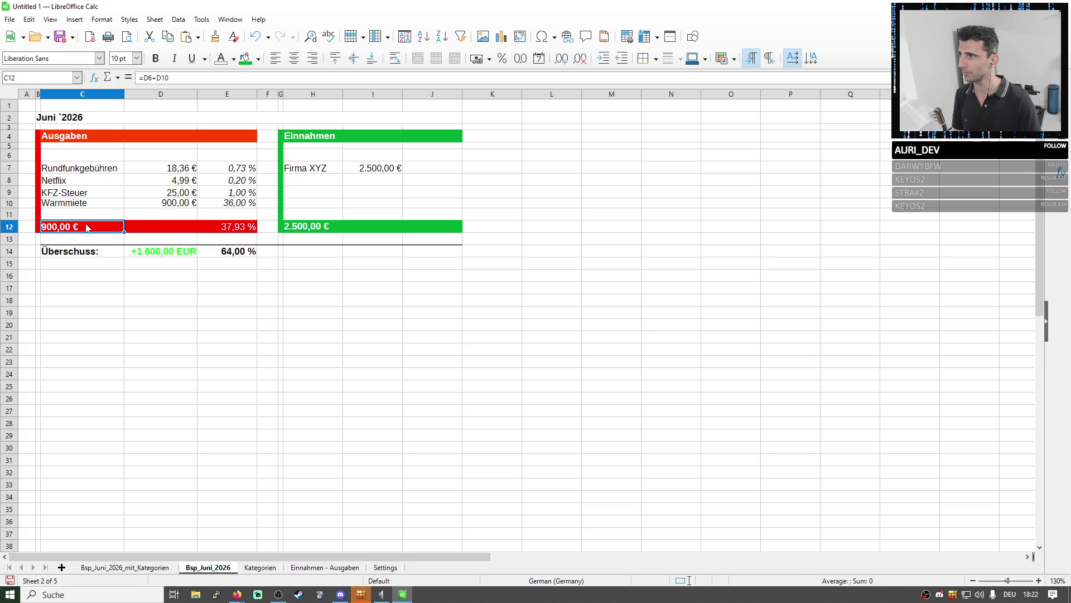
double_click(87, 228)
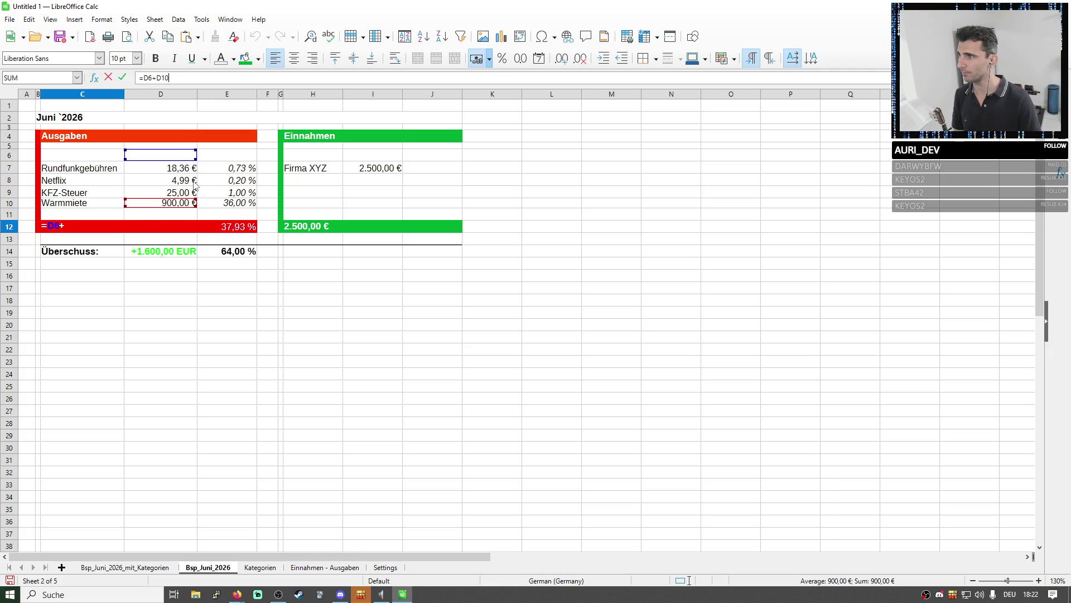
left_click_drag(192, 158, 192, 151)
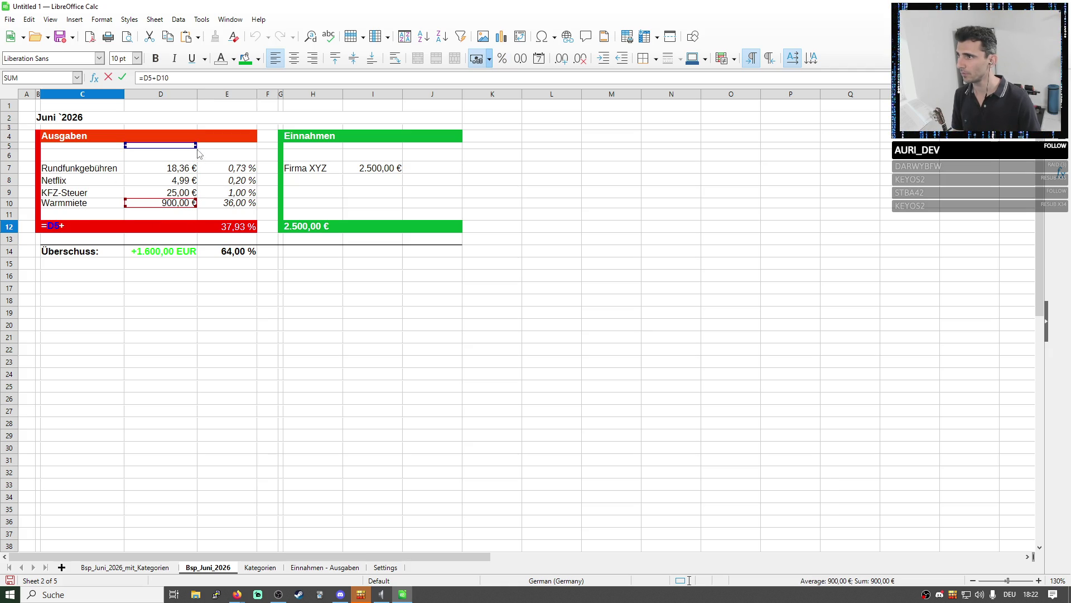
triple_click(164, 77)
type("=sum(")
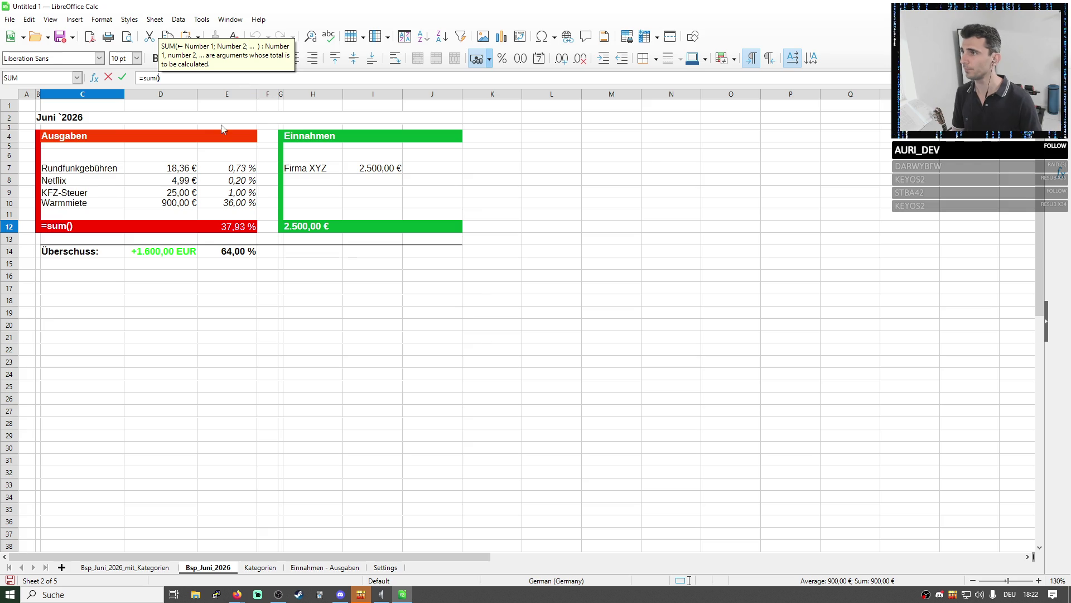
left_click_drag(187, 152, 188, 206)
key("Return")
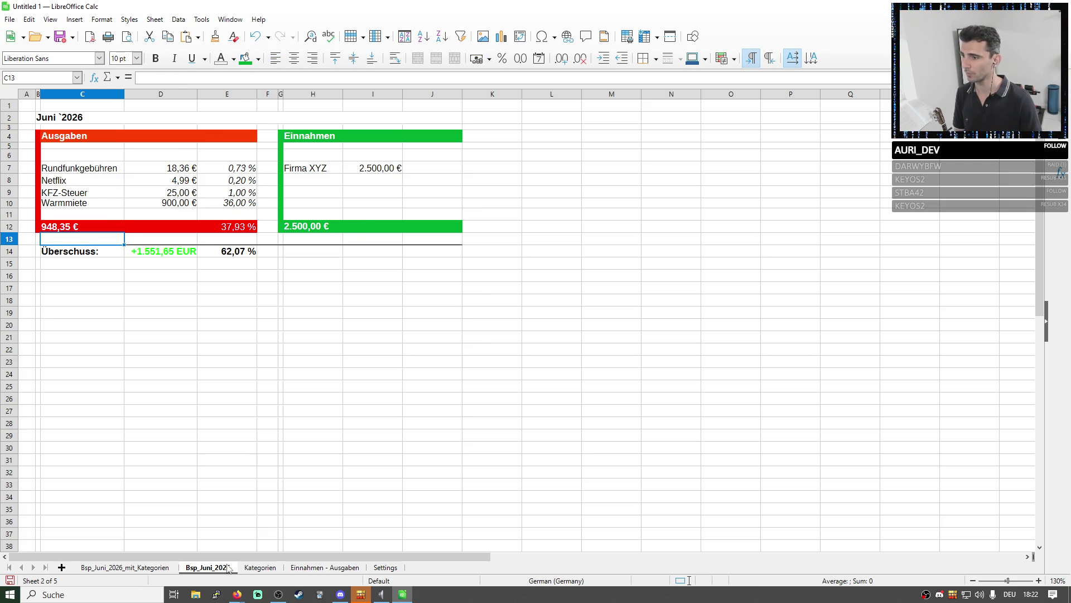
On the categorised sheet, add the Sonstiges amount D13 to the C16 expense total
left_click(125, 568)
left_click(208, 568)
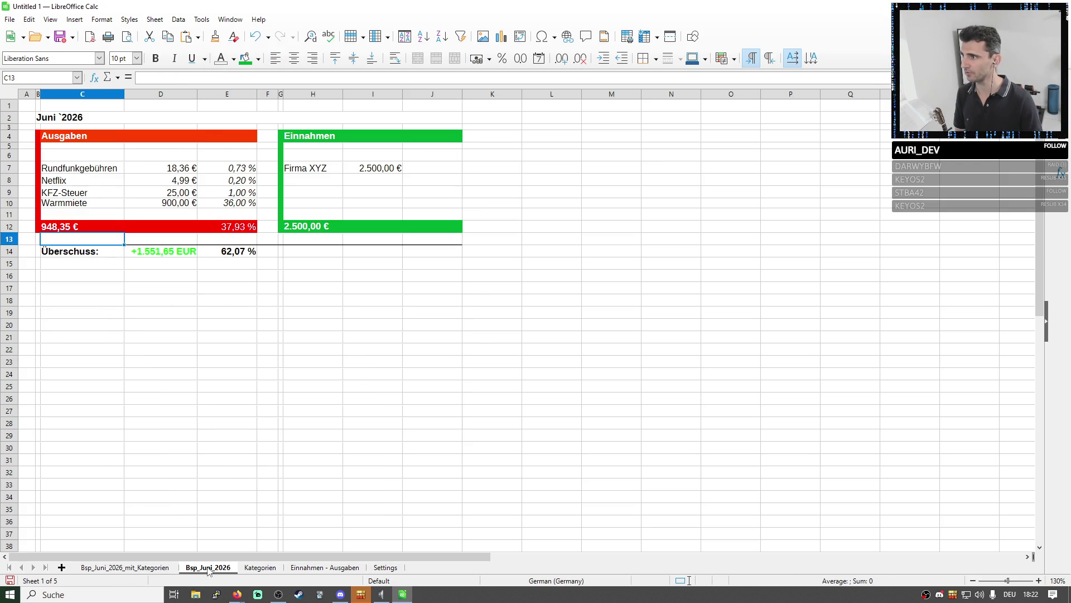
left_click(146, 569)
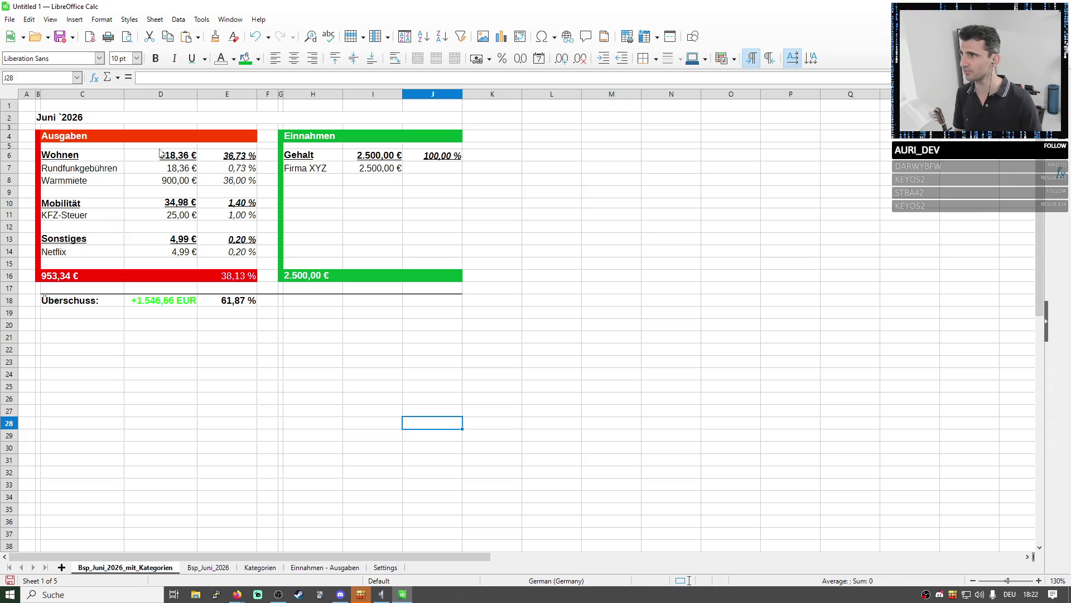
double_click(106, 276)
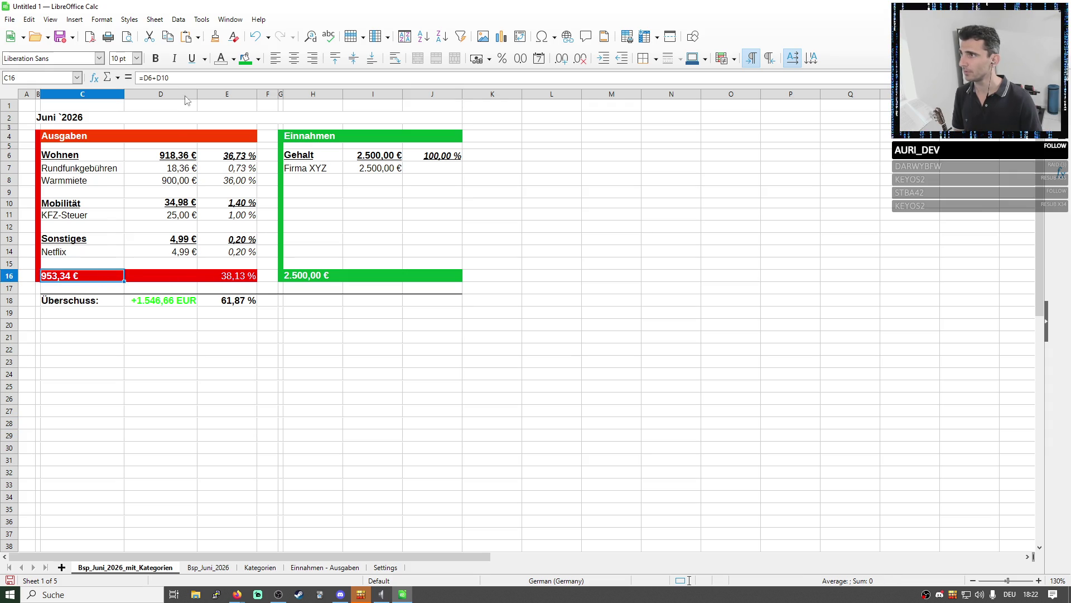
type("+")
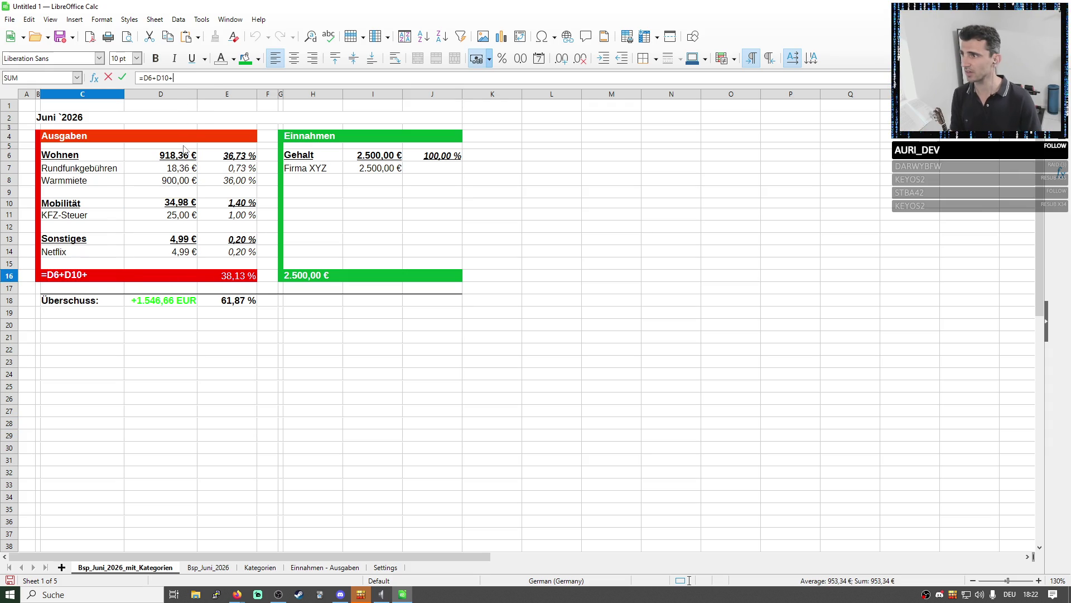
left_click(180, 241)
key("Return")
left_click(122, 277)
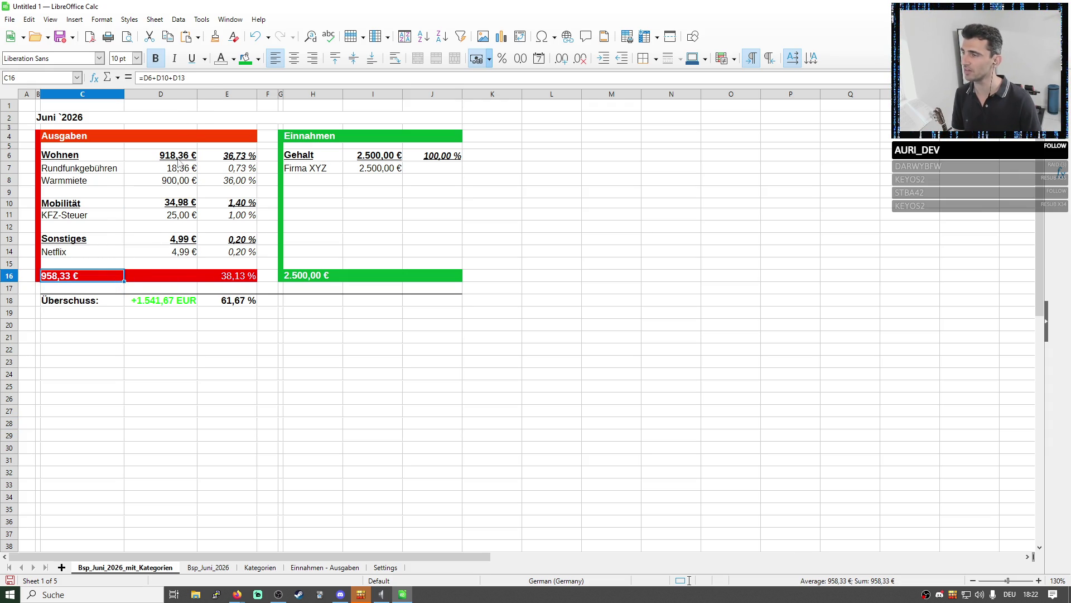
Extend the E16 percentage total to =E6+E10+E13, showing 38,33 %
left_click(227, 275)
type("=E6+E10")
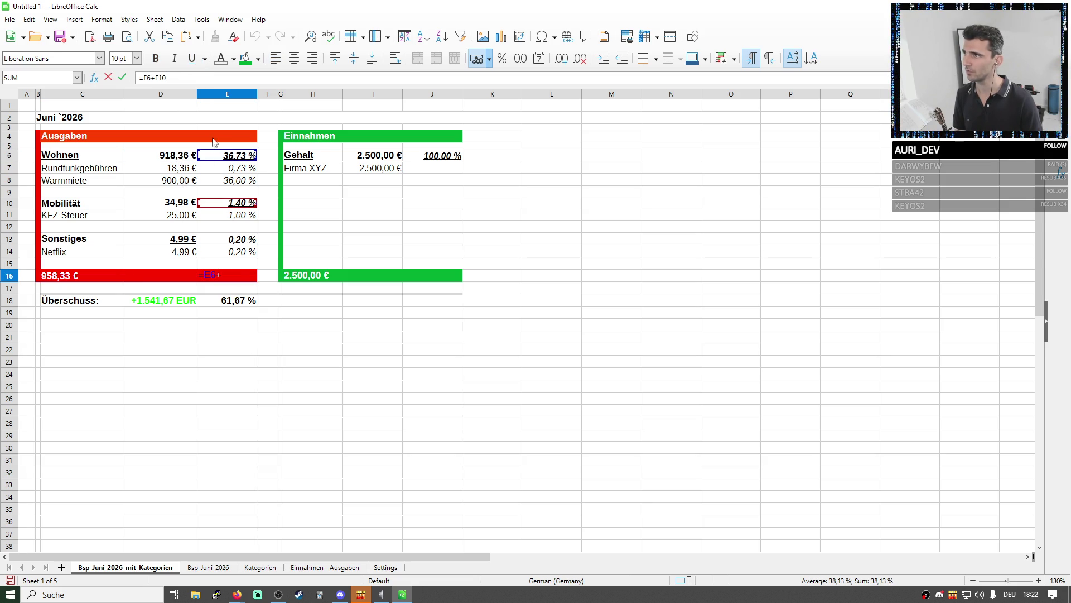
type("+")
left_click(243, 239)
key("Return")
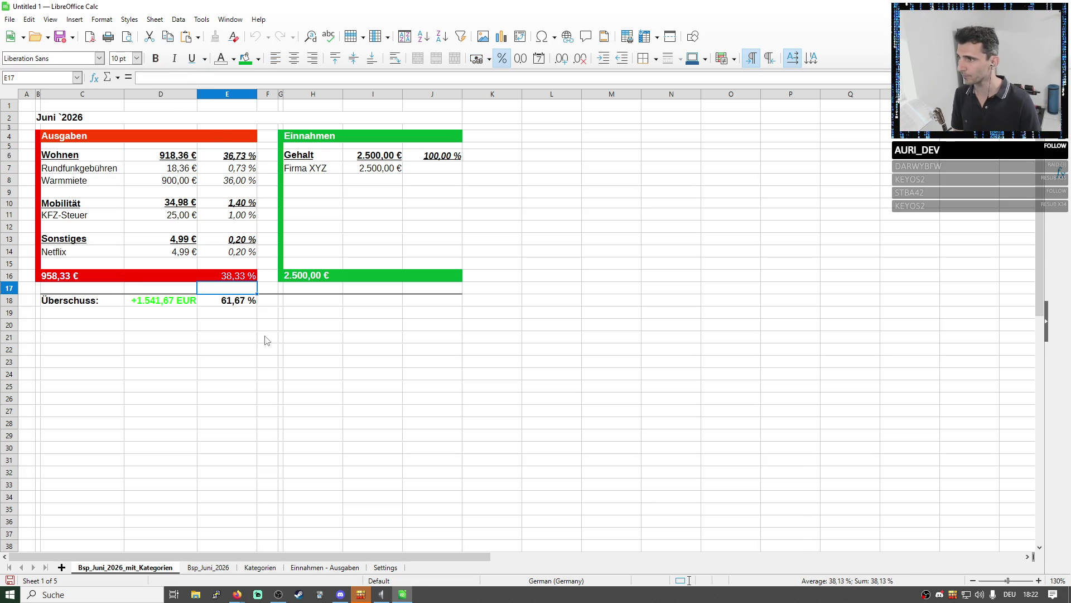
Base the surplus percentage E18 on income with =D18/$H$16 (61,67 %) and return to Bsp_Juni_2026
left_click(218, 302)
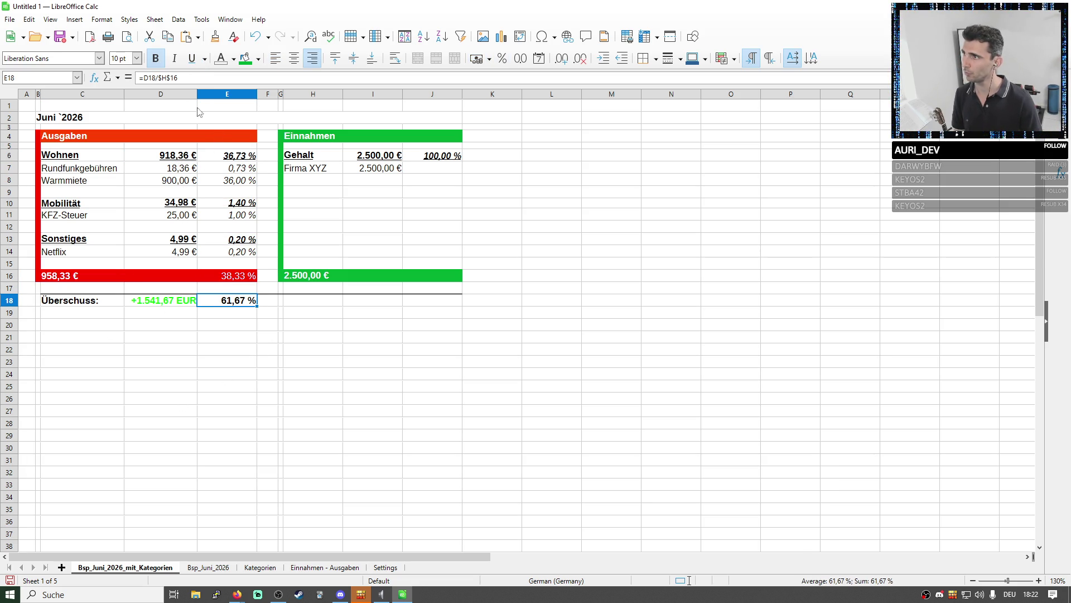
type("=D18/$H$16")
key("Return")
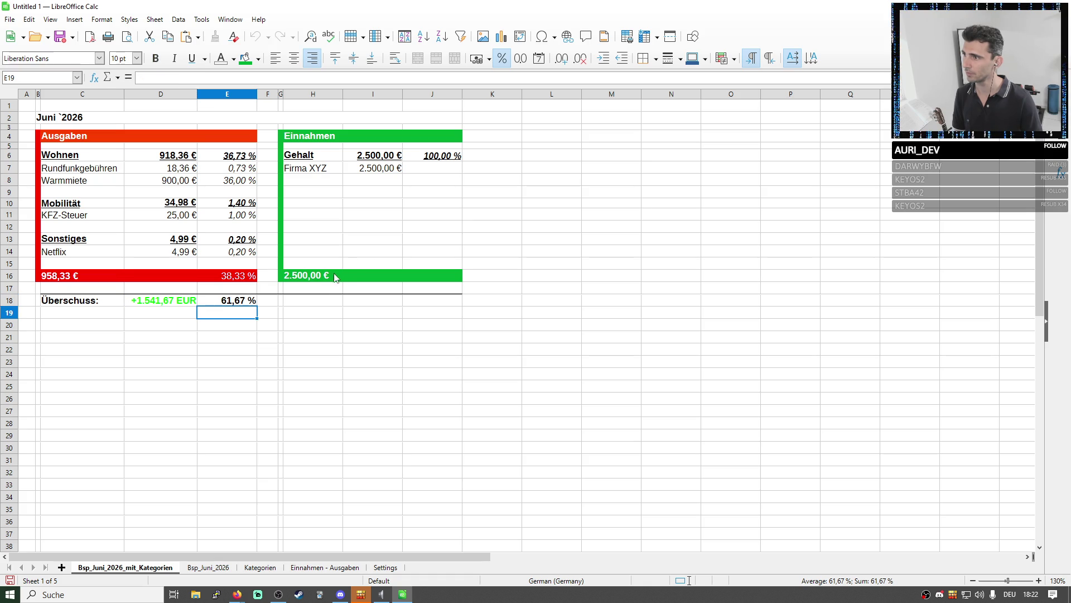
left_click(207, 568)
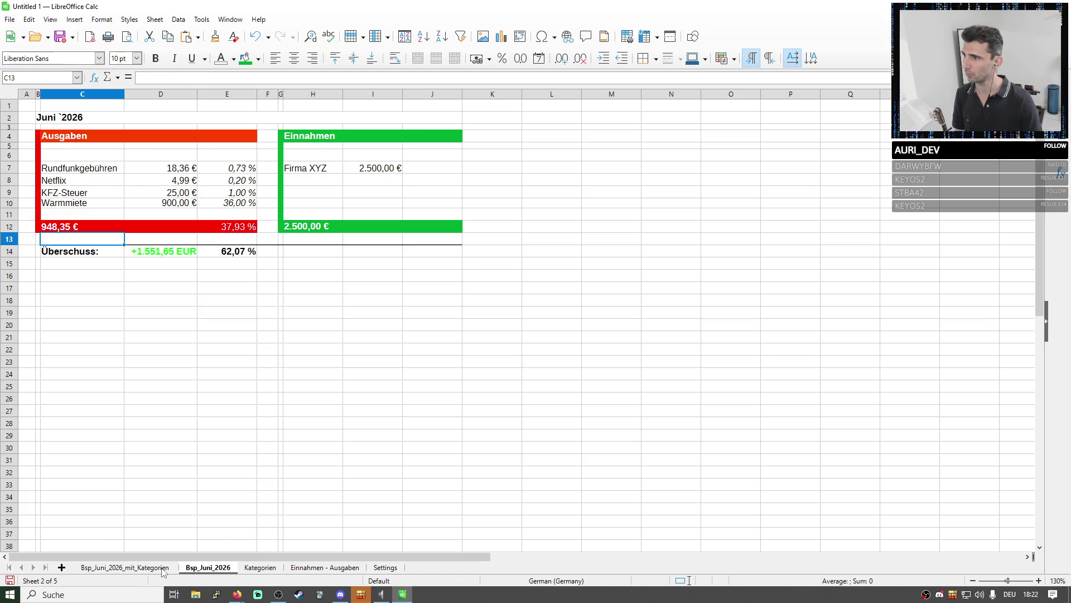
Check the surplus formulas in E14 and D14 on Bsp_Juni_2026 and glance at the categorised sheet
left_click(224, 252)
left_click(230, 77)
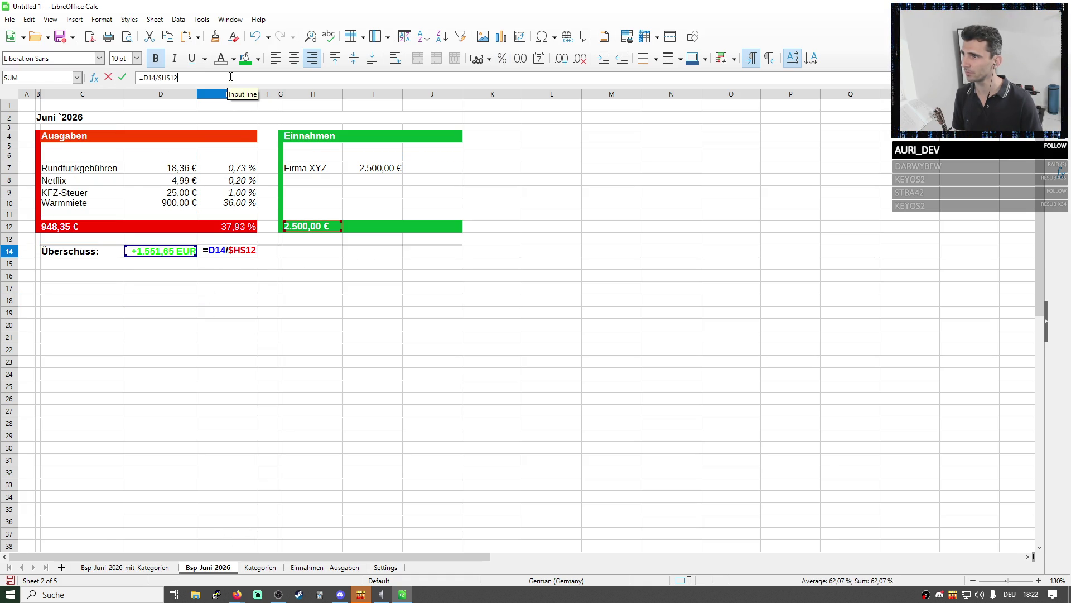
key("Return")
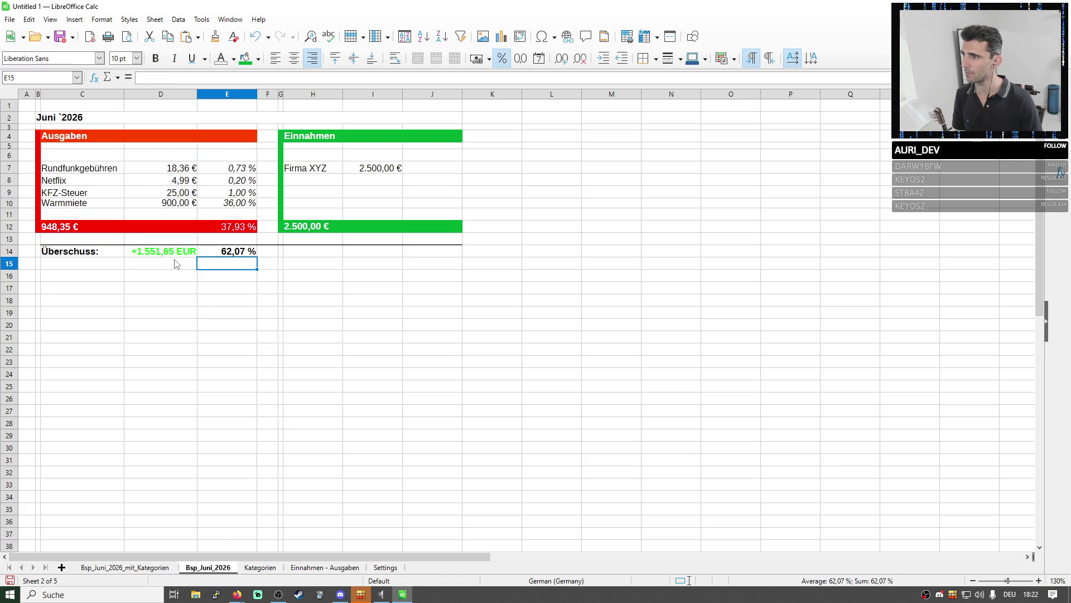
left_click(172, 251)
left_click(191, 77)
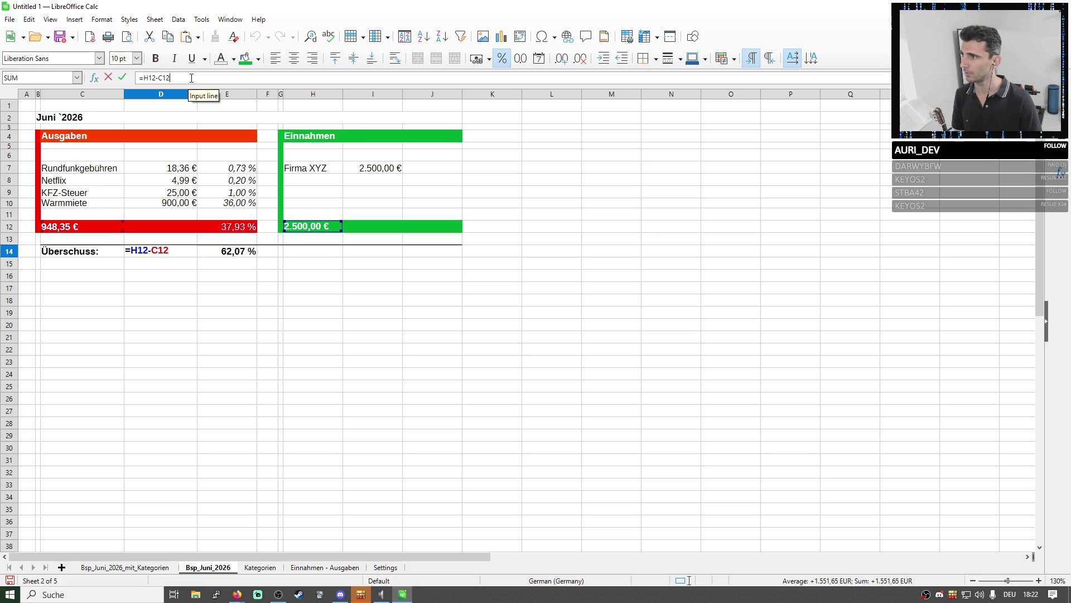
key("Return")
left_click(160, 568)
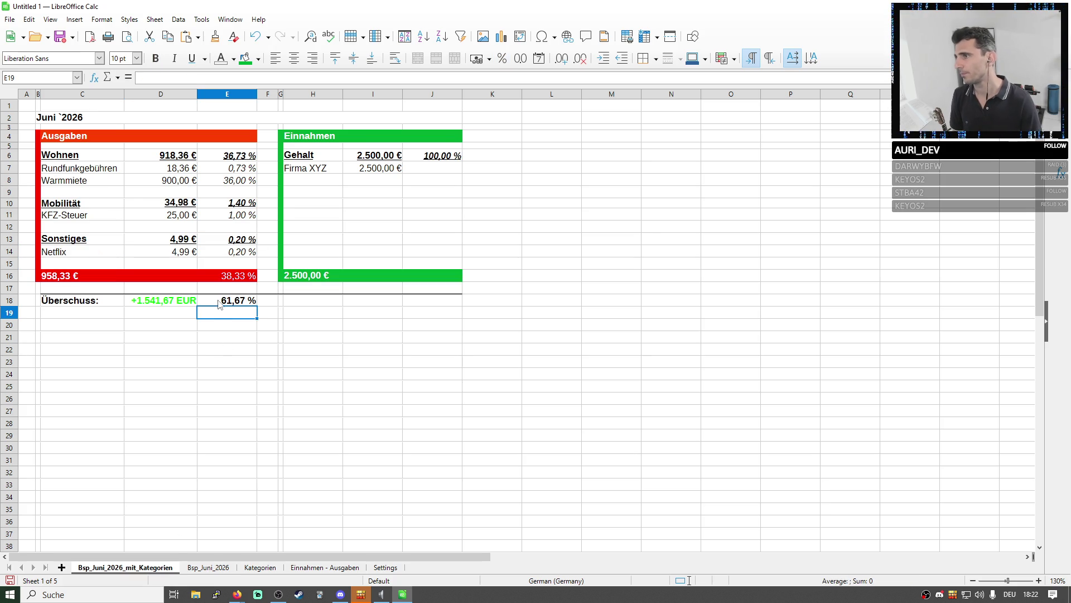
left_click(208, 568)
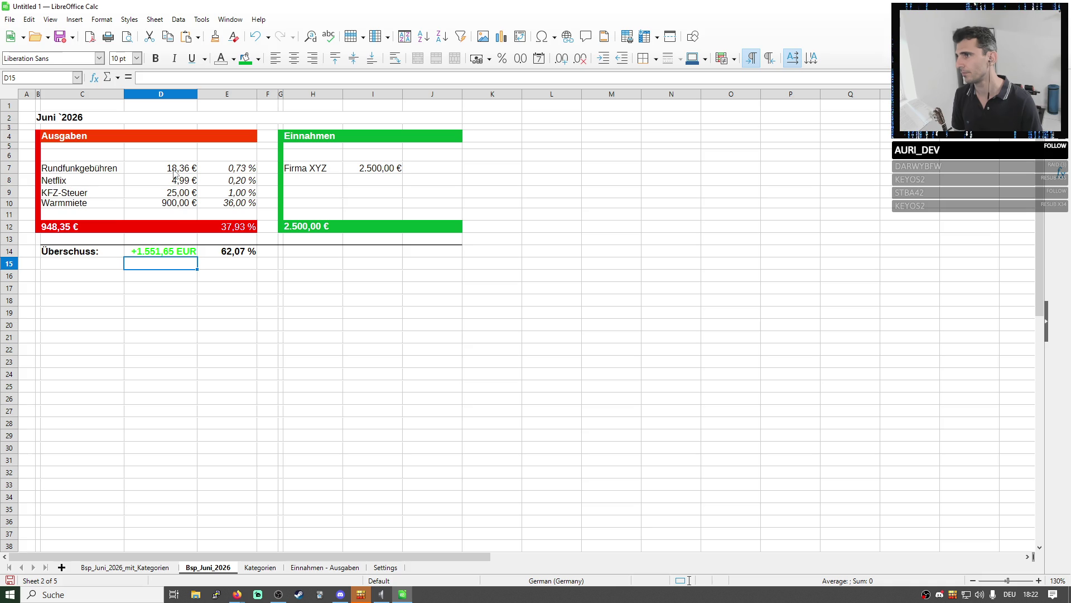
Move Netflix up to row 6 and KFZ-Steuer and Warmmiete up to rows 8–9 to close the gaps
left_click_drag(50, 181, 252, 180)
key("ctrl+x")
left_click(102, 157)
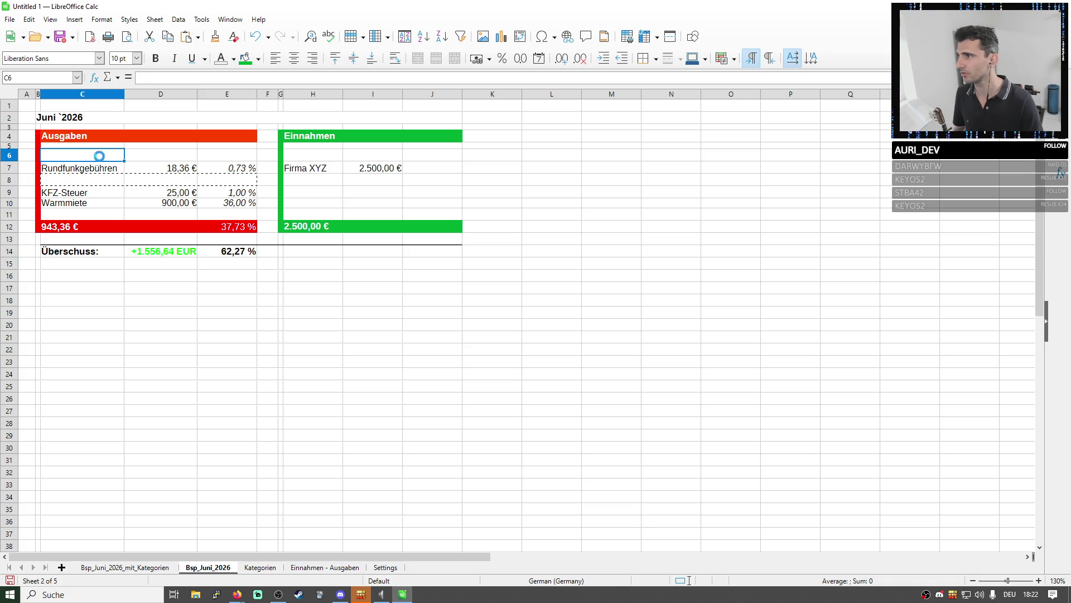
key("ctrl+v")
left_click(102, 197)
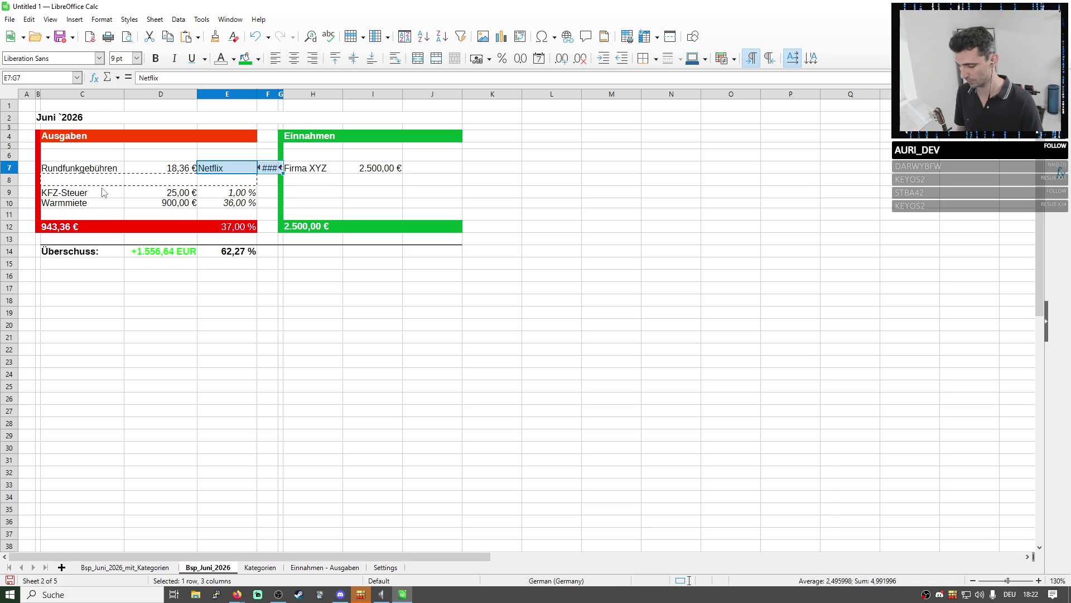
left_click_drag(102, 198, 251, 203)
key("ctrl+x")
left_click(102, 179)
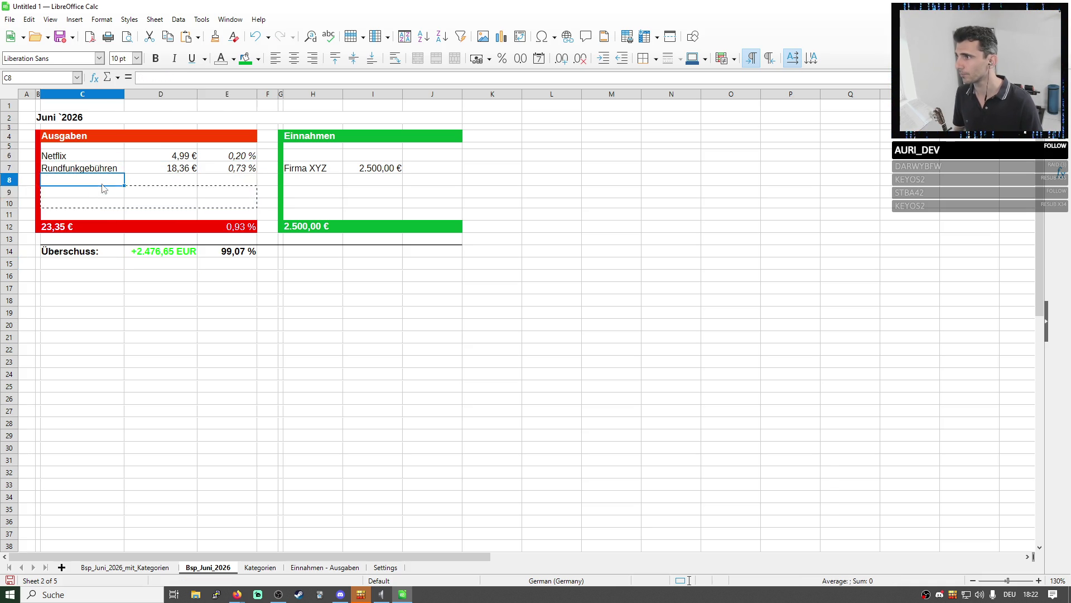
key("ctrl+v")
Delete the now empty row 10 from the expense list
right_click(14, 205)
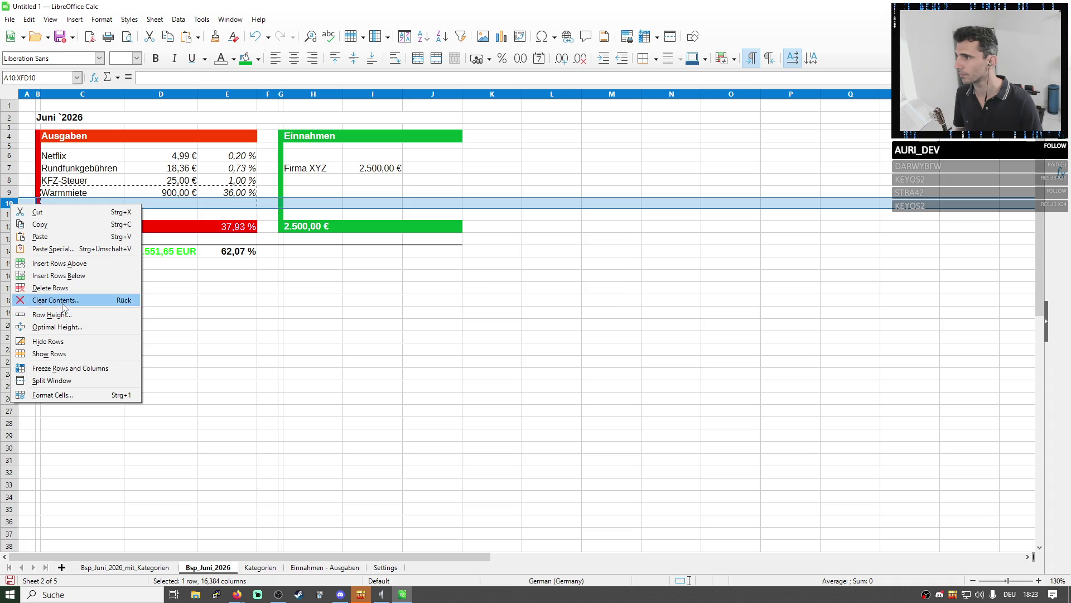
left_click(51, 300)
left_click(534, 339)
right_click(14, 204)
left_click(65, 289)
Verify the percentage and expense total SUM formulas still cover the list (948,35 €)
left_click(161, 278)
double_click(227, 216)
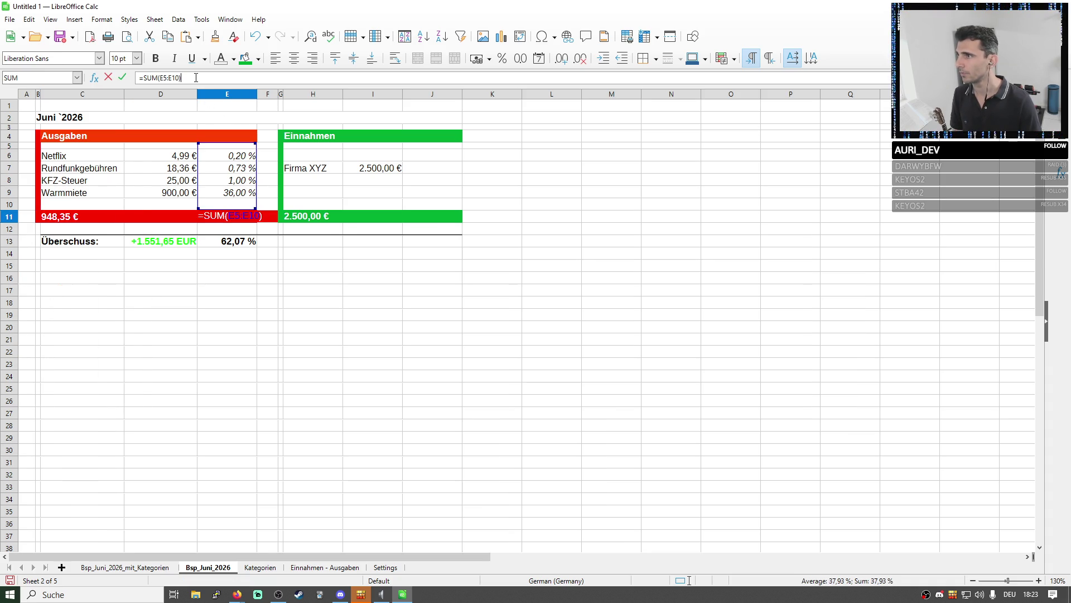
left_click(66, 219)
double_click(65, 220)
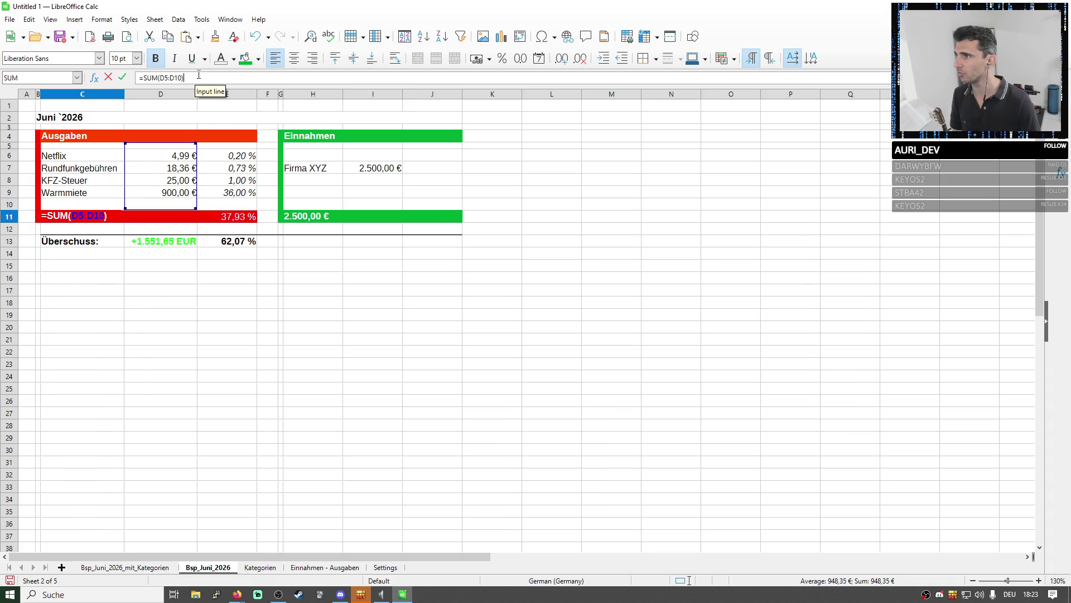
key("Return")
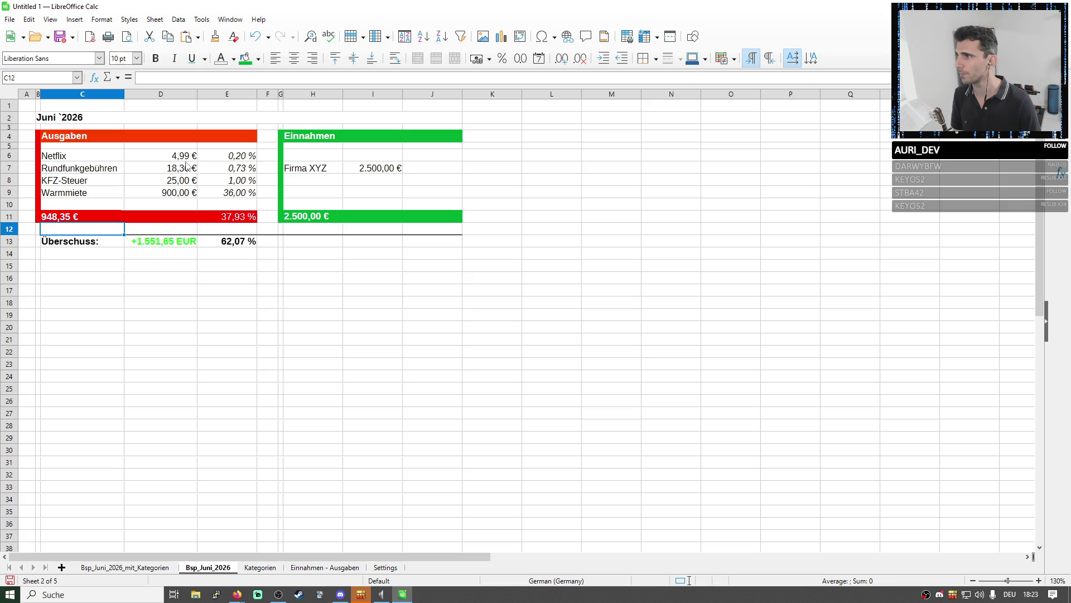
key("Up")
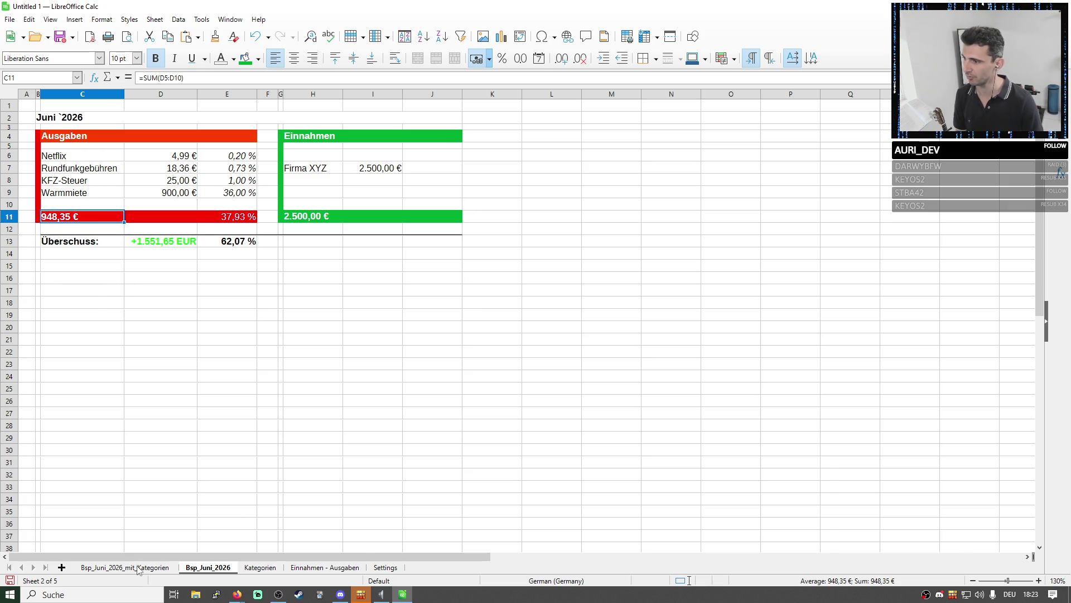
Check the expense total formula in C16 on Bsp_Juni_2026_mit_Kategorien
left_click(136, 567)
left_click(84, 277)
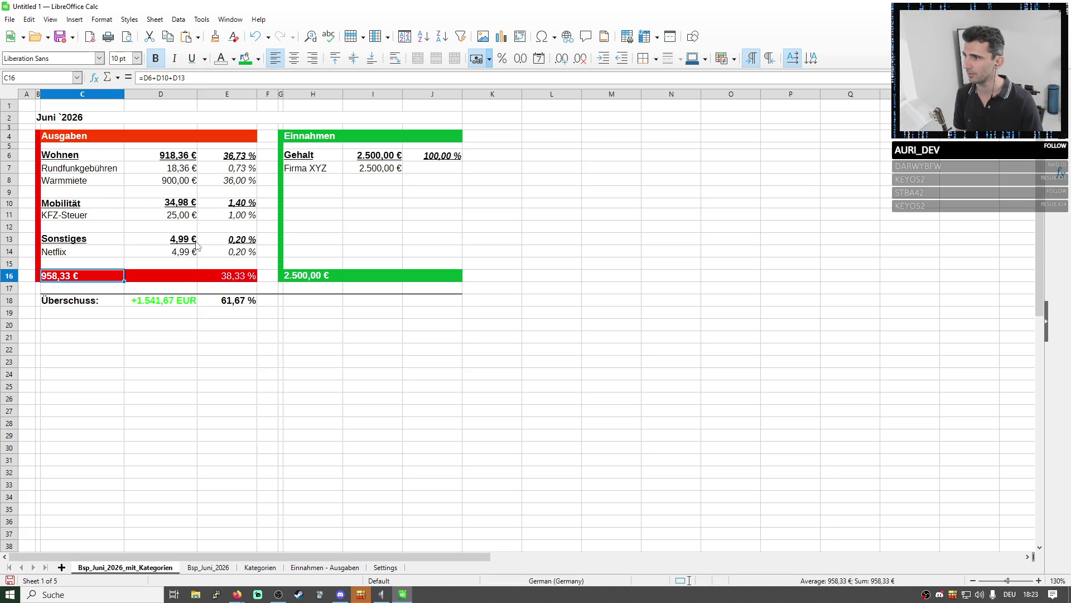
left_click(191, 77)
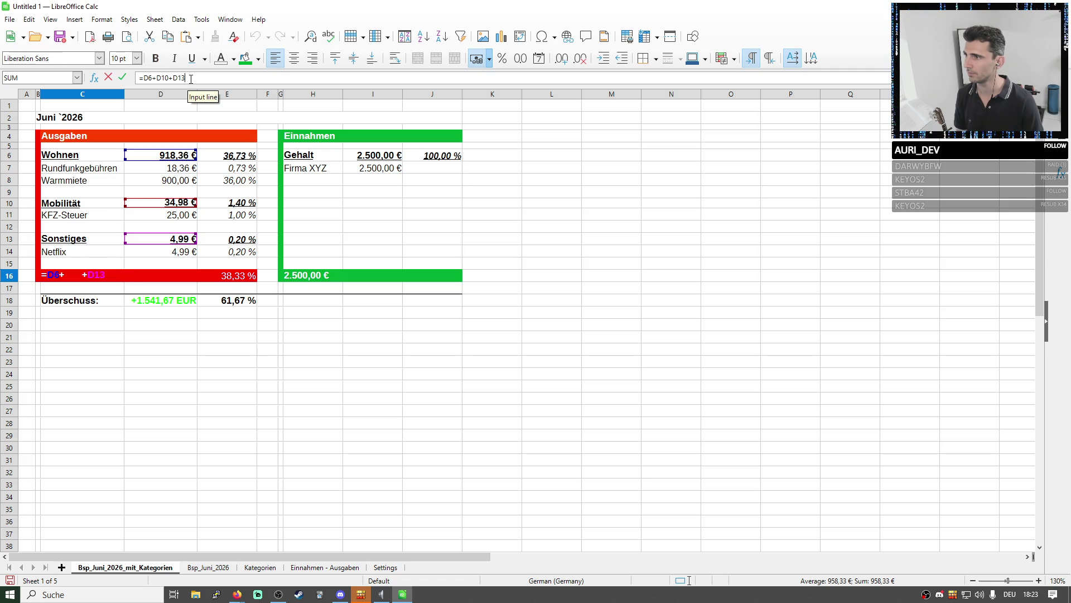
key("Return")
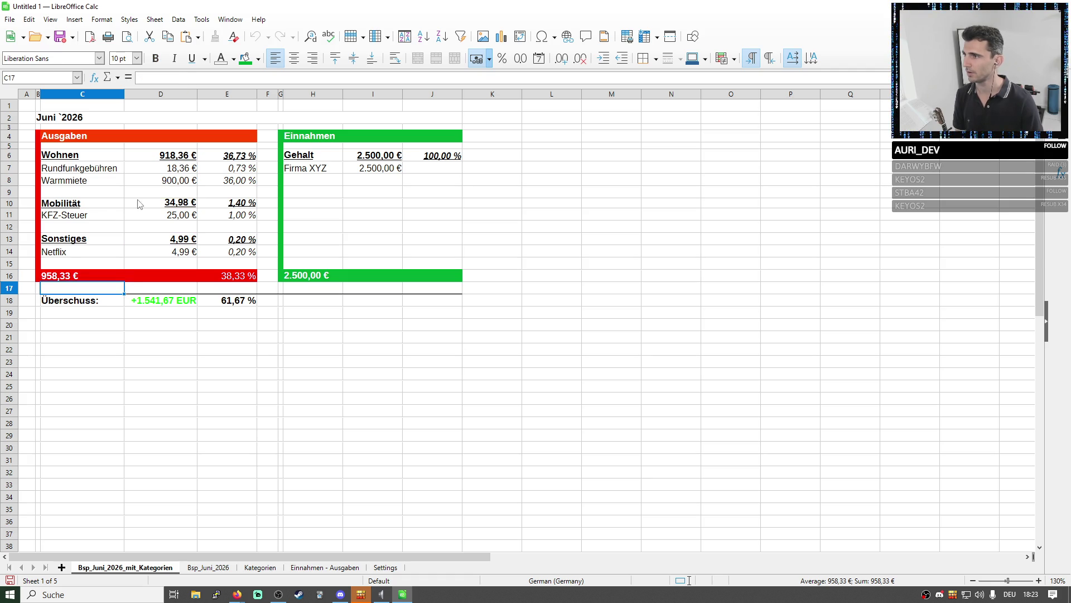
Shorten the Mobilität subtotal in D10 to KFZ-Steuer only (D11), giving 25,00 €
double_click(159, 204)
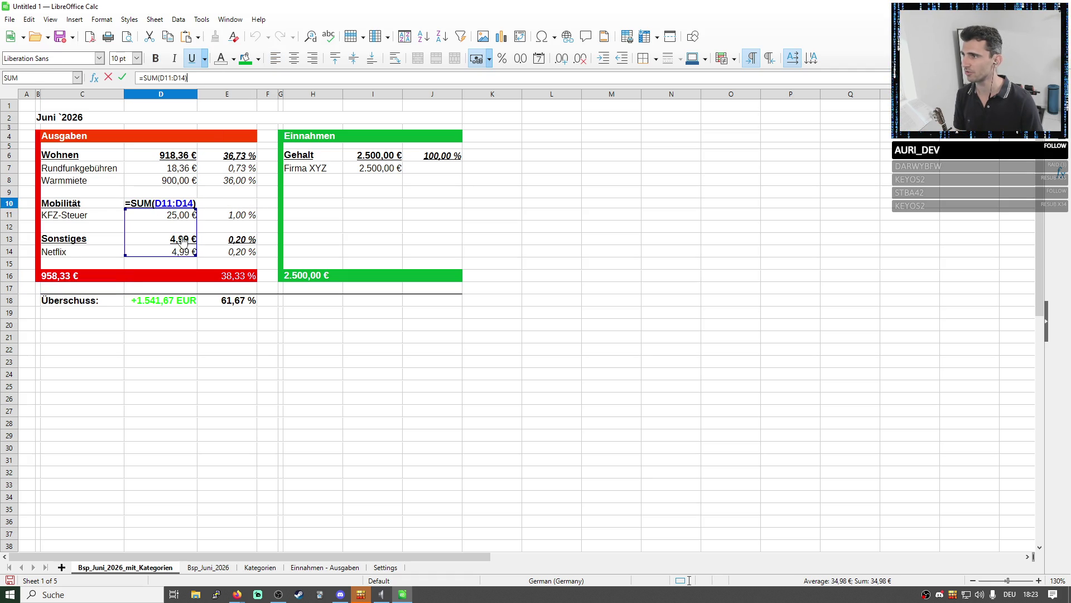
left_click_drag(194, 256, 193, 219)
key("Return")
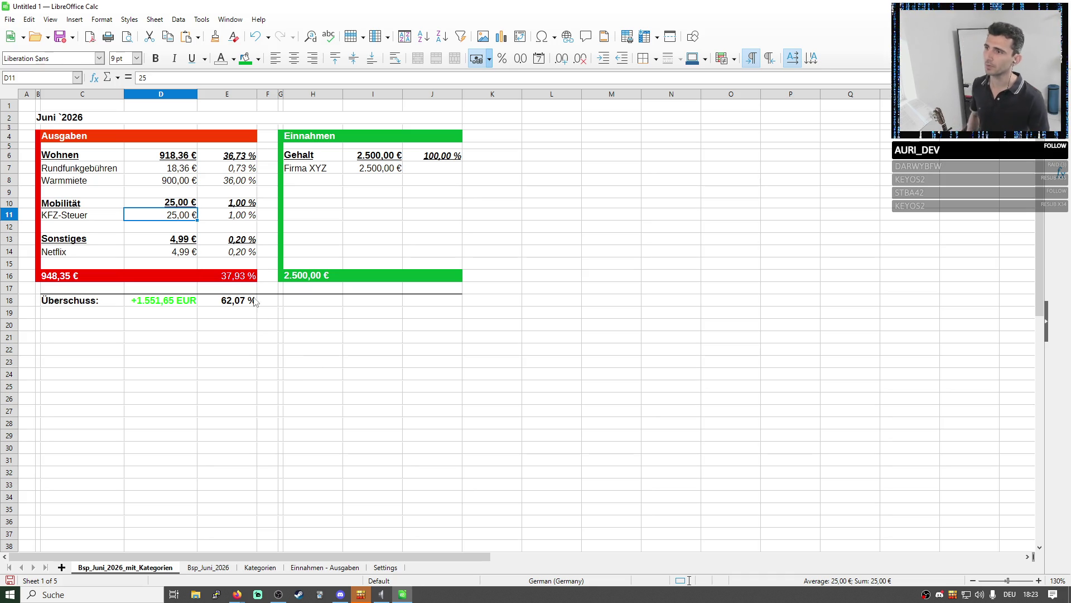
Check the E16 percentage total and review the four expense entries on Bsp_Juni_2026
left_click(238, 275)
left_click(207, 568)
left_click(334, 342)
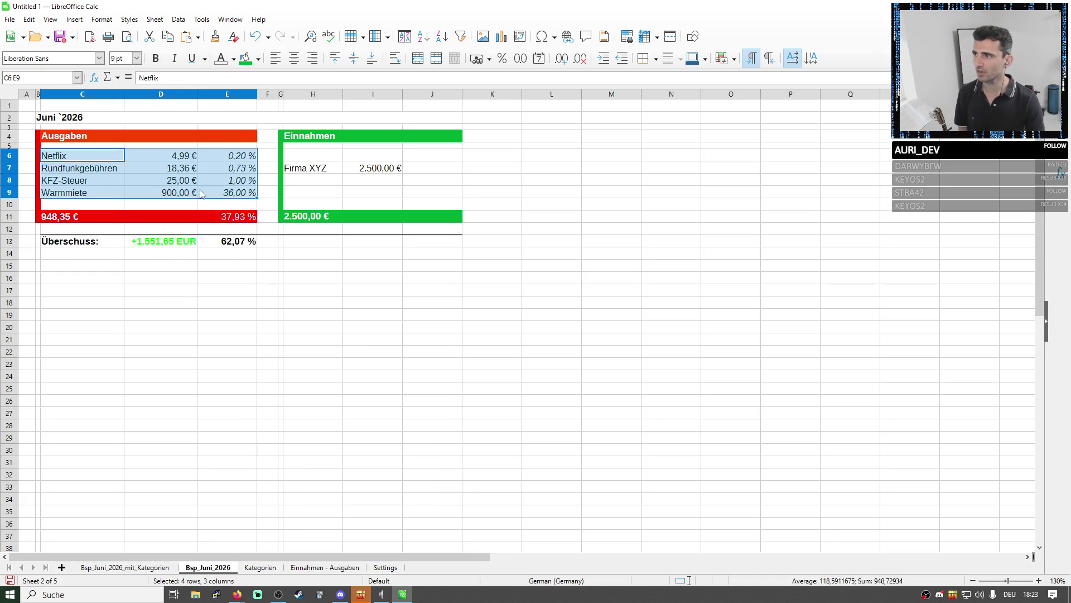
left_click_drag(106, 162, 192, 195)
left_click(385, 567)
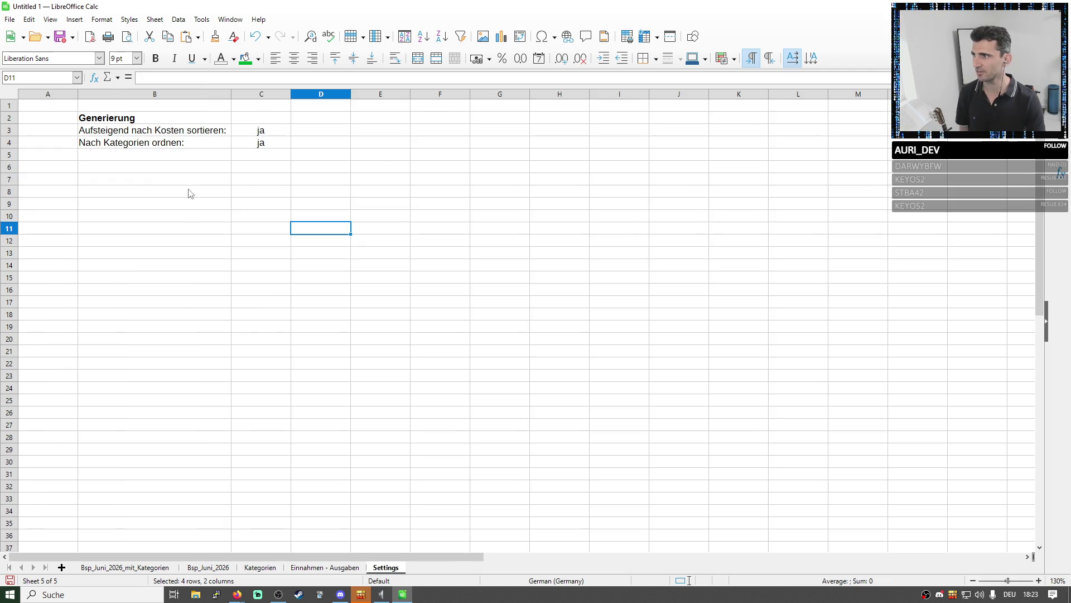
Set Nach Kategorien ordnen to nein on the Settings sheet
left_click(238, 131)
mouse_move(238, 132)
left_mouse_down()
mouse_move(209, 131)
mouse_move(257, 146)
left_mouse_up()
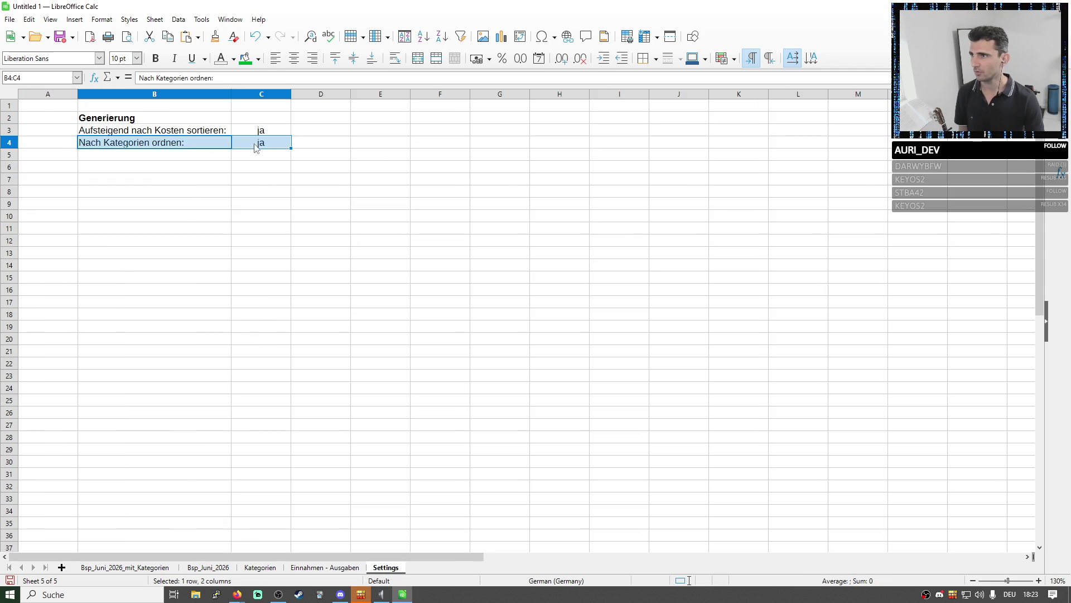
double_click(262, 142)
key("ctrl+c")
type("nei")
key("Return")
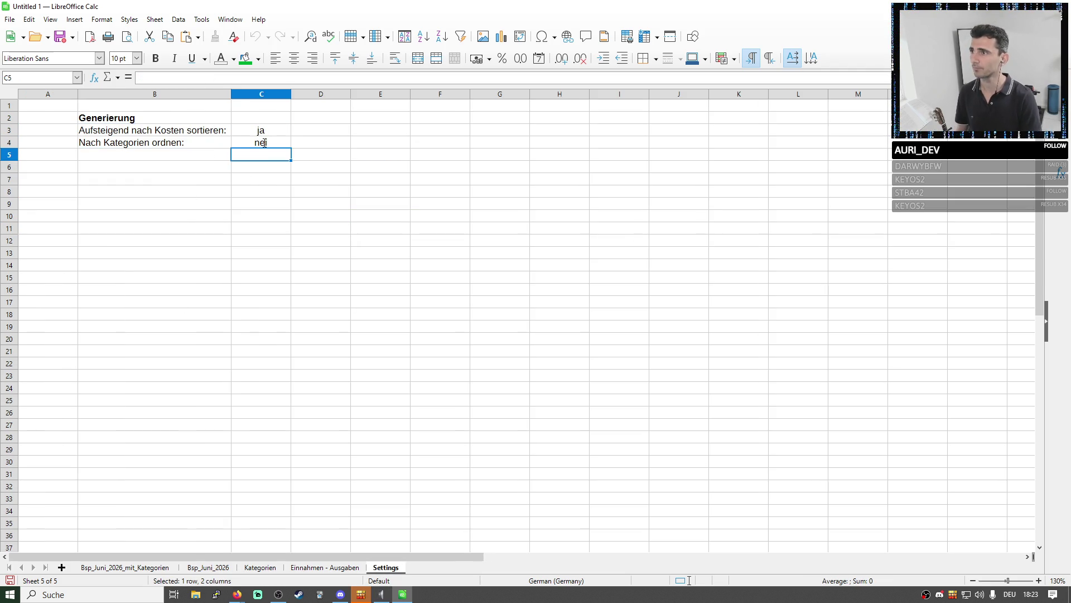
left_click(286, 147)
type("n")
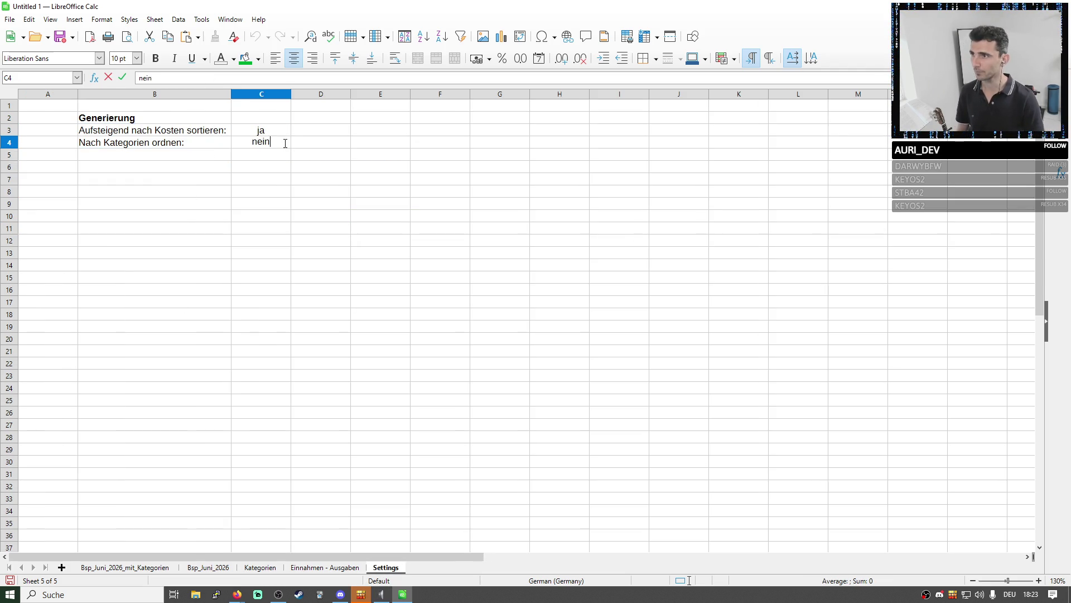
key("Return")
left_click(277, 136)
right_click(274, 130)
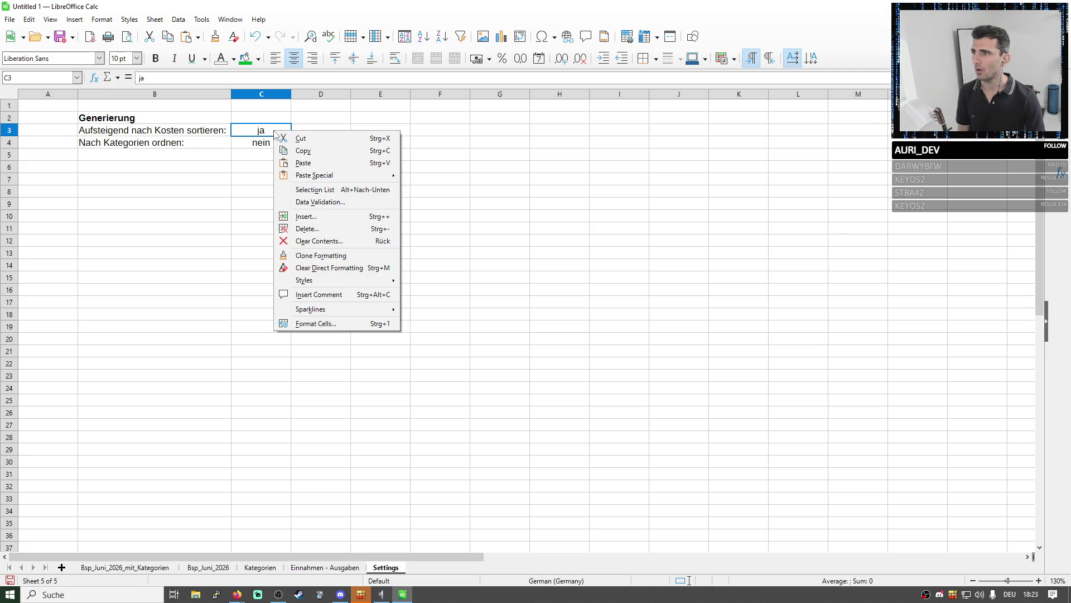
Validate the cost sorting setting C3 as a Ja/Nein list that rejects empty cells
left_click(325, 202)
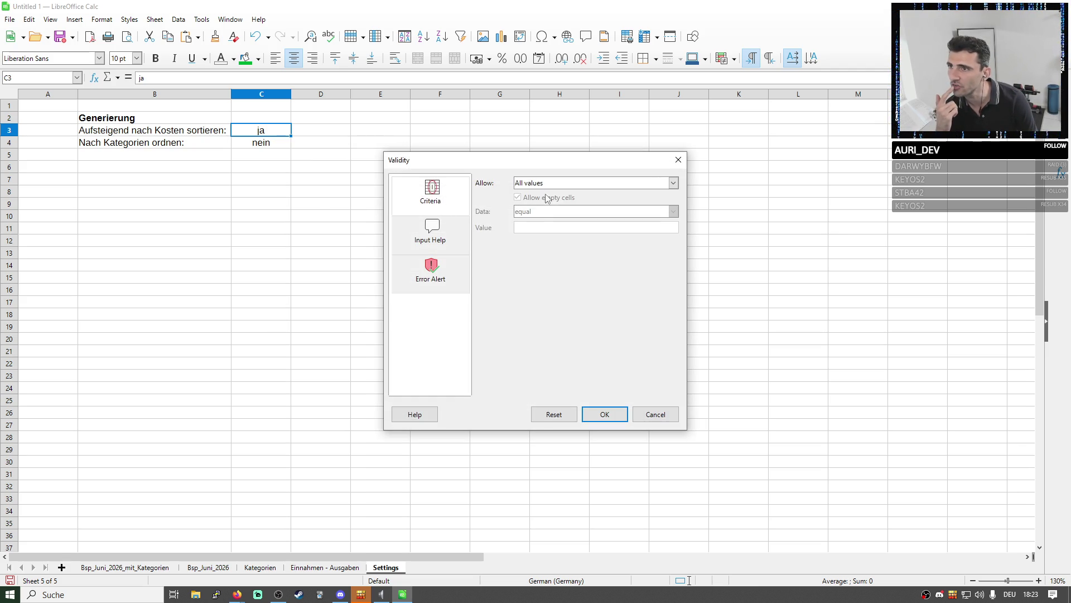
left_click(559, 184)
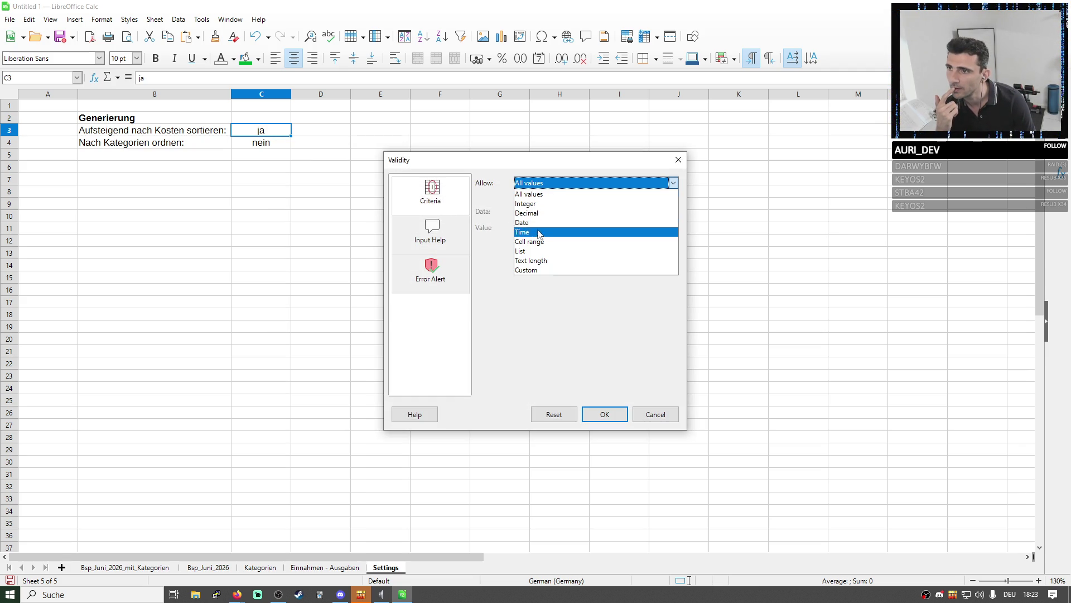
left_click(520, 251)
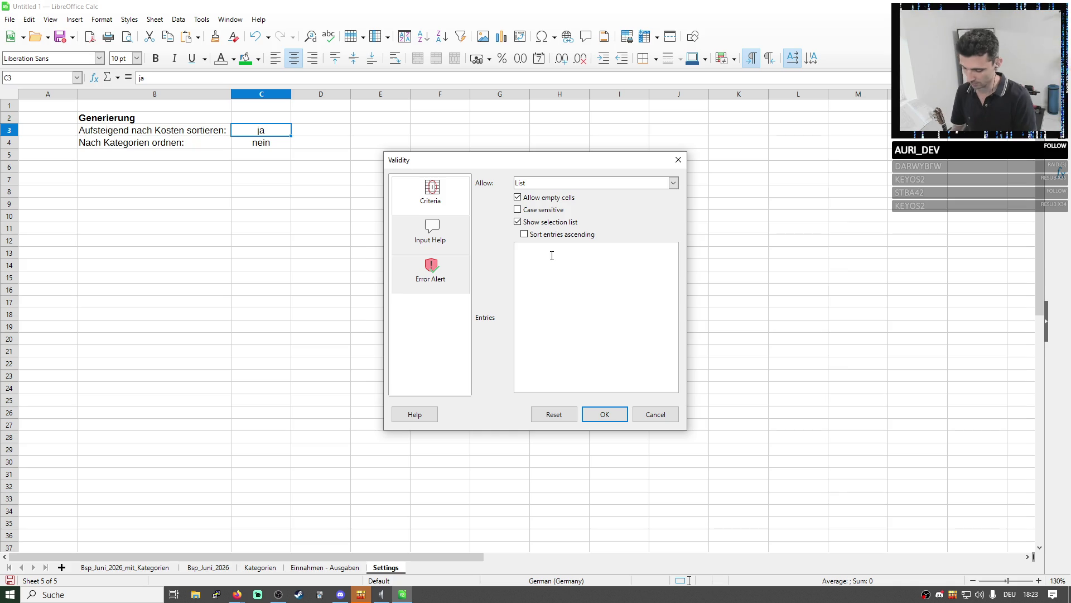
type("JaNein")
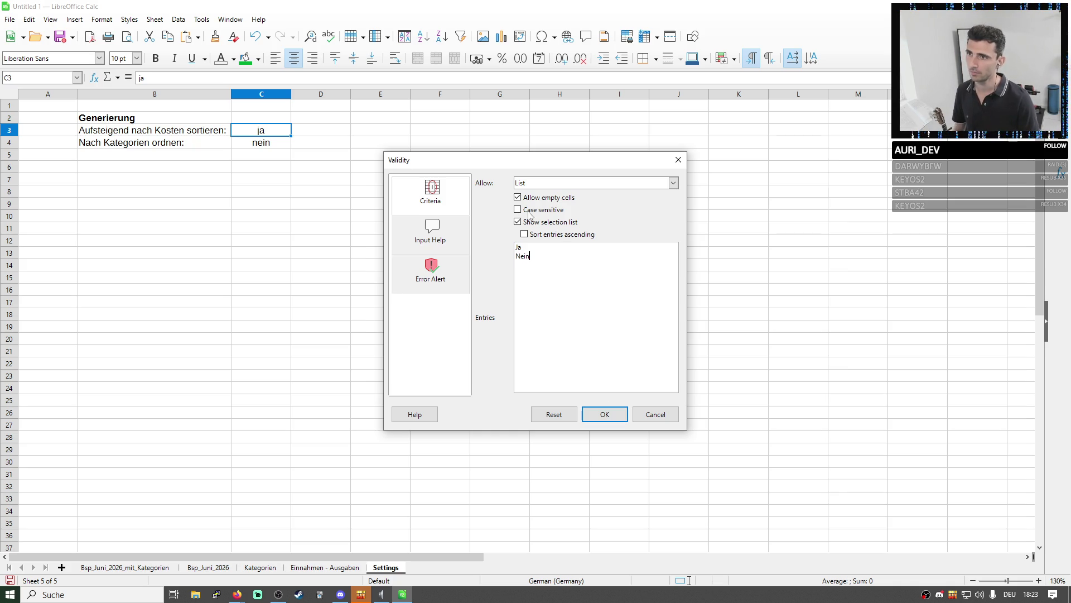
left_click(519, 198)
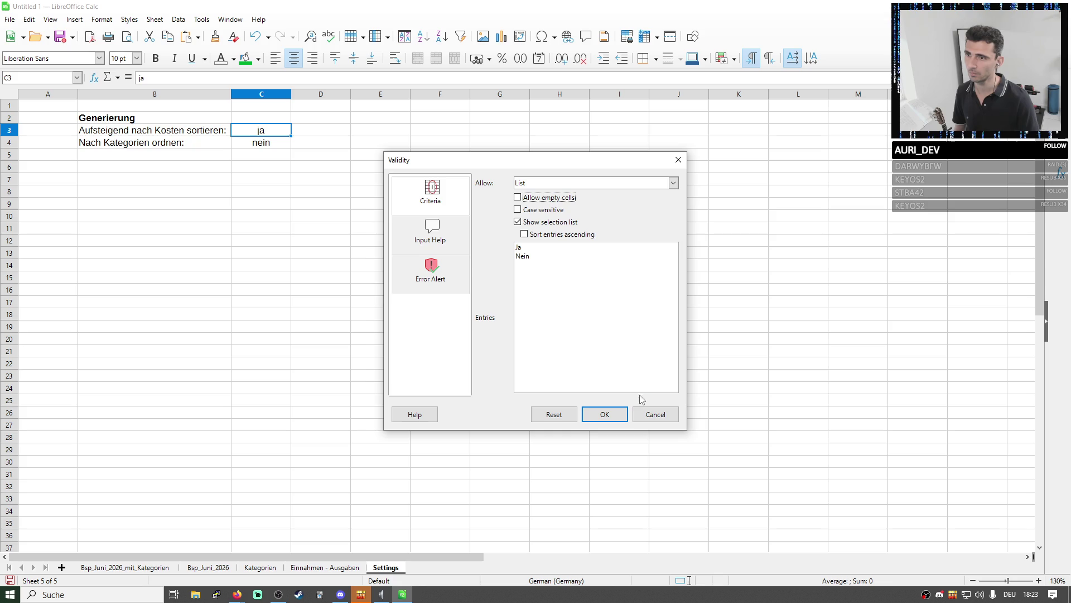
left_click(605, 414)
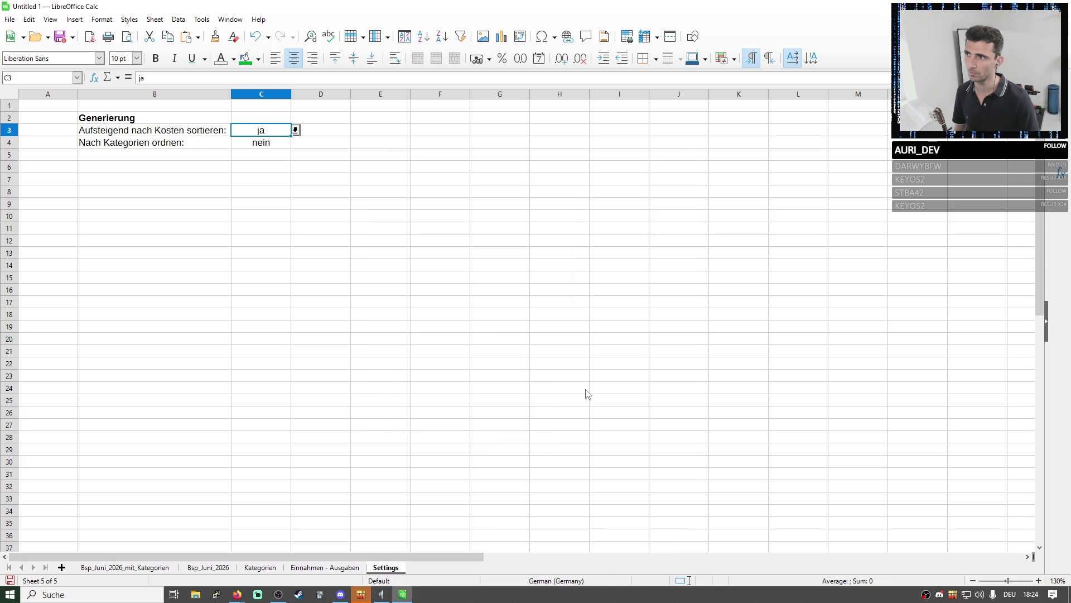
Copy the validated cell to C4 and pick Nein for Nach Kategorien ordnen
left_click(270, 144)
key("ctrl+v")
key("Return")
left_click(272, 133)
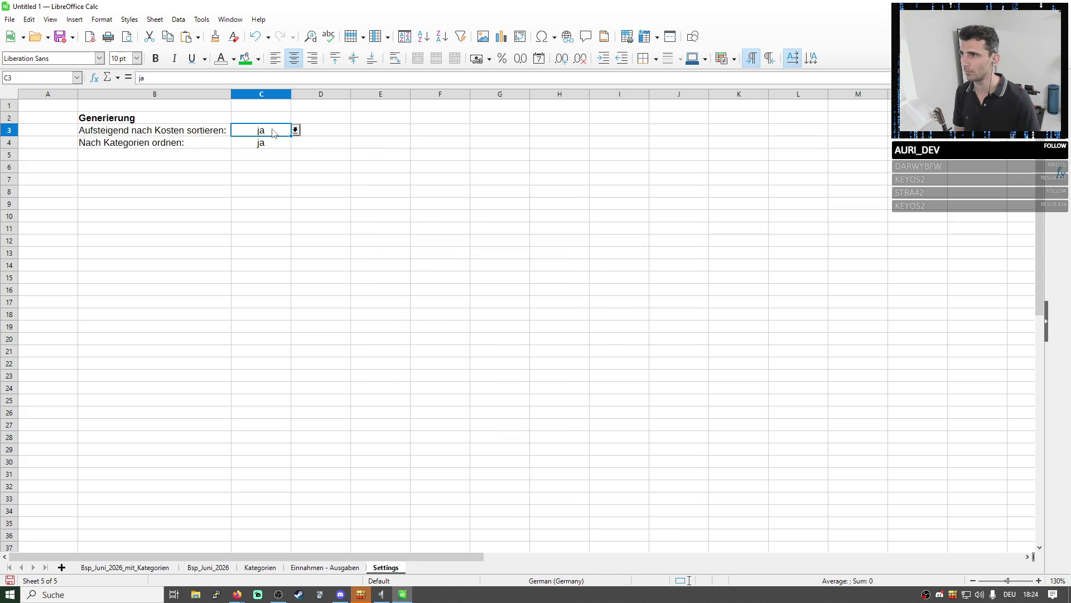
left_click(295, 143)
left_click(268, 164)
left_click(277, 134)
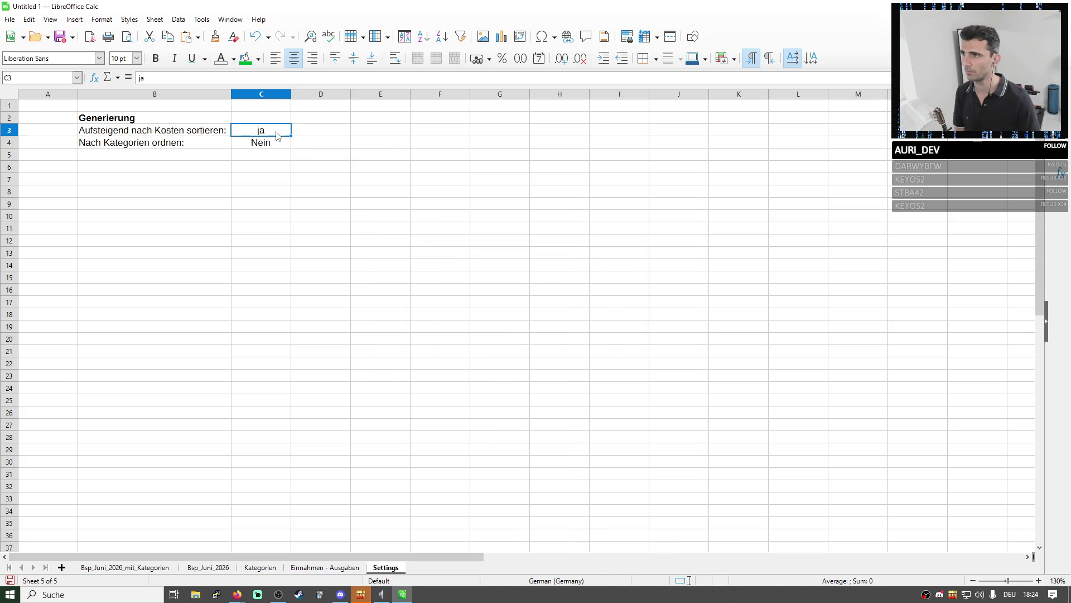
Make the Ja/Nein list validation on C3 case sensitive
left_click(268, 143)
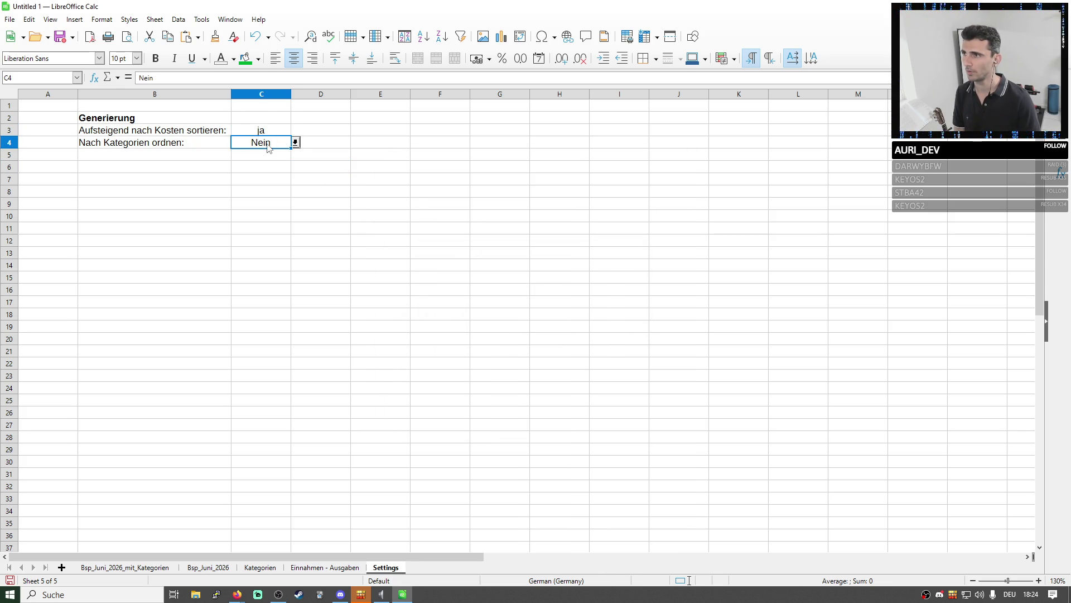
right_click(269, 143)
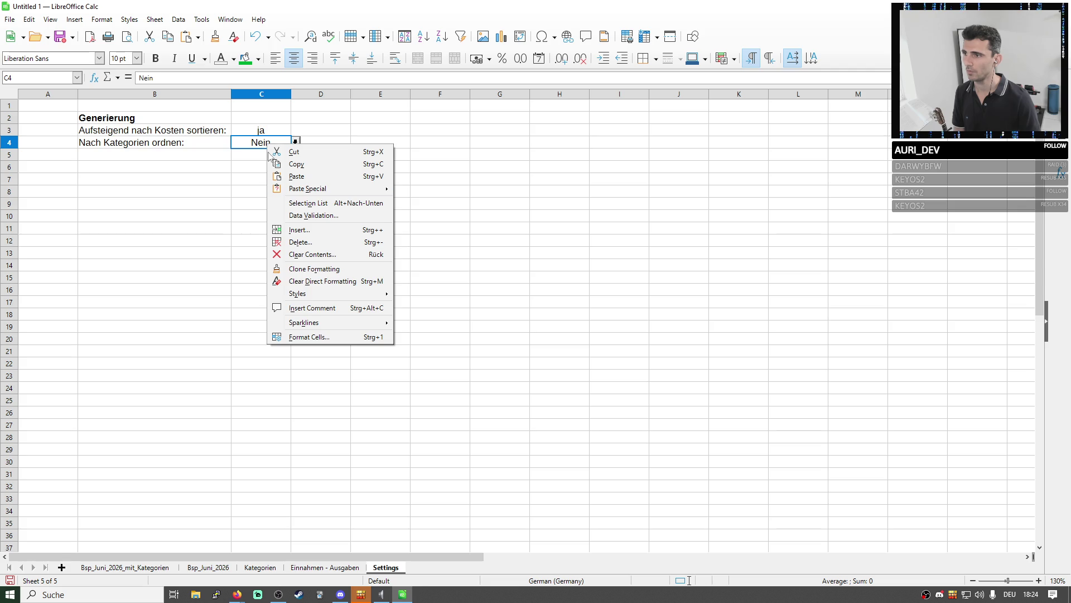
left_click(321, 337)
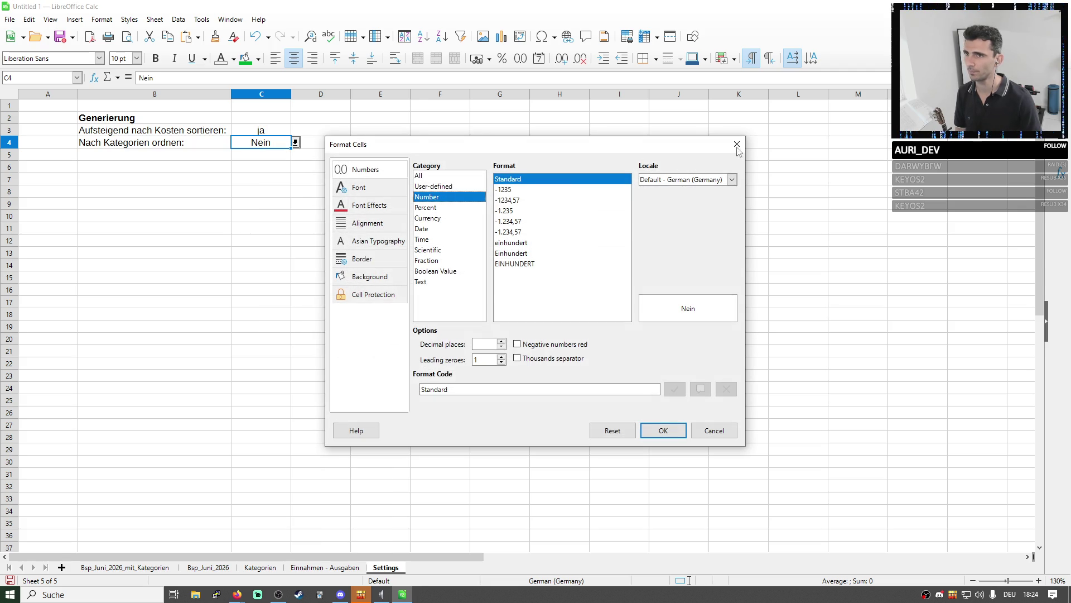
left_click(736, 145)
right_click(262, 130)
left_click(301, 207)
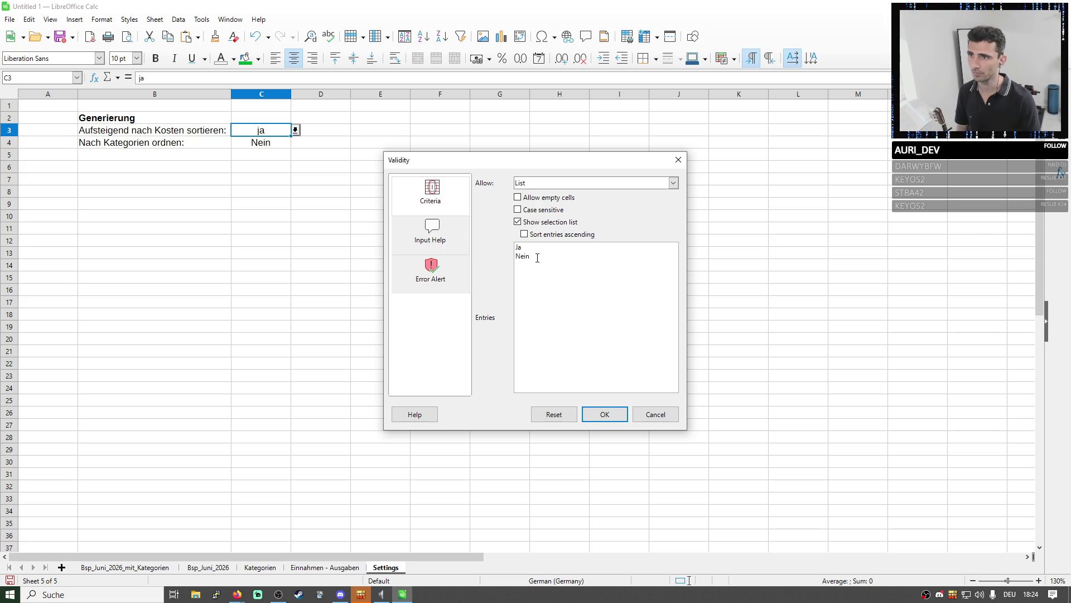
left_click(521, 211)
left_click(602, 415)
Set C3 to capitalised Ja and clear the Ja values accidentally filled down to C13
left_click(295, 129)
left_click(270, 144)
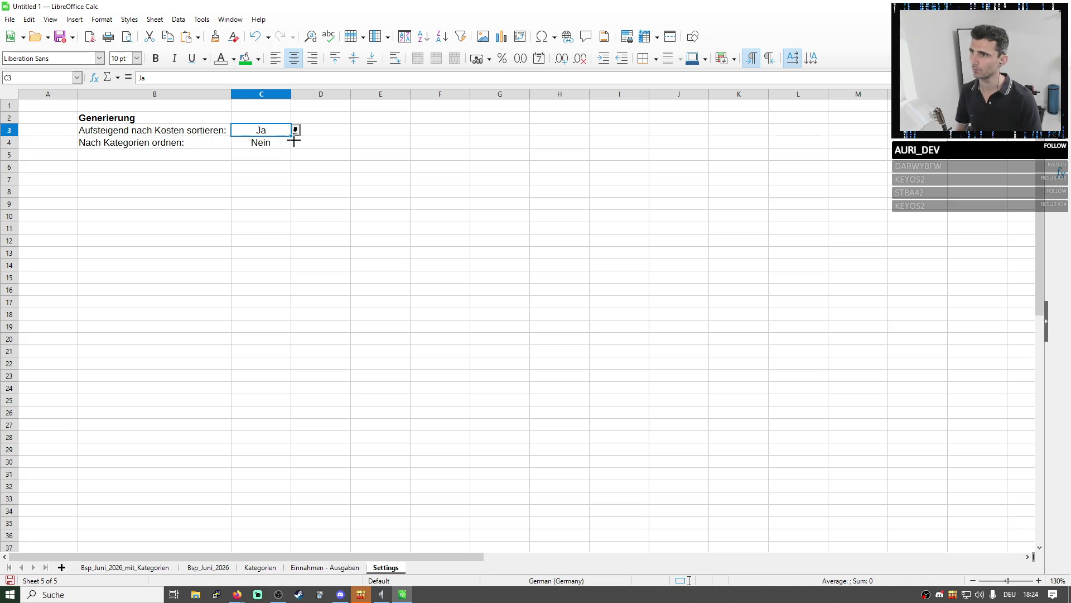
left_click_drag(291, 135, 293, 259)
left_click(320, 225)
left_click(272, 144)
left_click_drag(265, 157, 275, 253)
key("Delete")
Set C4 to Nein from its dropdown
left_click(317, 230)
left_click(270, 144)
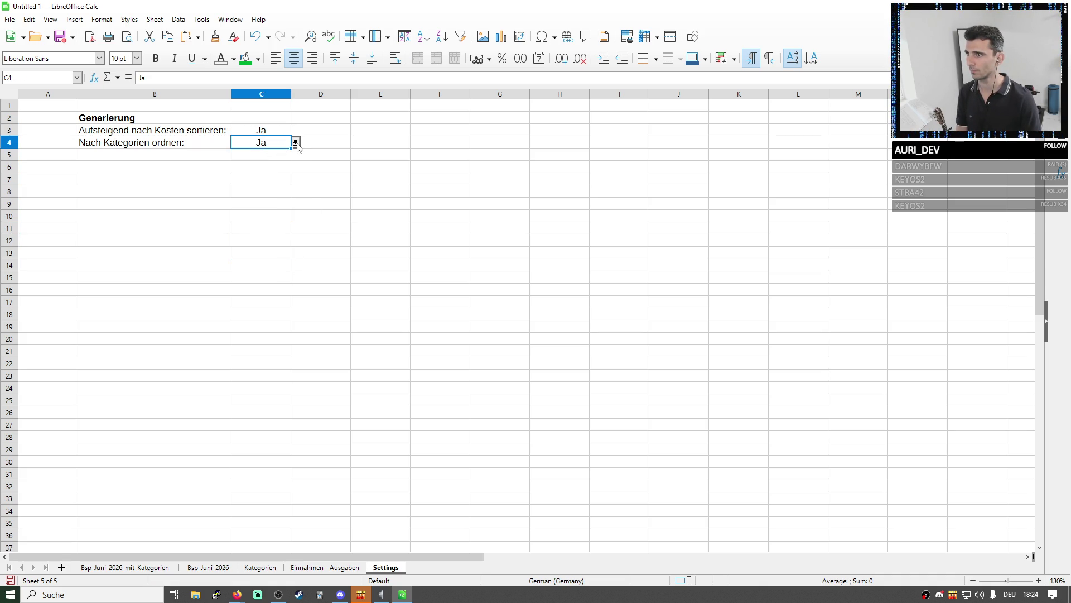
left_click(293, 164)
left_click(336, 157)
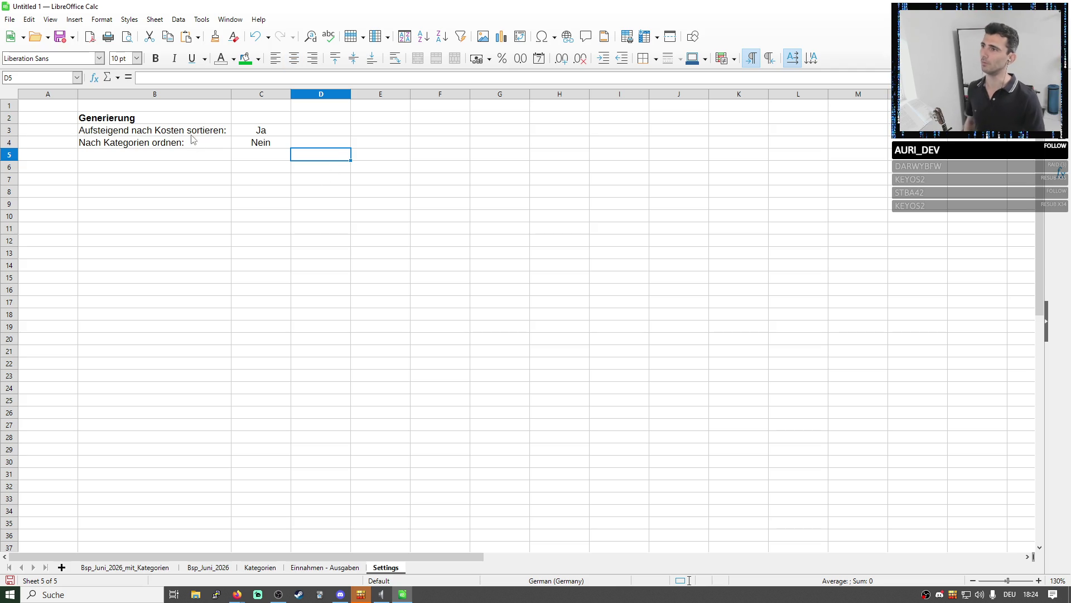
Move the Firma XYZ income entry from H7:I7 up to row 6 on Bsp_Juni_2026
left_click(332, 568)
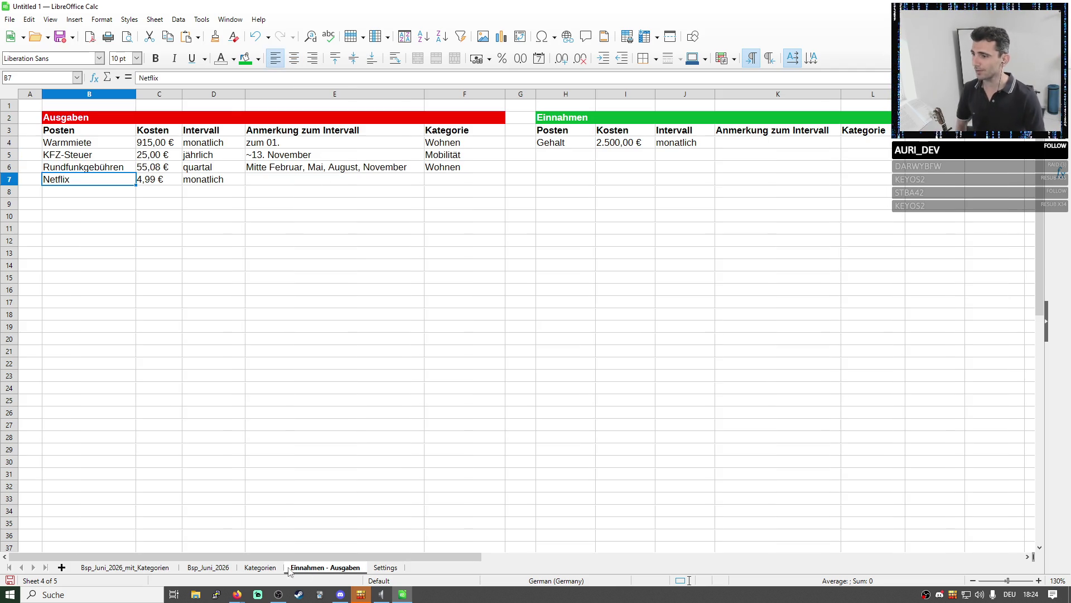
left_click(250, 569)
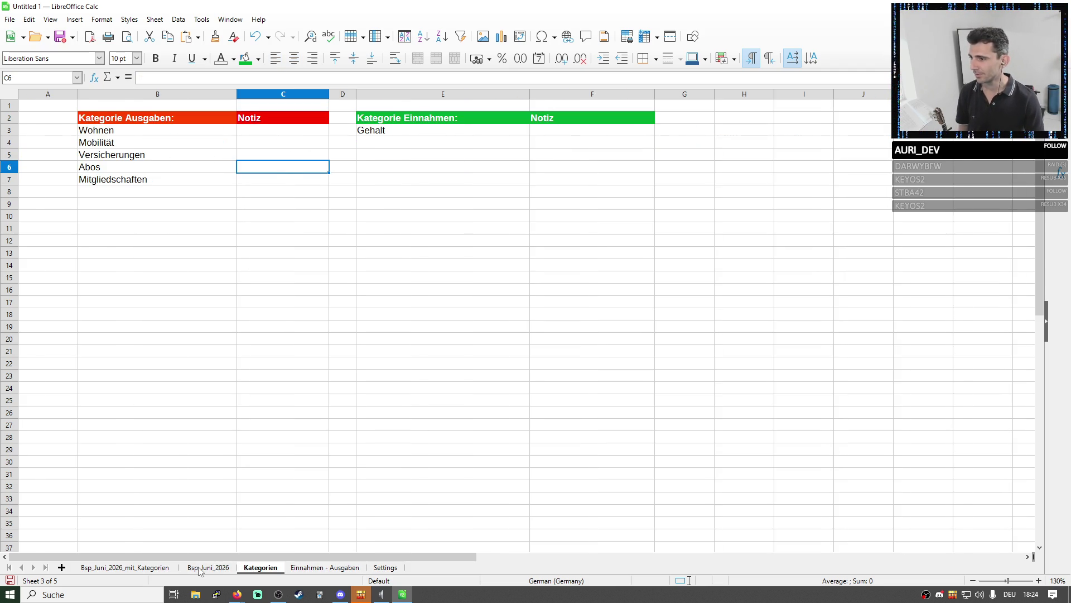
left_click(206, 568)
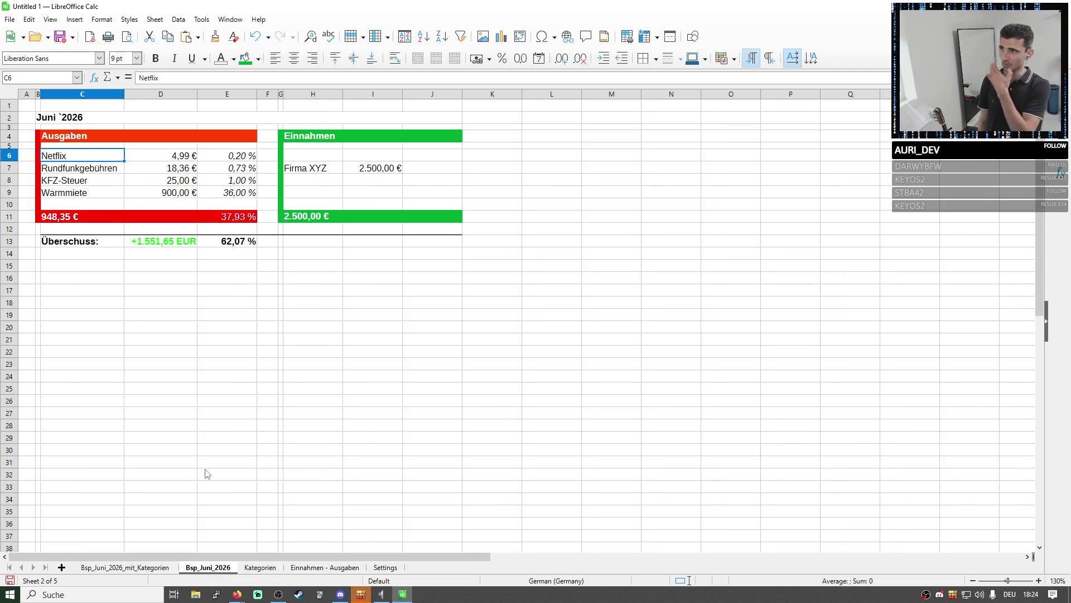
double_click(337, 167)
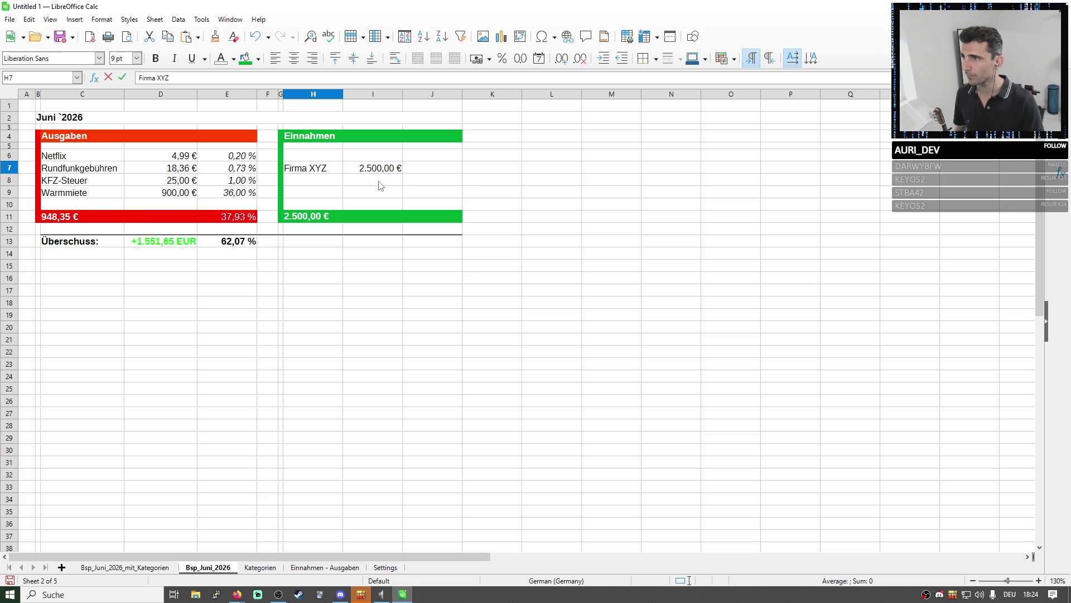
key("Escape")
key("shift+Right")
key("ctrl+x")
key("Up")
key("ctrl+v")
left_click(540, 284)
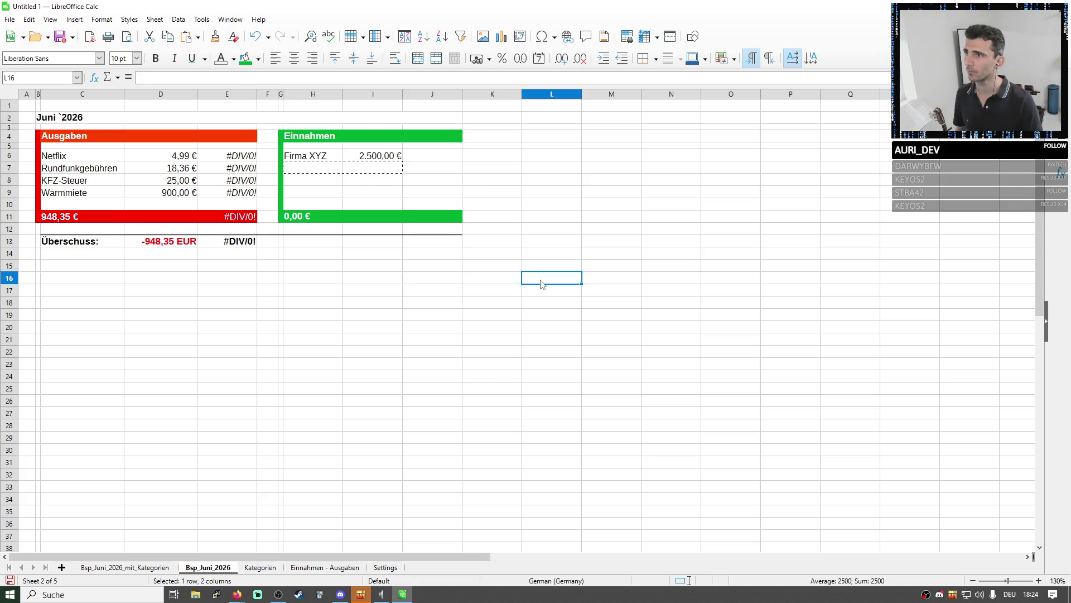
Correct the income total in H11 to =SUM(I5:I11), giving 2.500,00 €, then go to the categorised sheet
left_click(310, 217)
type("=SUM(")
left_click_drag(373, 167, 372, 242)
left_click_drag(371, 202, 369, 177)
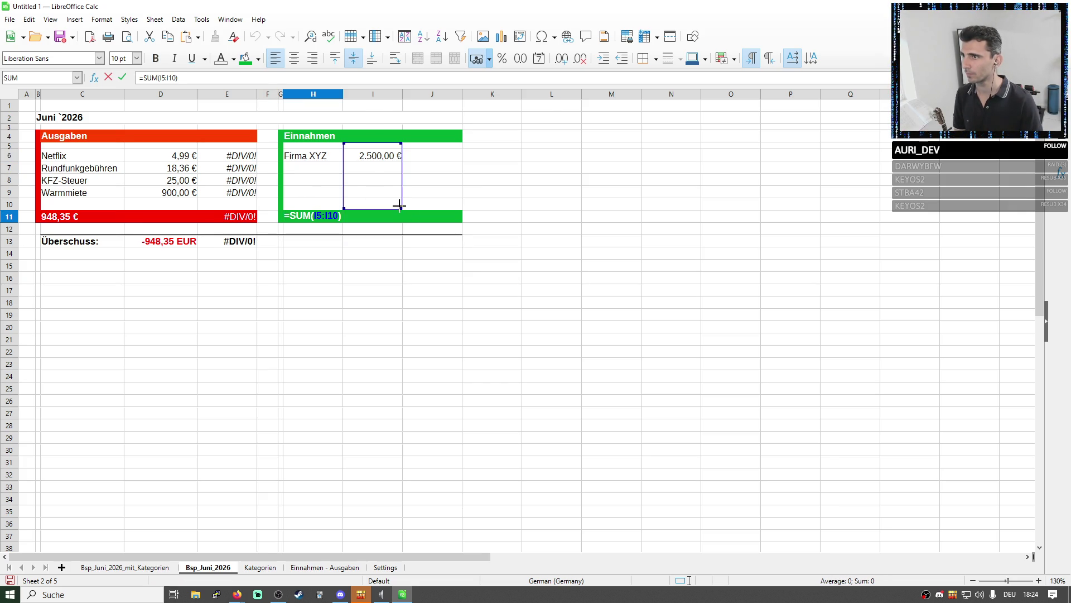
key("Return")
left_click(332, 329)
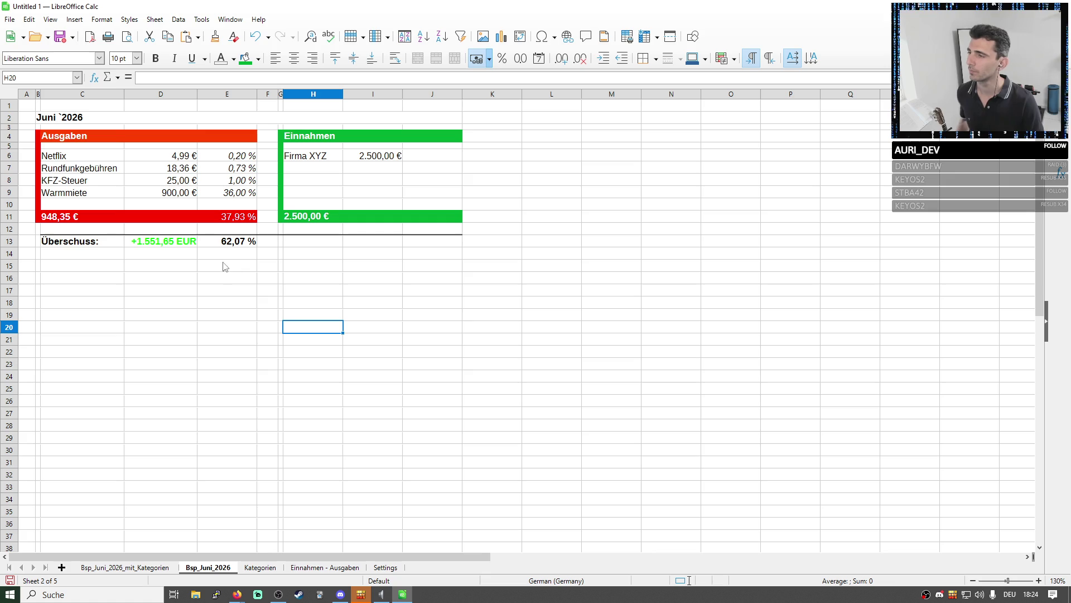
left_click(406, 328)
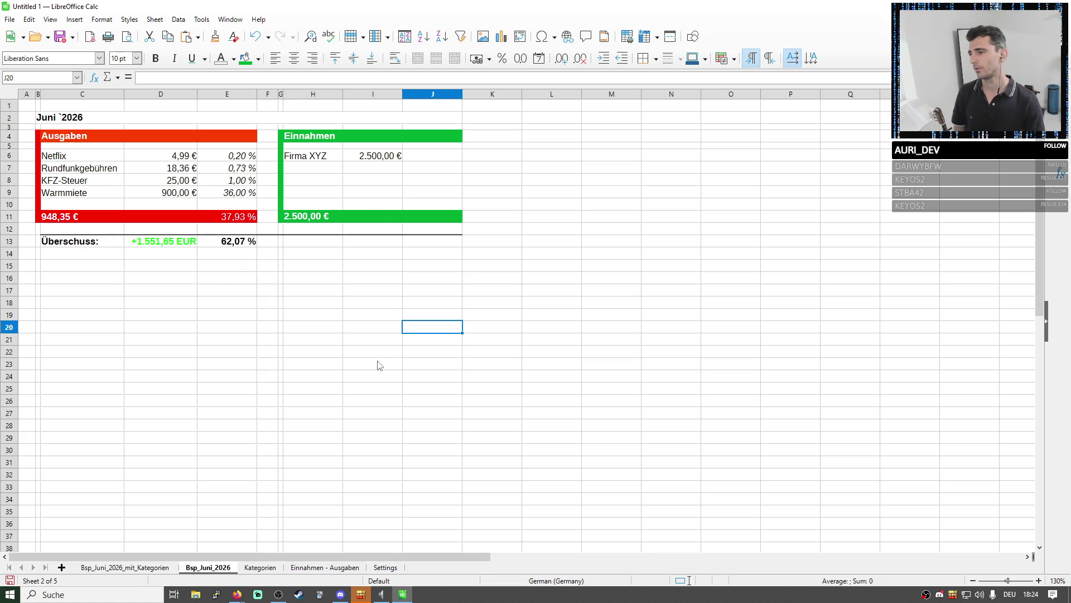
left_click(157, 570)
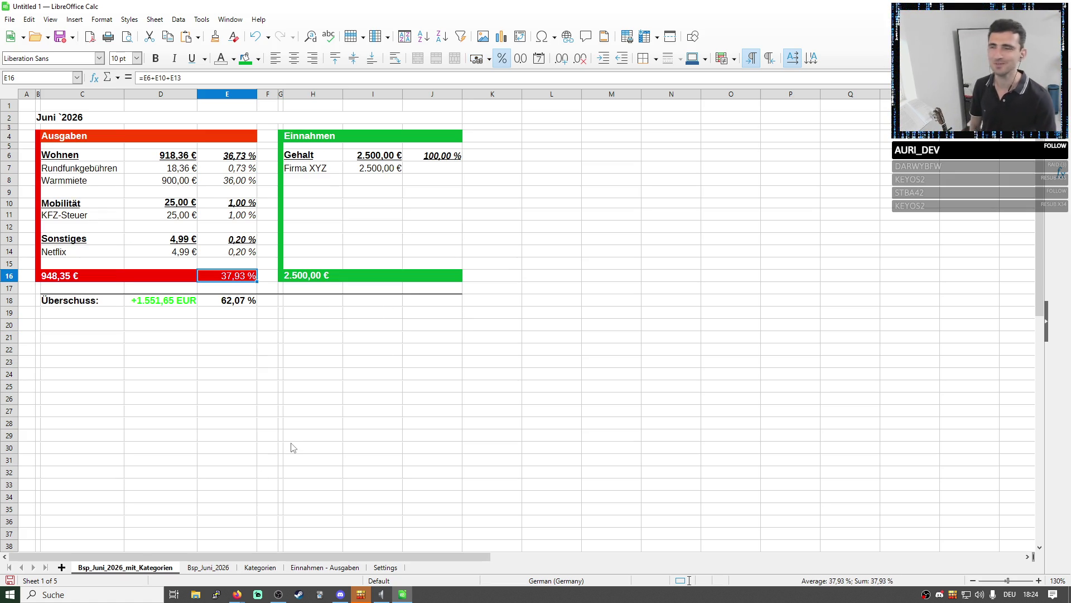
Check Netflix's category choices, then delete the Bsp_Juni_2026 sheet
left_click(213, 569)
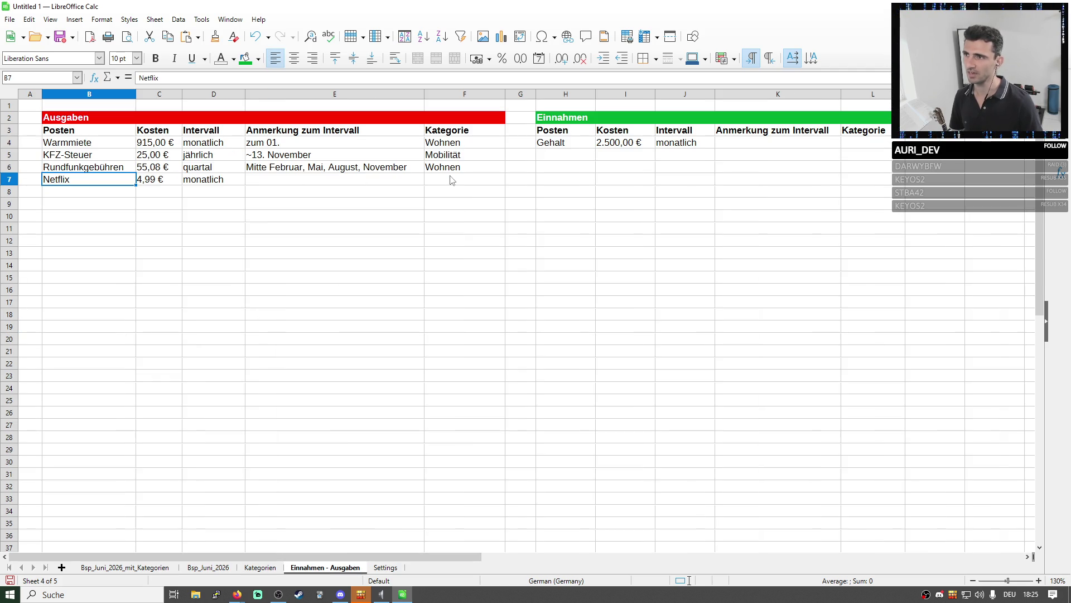
left_click(449, 178)
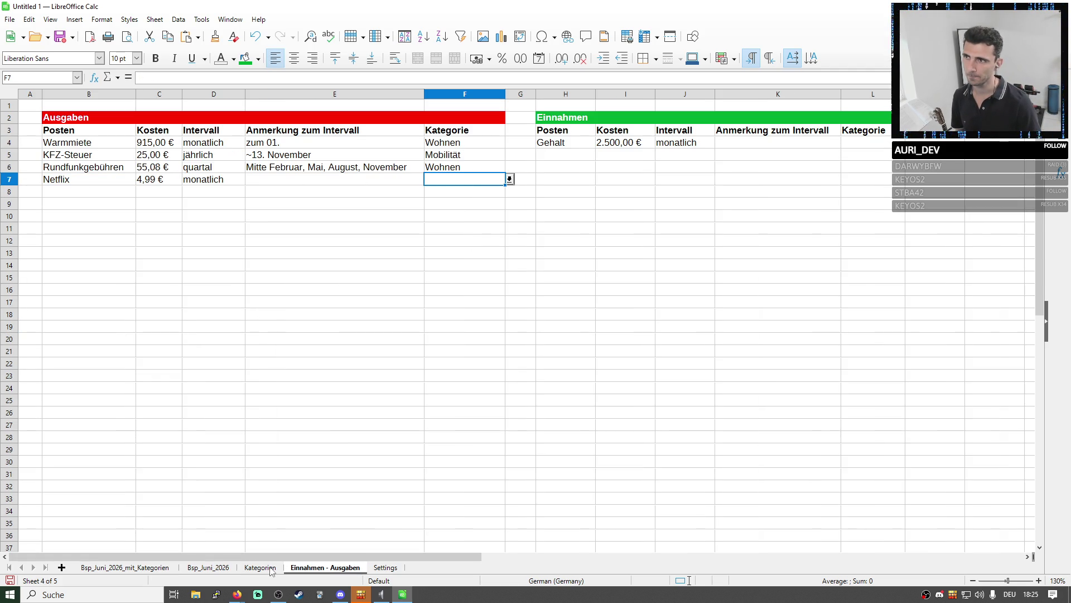
left_click(208, 568)
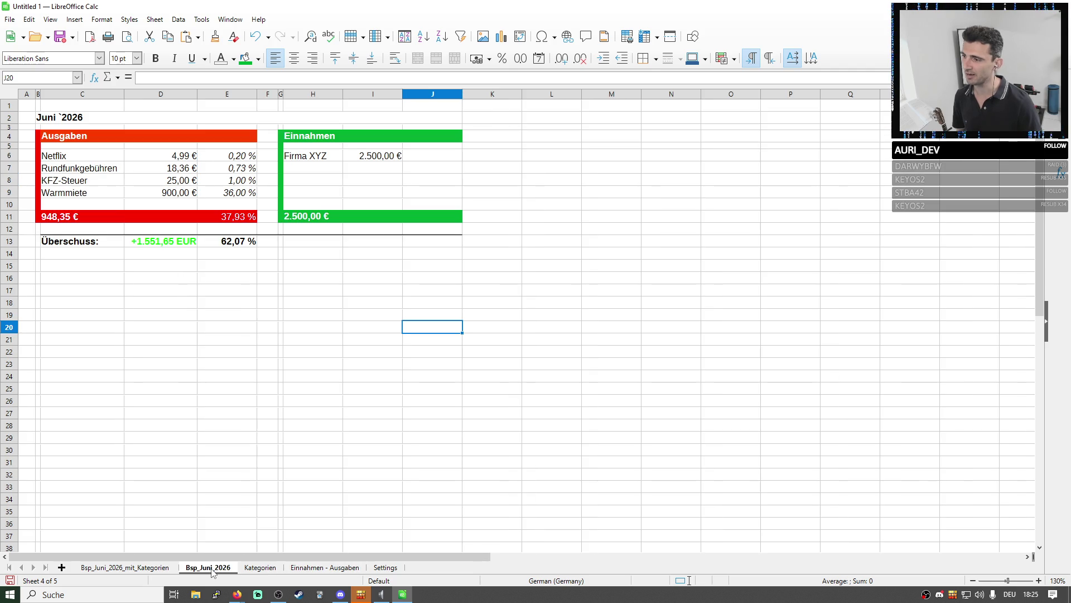
right_click(209, 566)
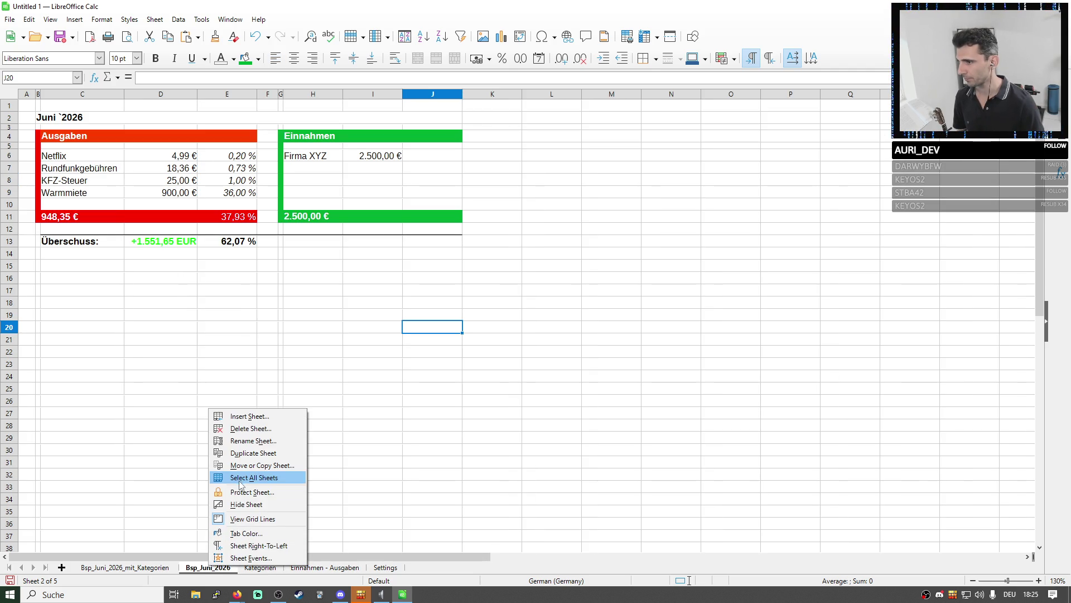
left_click(238, 428)
left_click(545, 314)
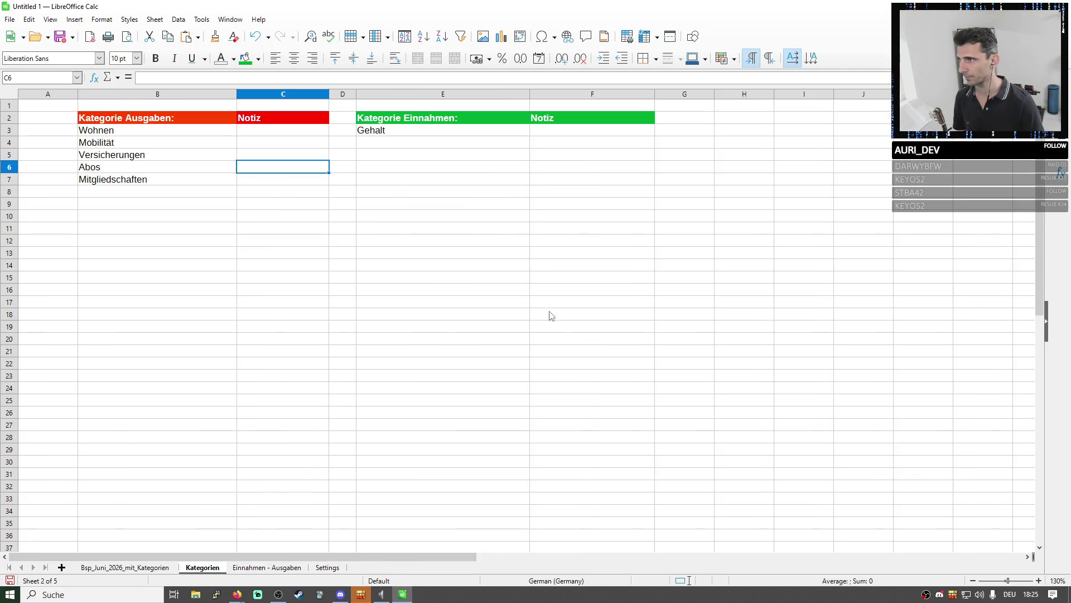
Go to the Netflix entry under Sonstiges on Bsp_Juni_2026_mit_Kategorien
left_click(149, 568)
left_click(117, 242)
key("Down")
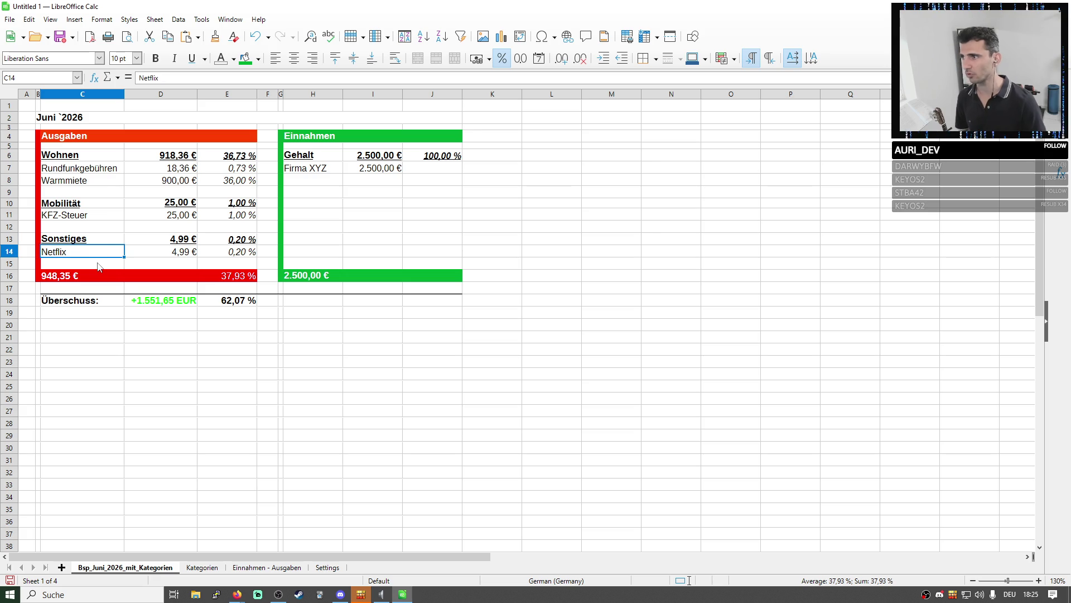
Review the Netflix rows, then confirm Abos exists in the Kategorien list
left_click_drag(176, 252, 181, 277)
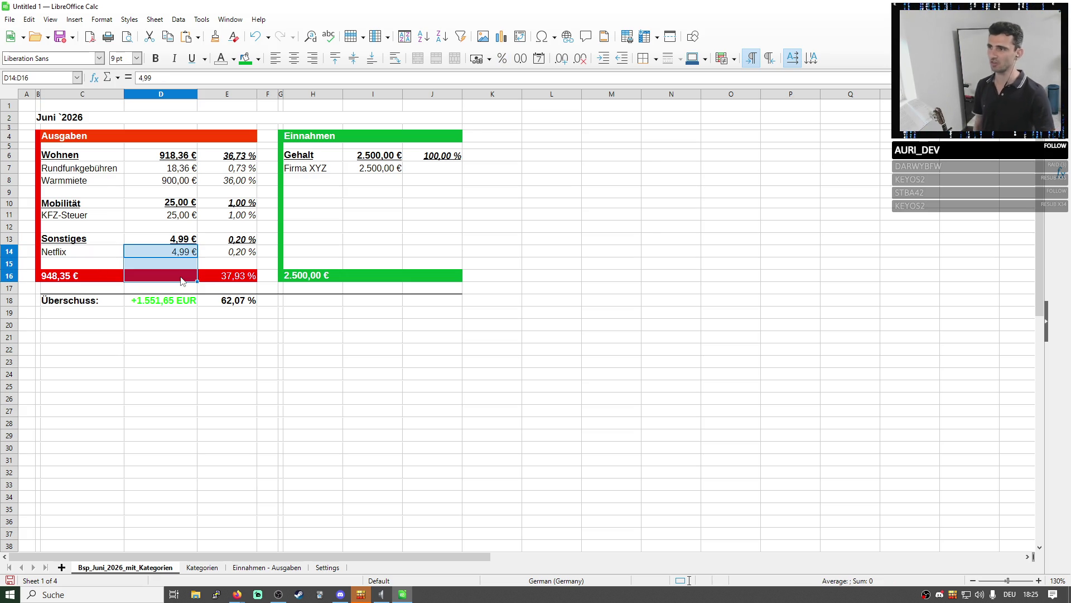
left_click(82, 256)
left_click(325, 567)
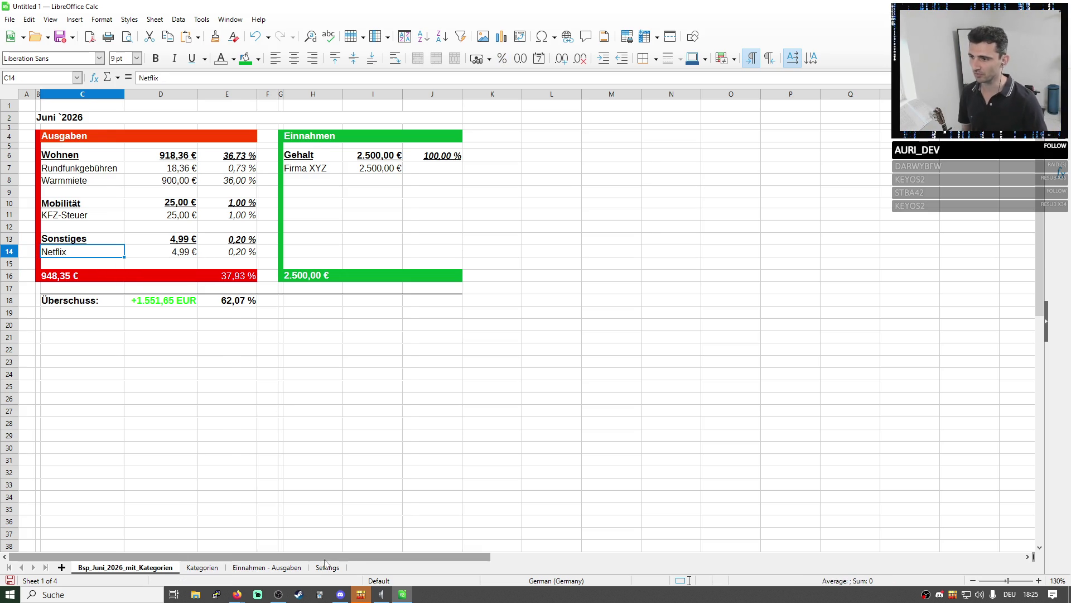
left_click(281, 569)
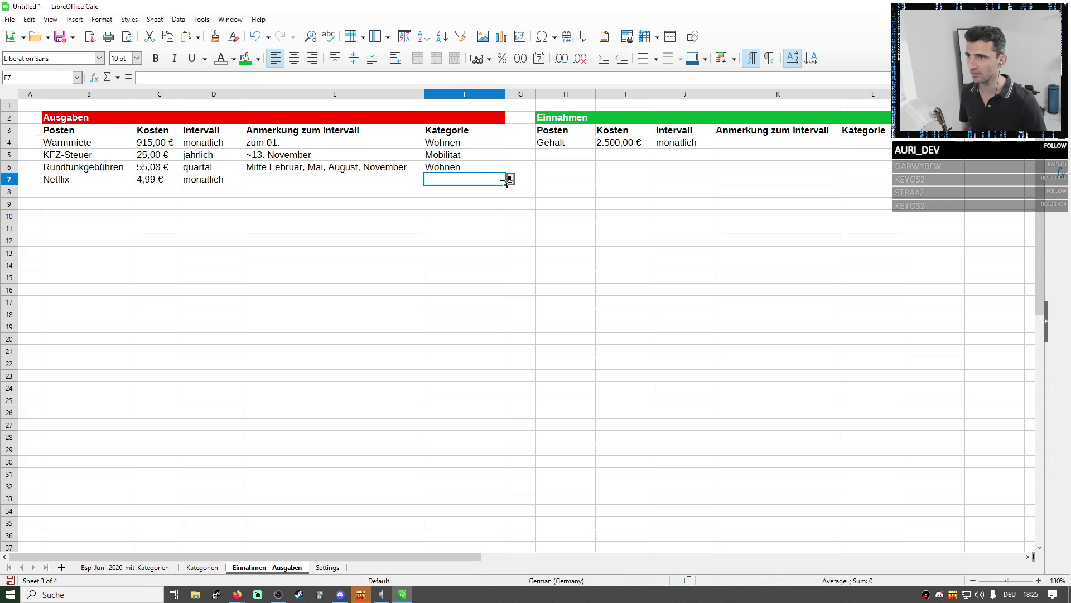
left_click(206, 568)
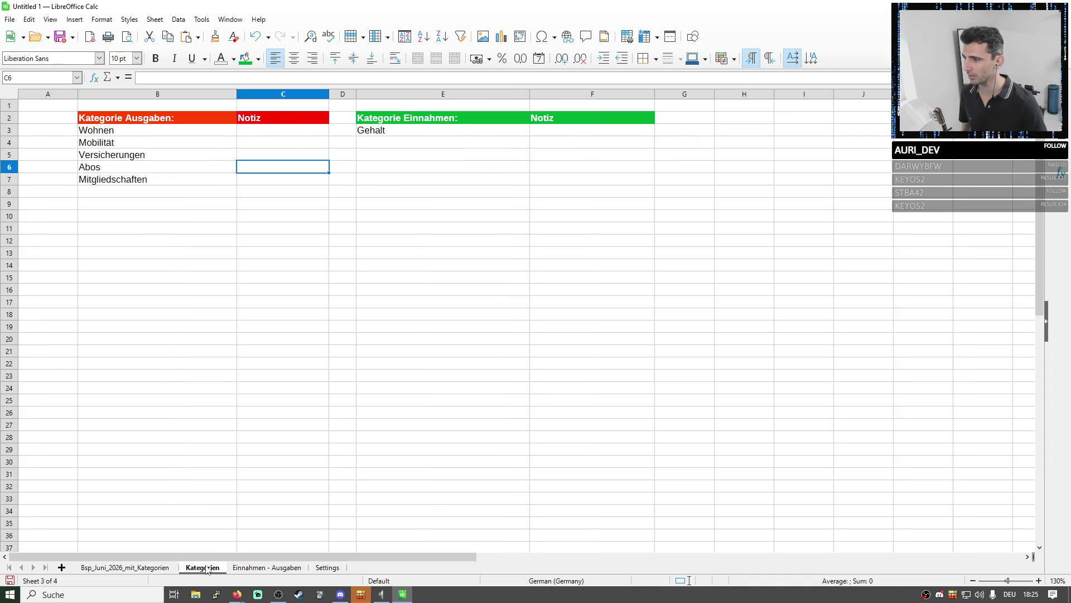
left_click(131, 193)
double_click(131, 192)
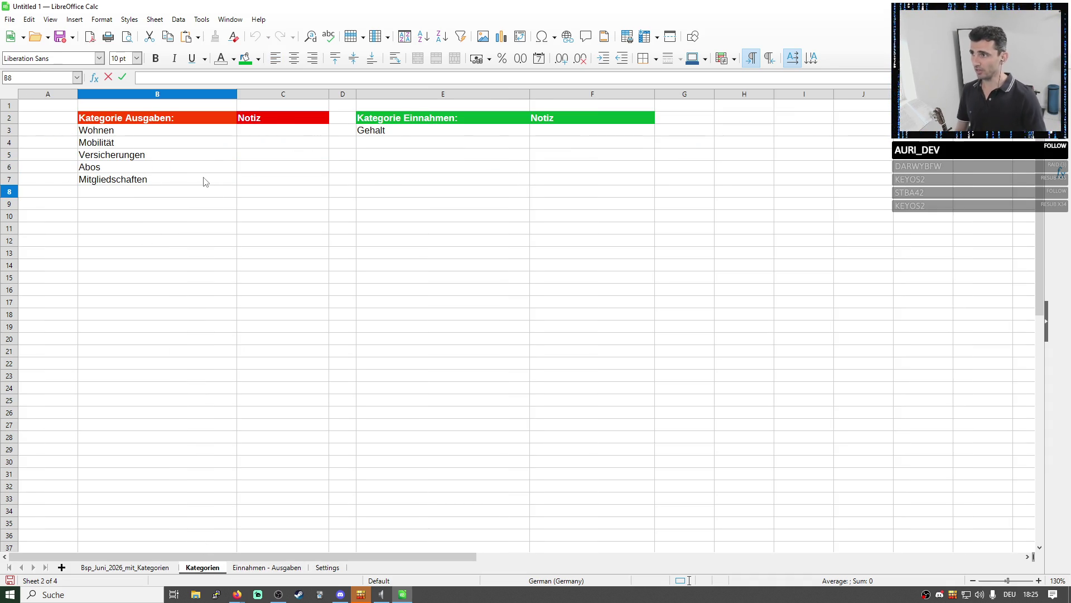
left_click(203, 173)
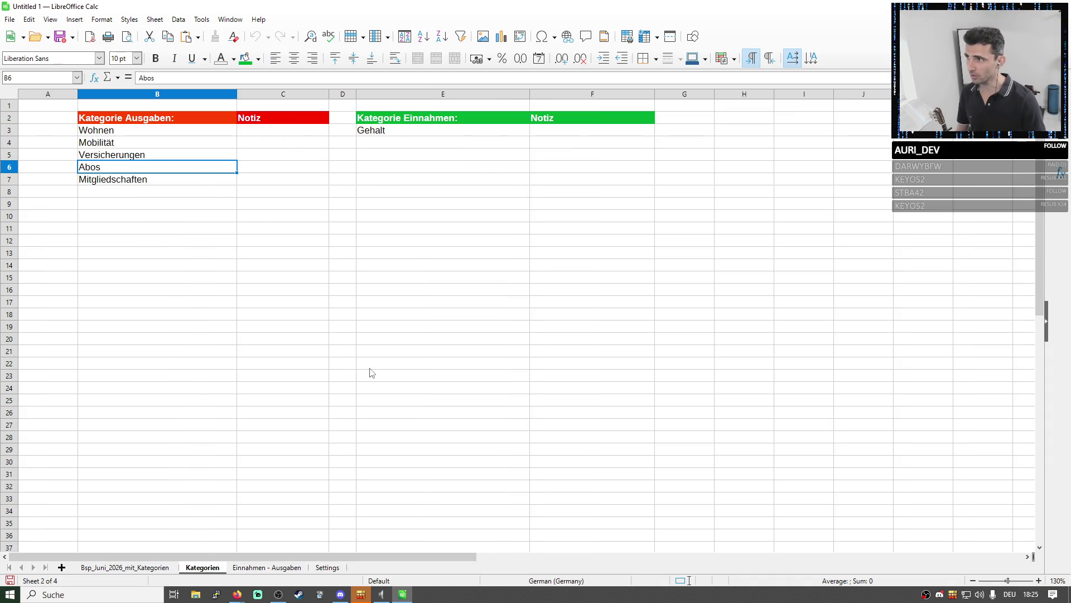
Assign Netflix the category Abos on Einnahmen - Ausgaben and return to the June summary
left_click(278, 568)
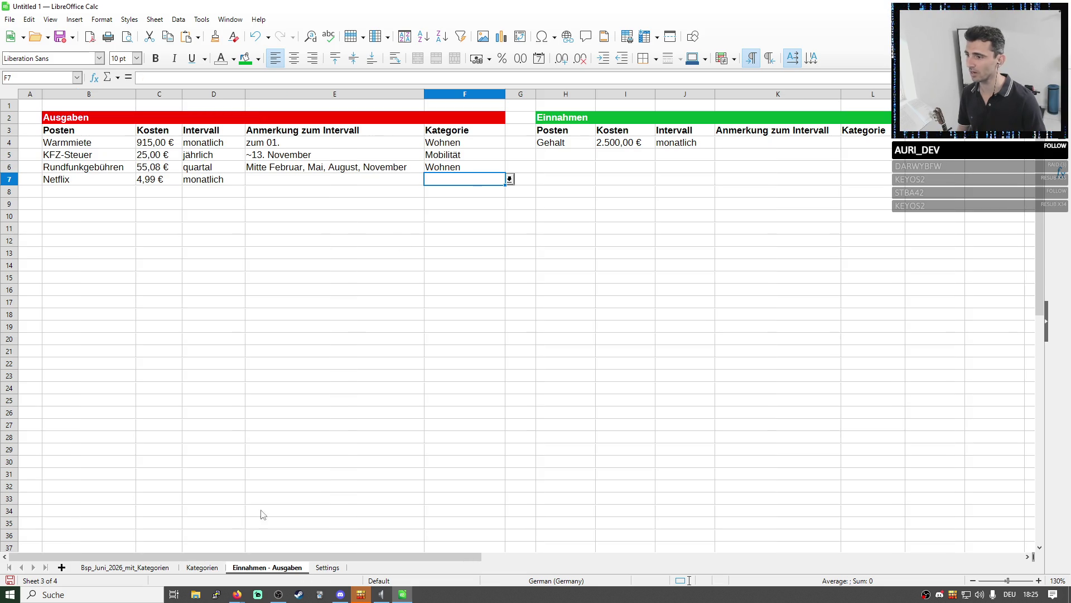
left_click(215, 568)
left_click(267, 568)
left_click(509, 180)
left_click(472, 209)
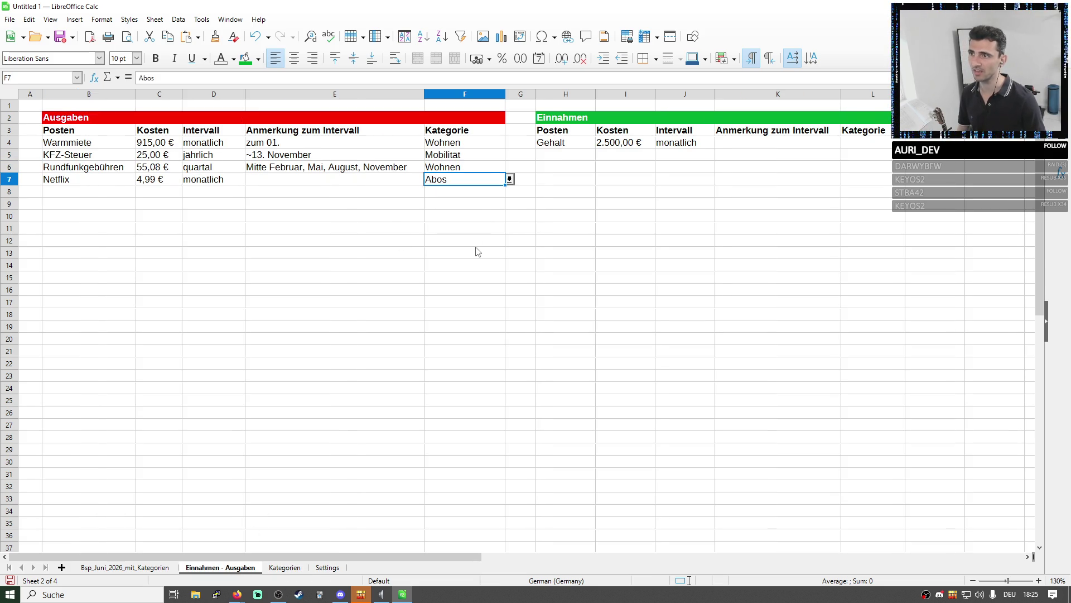
left_click(477, 252)
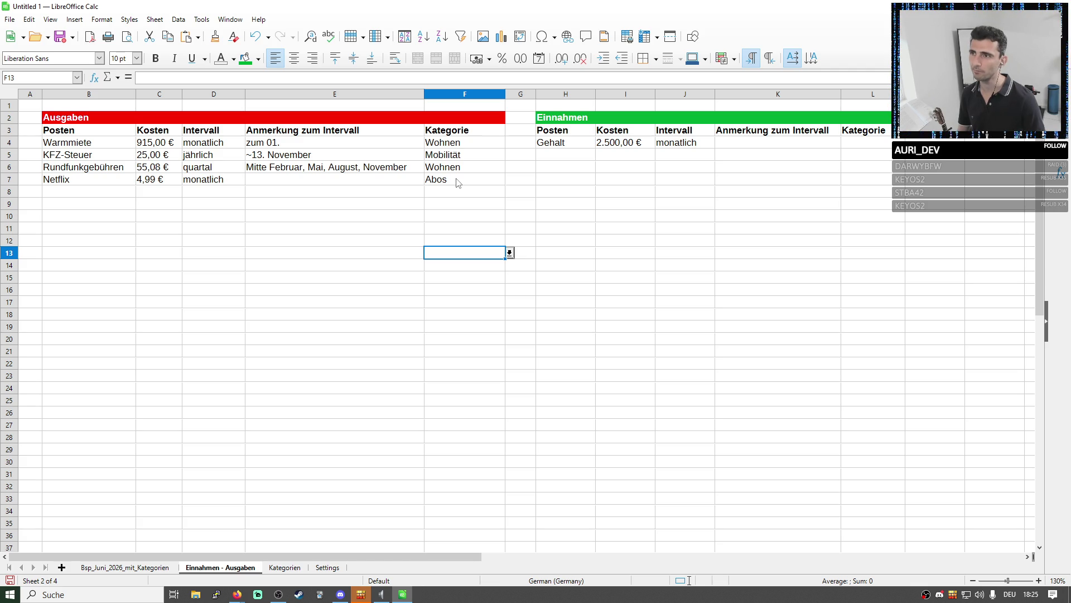
left_click(133, 570)
left_click(82, 243)
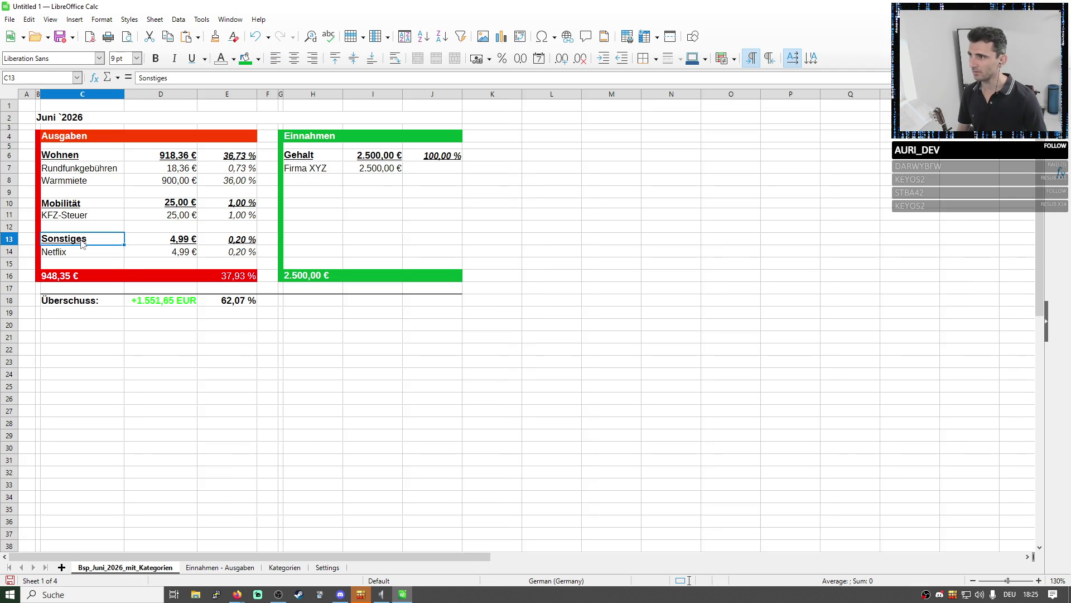
Rename the Sonstiges heading in C13 to Abos
double_click(82, 243)
double_click(72, 239)
type("Abos")
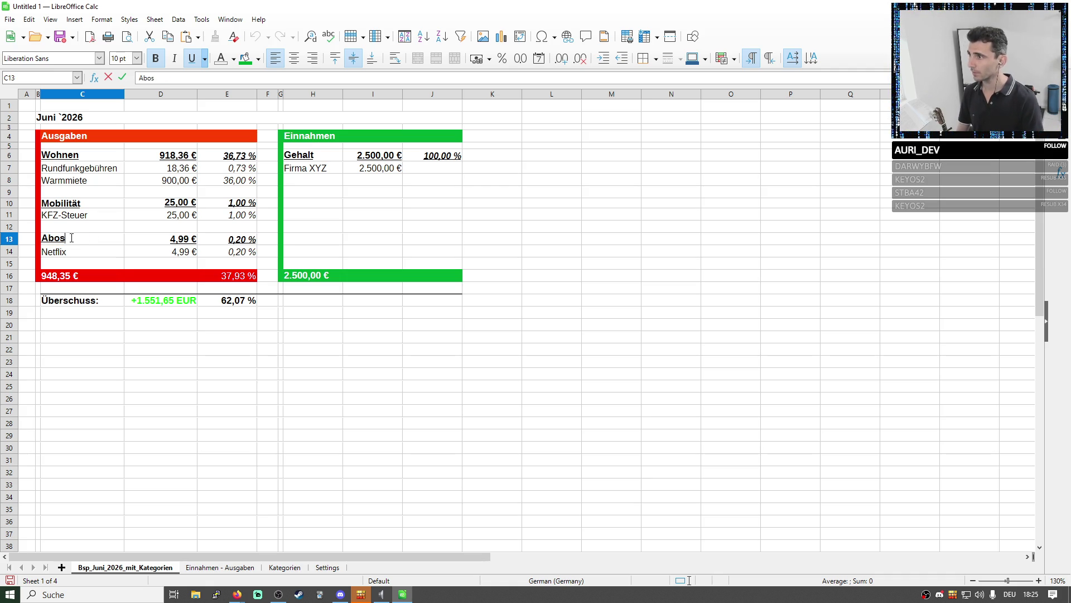
key("Return")
Review the Wohnen, Mobilität and Abos headings and subtotals, then go to the Settings sheet
left_click(83, 160)
left_click(76, 203)
left_click(84, 240)
left_click(77, 203, "ctrl")
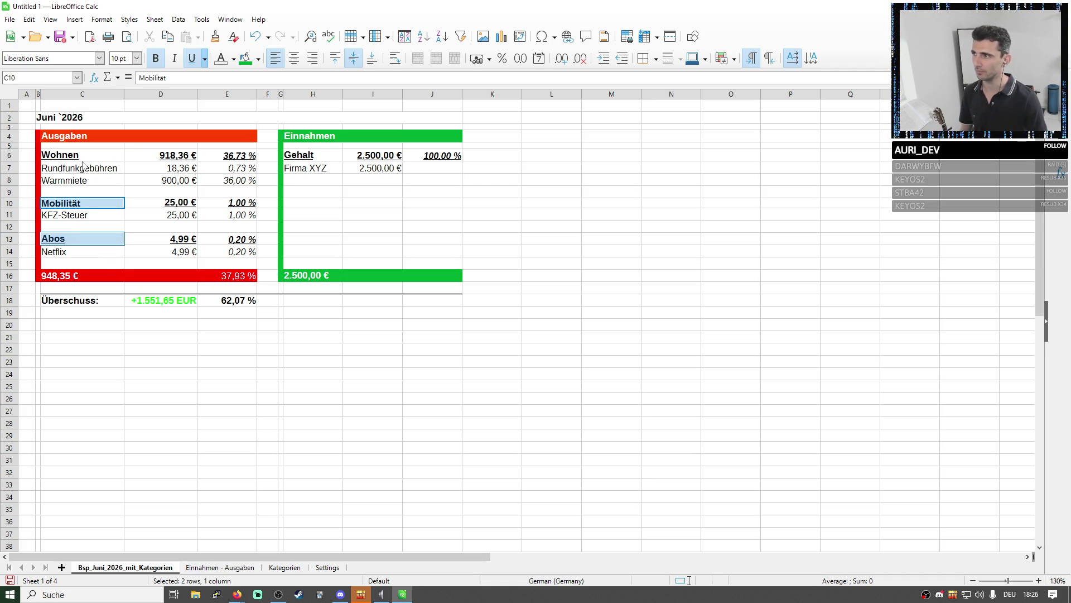
left_click(82, 156, "ctrl")
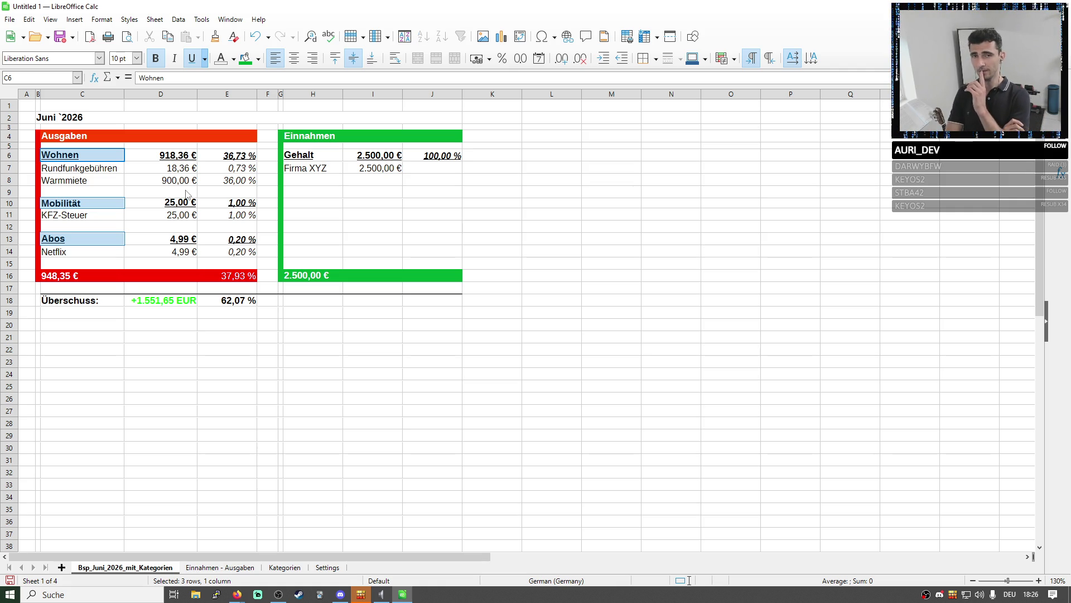
left_click(184, 160)
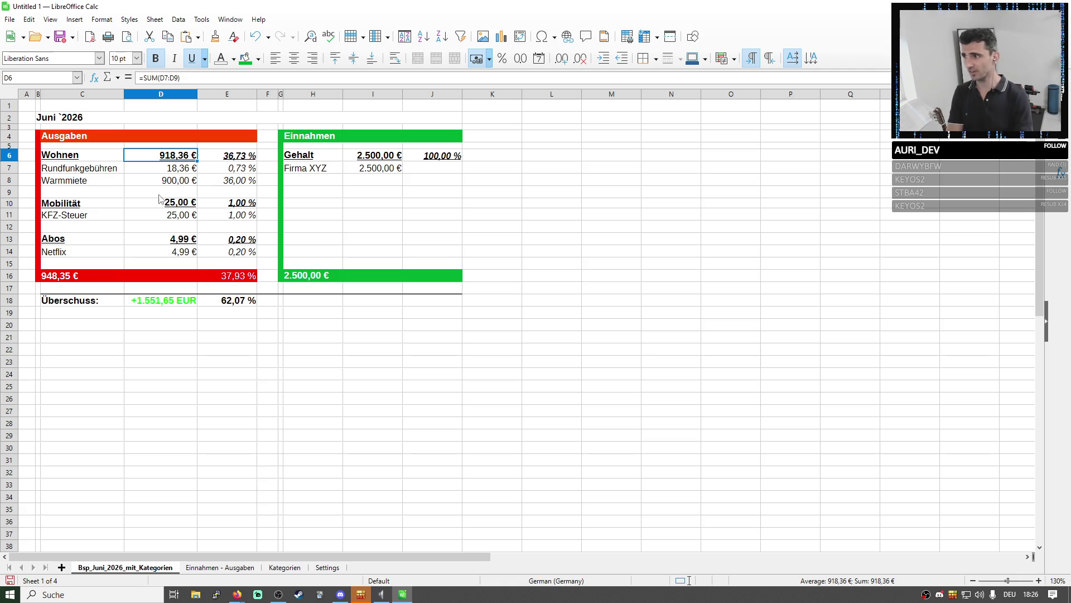
left_click_drag(100, 239, 244, 257)
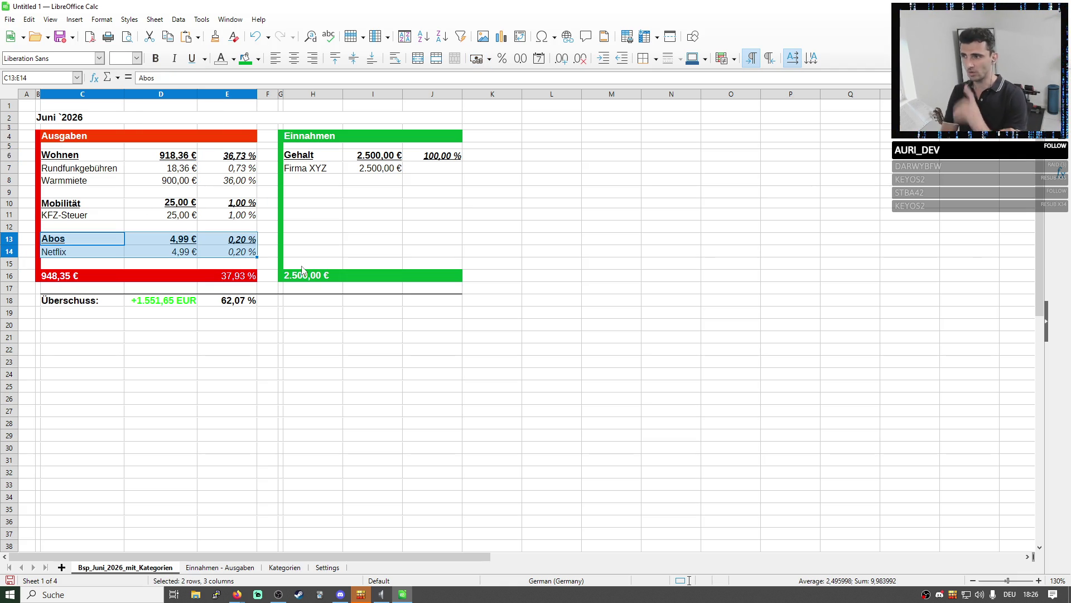
left_click(325, 567)
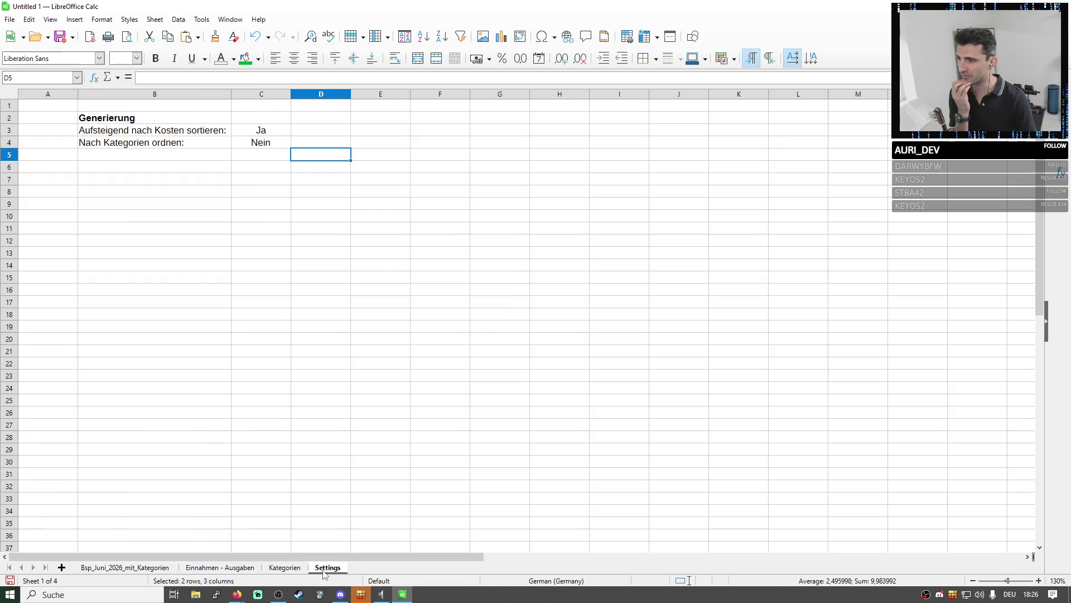
Reword the first option label to 'Kategorien-Intern aufsteigend nach Kosten sortieren:'
left_click(145, 132)
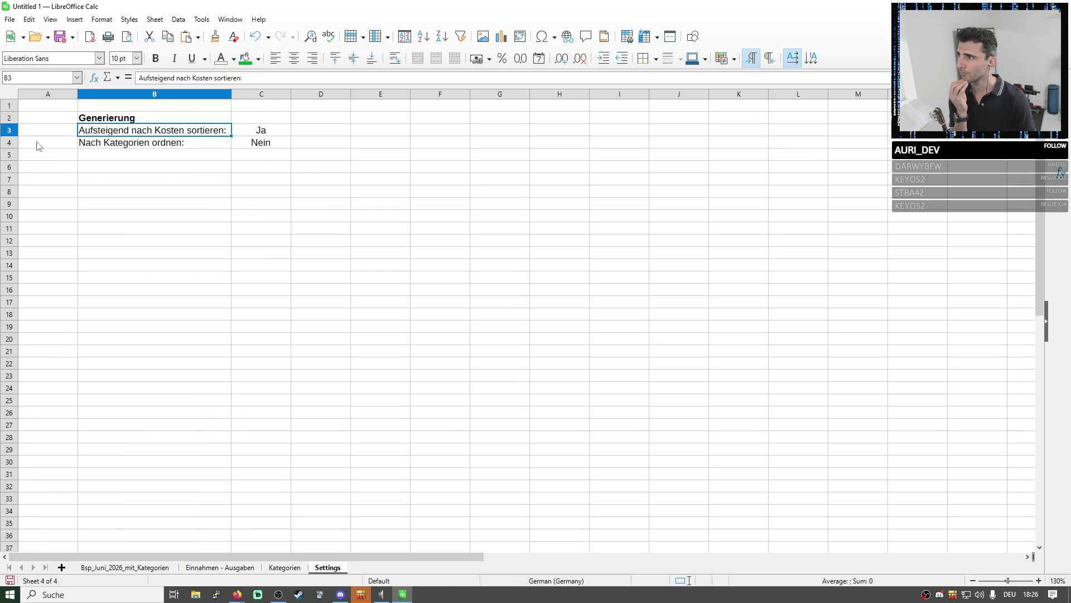
double_click(105, 130)
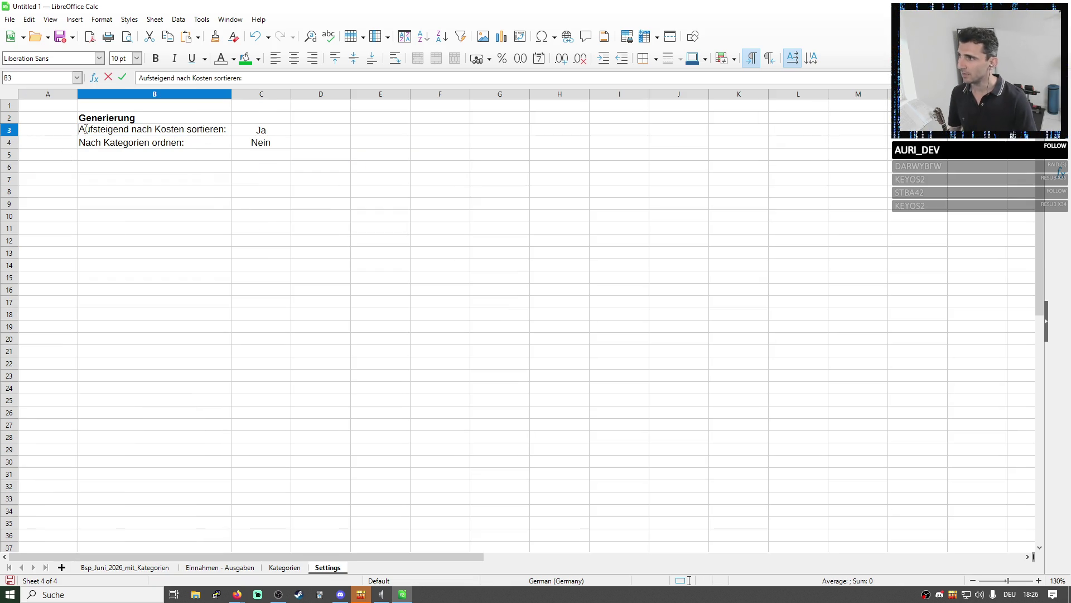
type("Kate")
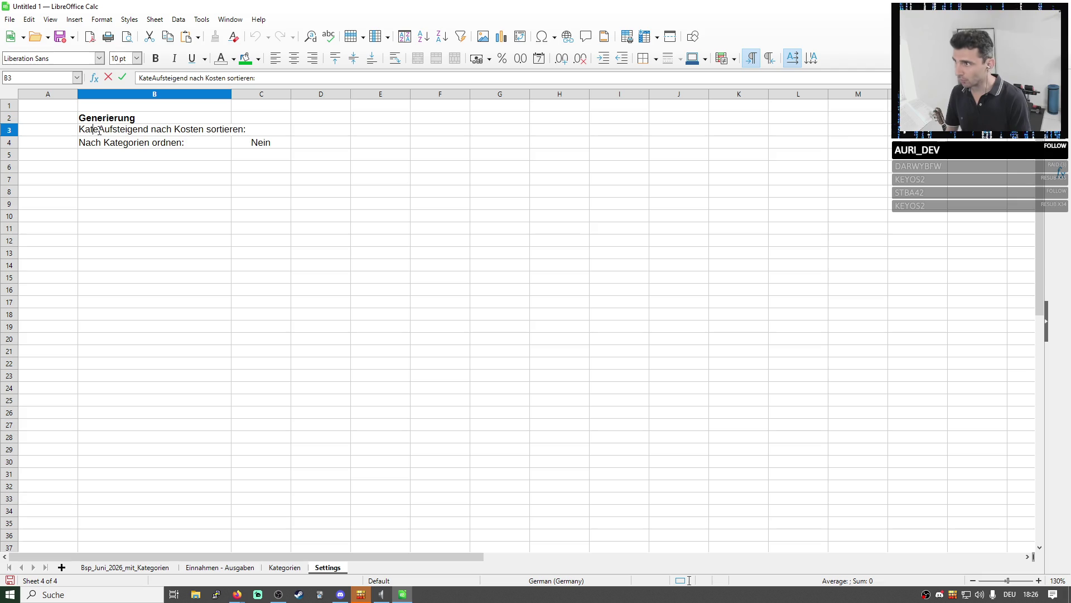
key("BackSpace")
key("BackSpace")
type("Innerhalb der KAteg")
key("BackSpace")
key("BackSpace")
key("BackSpace")
key("BackSpace")
key("BackSpace")
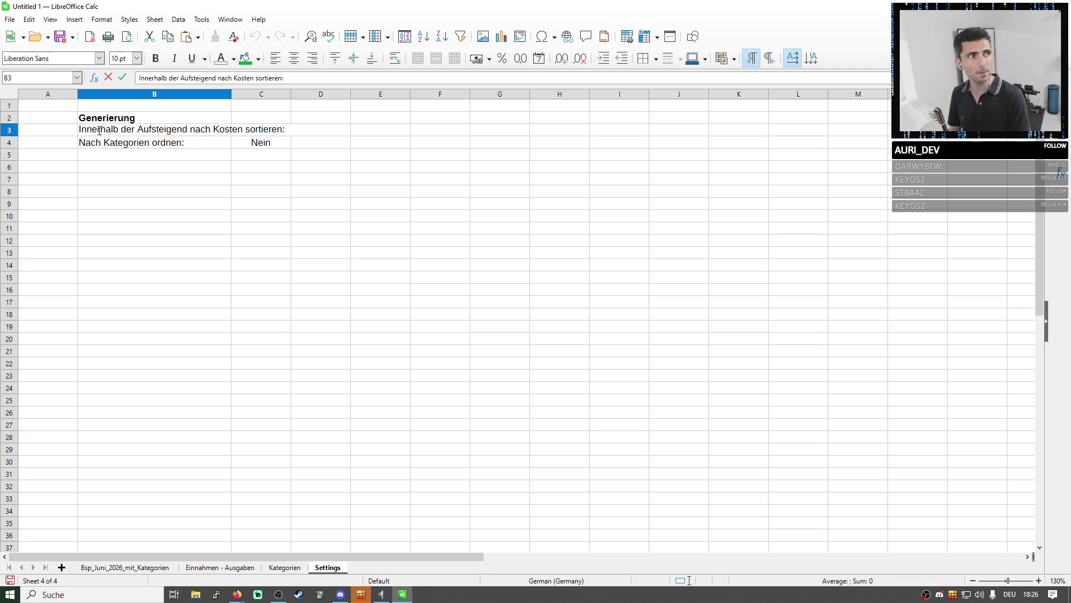
key("BackSpace")
key("BackSpace")
key("BackSpace")
key("BackSpace")
key("BackSpace")
key("BackSpace")
key("BackSpace")
type("Kategorien-Inter")
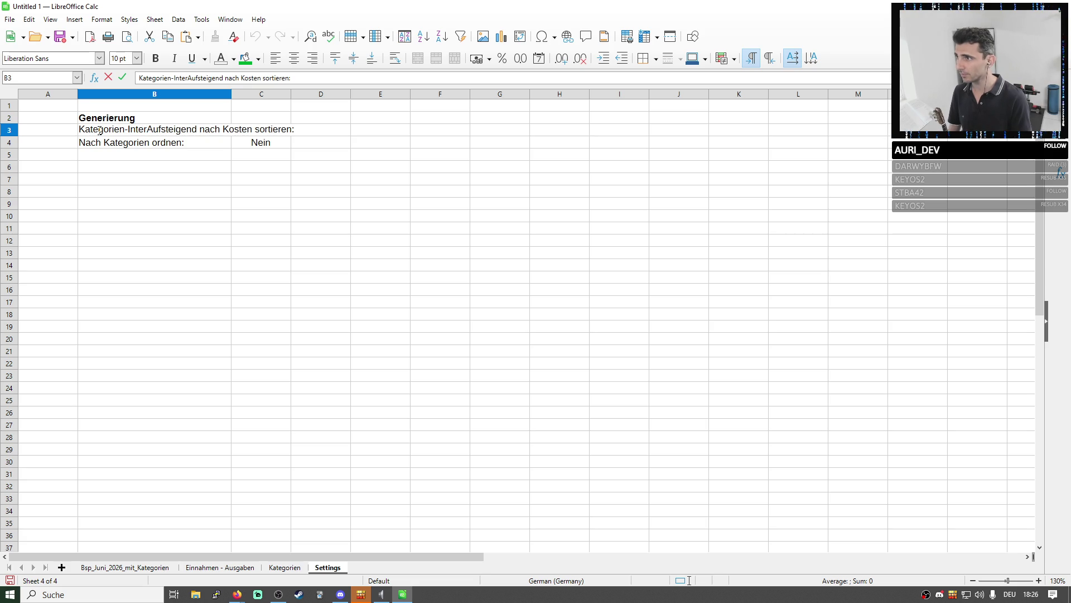
type("n")
key("Delete")
type("a")
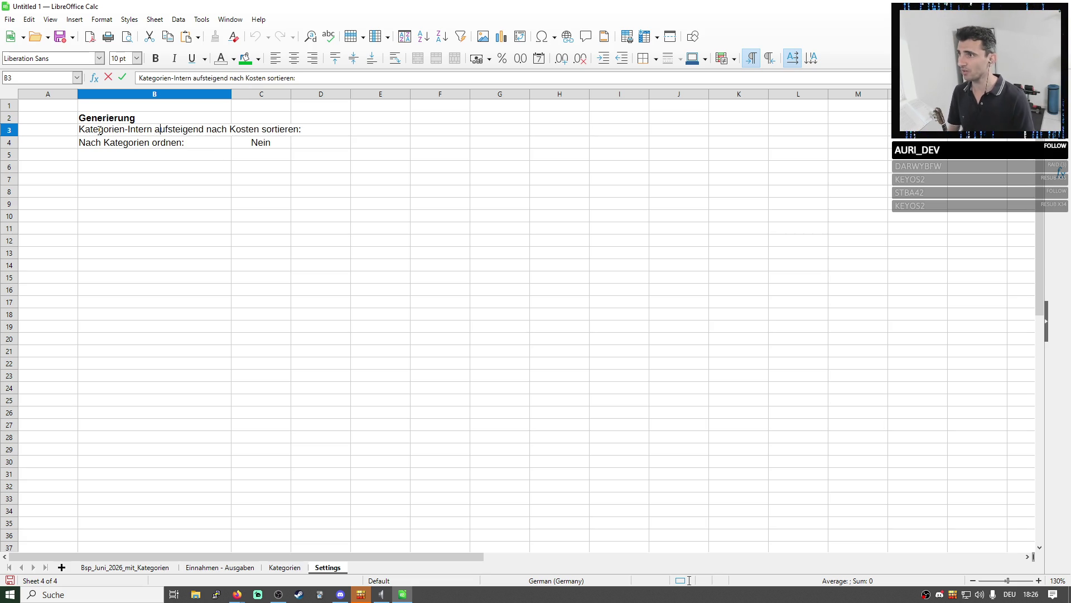
left_click(192, 178)
Autofit column B to the longer label and bring up row options below it
double_click(232, 93)
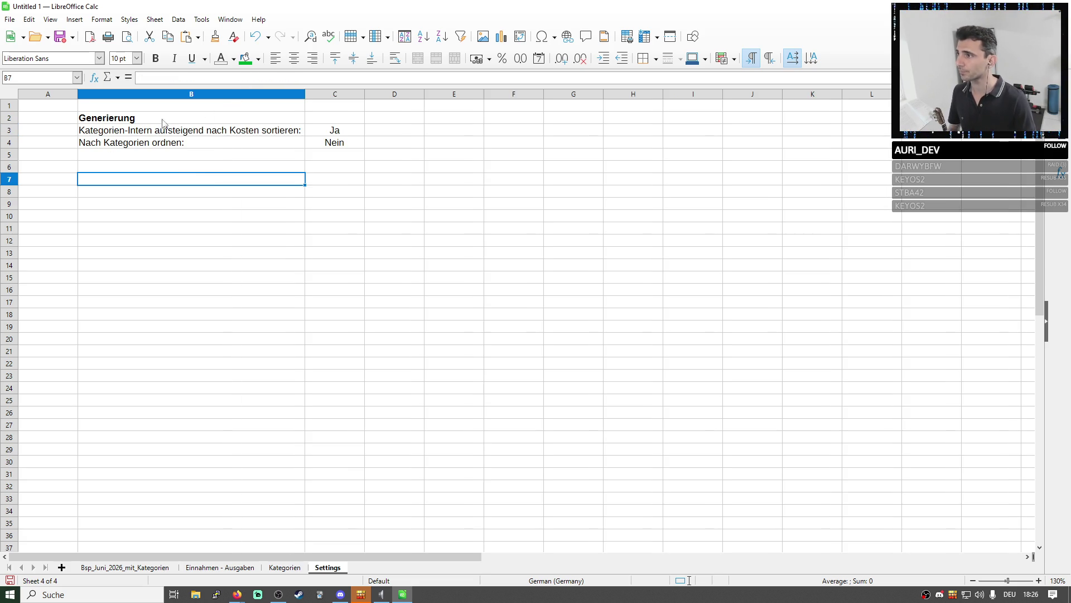
right_click(11, 143)
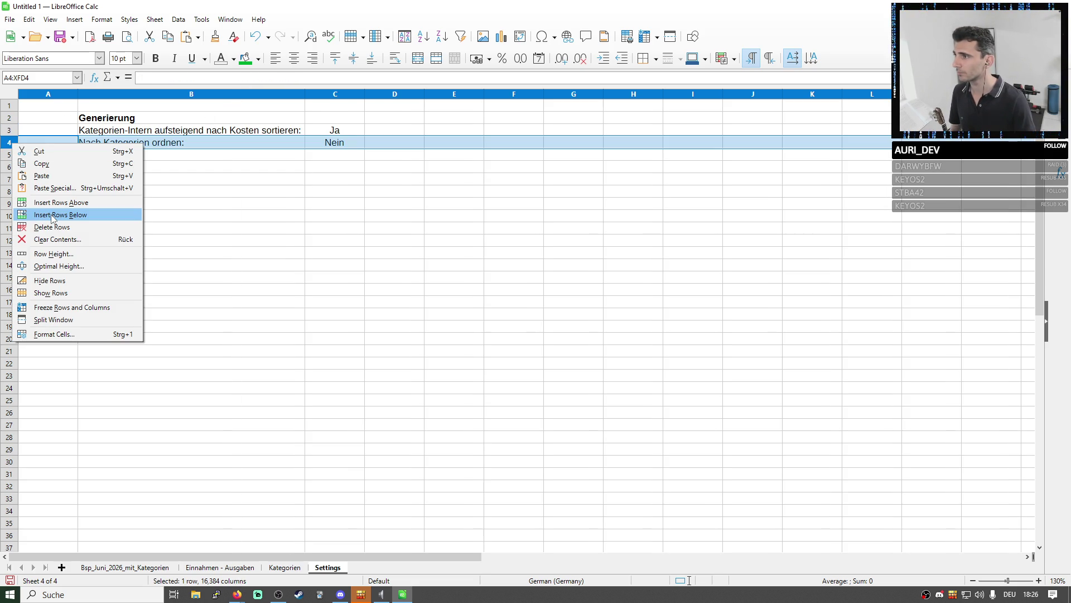
Insert an empty row above the first option and give B3 a non-bold label
key("Escape")
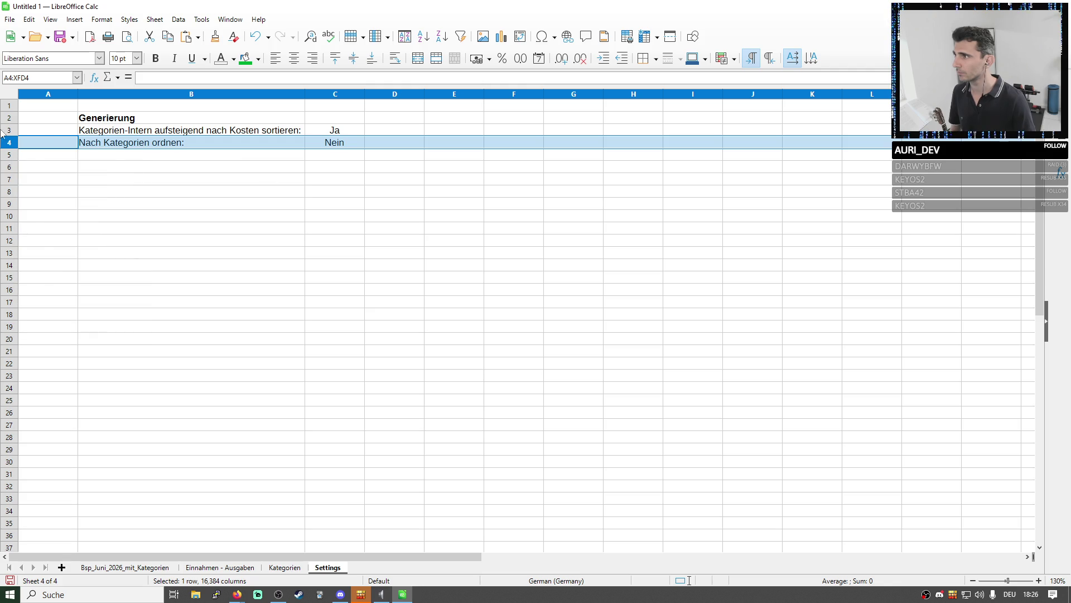
right_click(12, 132)
left_click(57, 188)
left_click(124, 132)
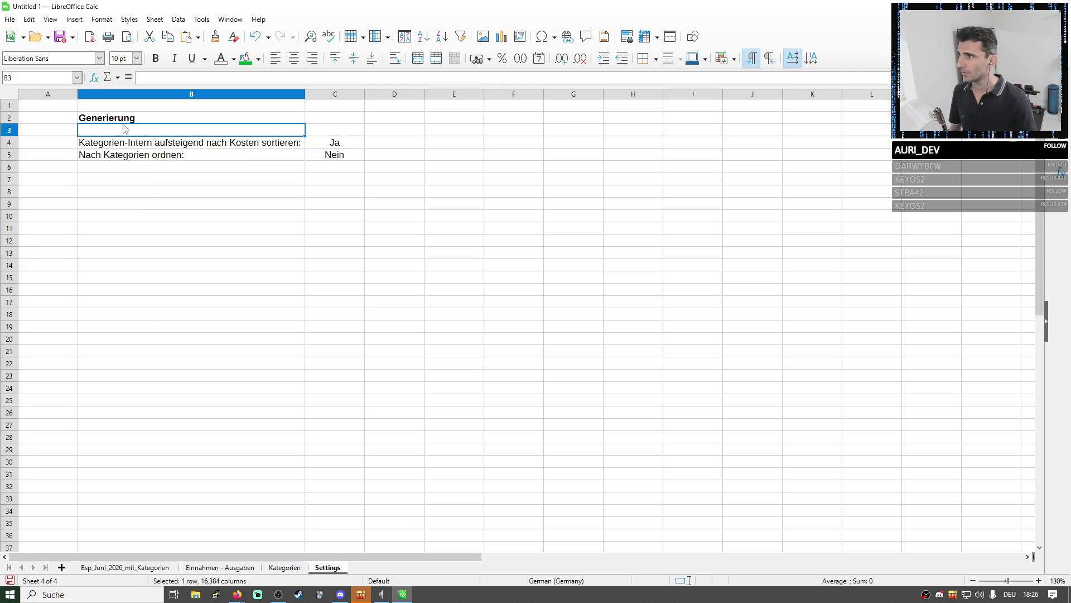
double_click(125, 132)
type("Kategorien")
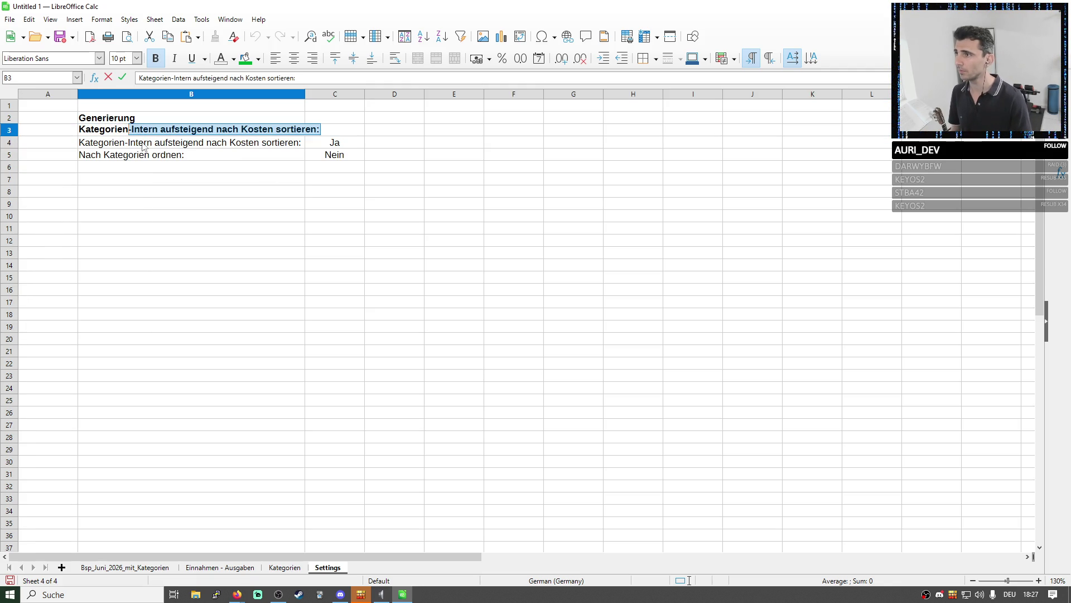
type(" sortier")
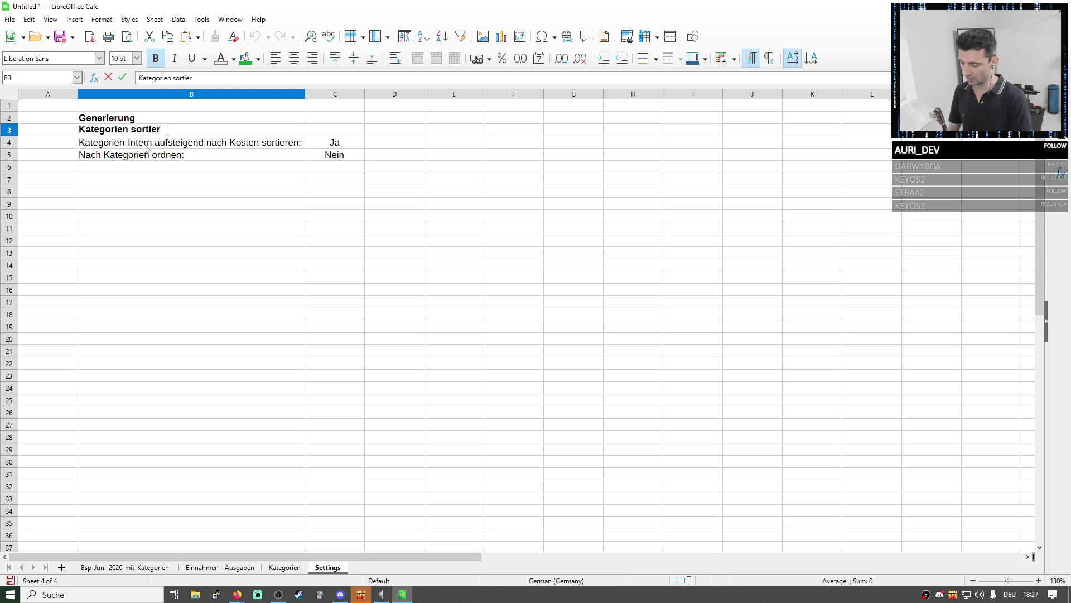
type("en nach")
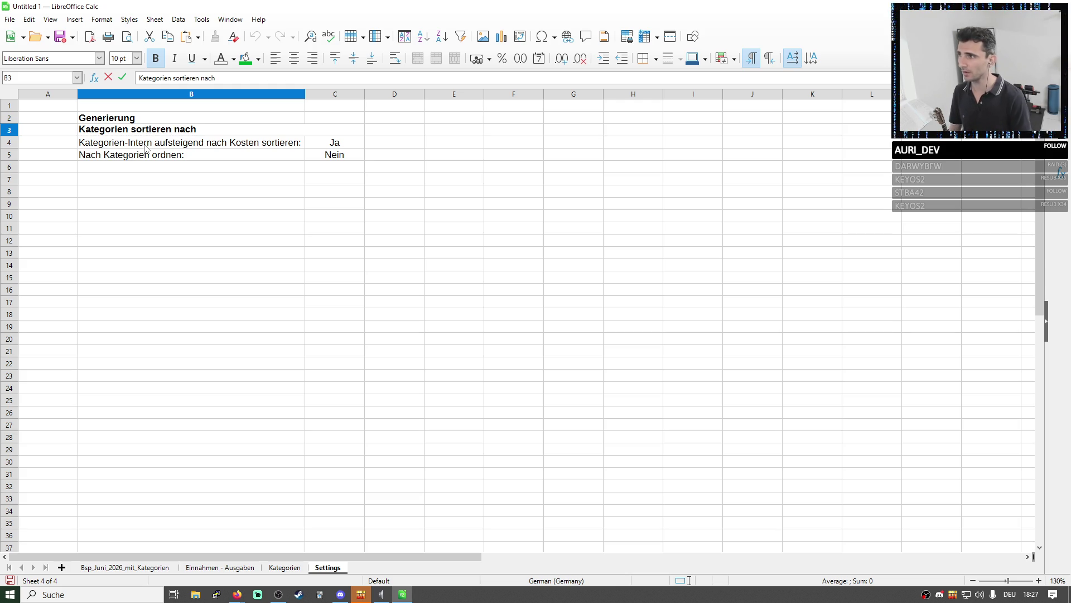
left_click(176, 180)
left_click(160, 133)
Retype B3 as 'Kategorien sortieren:' and bring up the actions for cell C3
left_click(155, 57)
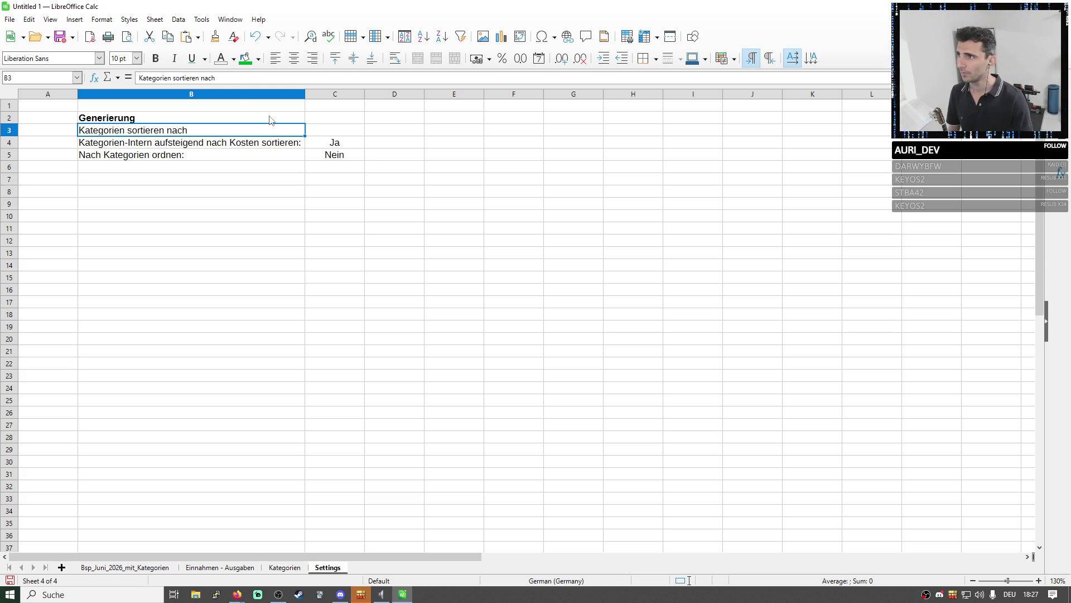
left_click(313, 133)
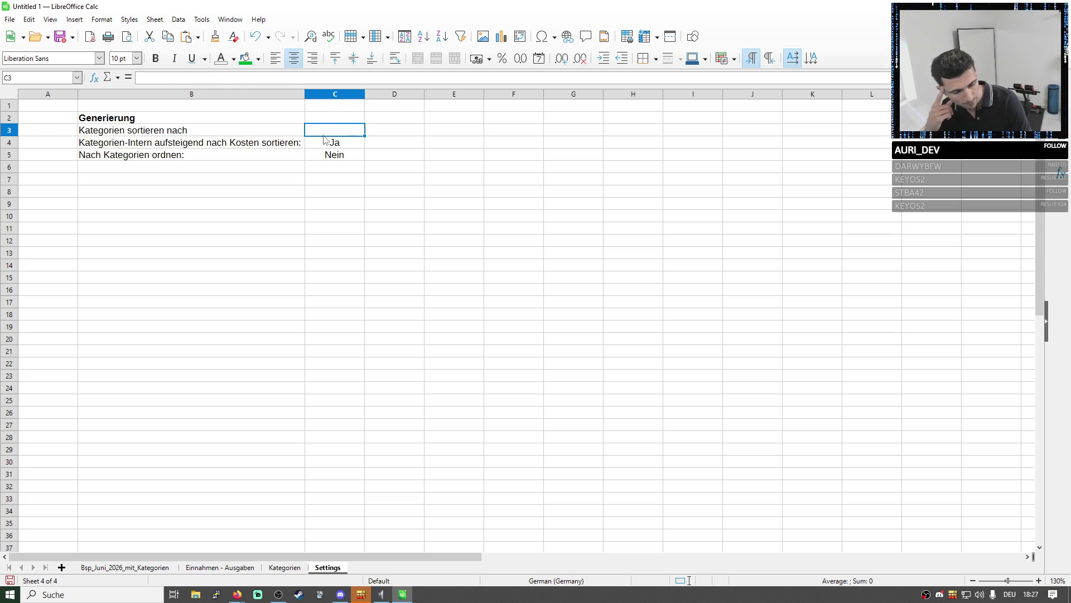
left_click(228, 134)
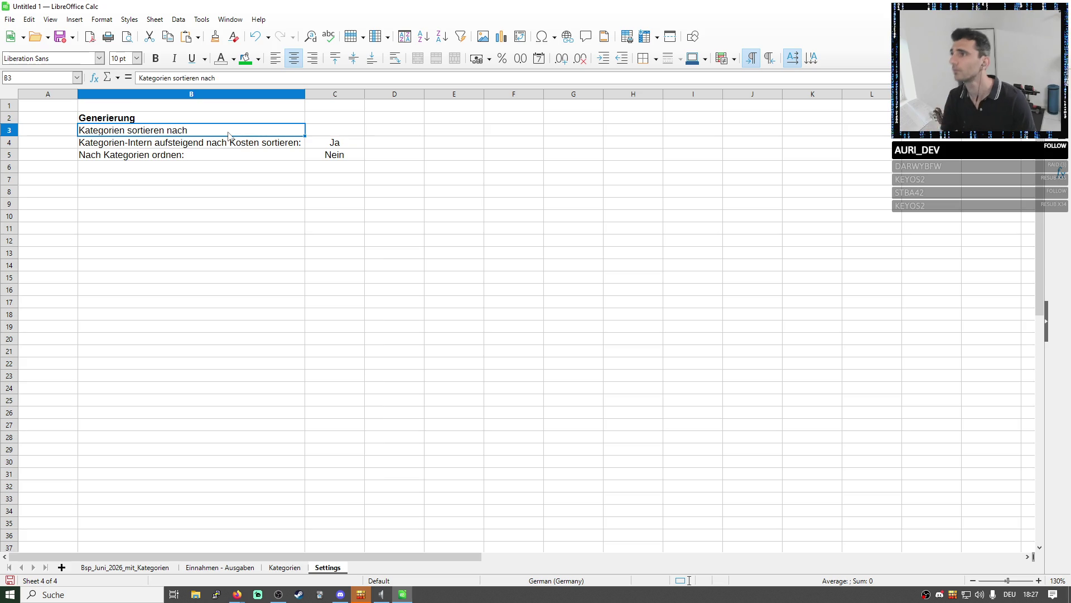
triple_click(170, 133)
key("BackSpace")
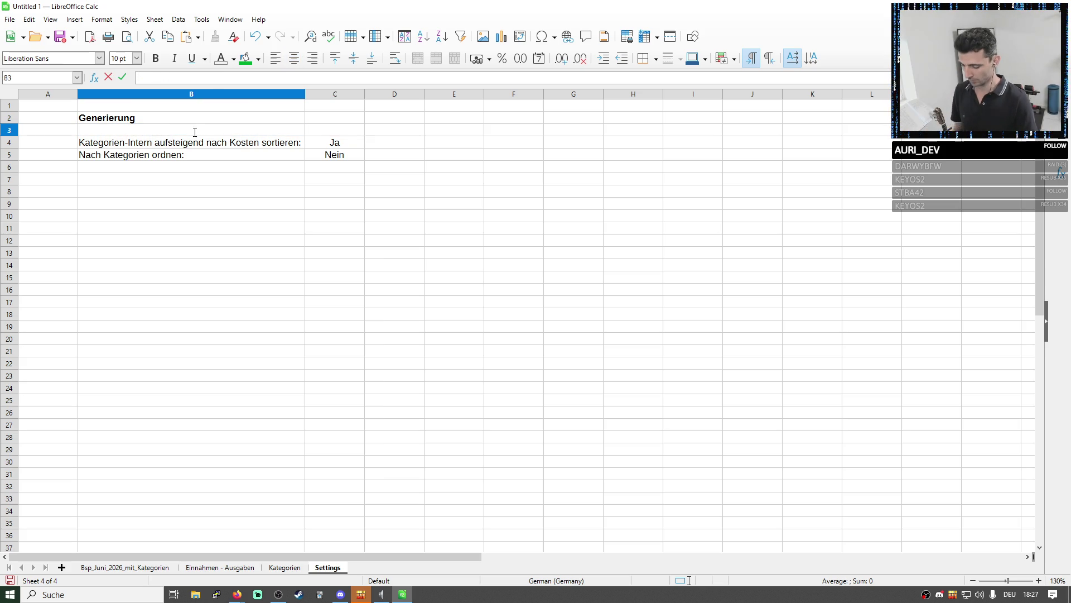
type("Katego")
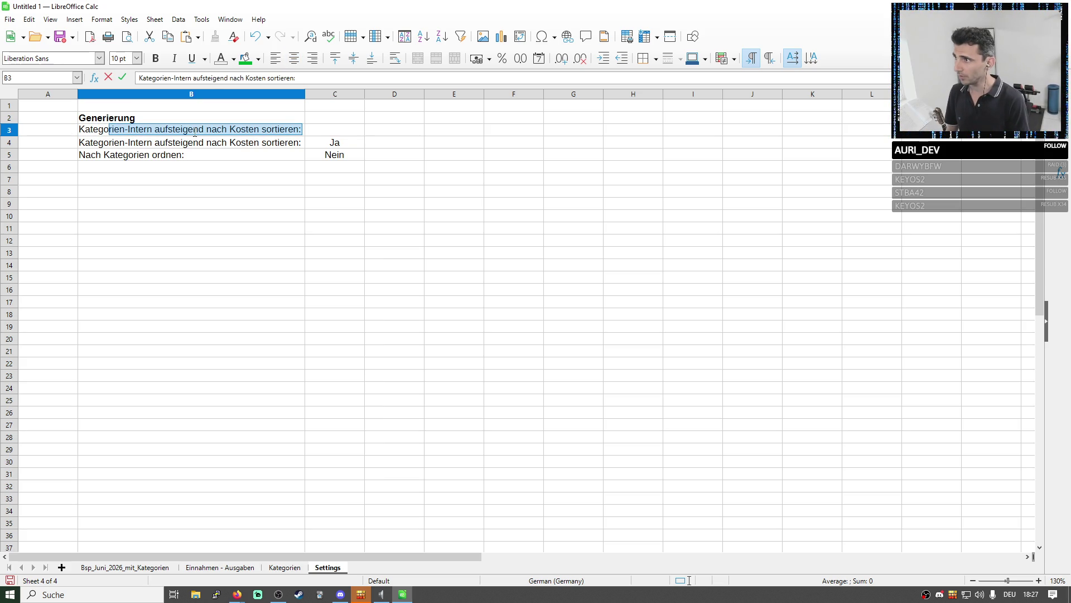
type("ui")
type("ien sortie")
type("ren:")
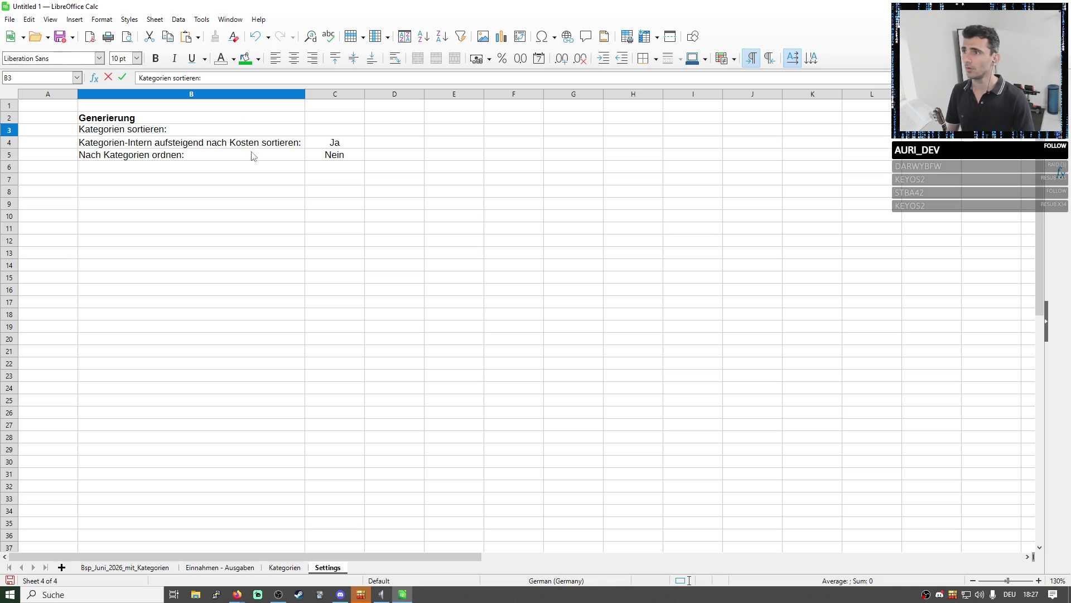
left_click(320, 132)
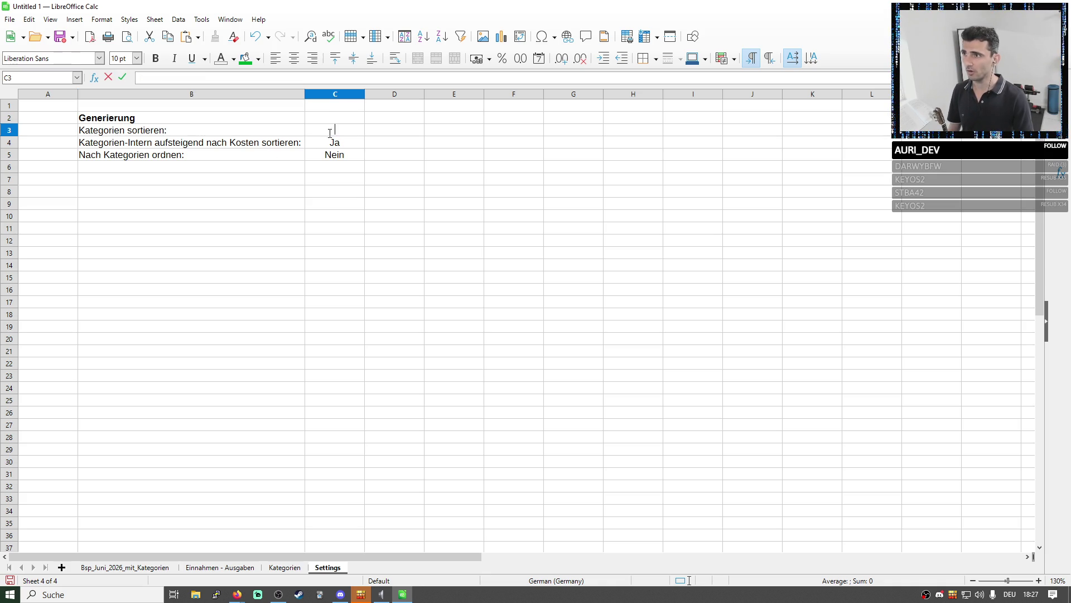
right_click(352, 140)
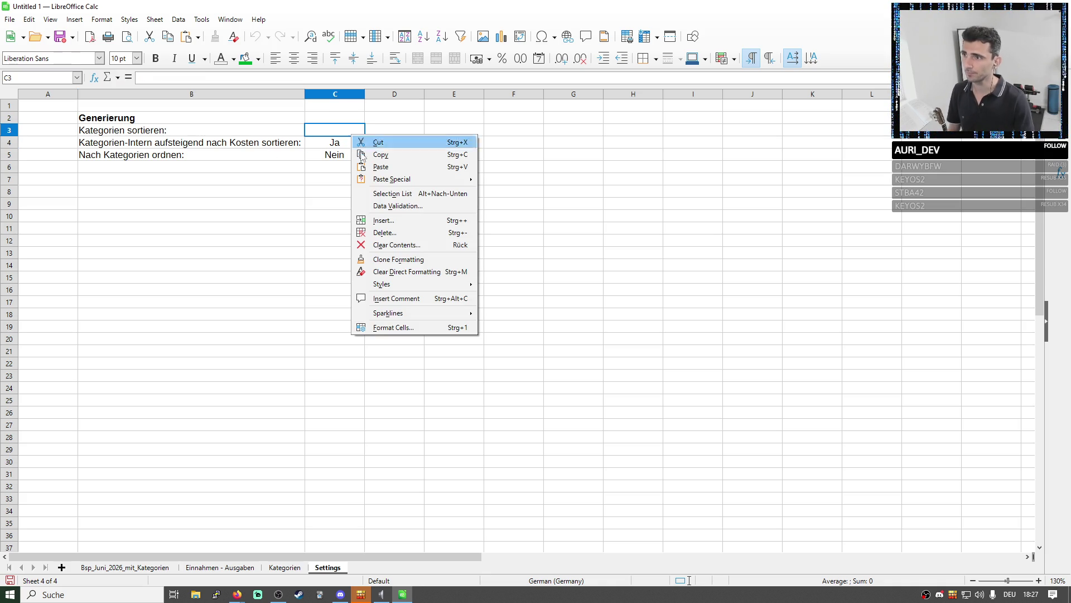
Restrict C3 to a value list in Data Validity and begin entering 'Alphabetisch'
left_click(389, 206)
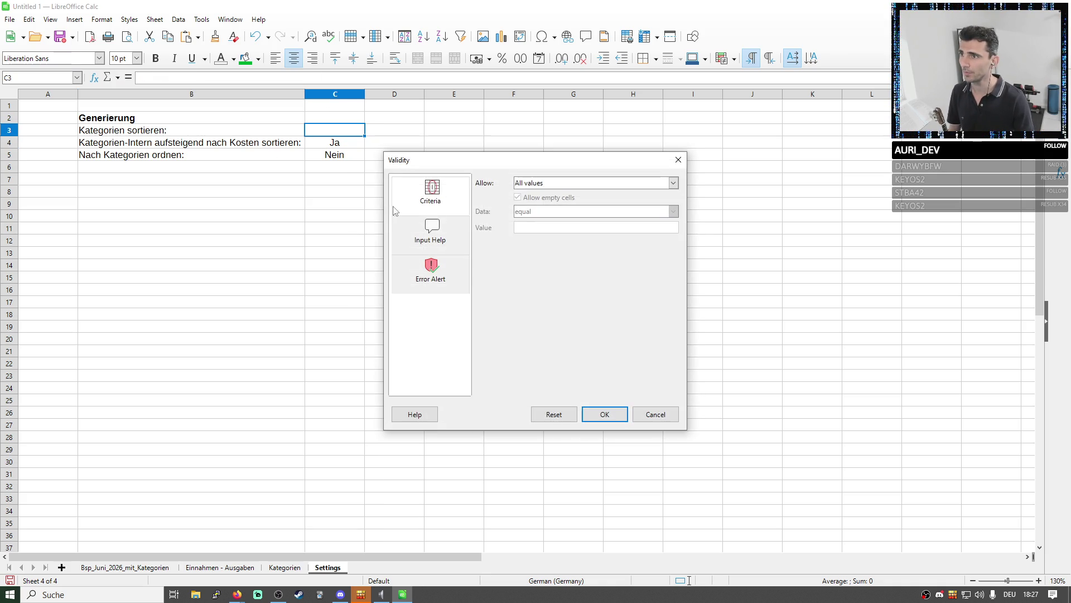
left_click(547, 184)
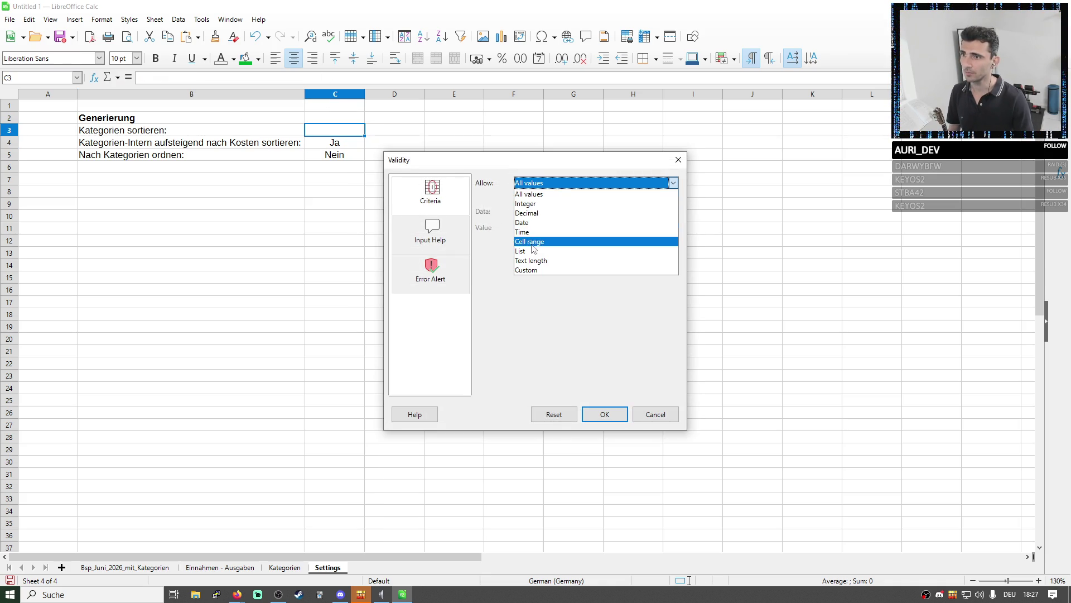
left_click(556, 249)
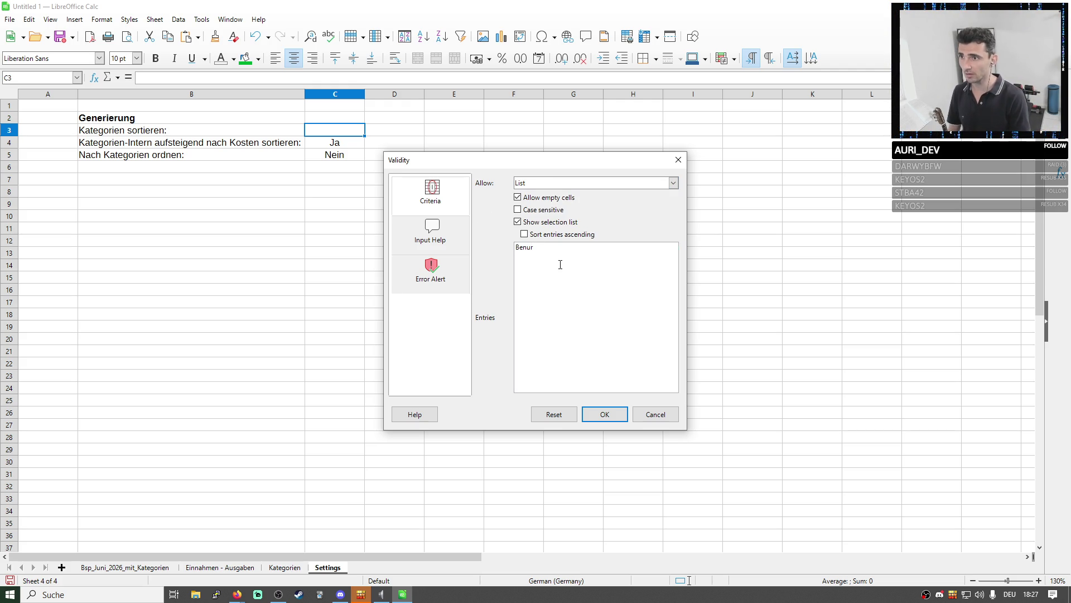
key("BackSpace")
key("BackSpace")
key("BackSpace")
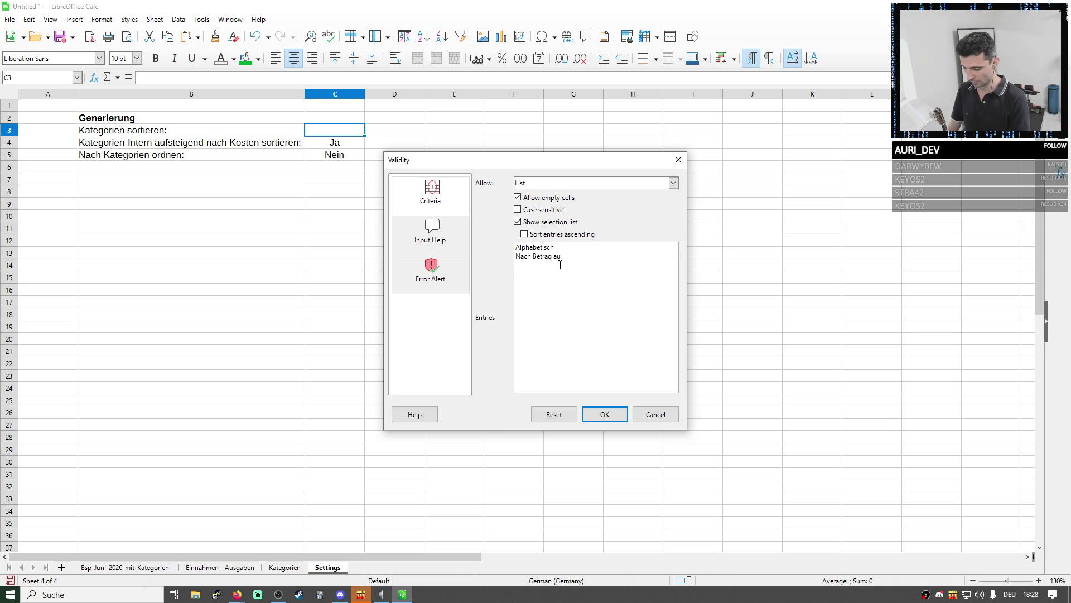
Build absteigend and aufsteigend entries for Alphabetisch and Nach Betrag
left_click_drag(588, 256, 516, 255)
key("BackSpace")
key("ctrl+z")
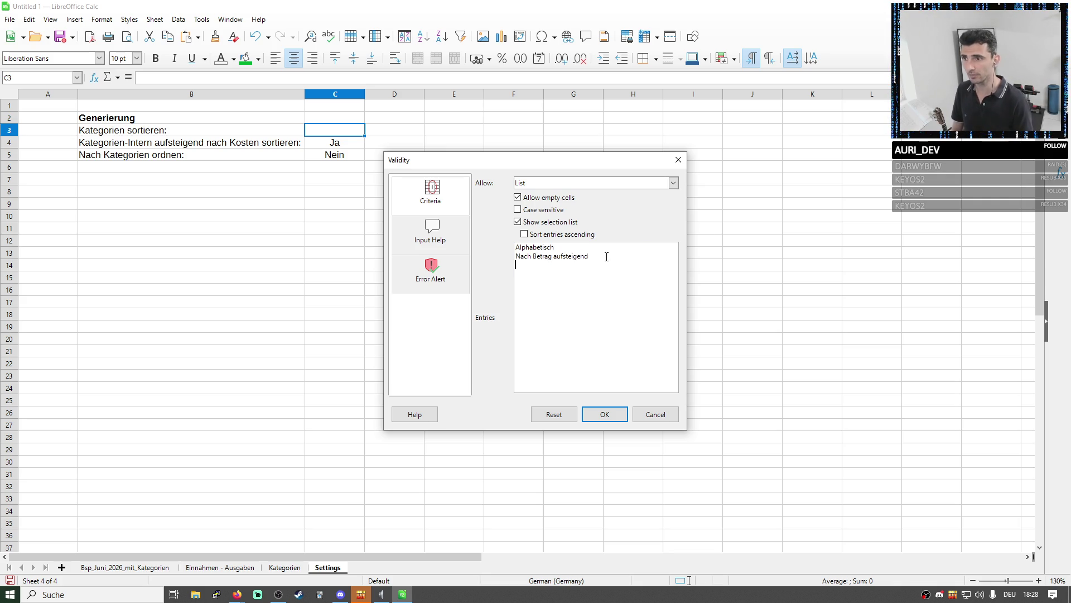
type("Nach Betrag aufsteigend")
double_click(573, 256)
type("abs")
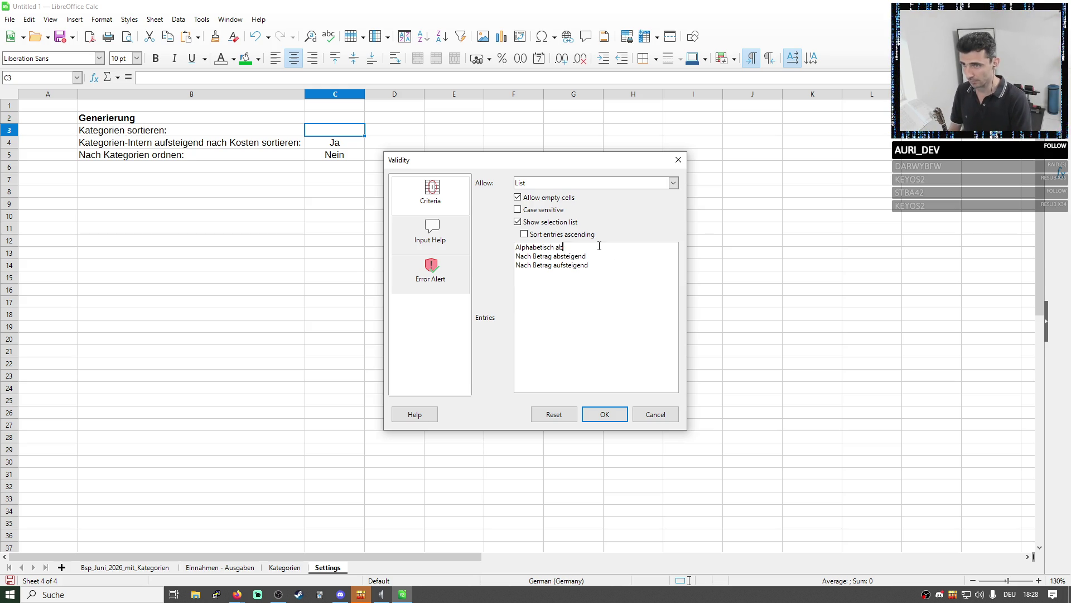
triple_click(569, 249)
key("ctrl+c")
left_click(604, 248)
key("Return")
key("ctrl+v")
double_click(575, 276)
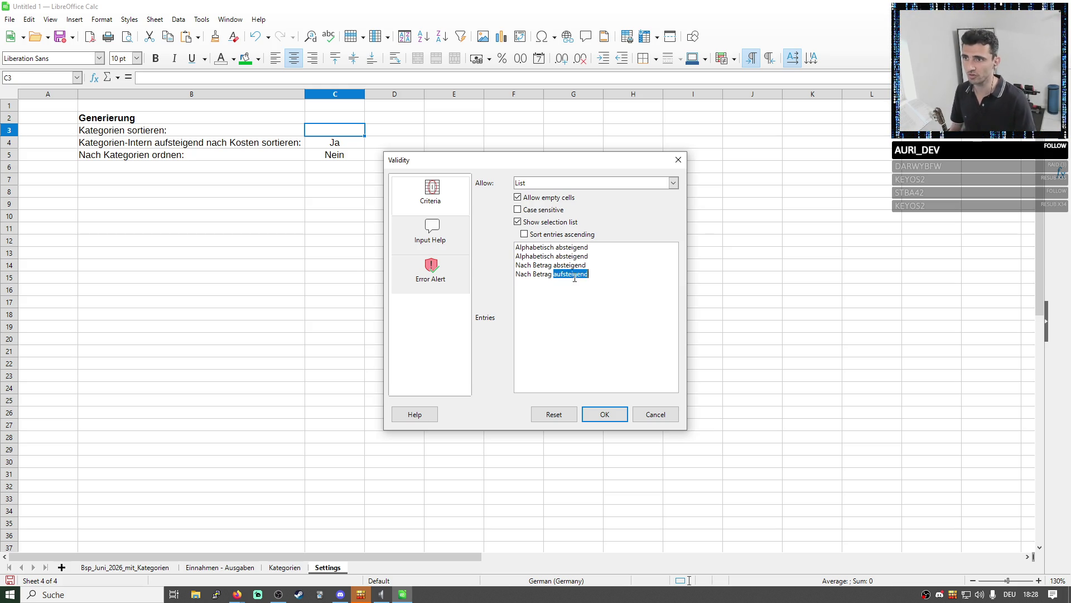
key("ctrl+c")
double_click(559, 256)
key("ctrl+v")
key("Return")
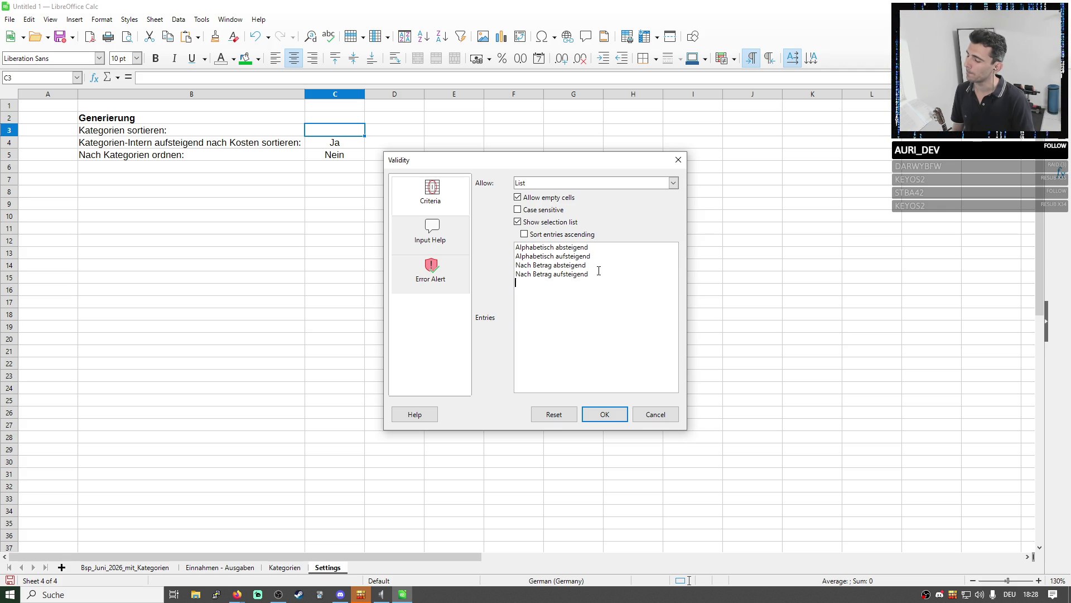
type("Nach Anzahl der P")
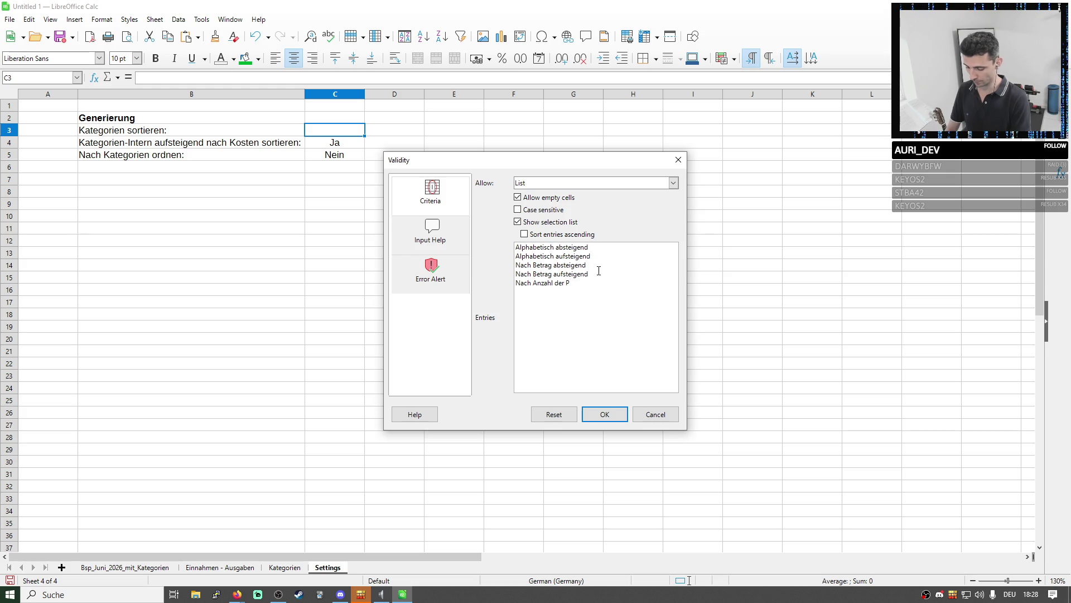
type("osten")
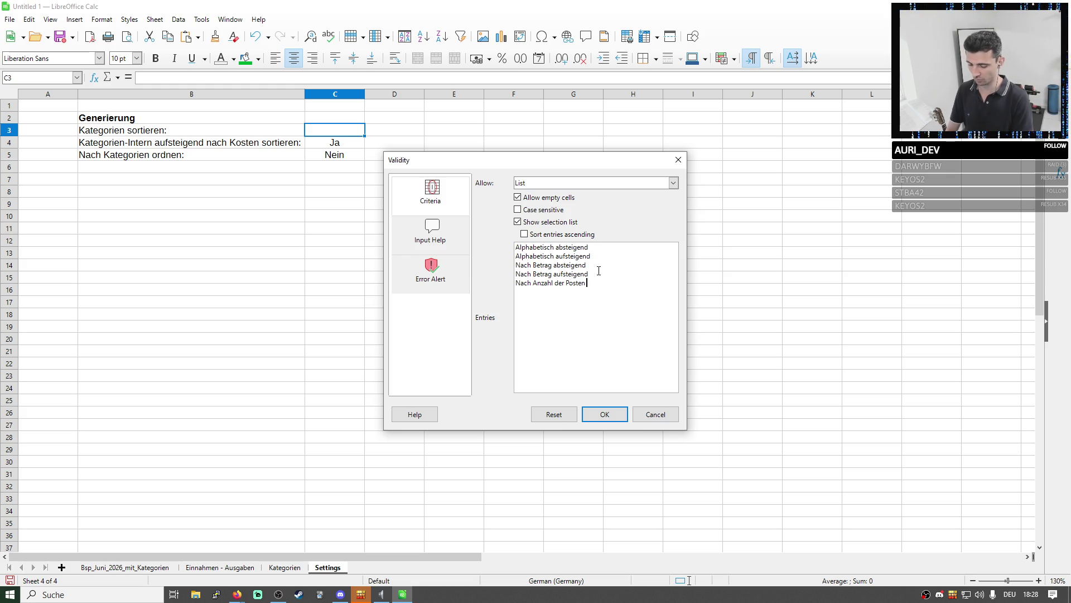
Add Nach Anzahl der Posten entries in both absteigend and aufsteigend variants
double_click(574, 247)
left_click(615, 288)
type("absteigend")
key("shift+Home")
key("End")
key("Return")
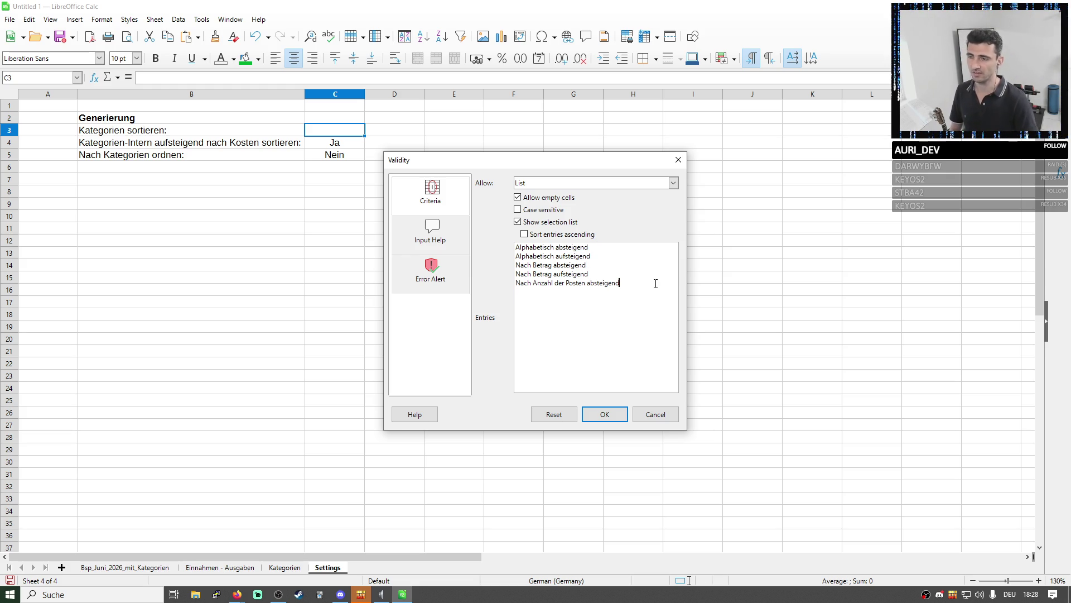
key("ctrl+v")
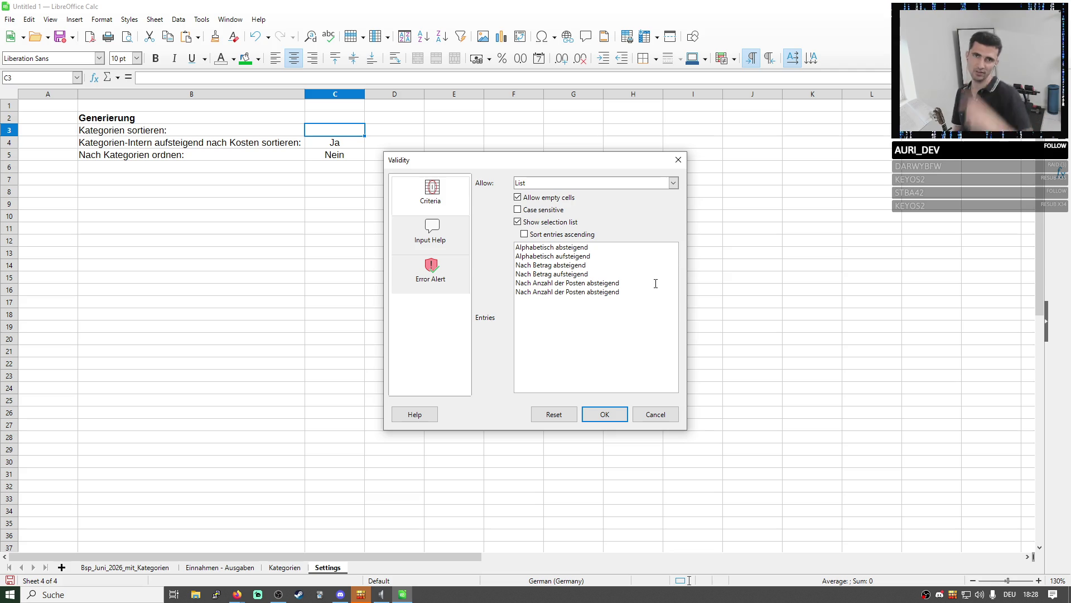
double_click(571, 274)
key("ctrl+c")
double_click(603, 291)
key("ctrl+v")
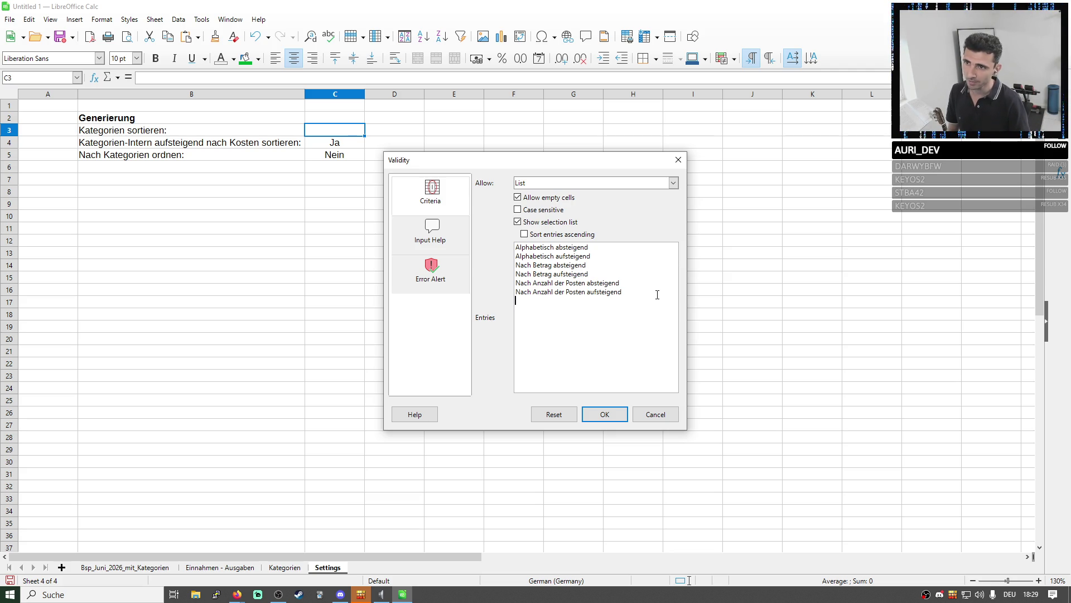
key("Return")
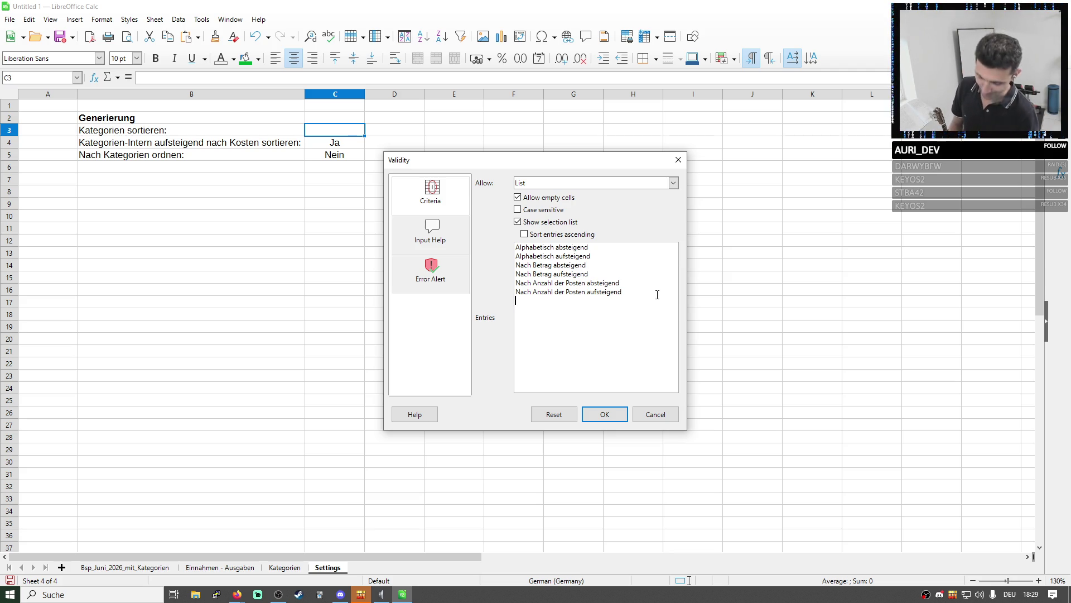